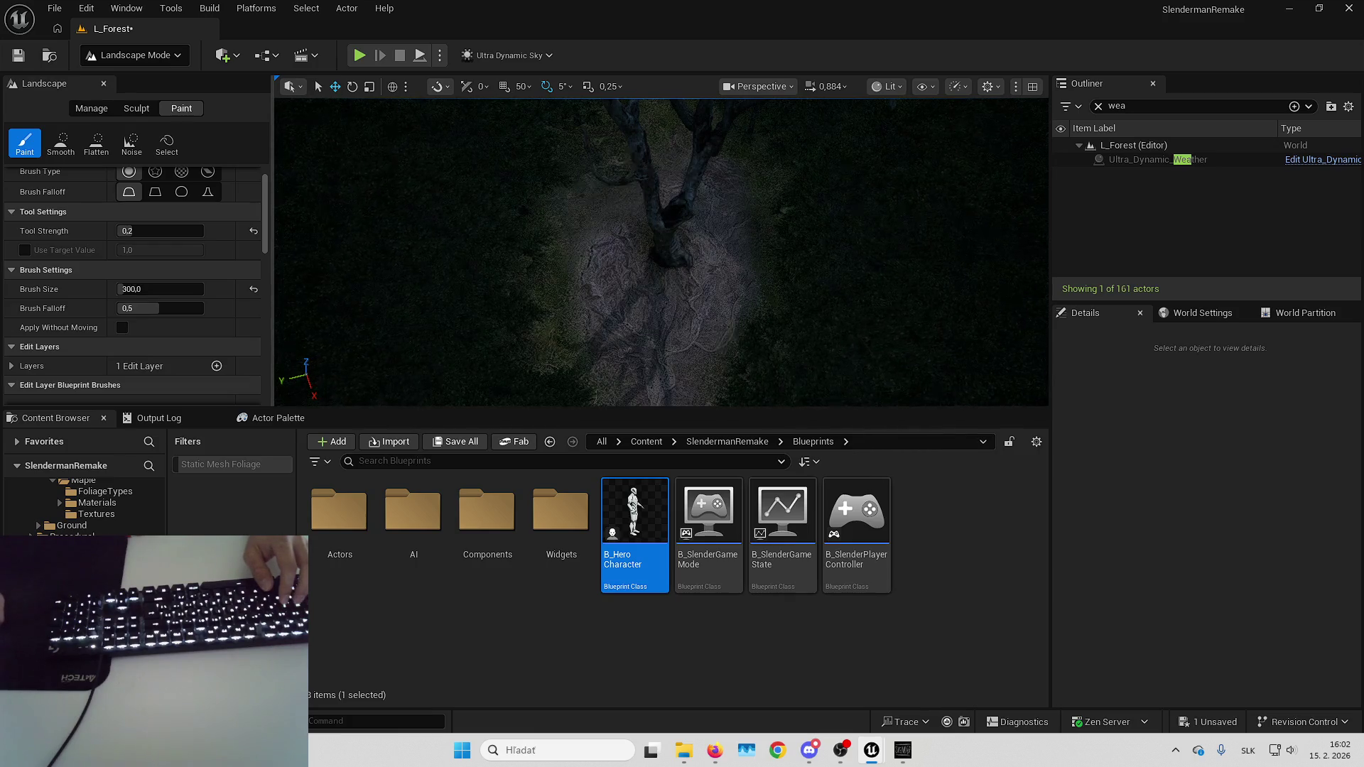
Move the view closer to the tree trunk and along the forest path.
key(w)
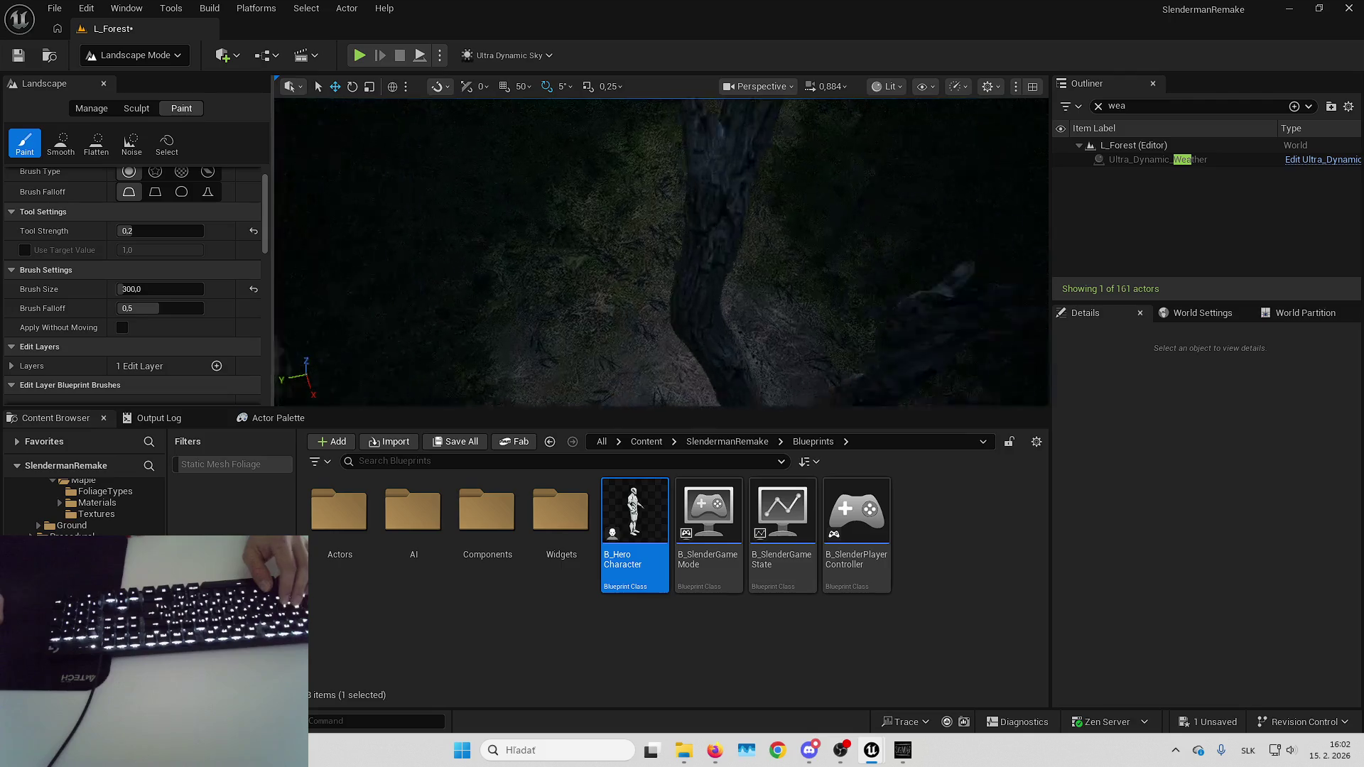
scroll(699, 307, up, 3)
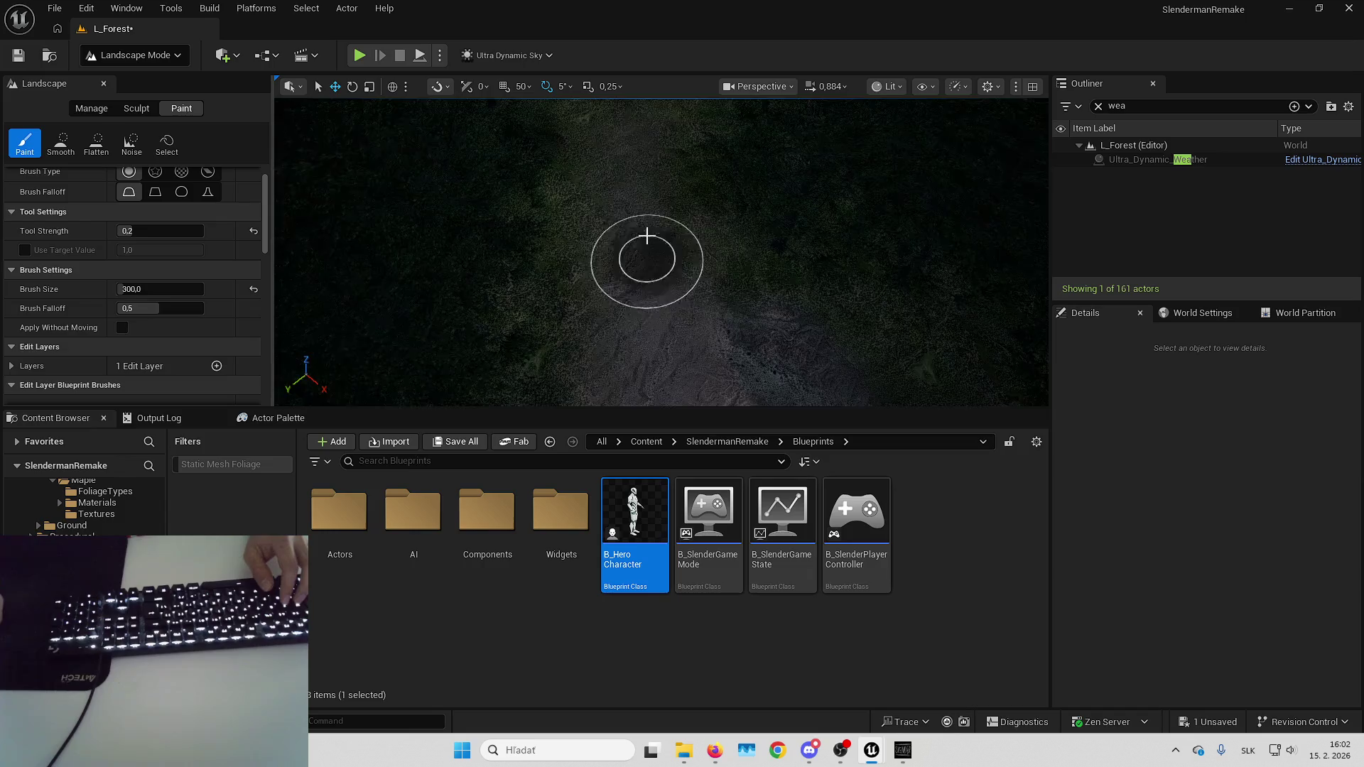
key(w)
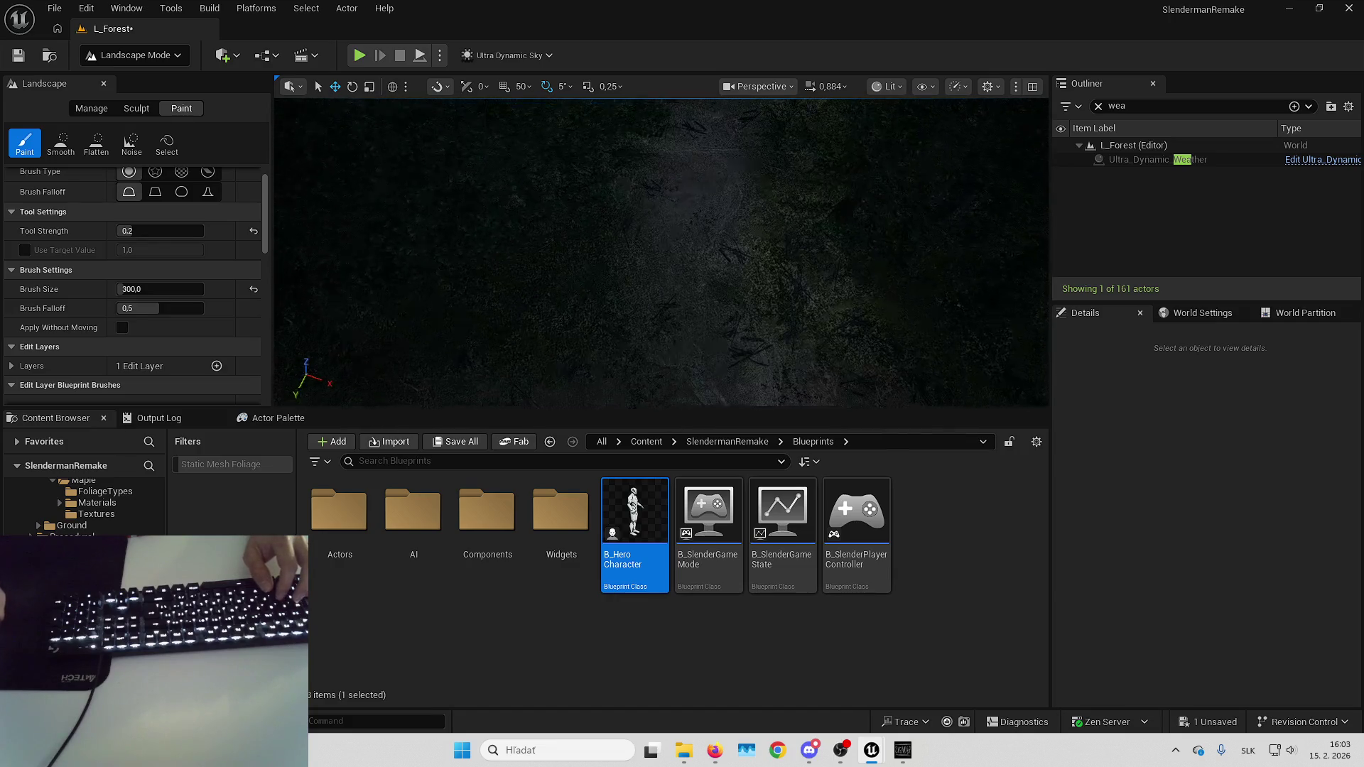
Make the viewport fill the whole window and fly forward along the forest path.
key(F11)
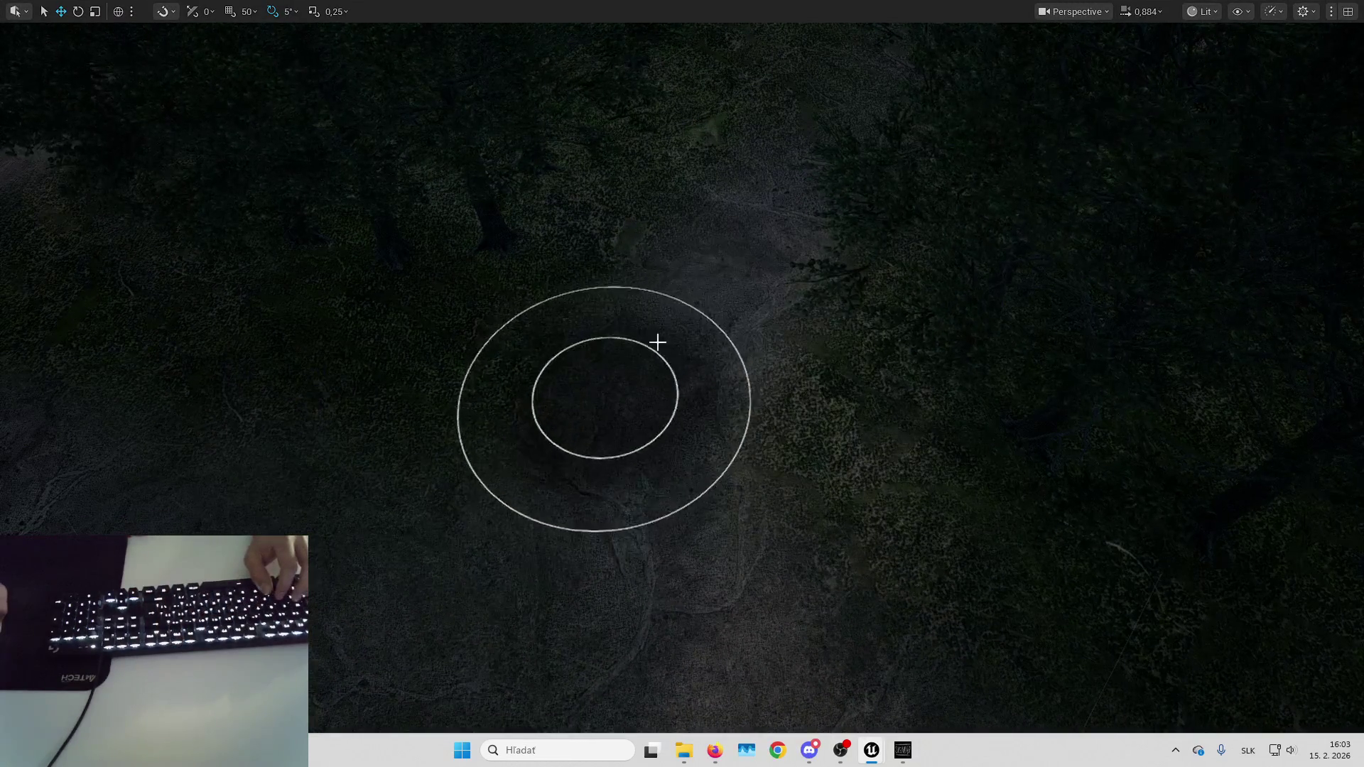
key(Up)
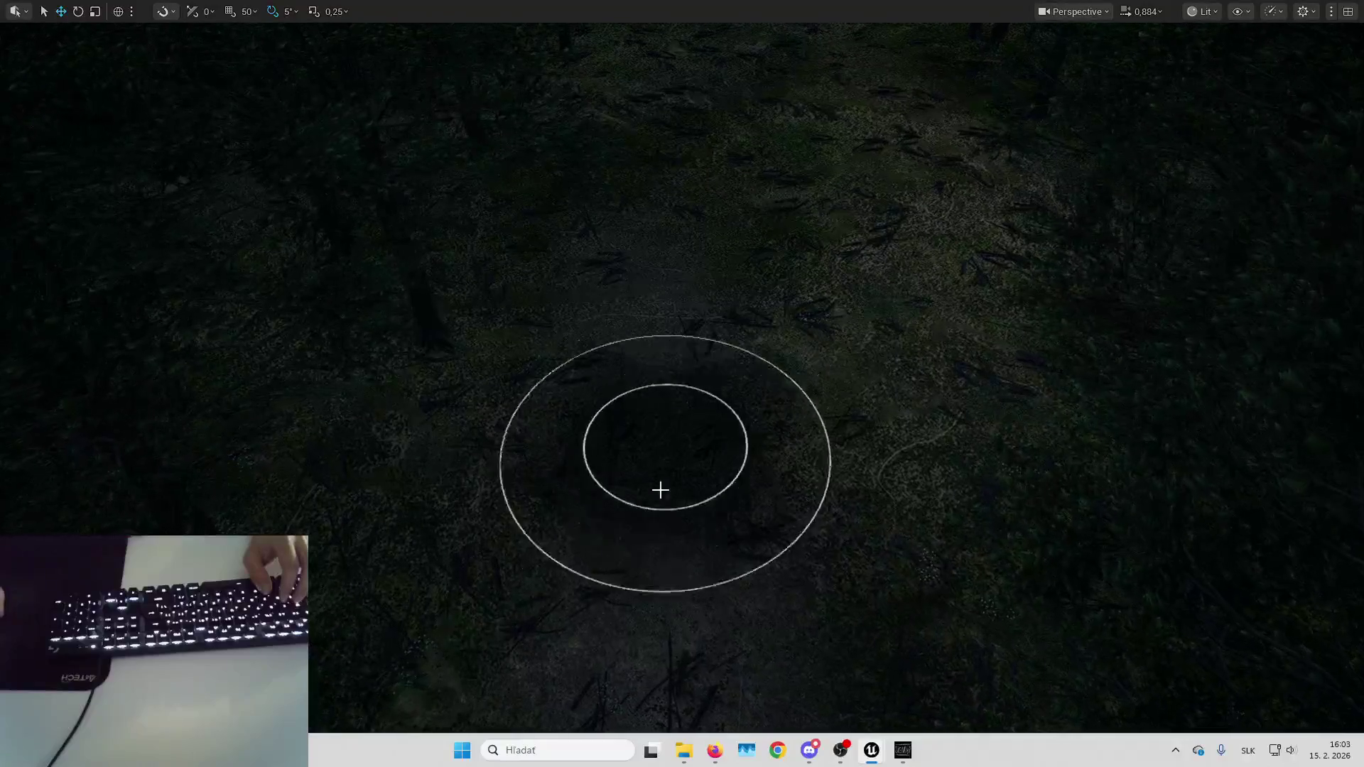
key(Up)
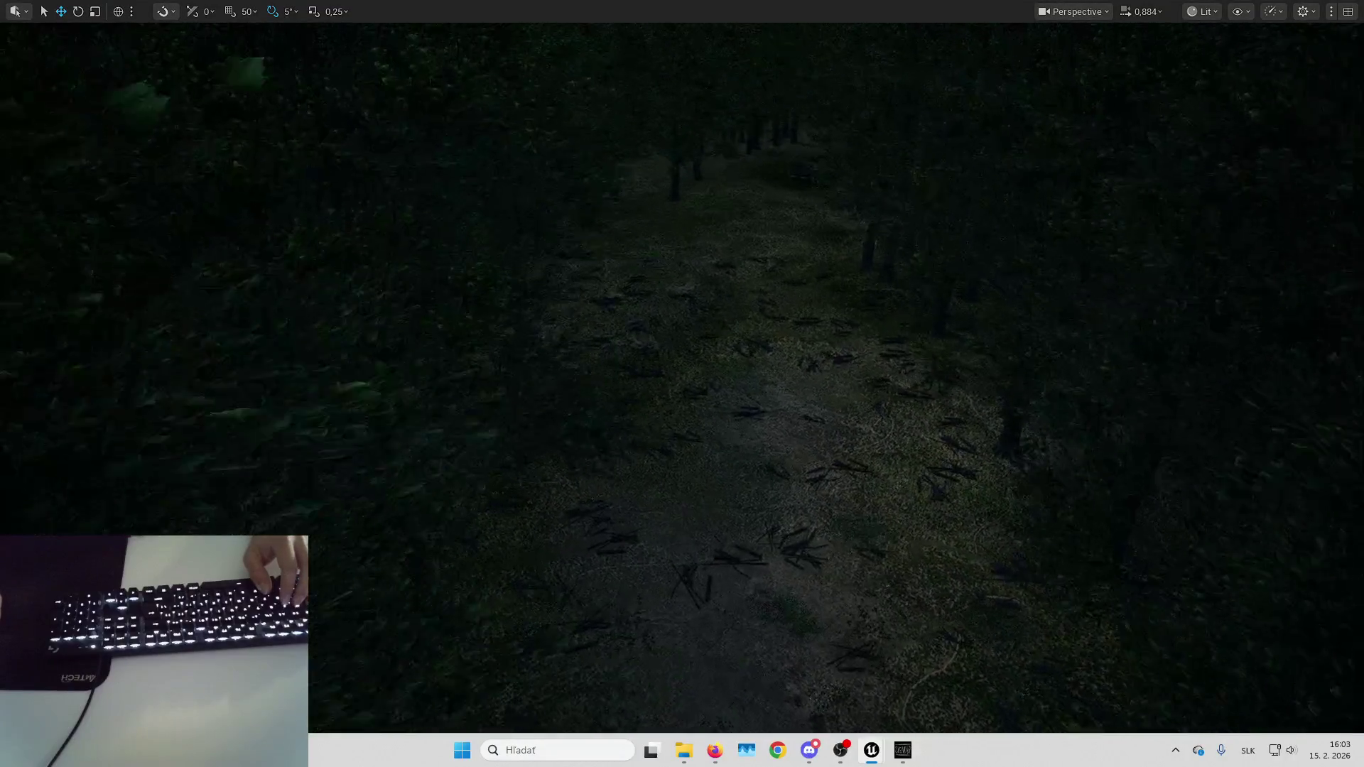
key(Up)
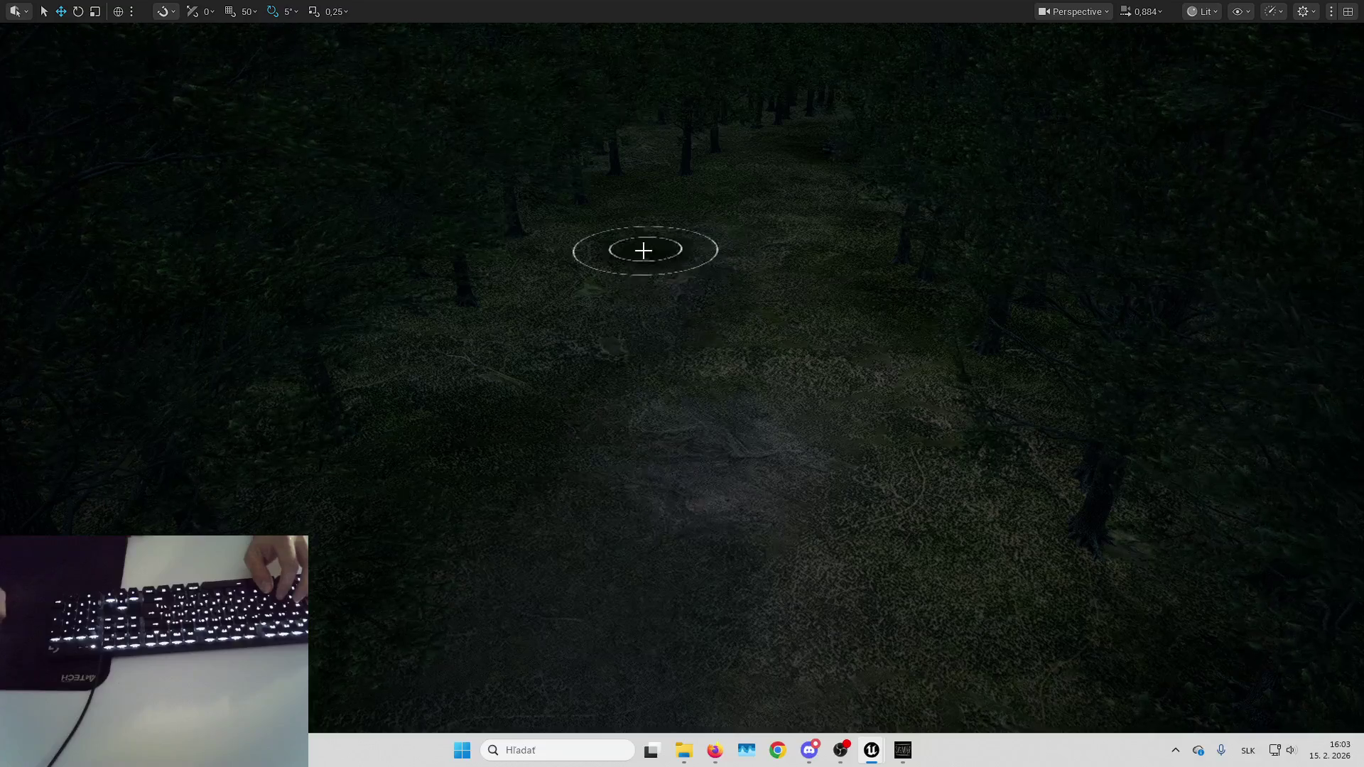
key(Up)
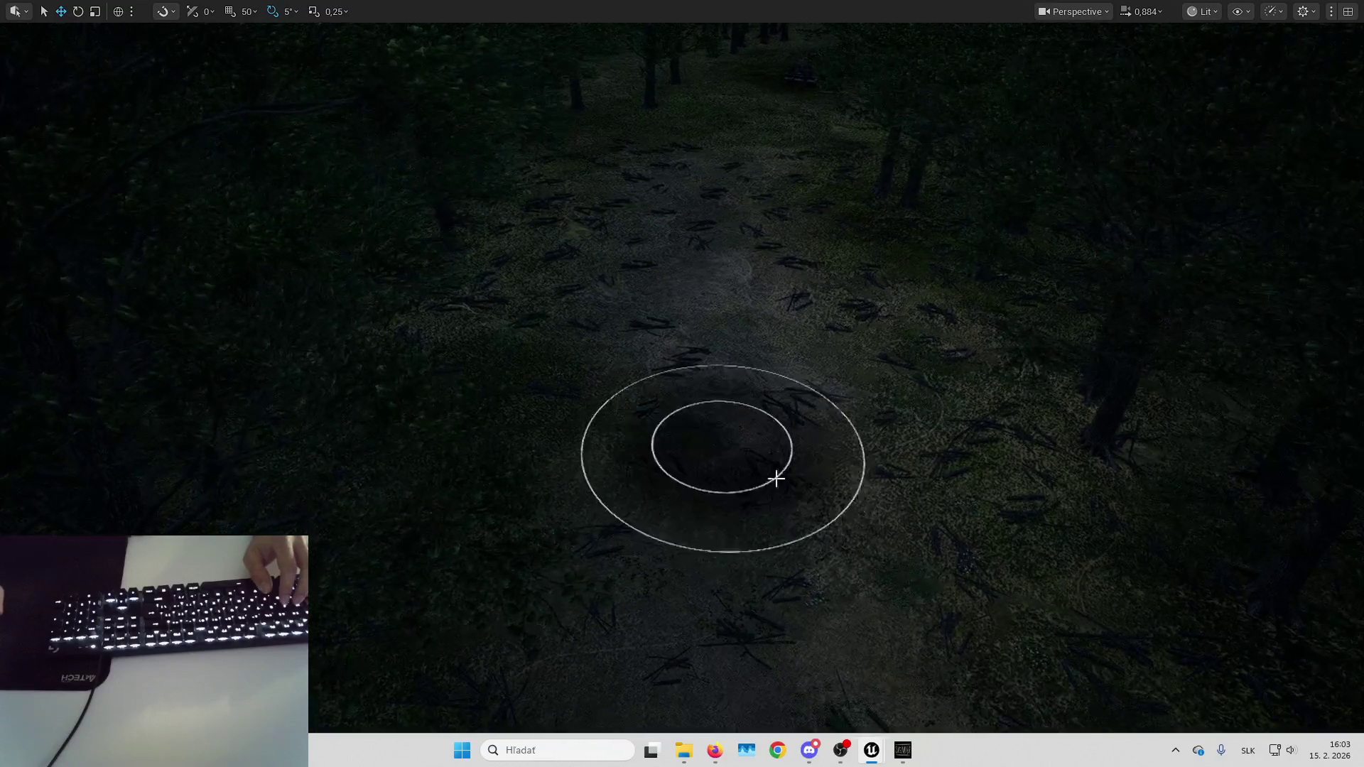
Undo the last landscape paint stroke, then pull back to look along the path.
key(Down)
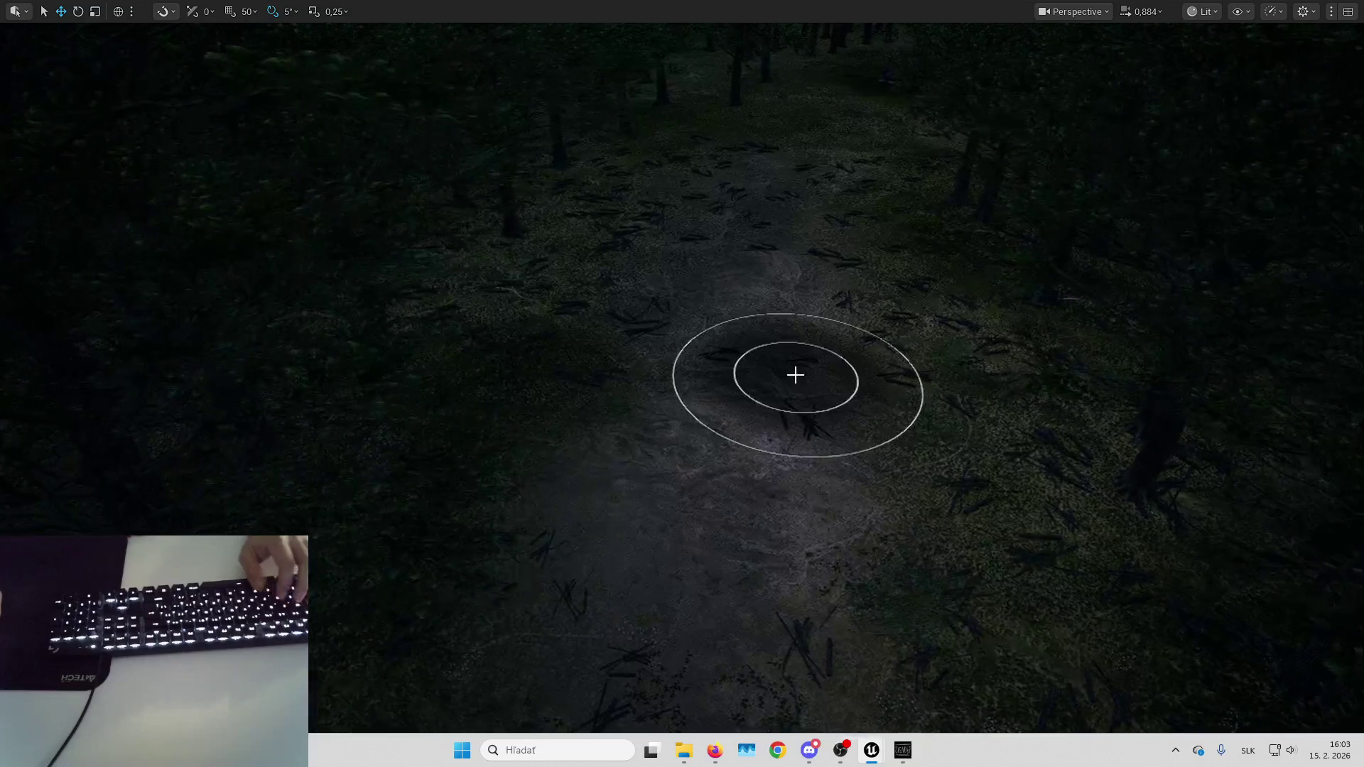
key(ctrl+z)
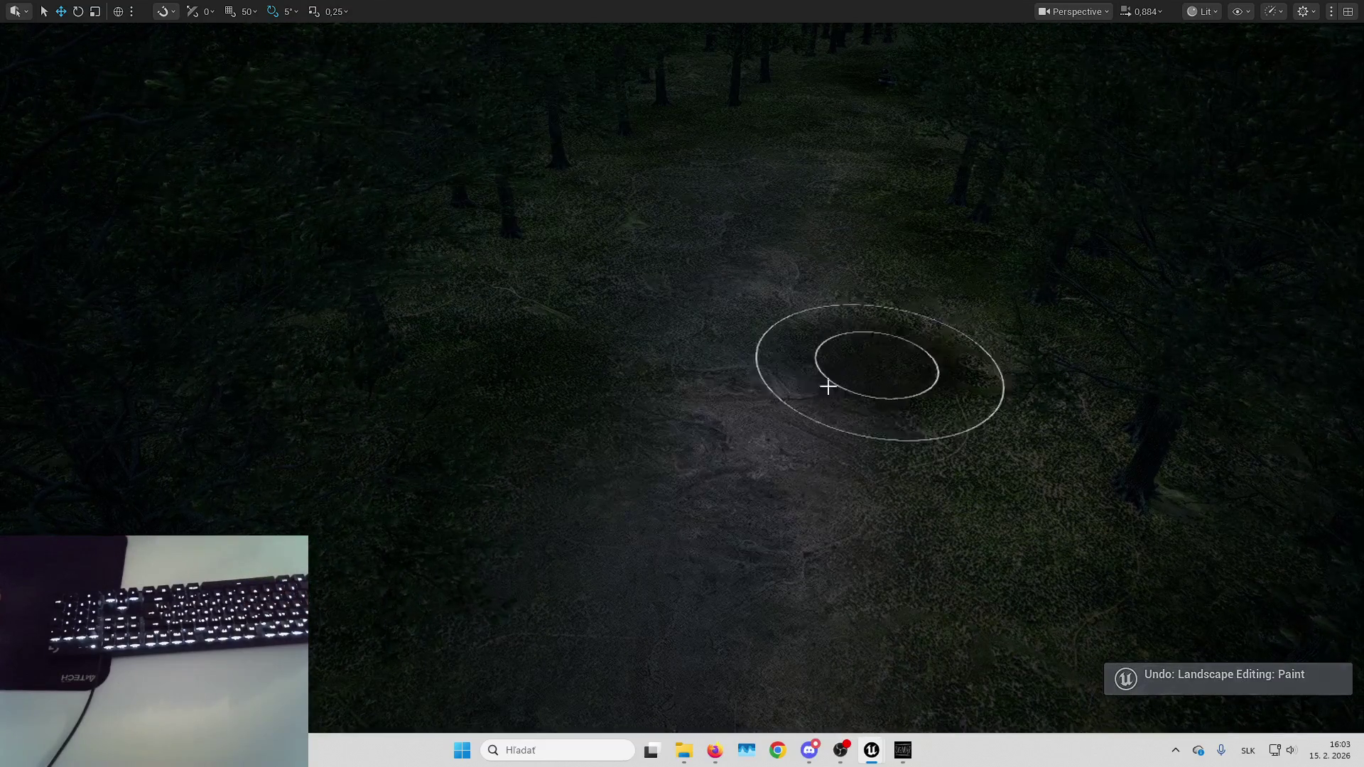
key(Down)
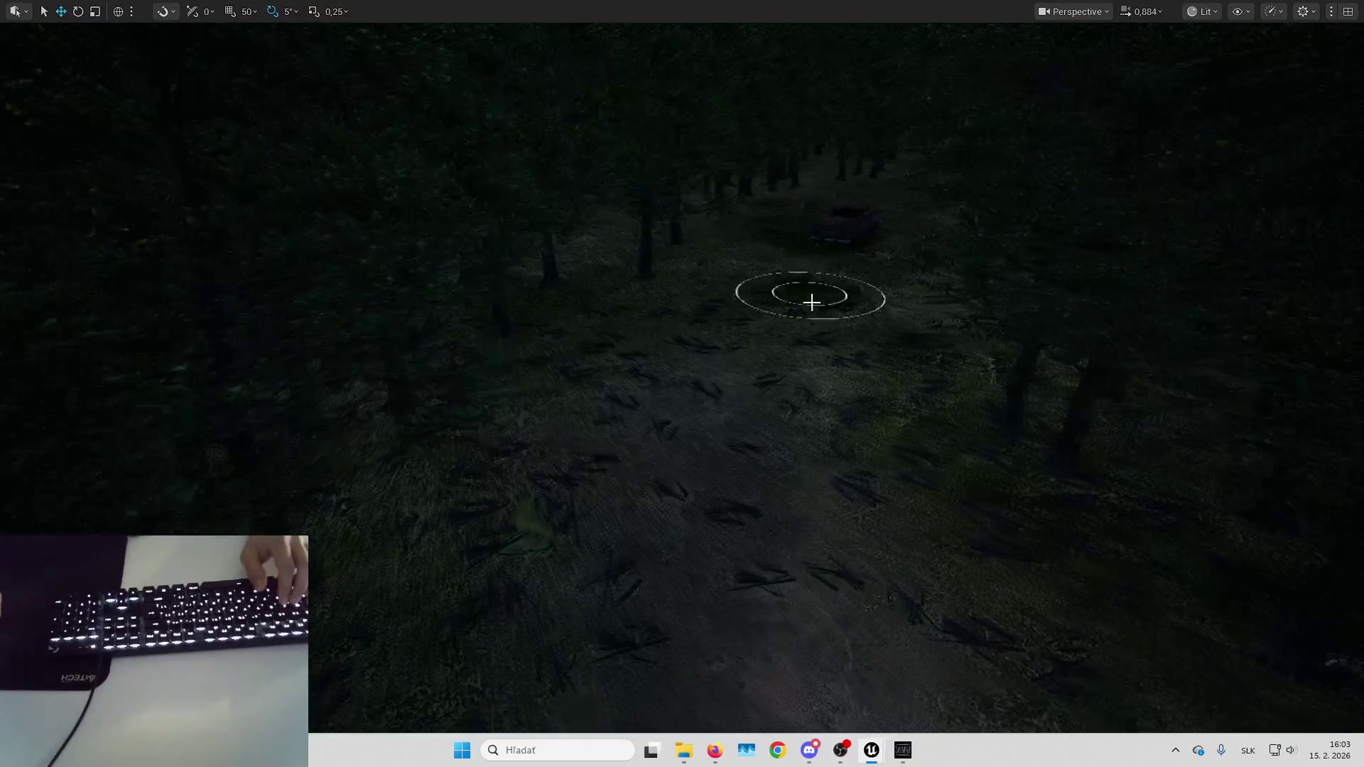
key(Down)
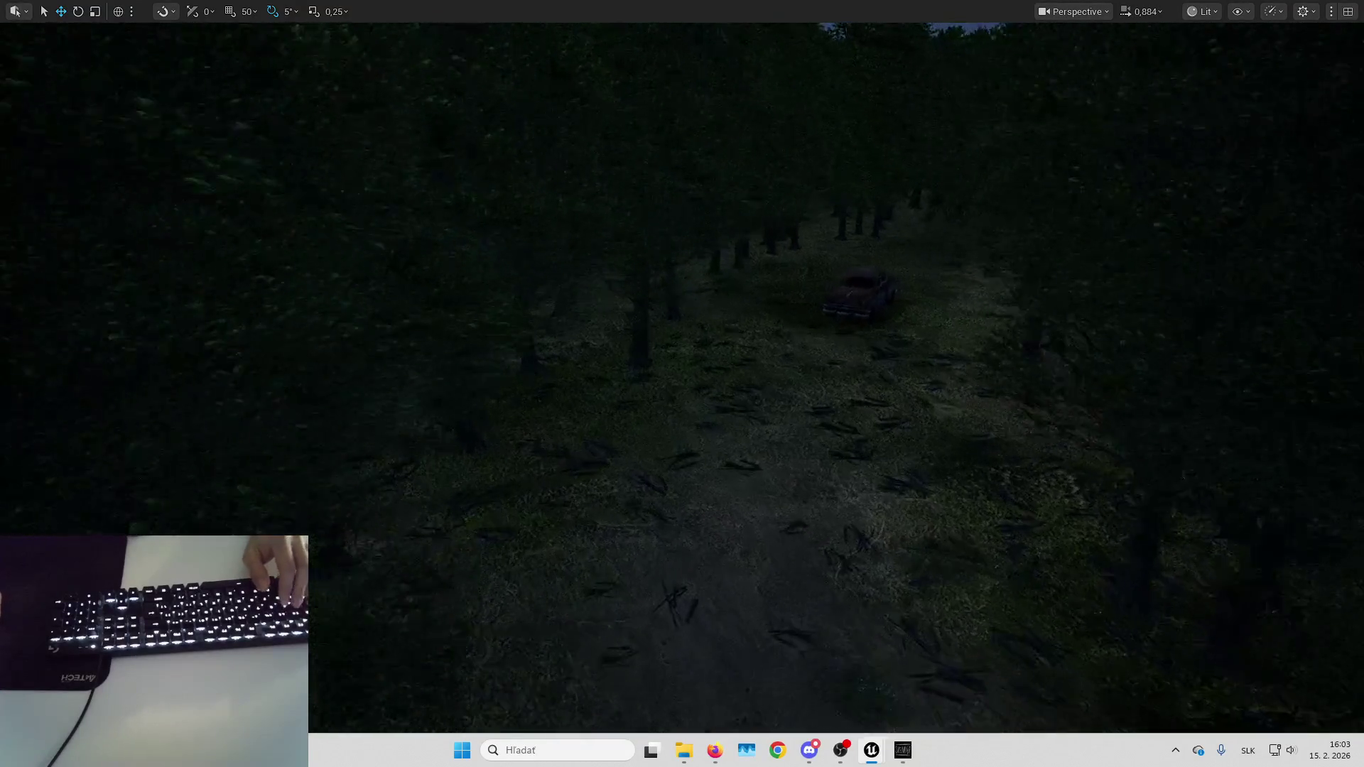
Fly up to the old car and continue past it along the path.
key(Up)
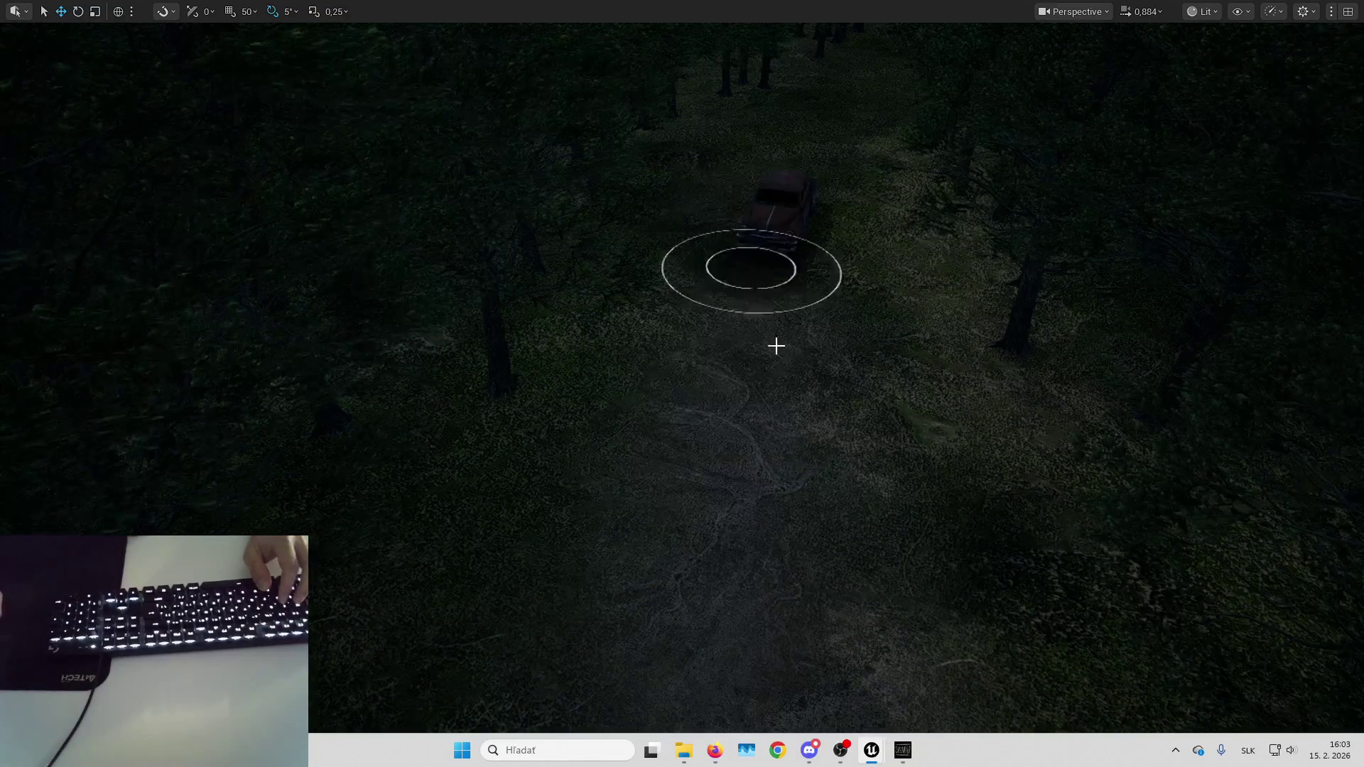
key(Up)
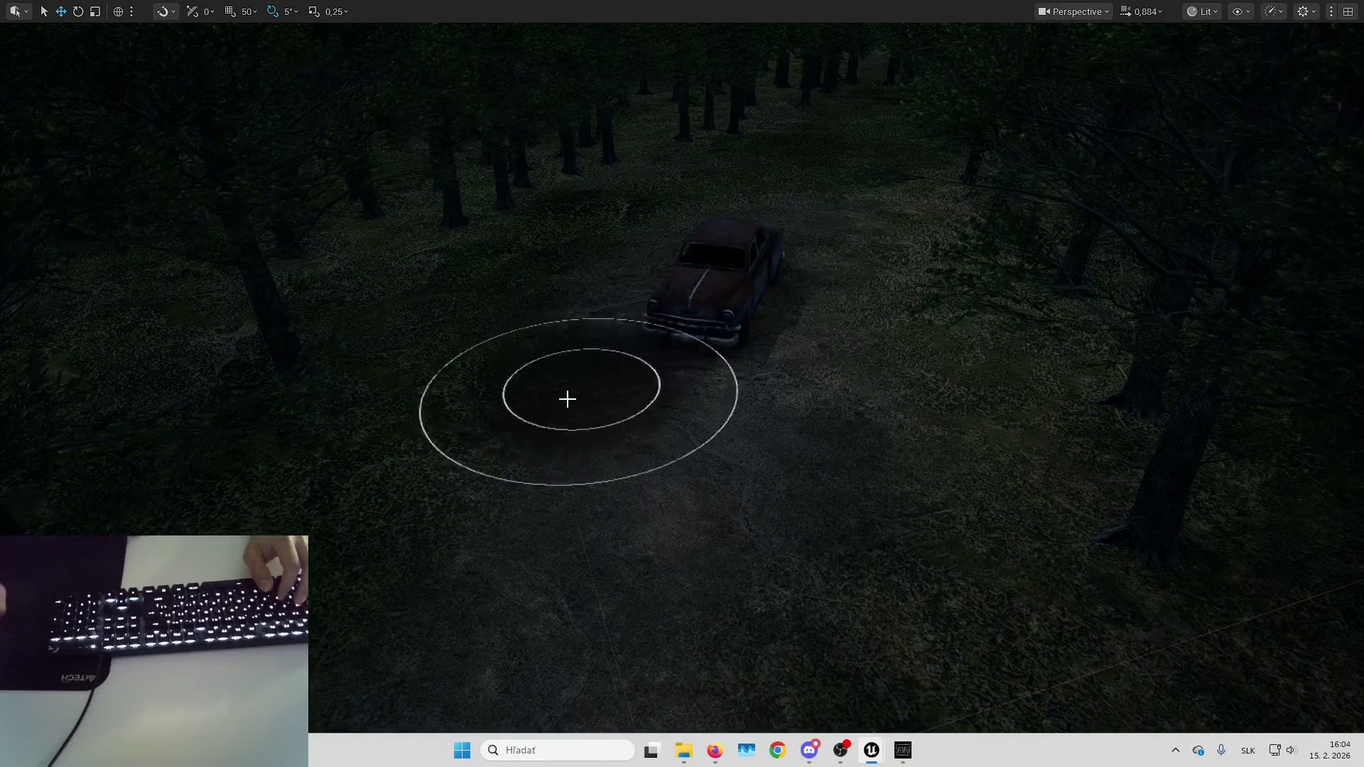
key(Down)
key(Up)
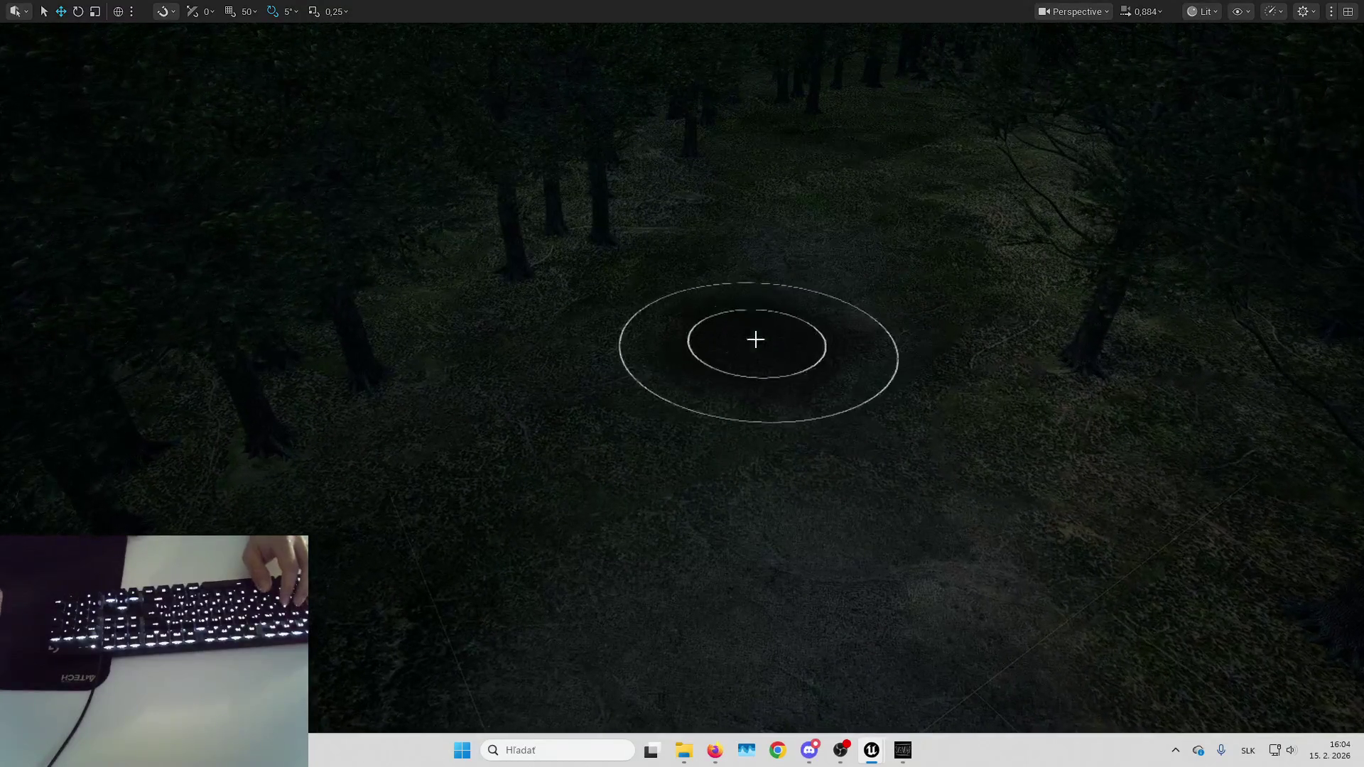
key(Up)
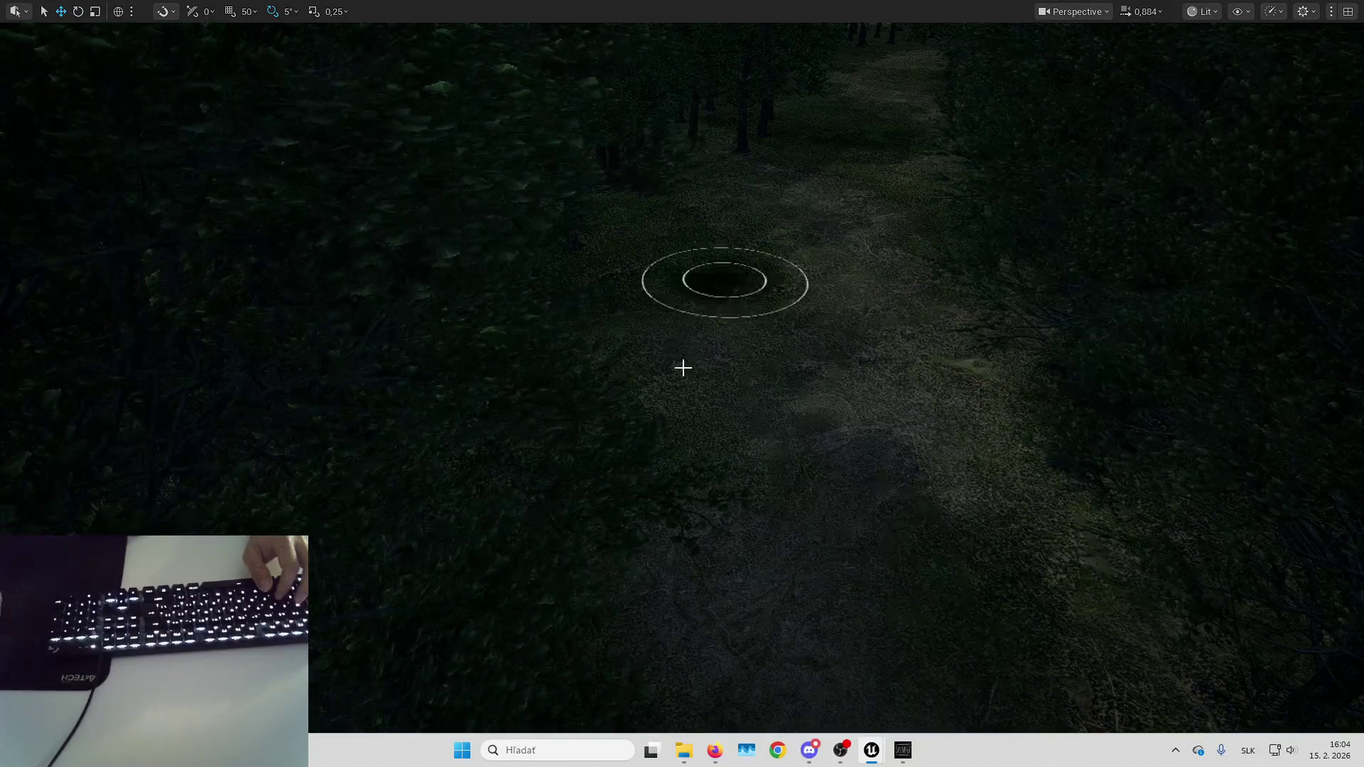
Fly further down the forest path to approach the concrete pipe.
key(Up)
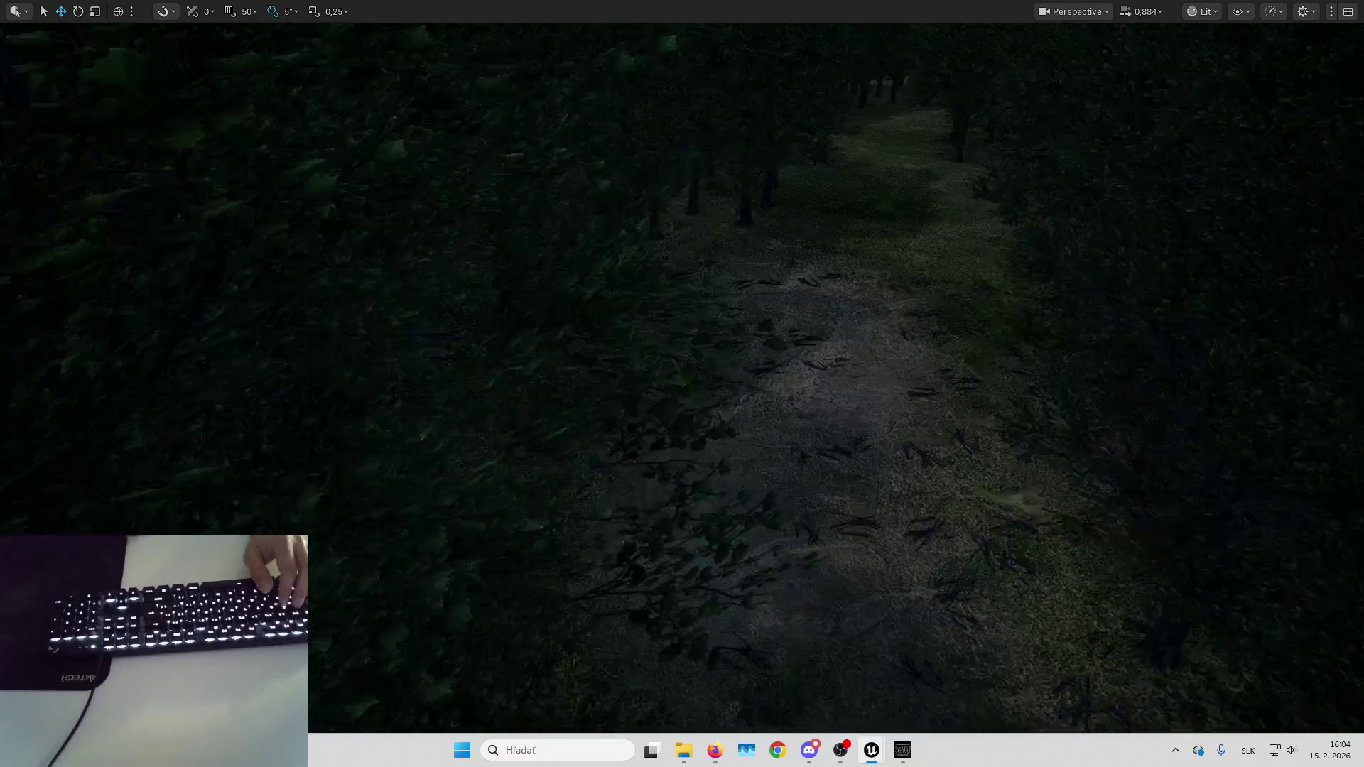
key(Up)
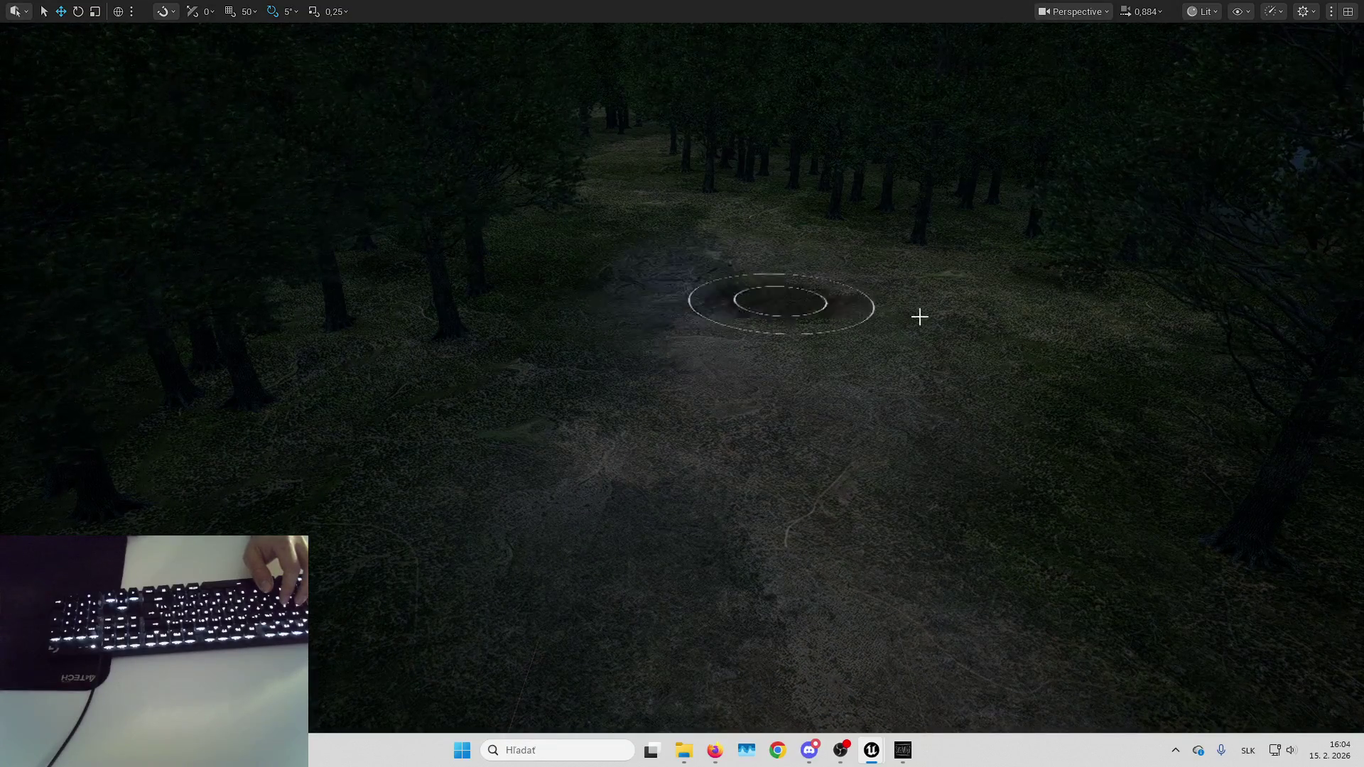
key(Up)
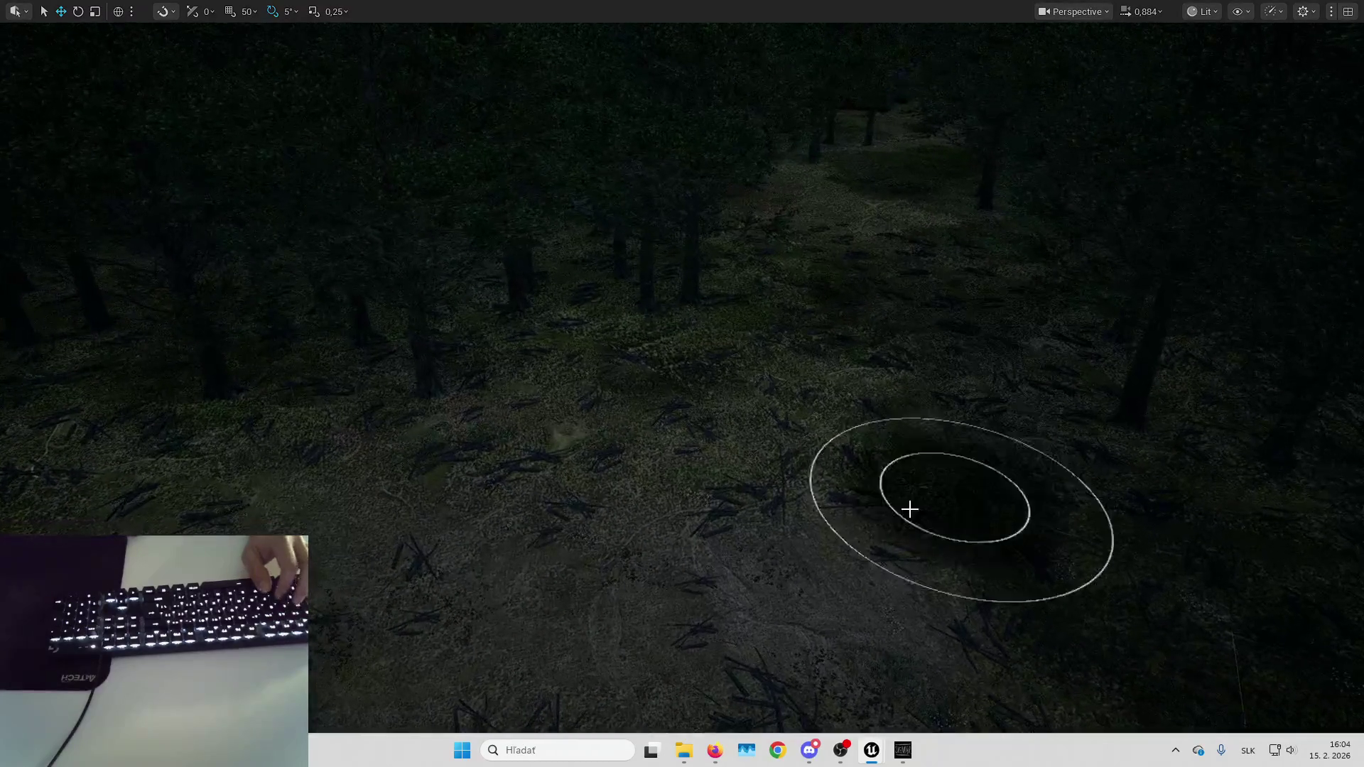
key(Up)
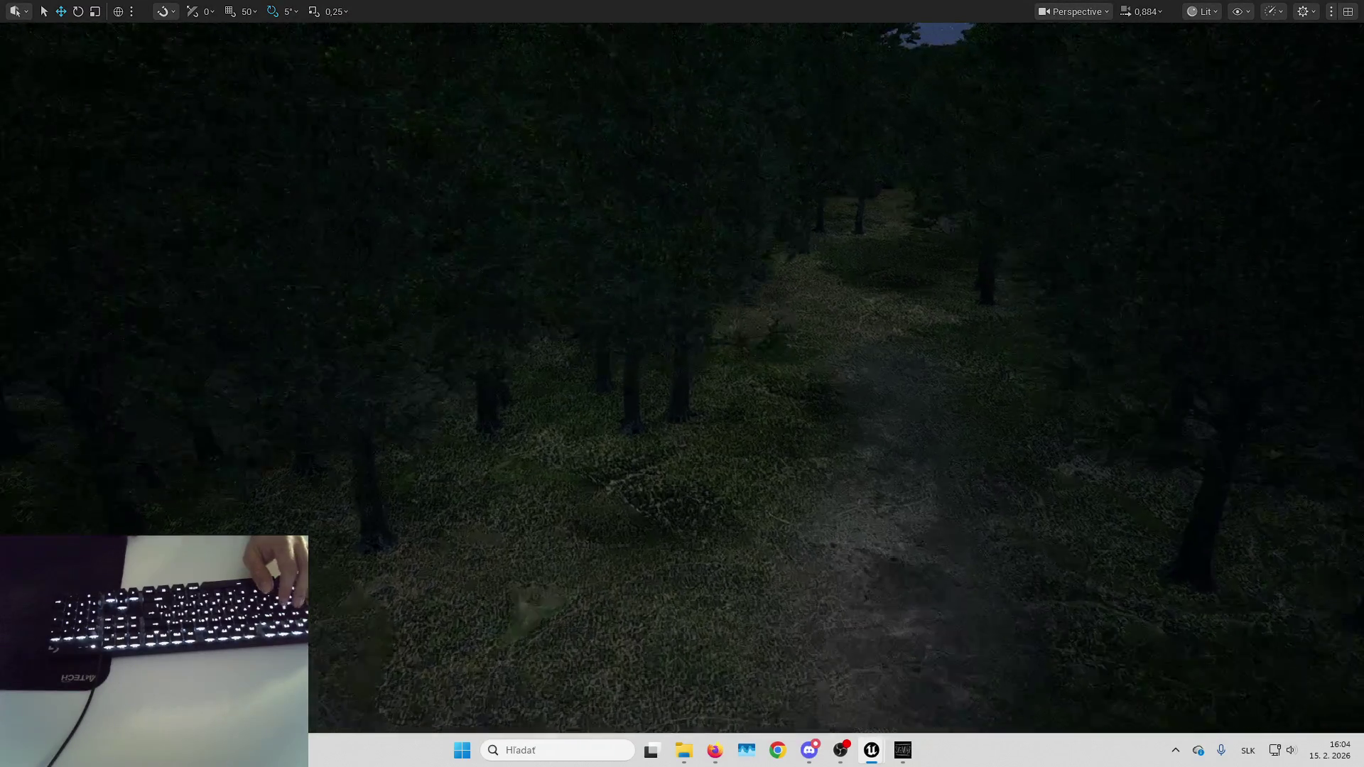
key(Up)
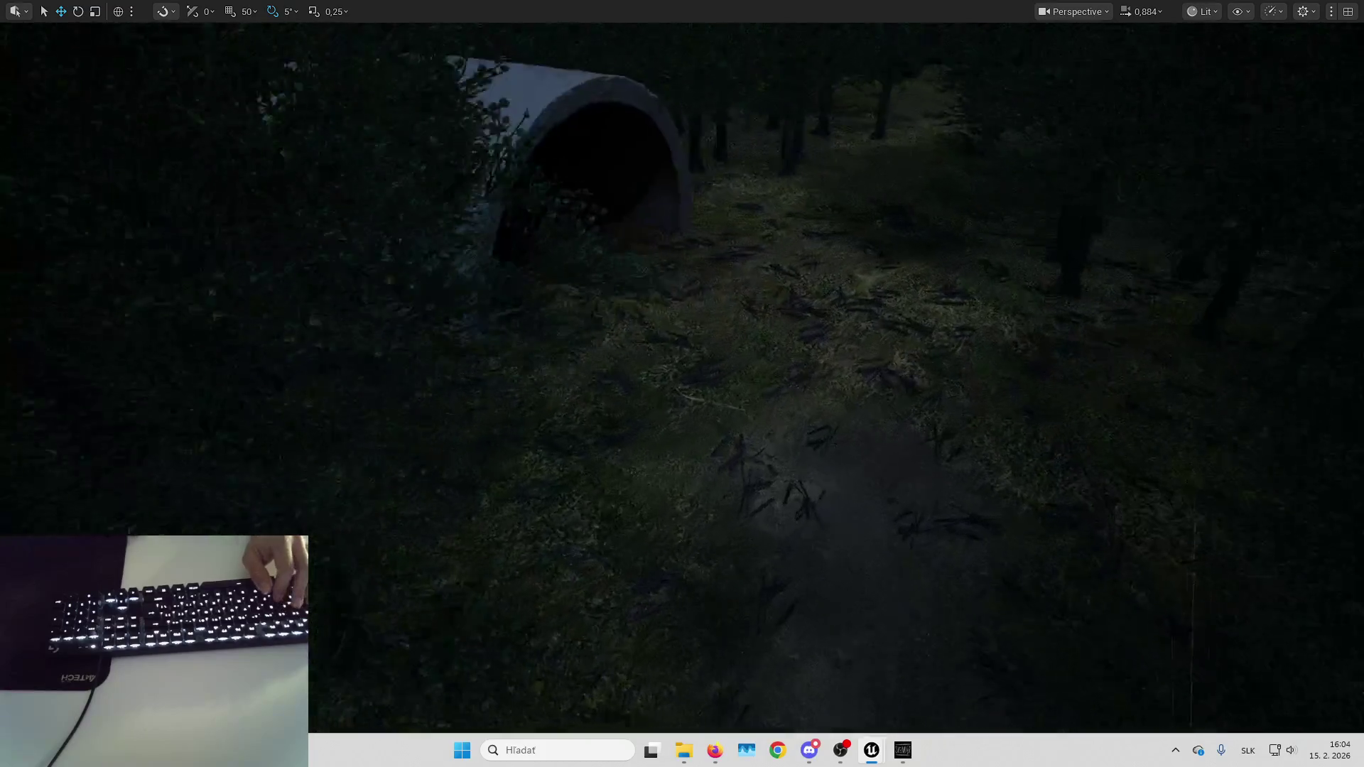
key(Up)
key(Up)
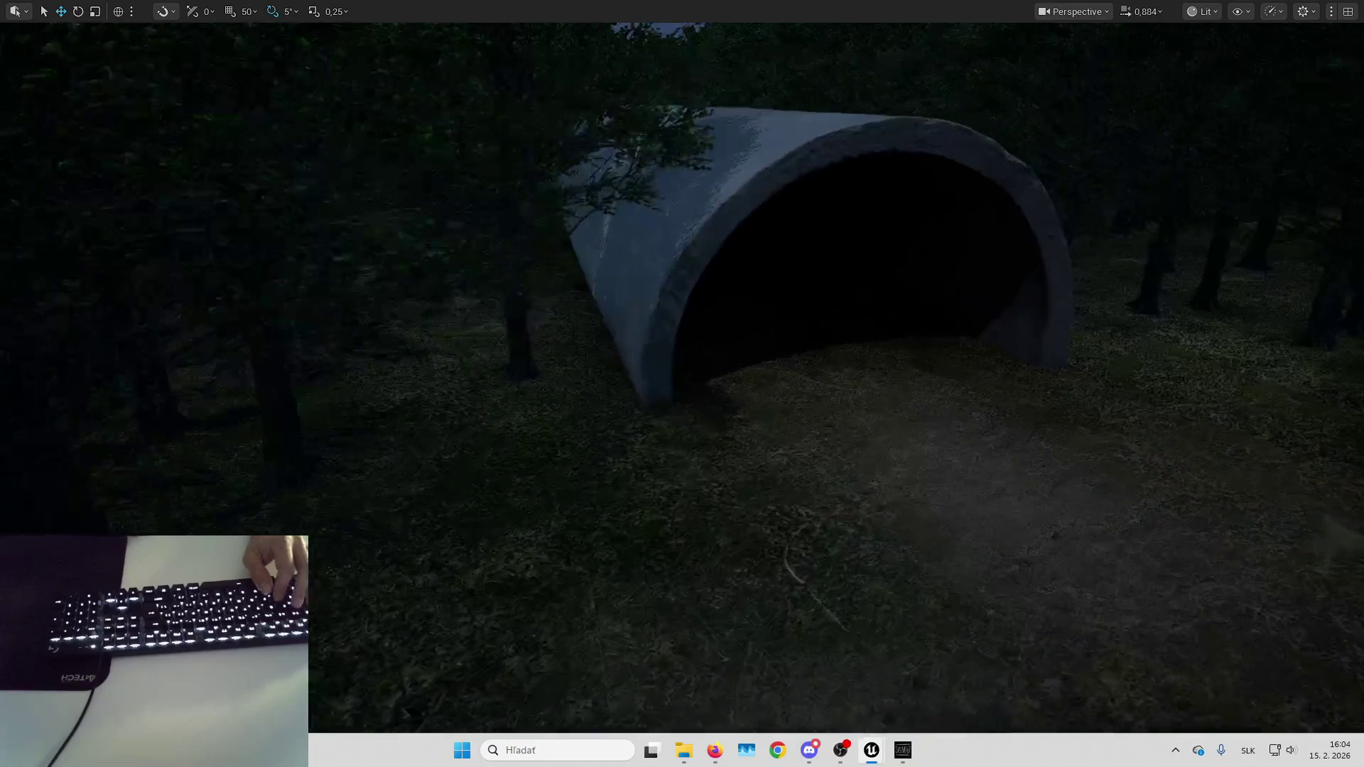
click(1202, 13)
click(1221, 78)
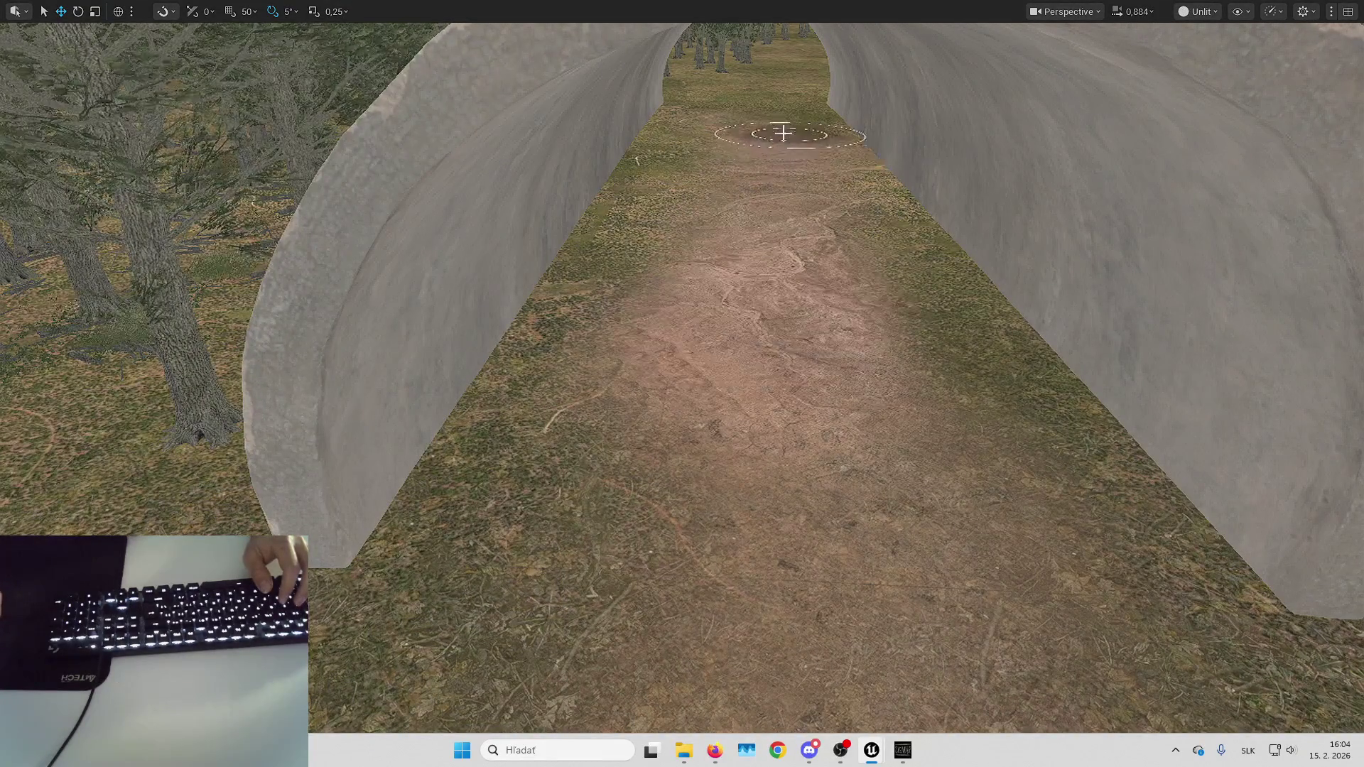
key(Down)
click(1198, 11)
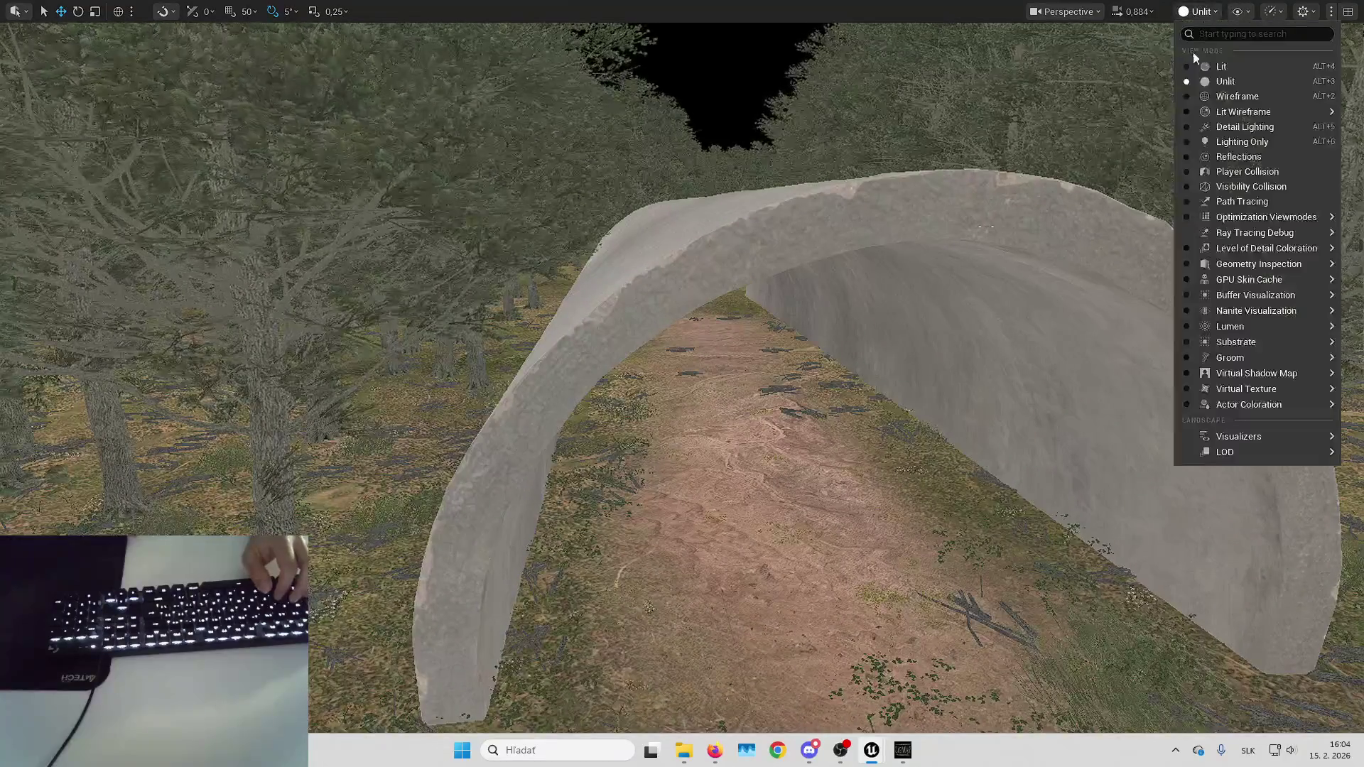
mouse_move(983, 262)
mouse_down()
mouse_move(1008, 235)
mouse_move(910, 178)
mouse_up()
key(Down)
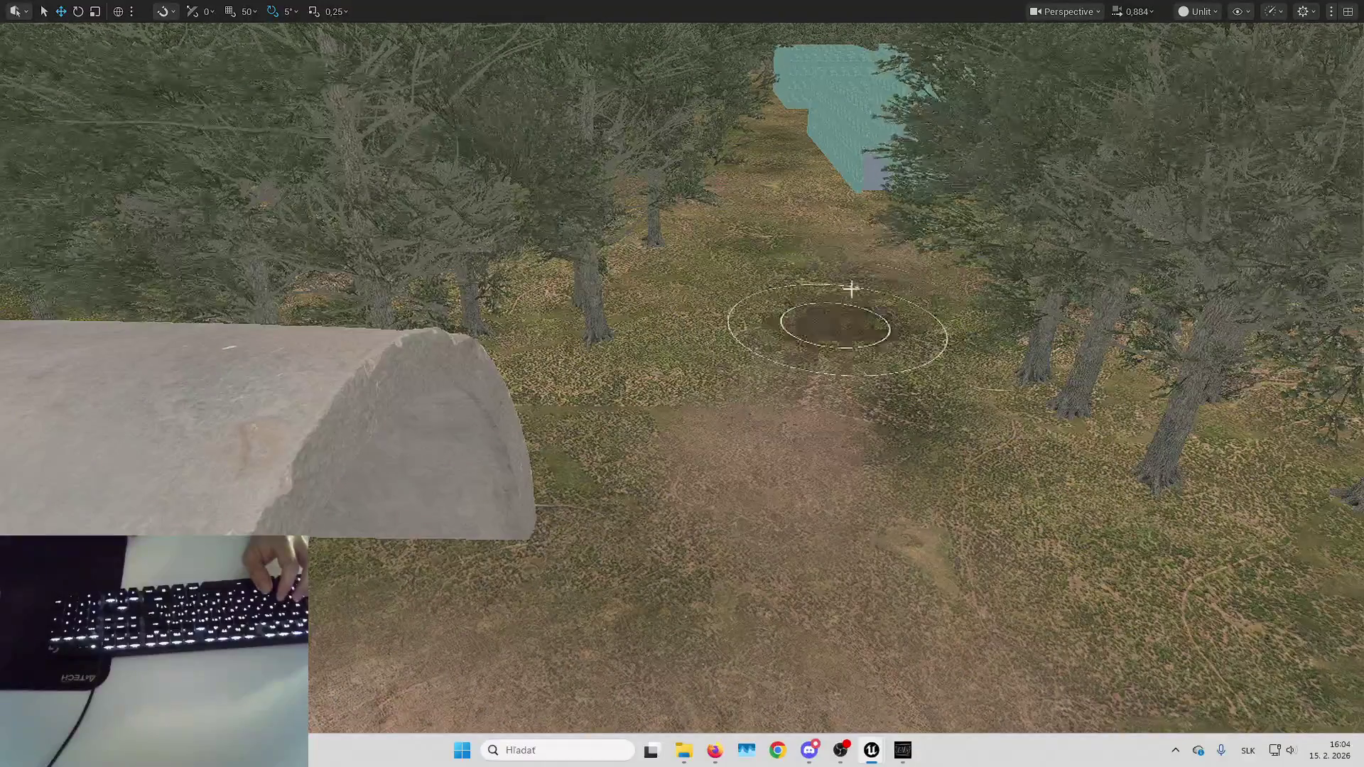
key(Up)
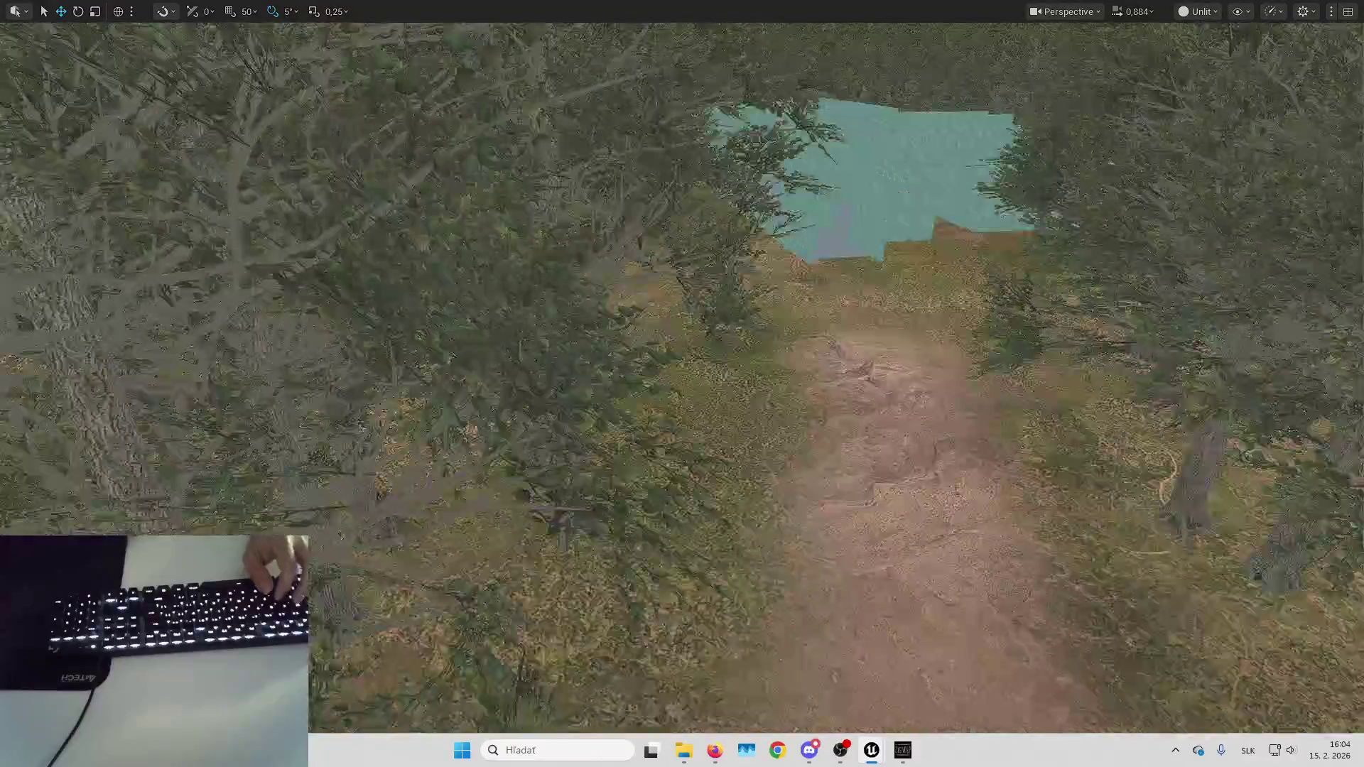
key(Down)
click(1197, 12)
Switch the viewport back to Lit shading and fly over to the concrete pipe.
click(1218, 50)
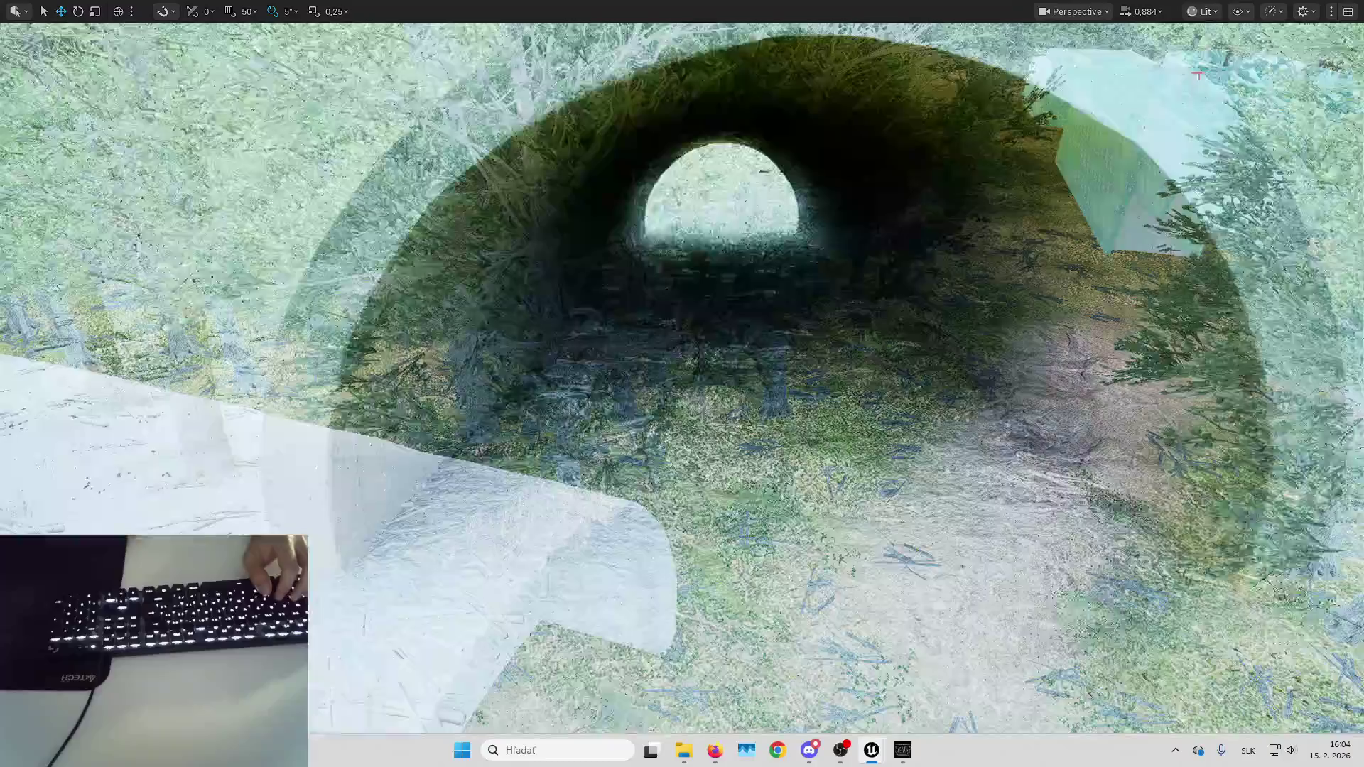
key(Up)
key(Down)
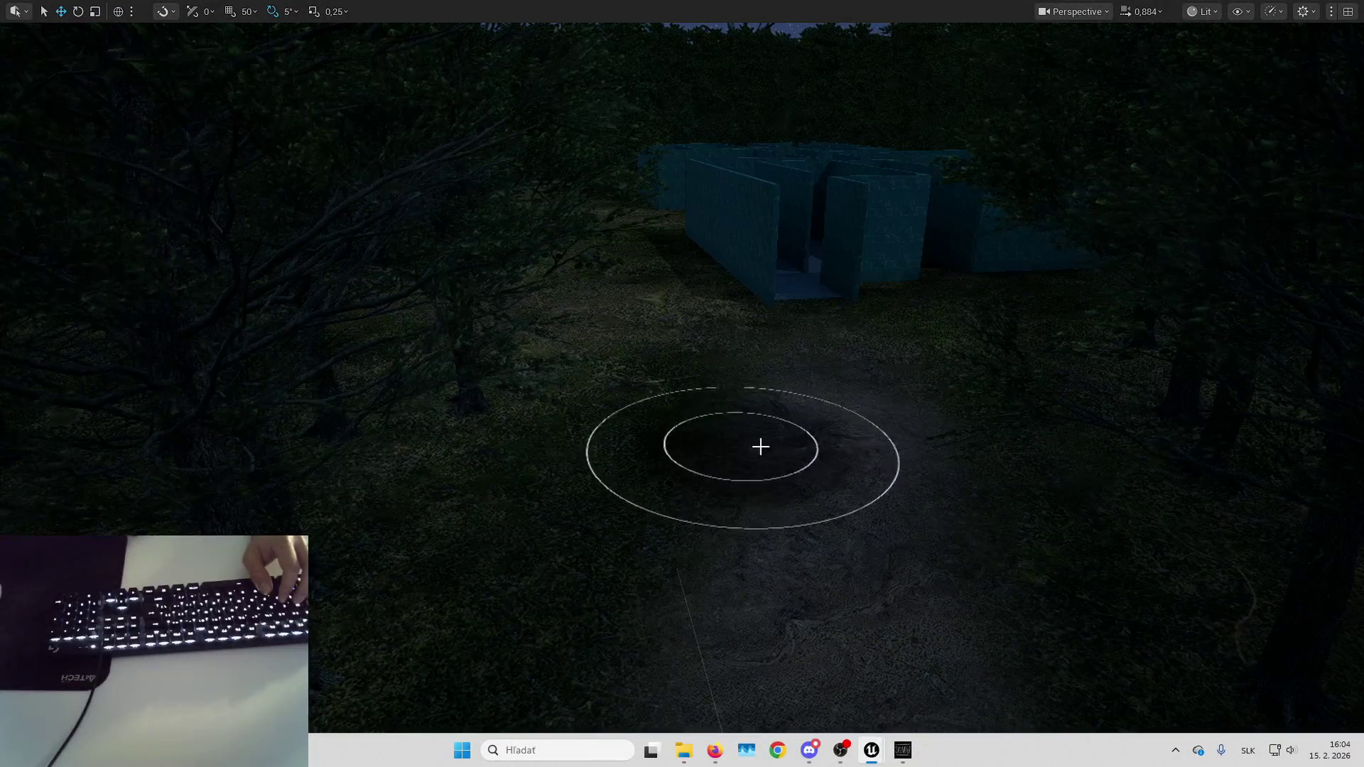
scroll(943, 540, up, 2)
key(w)
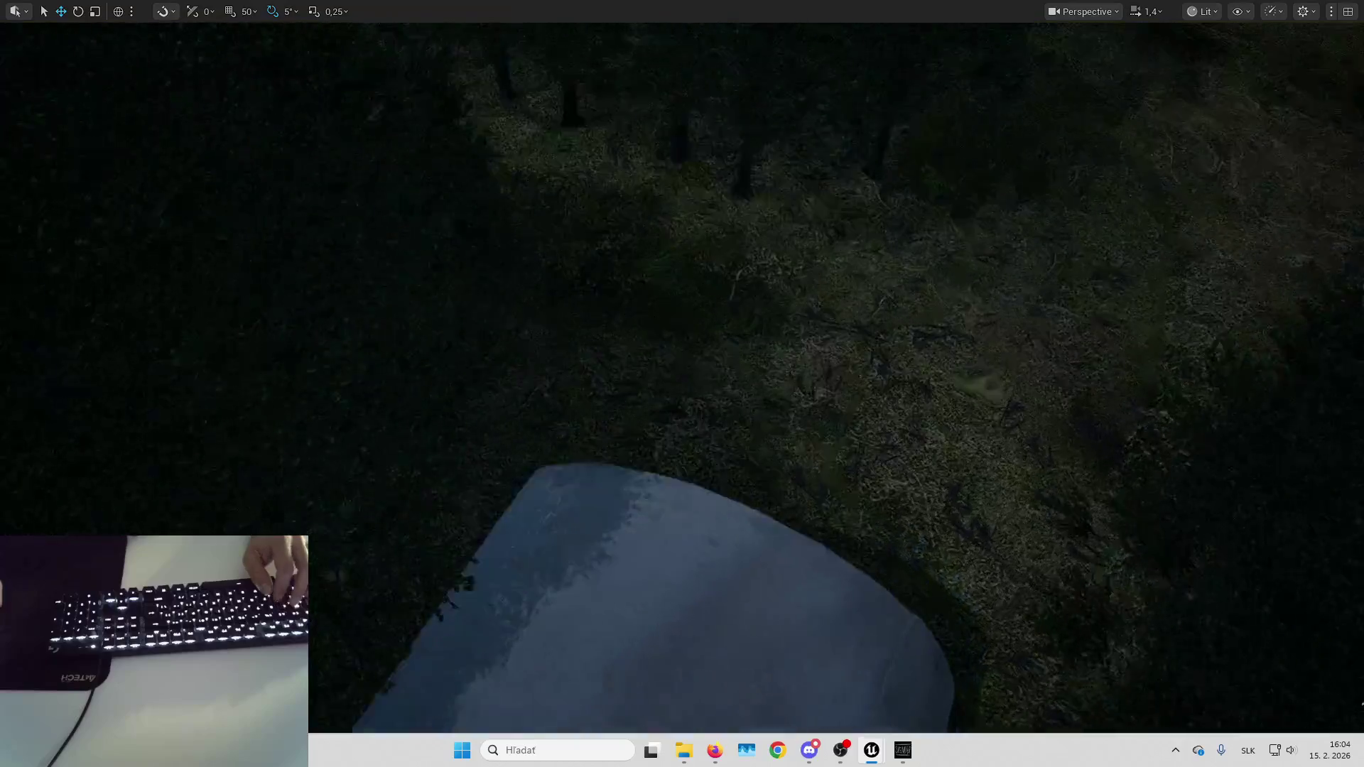
key(s)
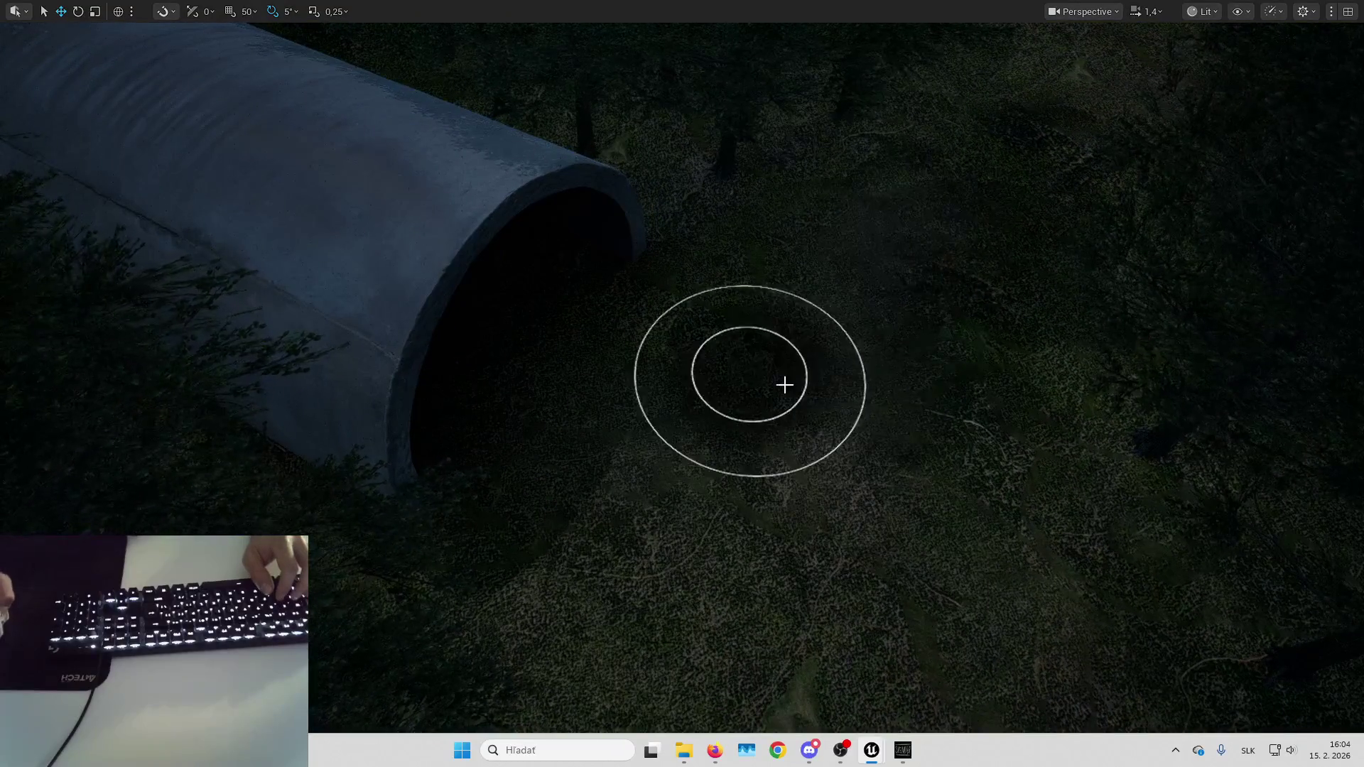
Fly over the concrete pipe and along the forest path, ending above the path surface.
key(w)
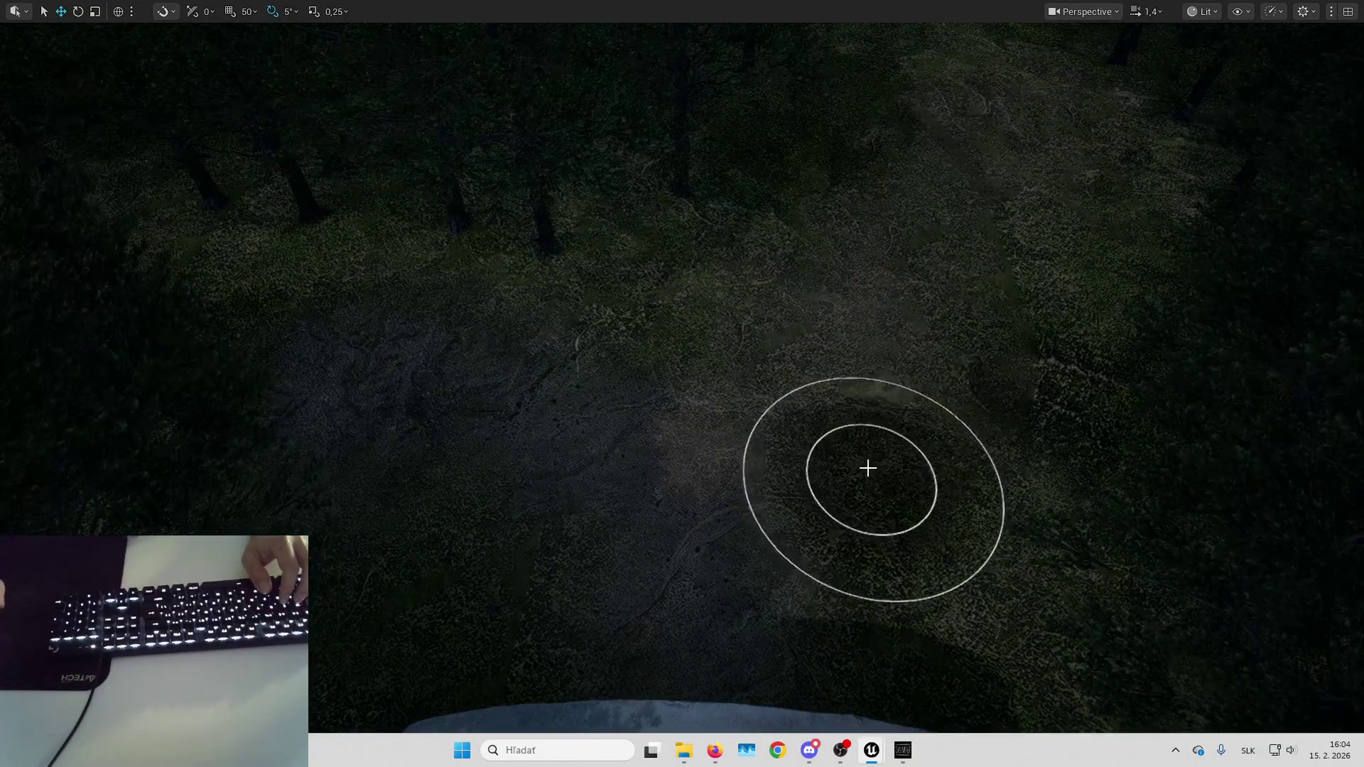
key(w)
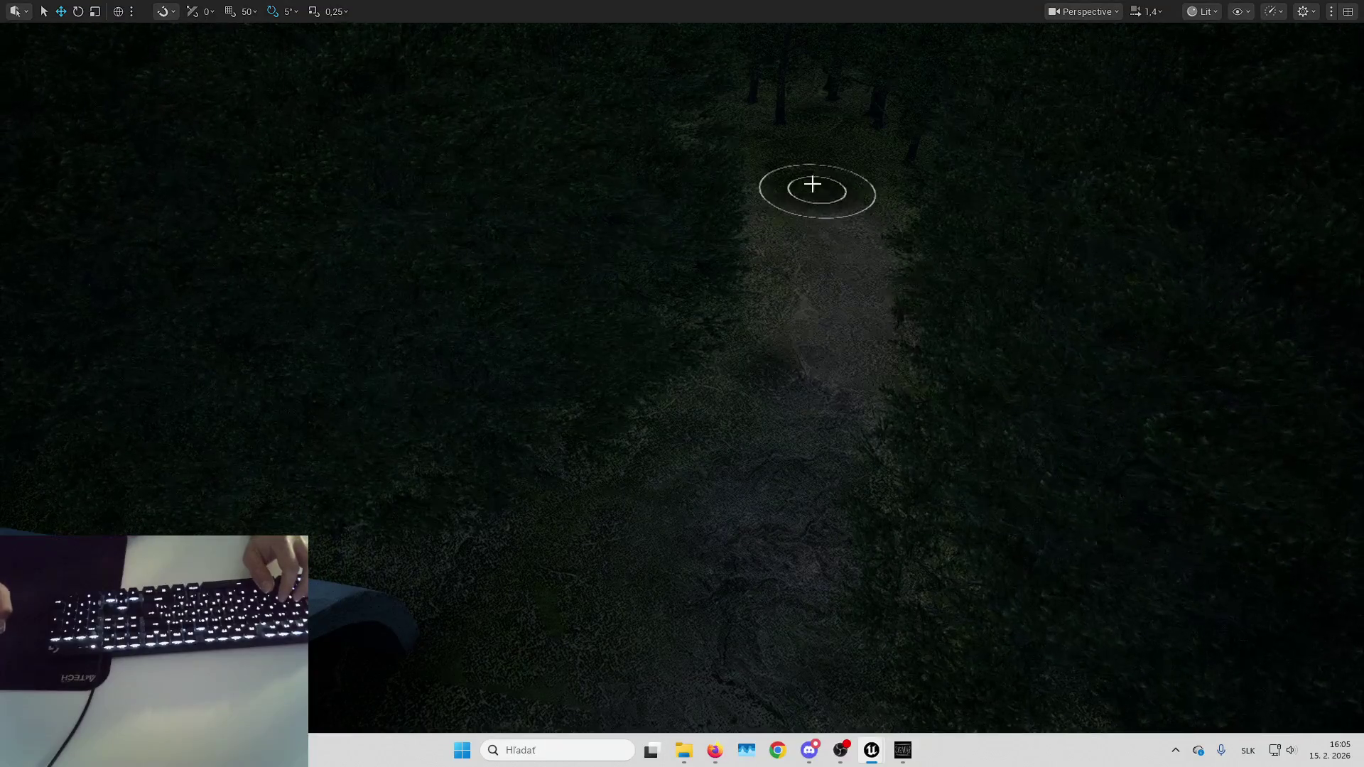
key(w)
key(w)
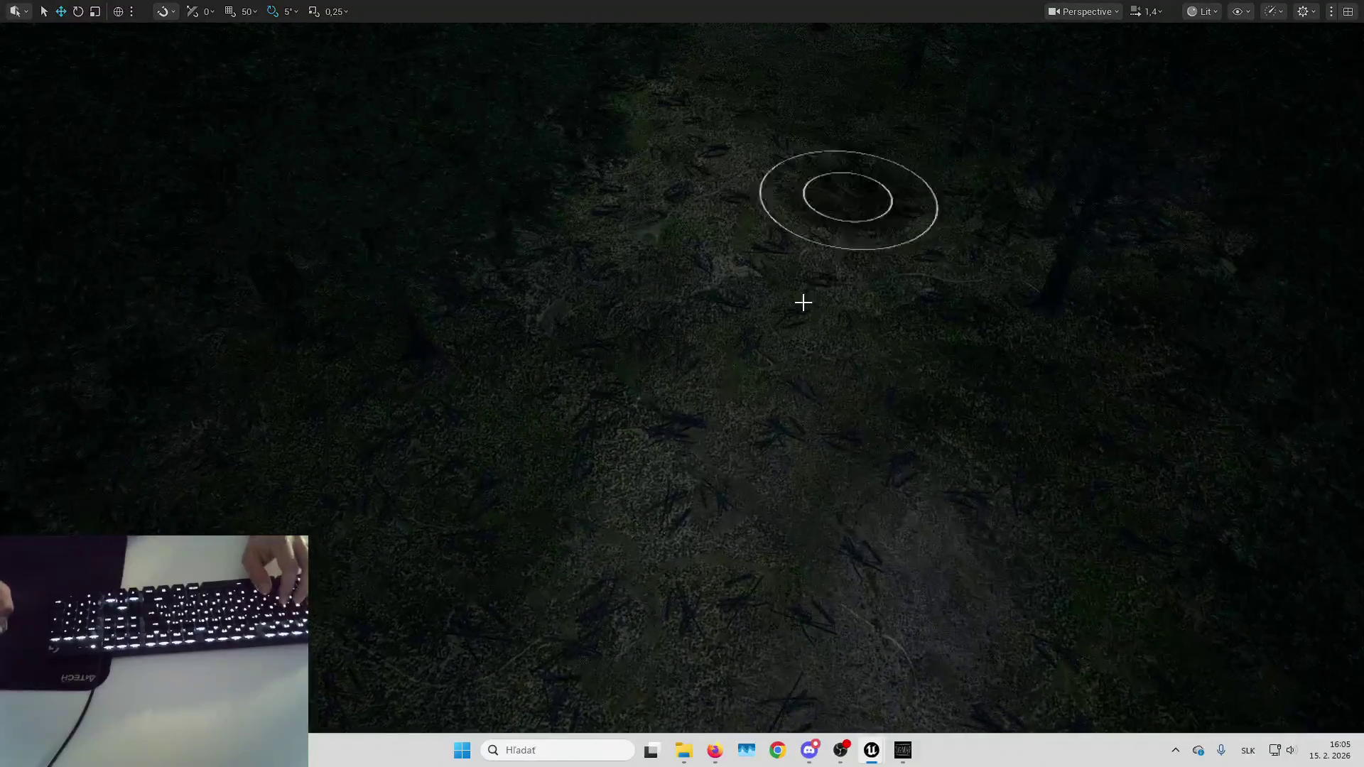
key(w)
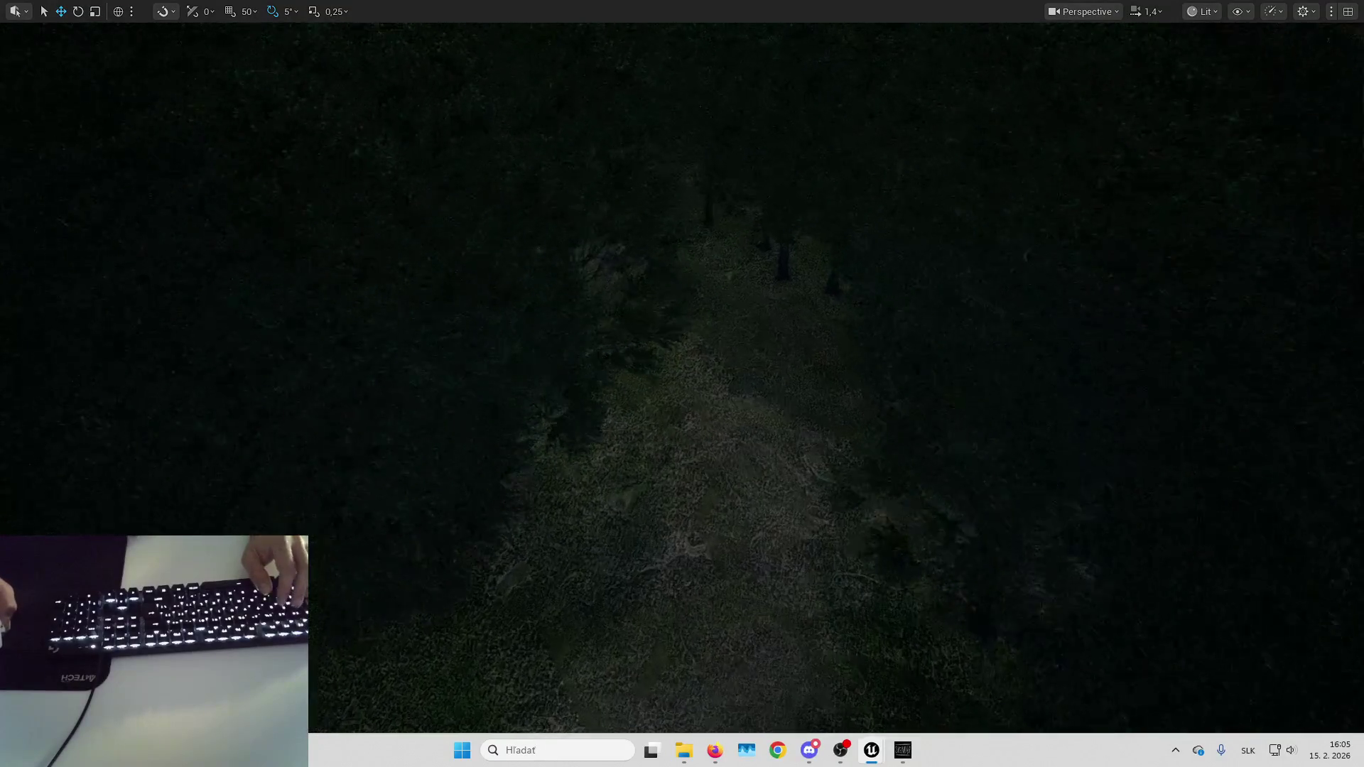
key(w)
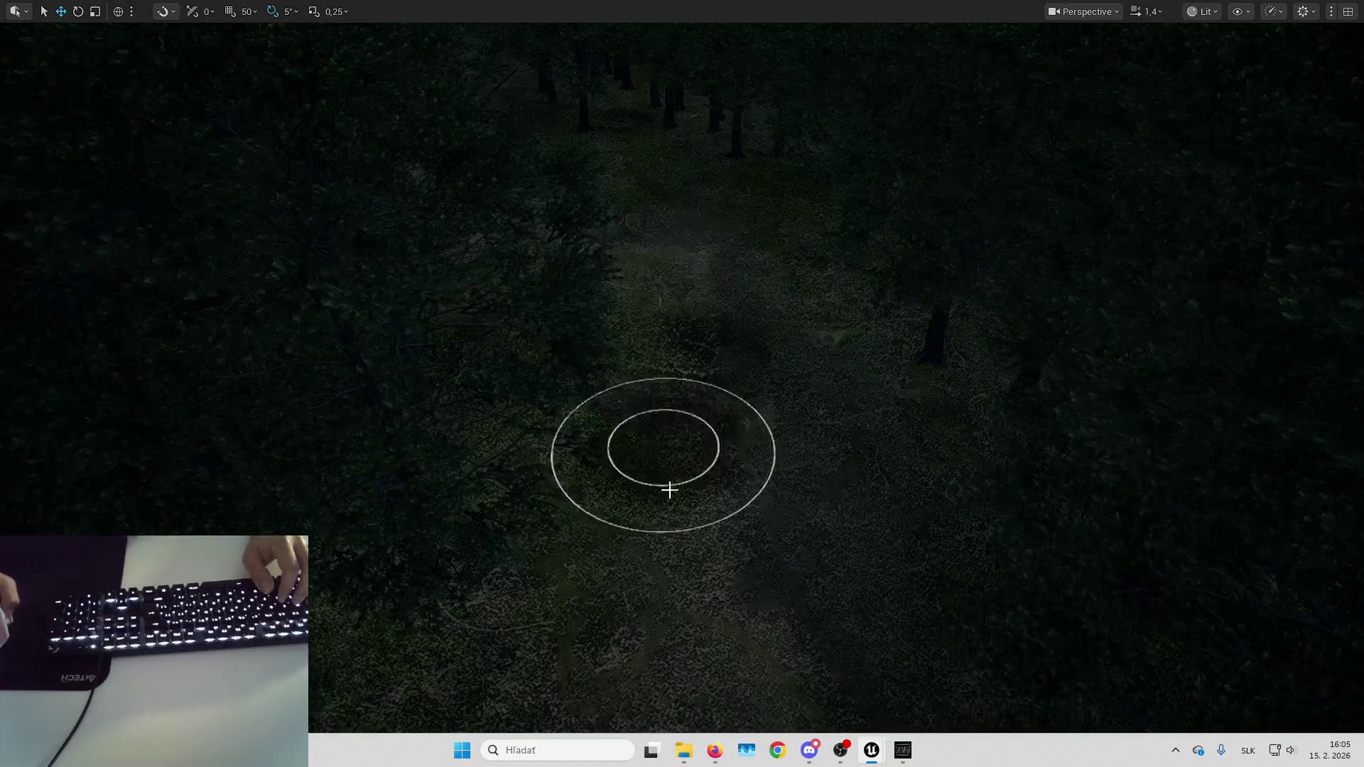
key(w)
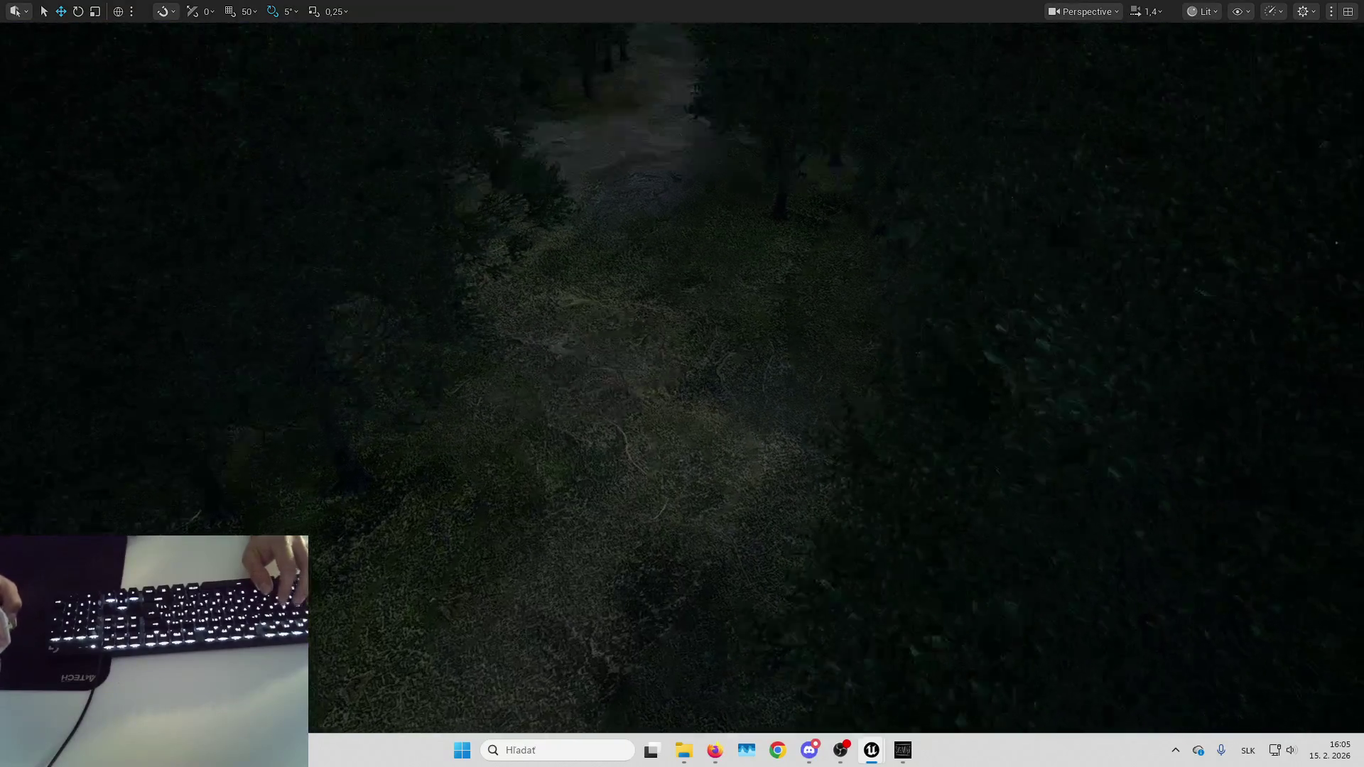
key(w)
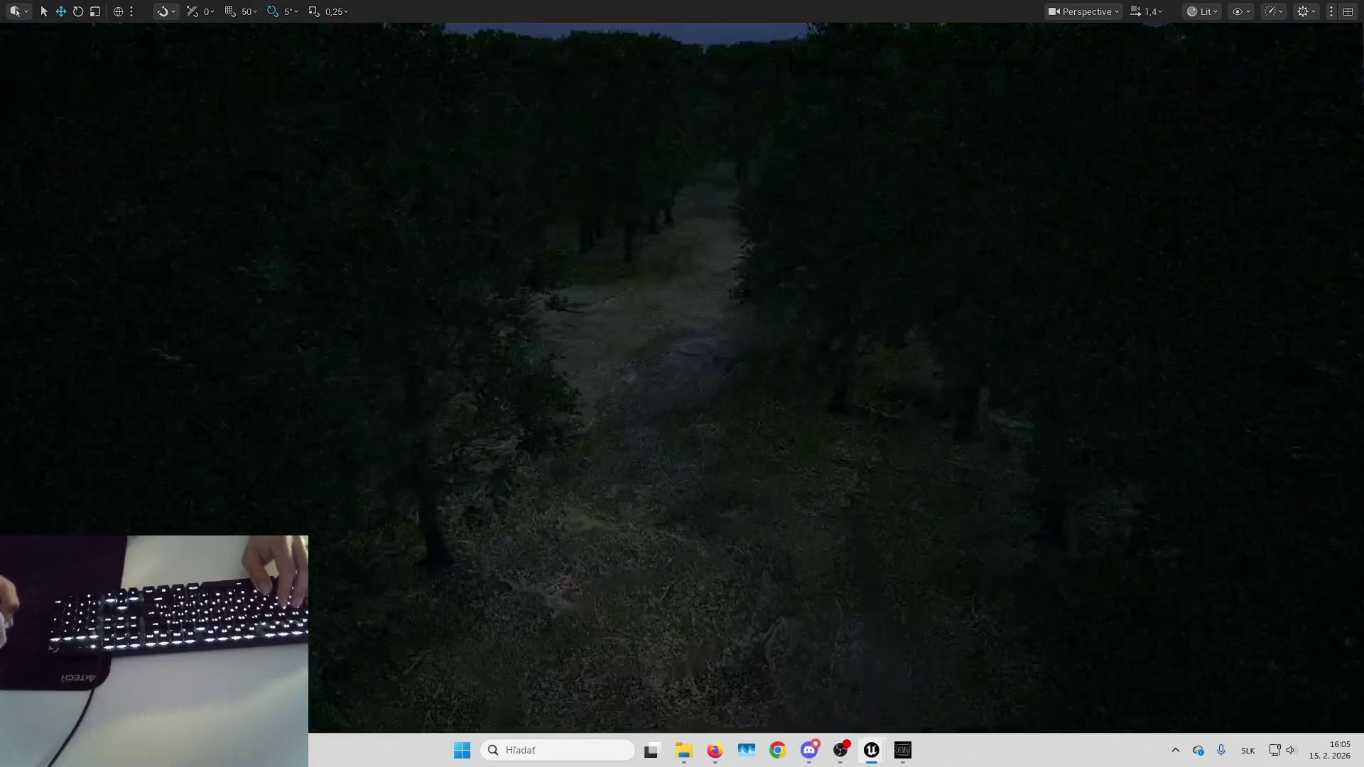
key(w)
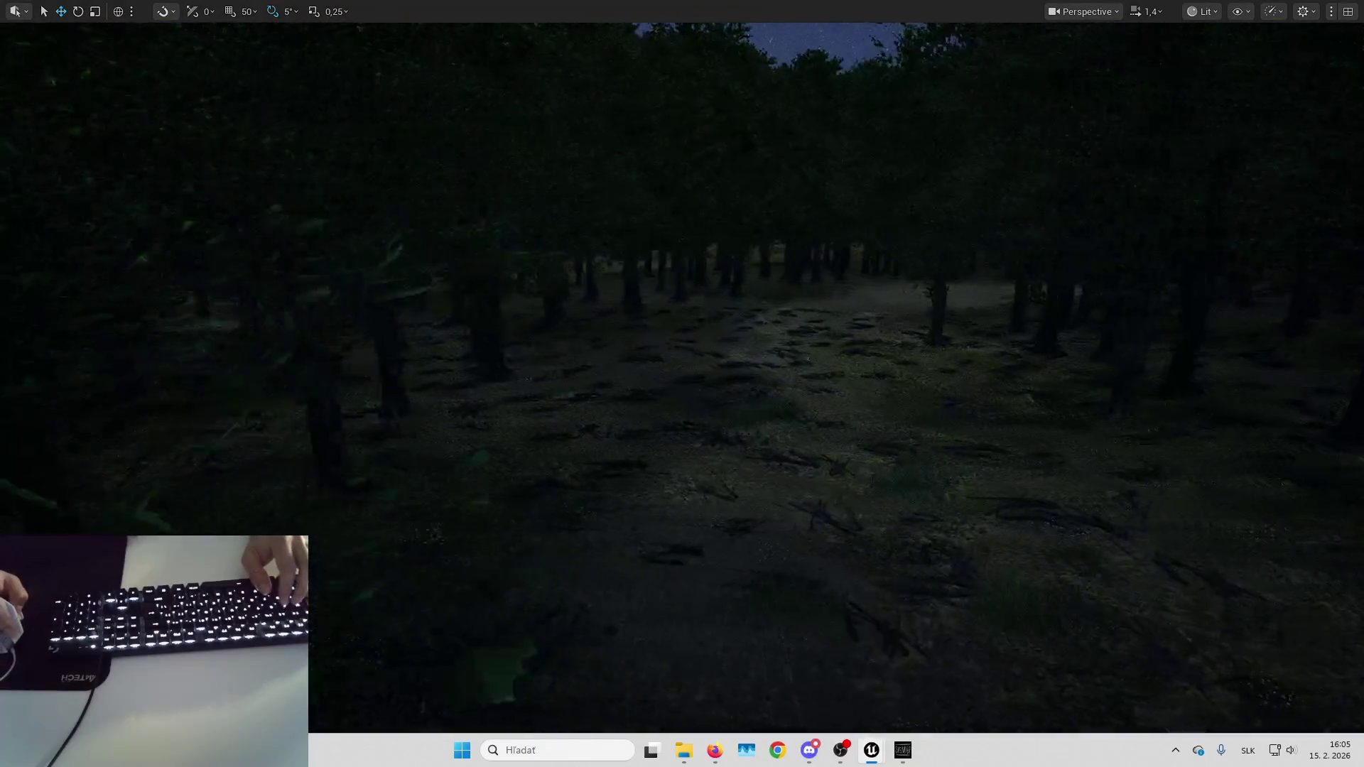
key(w)
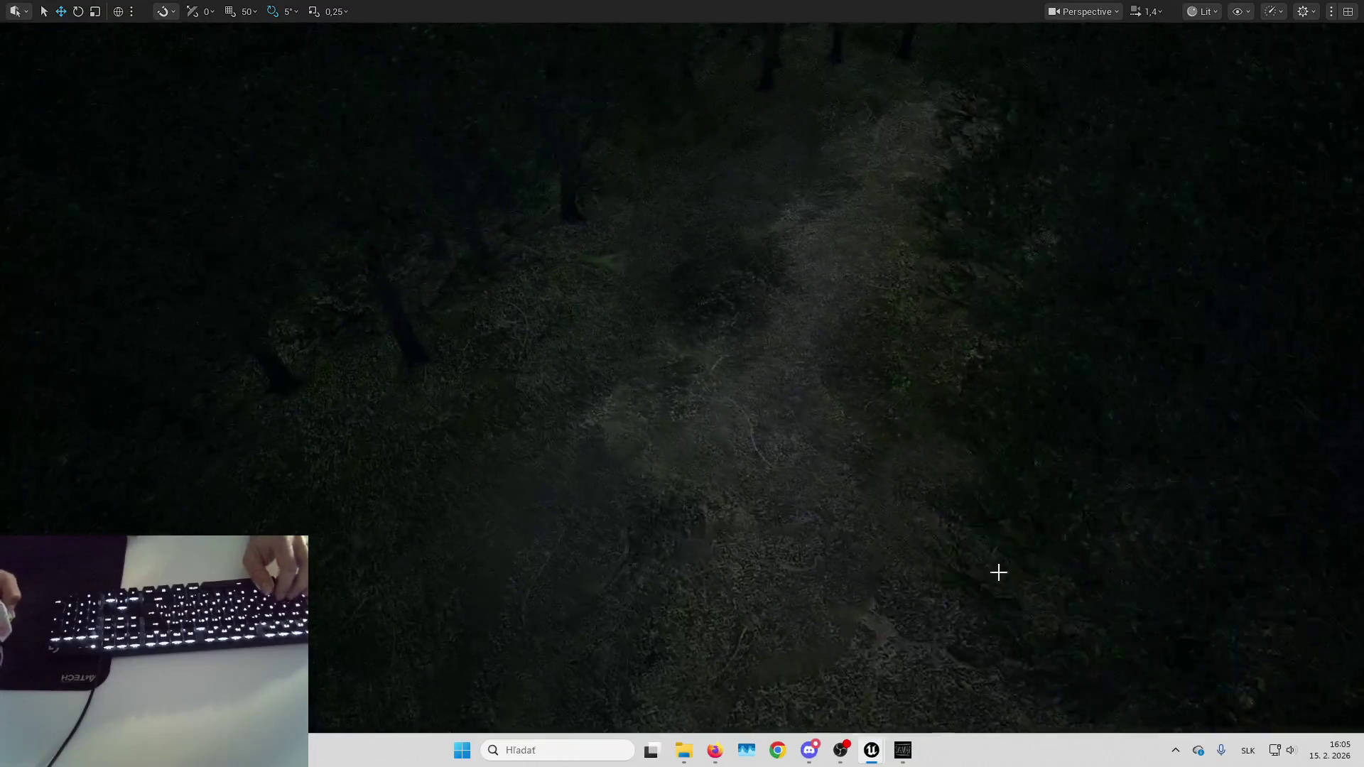
key(w)
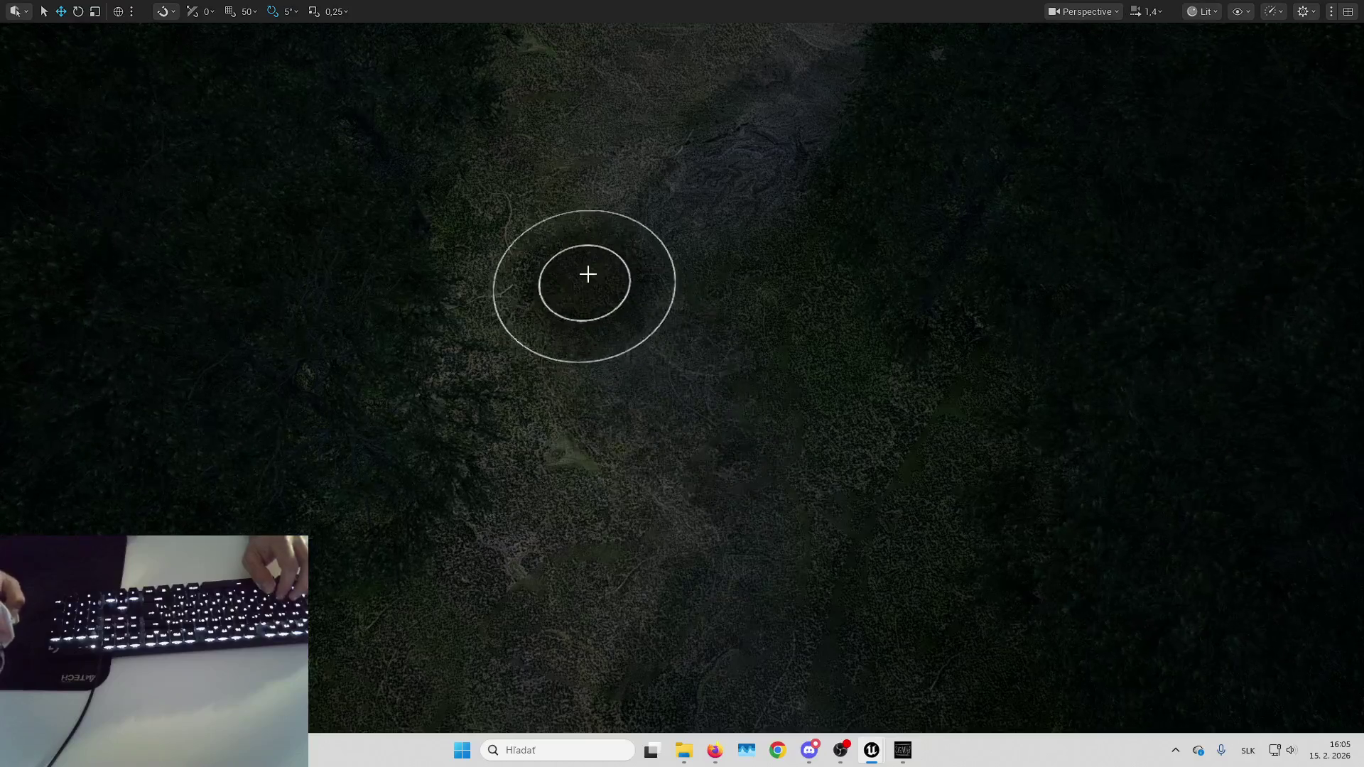
Reposition the view down the length of the path toward the tree trunks.
key(w)
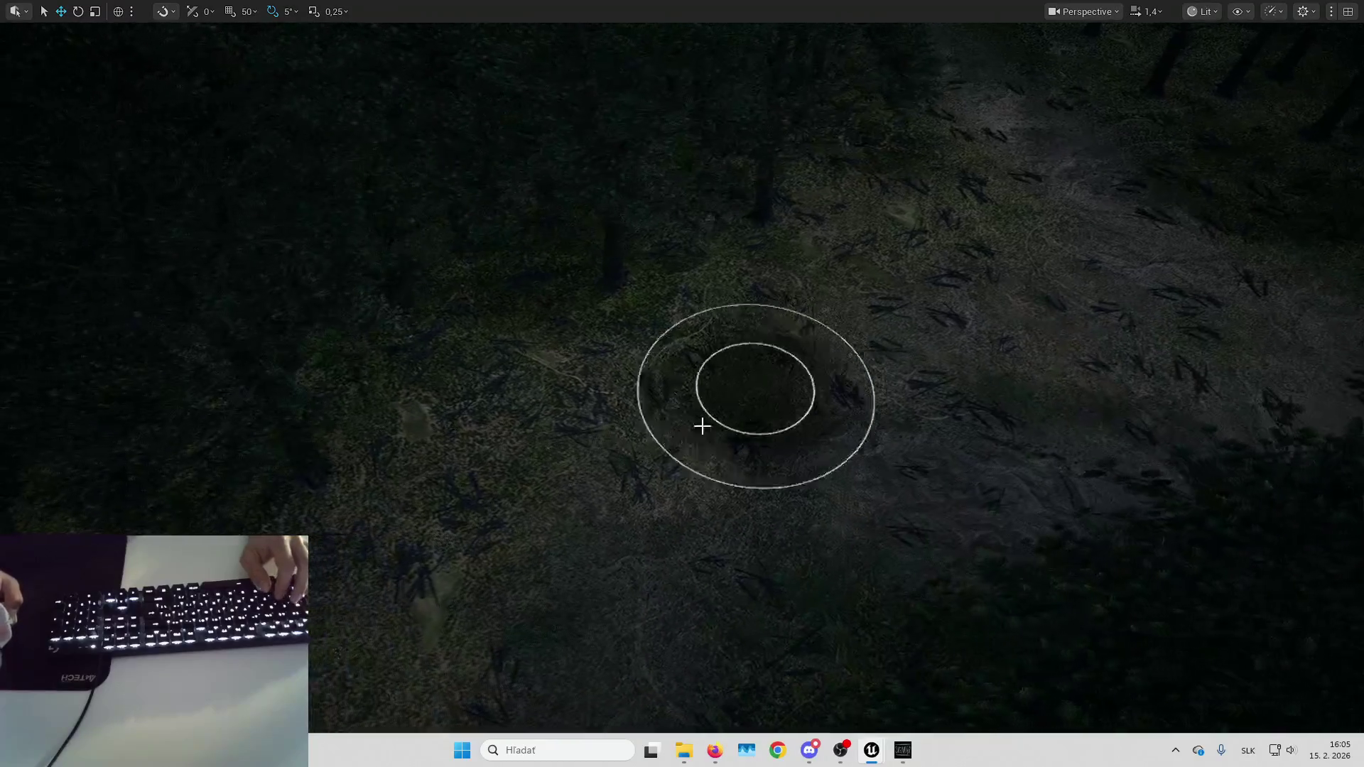
key(s)
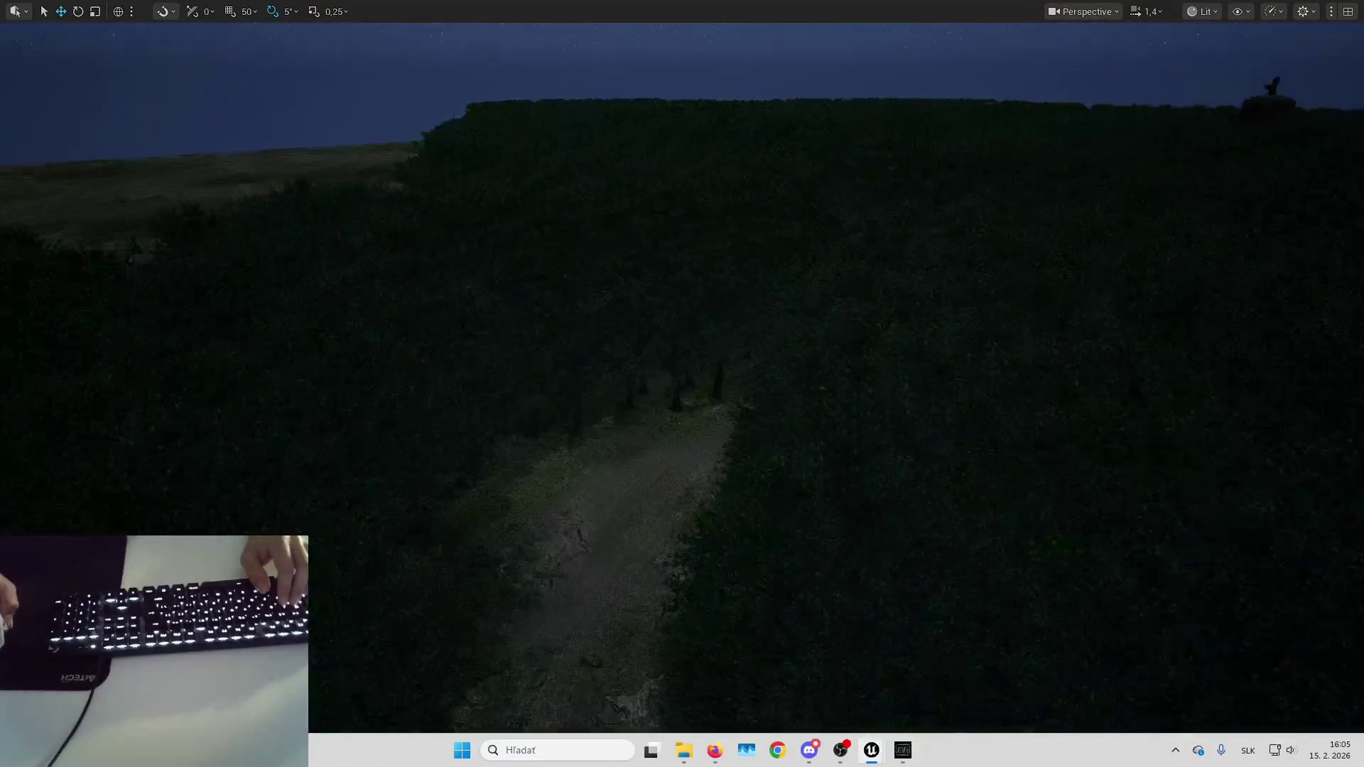
key(w)
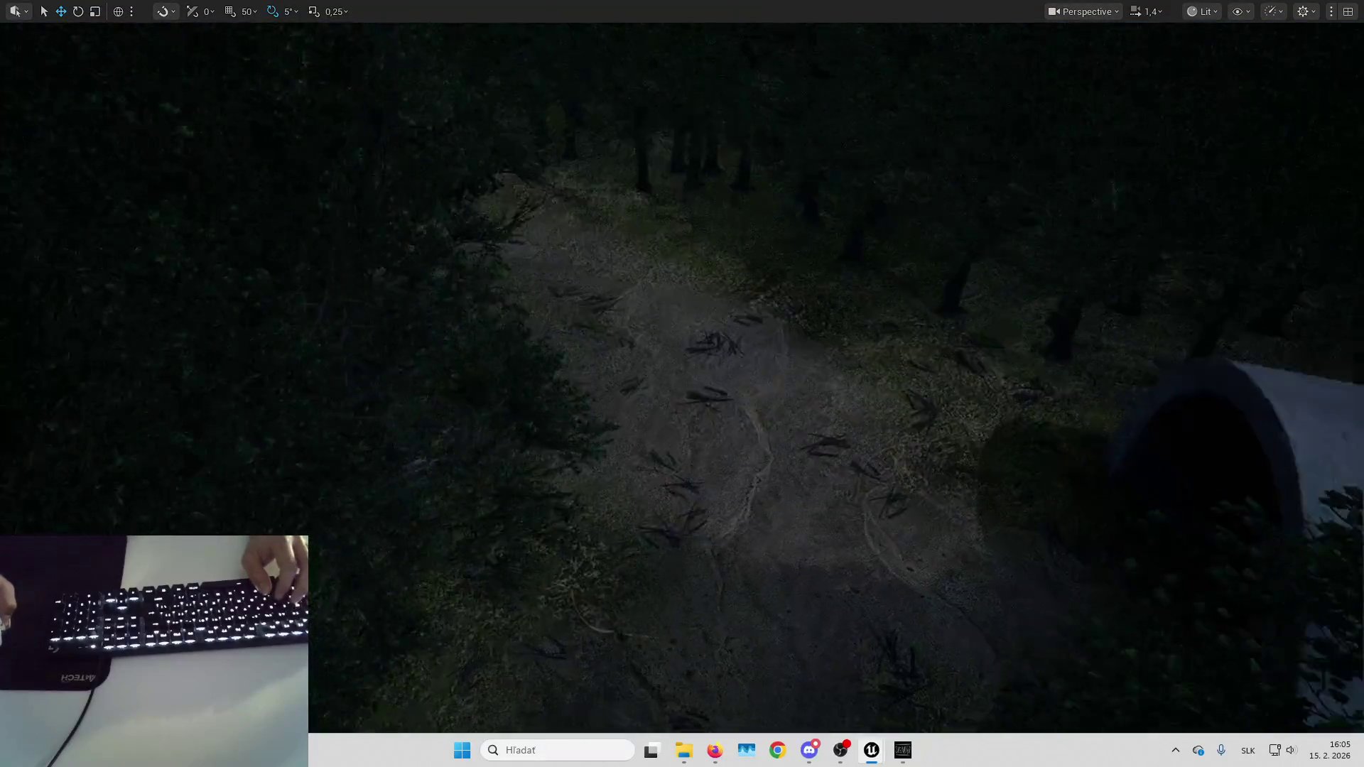
key(s)
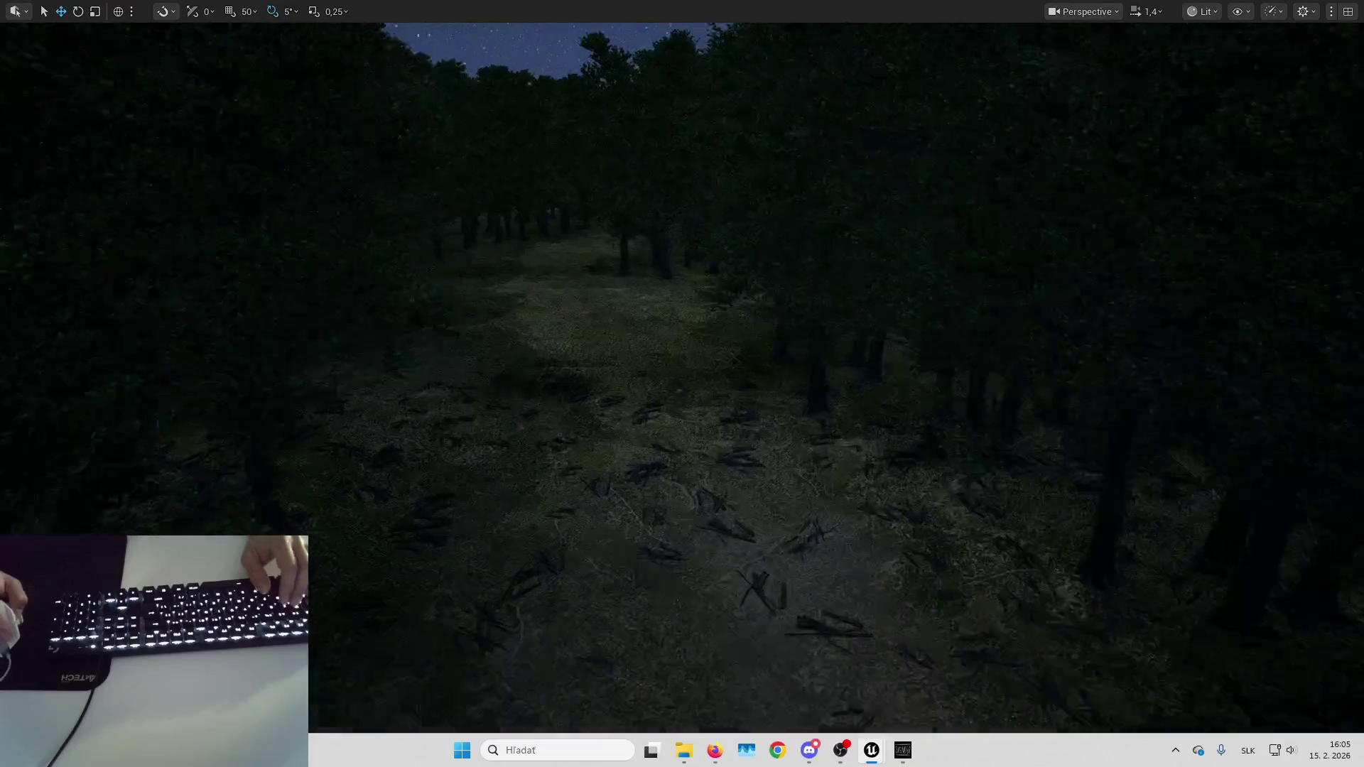
key(w)
key(s)
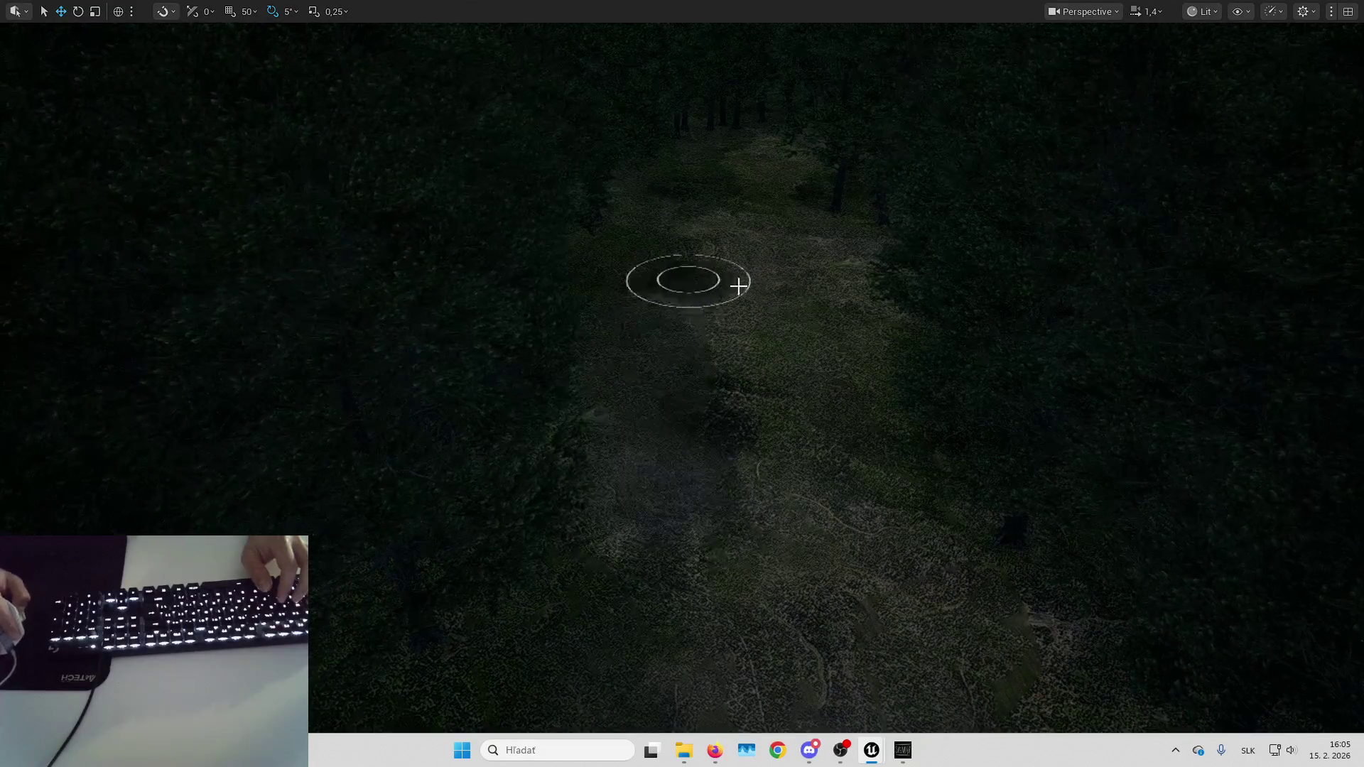
key(w)
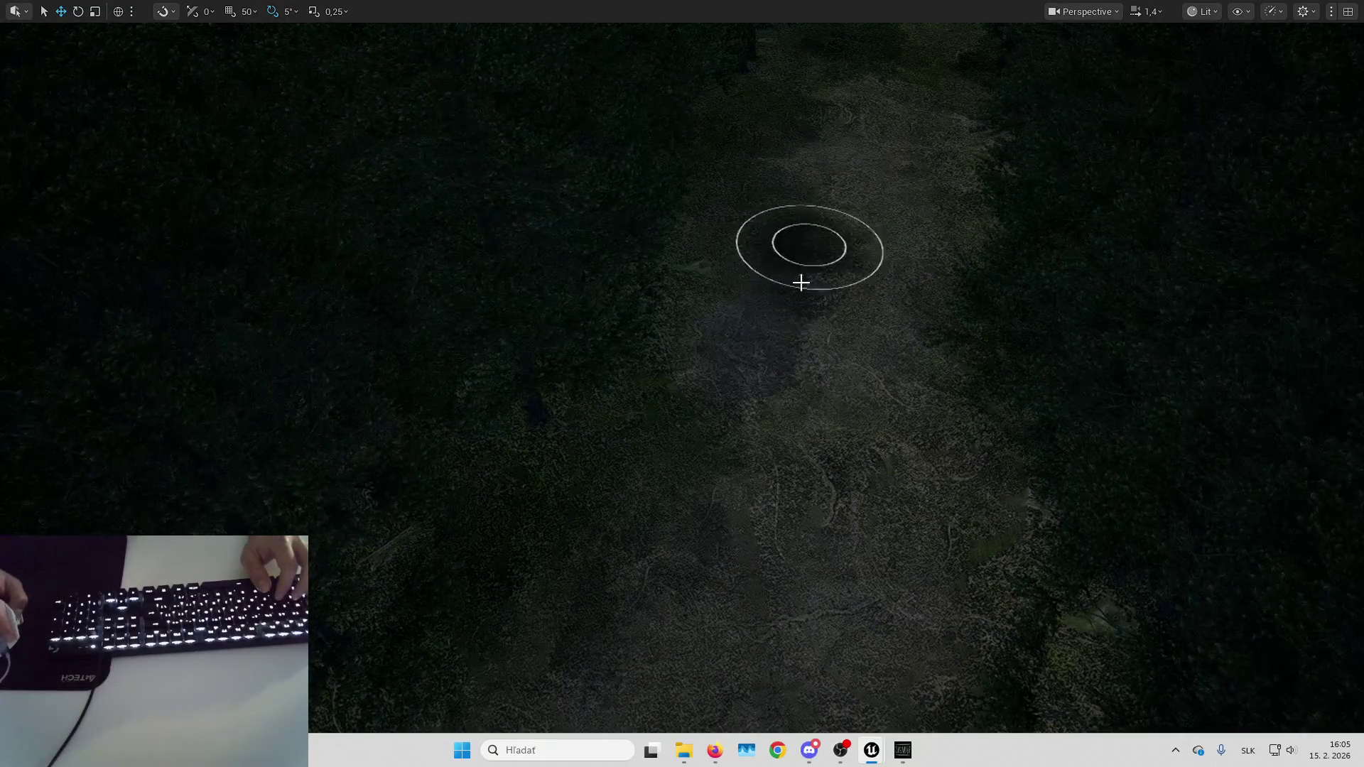
key(s)
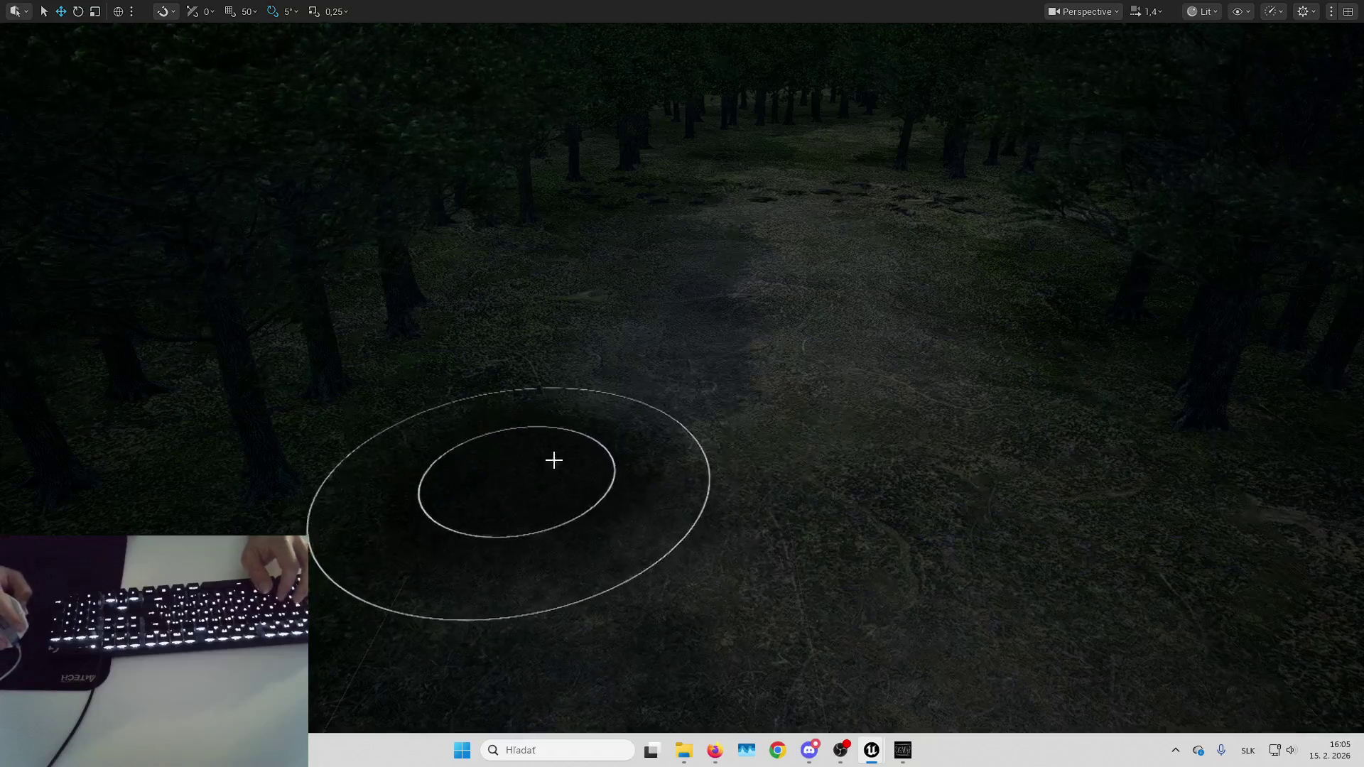
key(w)
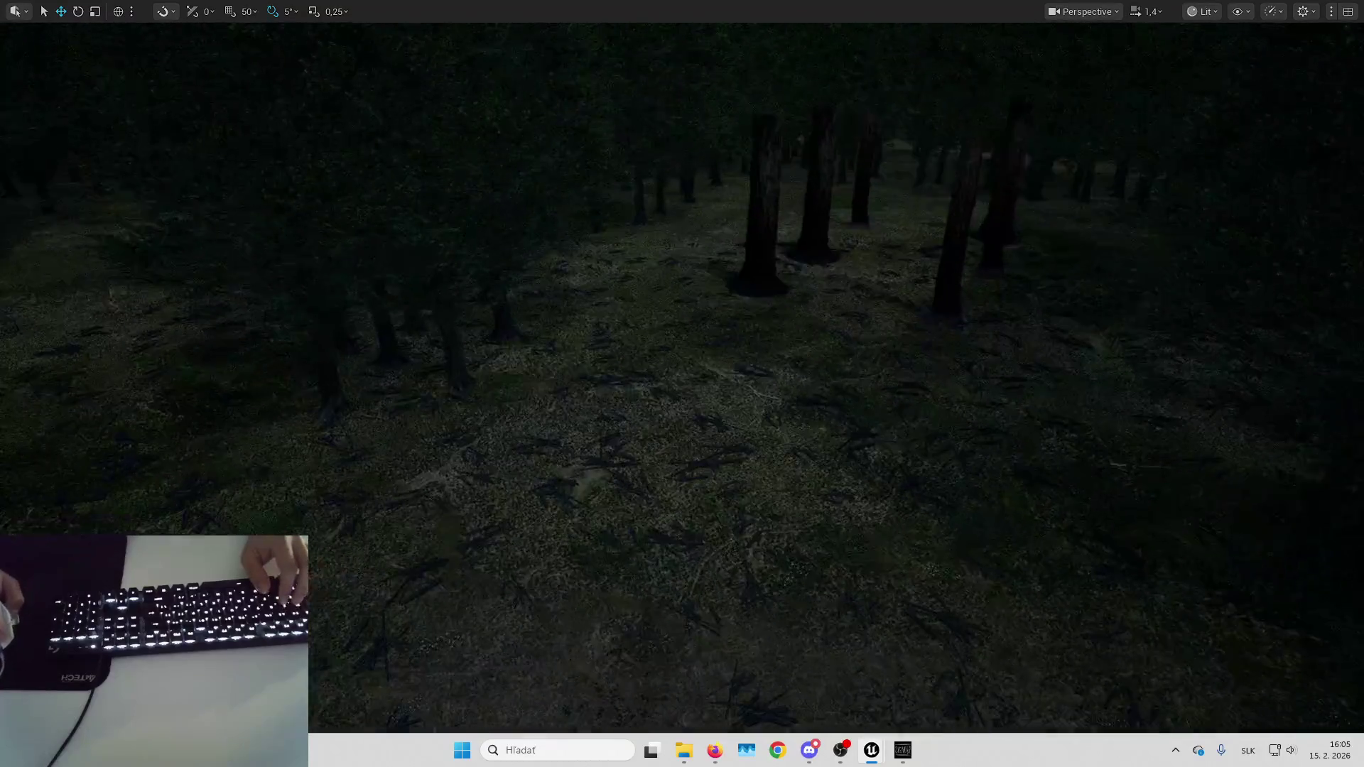
key(s)
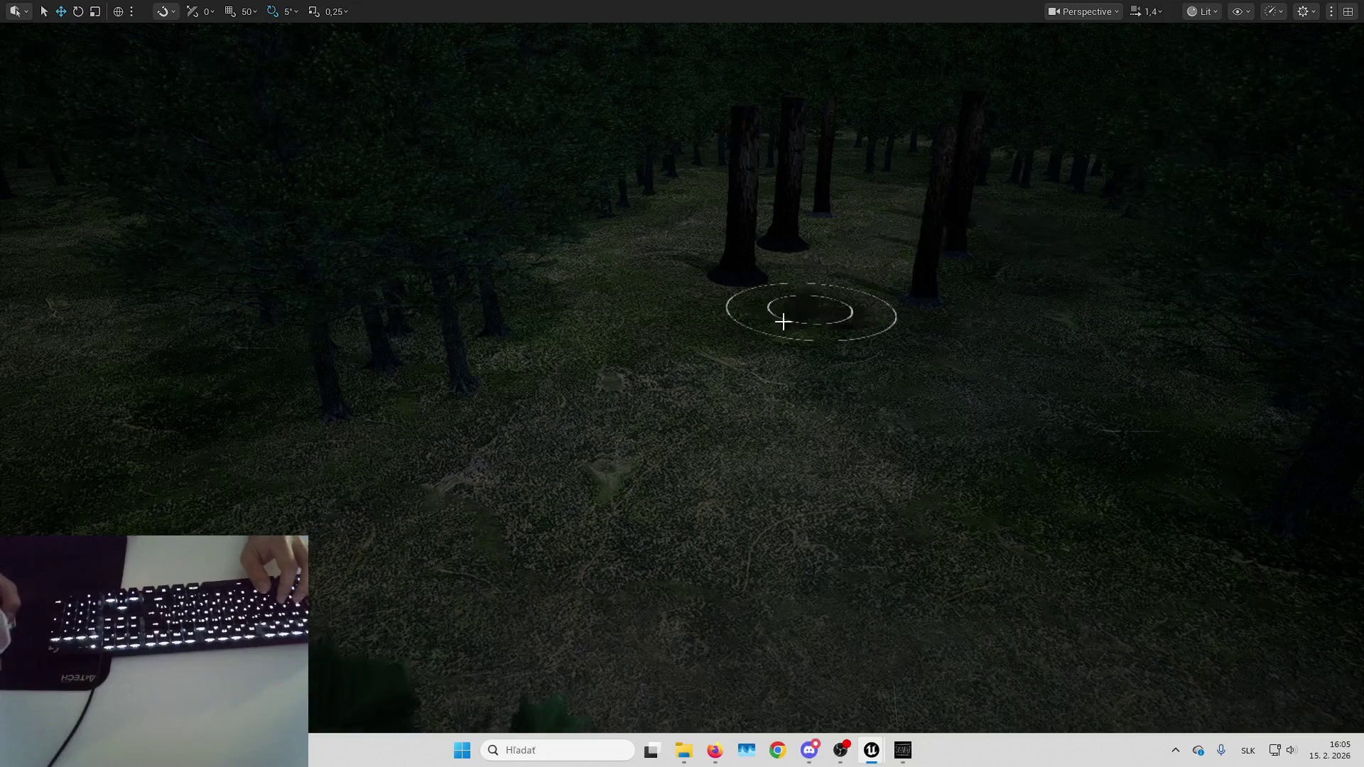
Paint a leafy plant onto the forest floor near the tree trunks.
click(783, 322)
key(w)
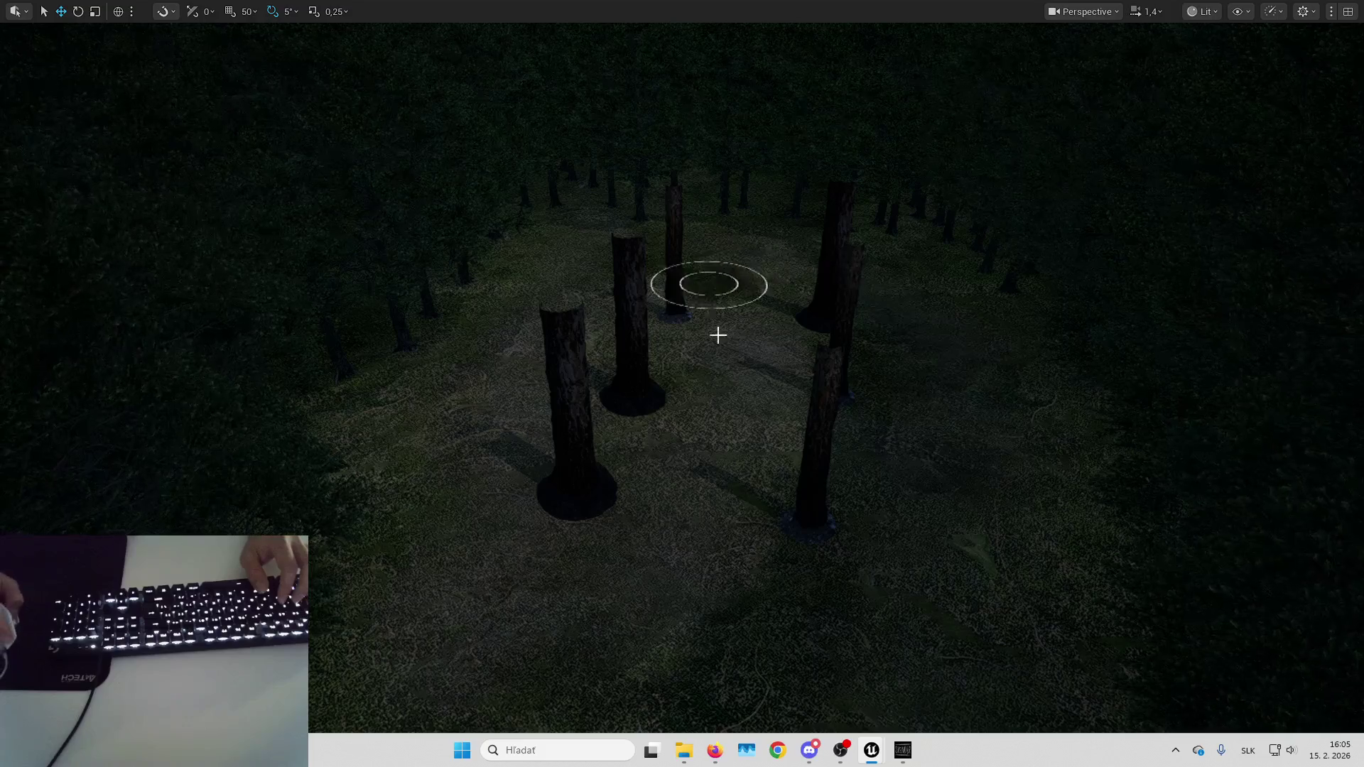
key(w)
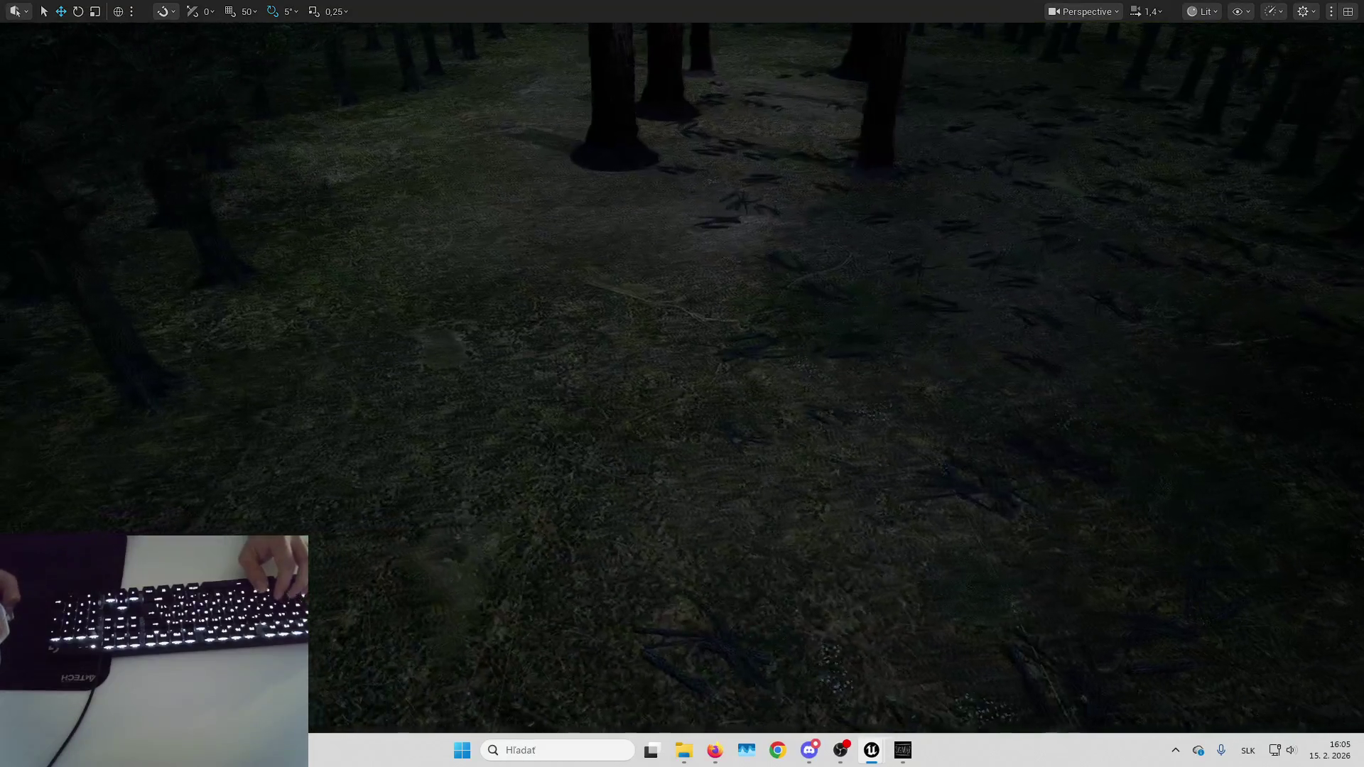
key(w)
key(w)
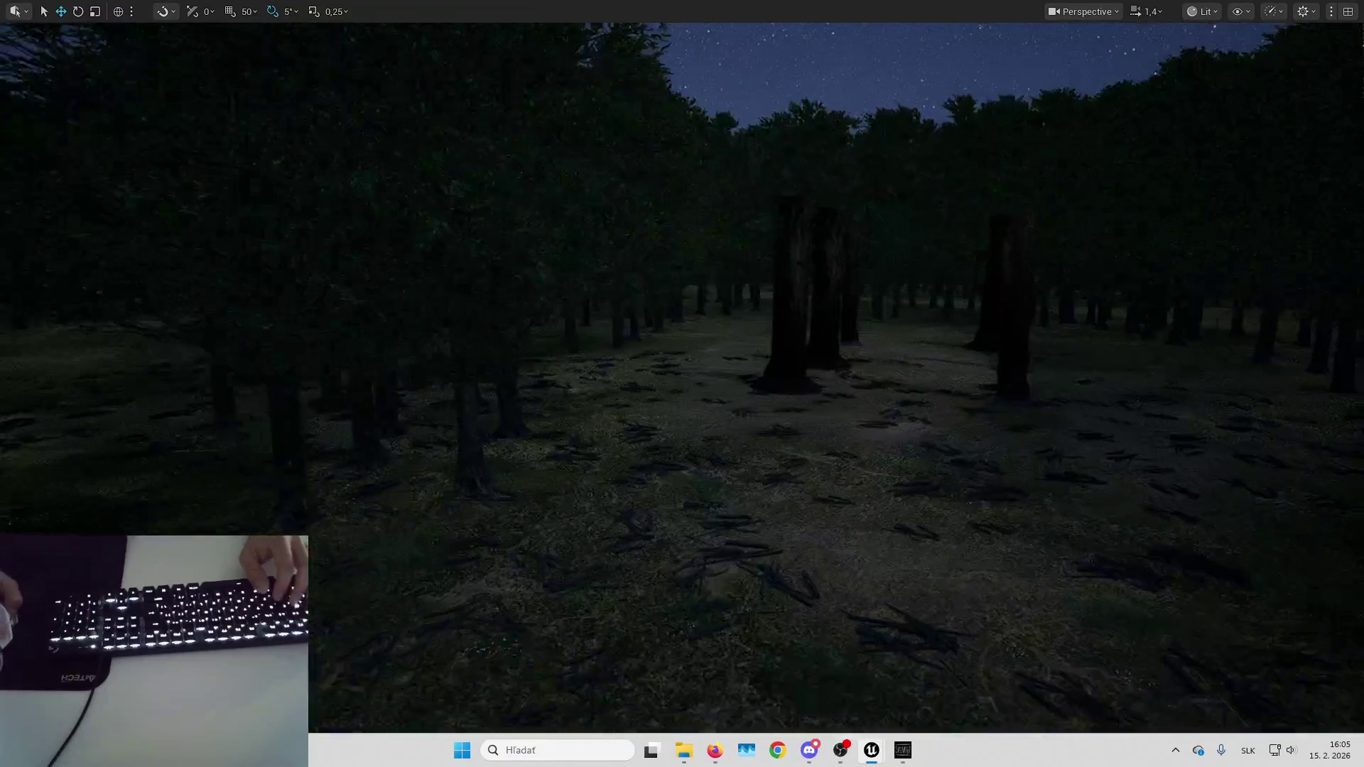
Rise to an overhead view and fly along the path to the wooden wall cross.
key(e)
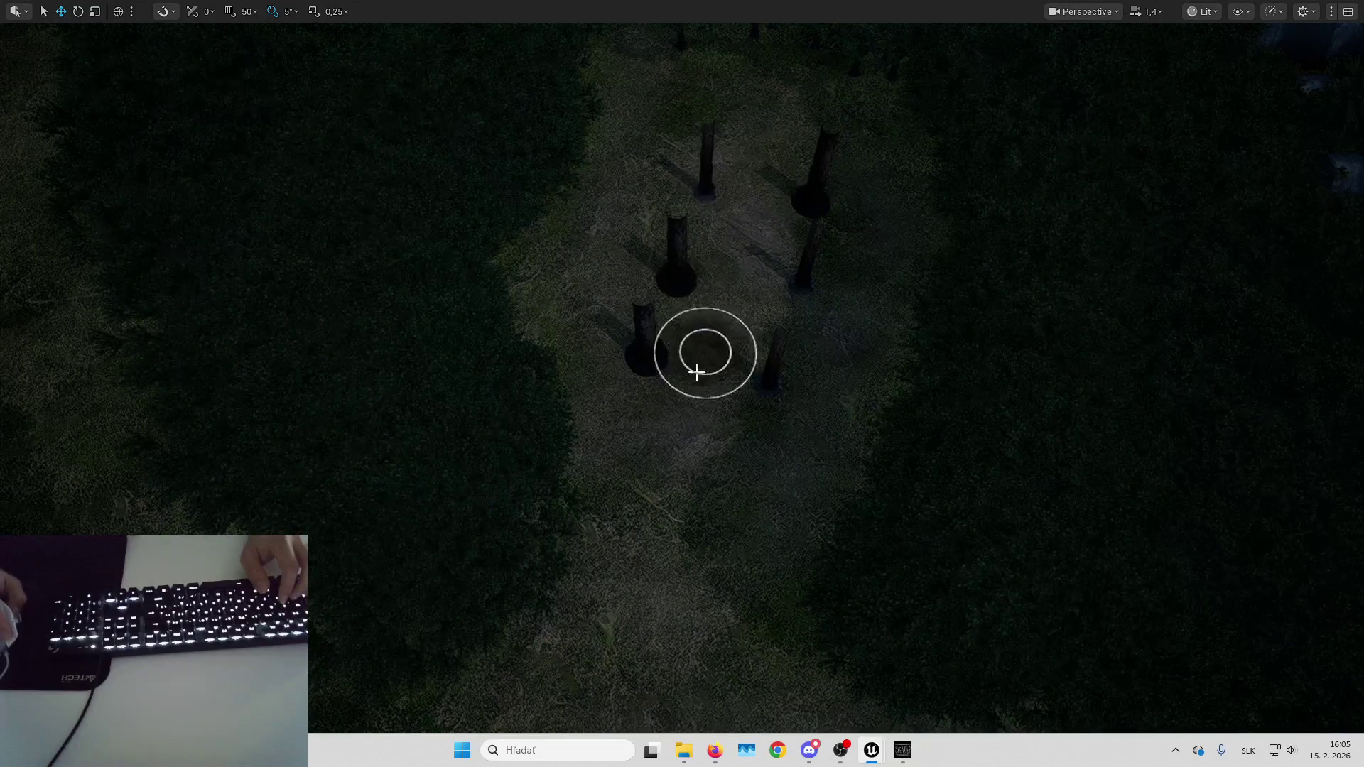
key(q)
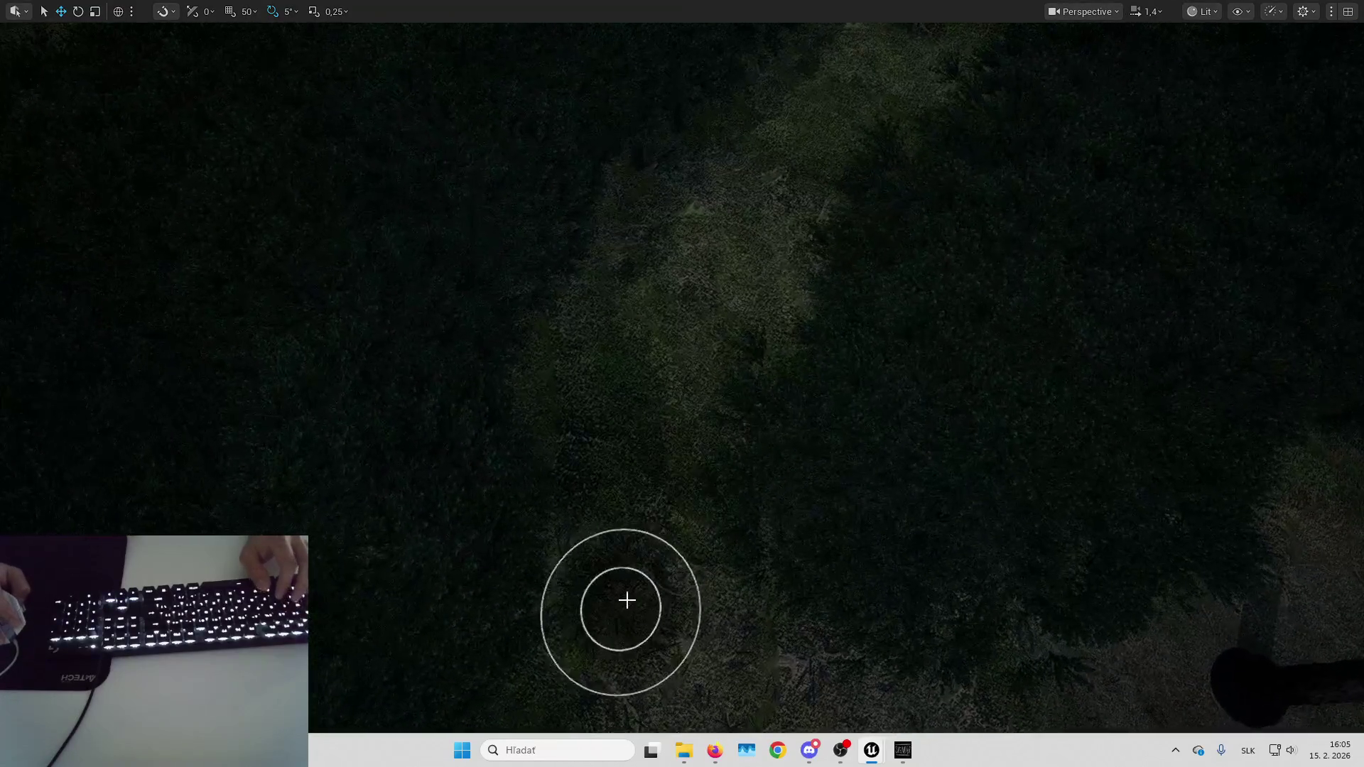
key(e)
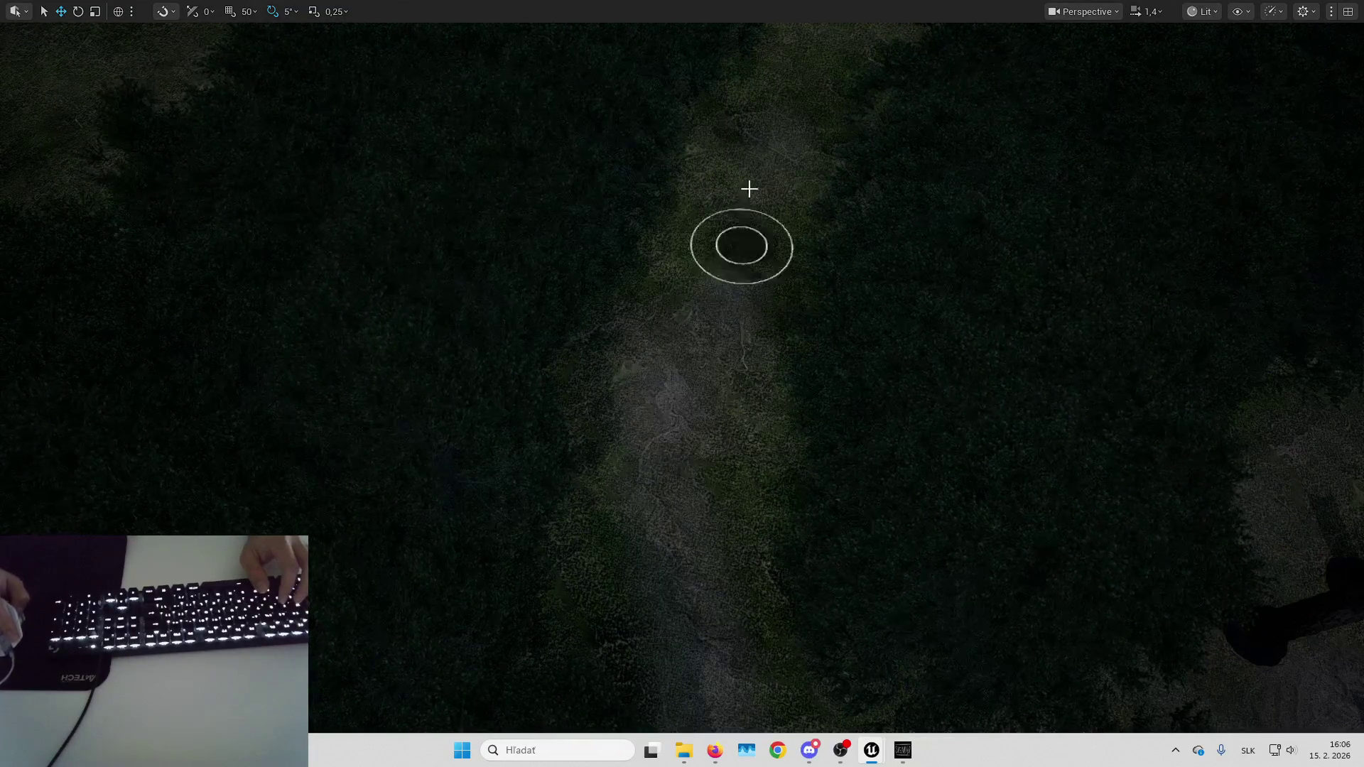
key(w)
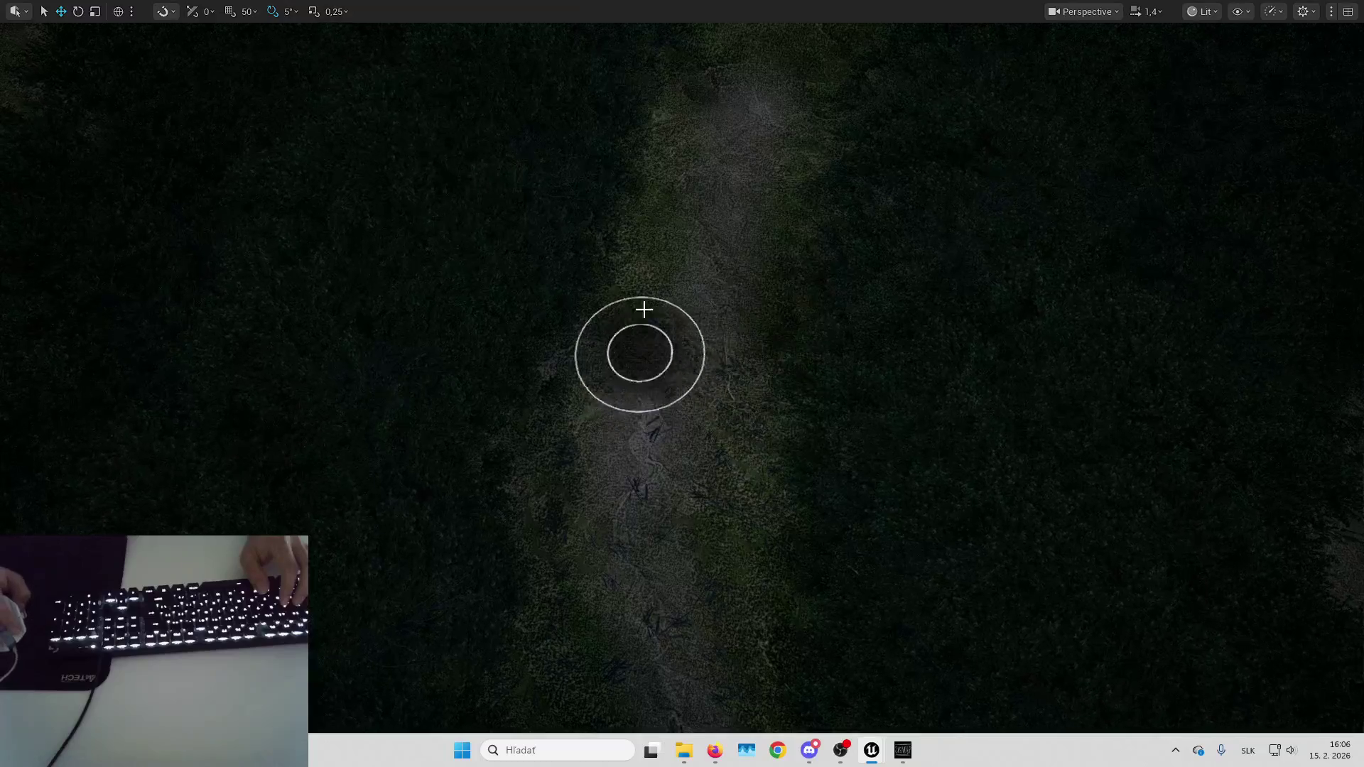
key(w)
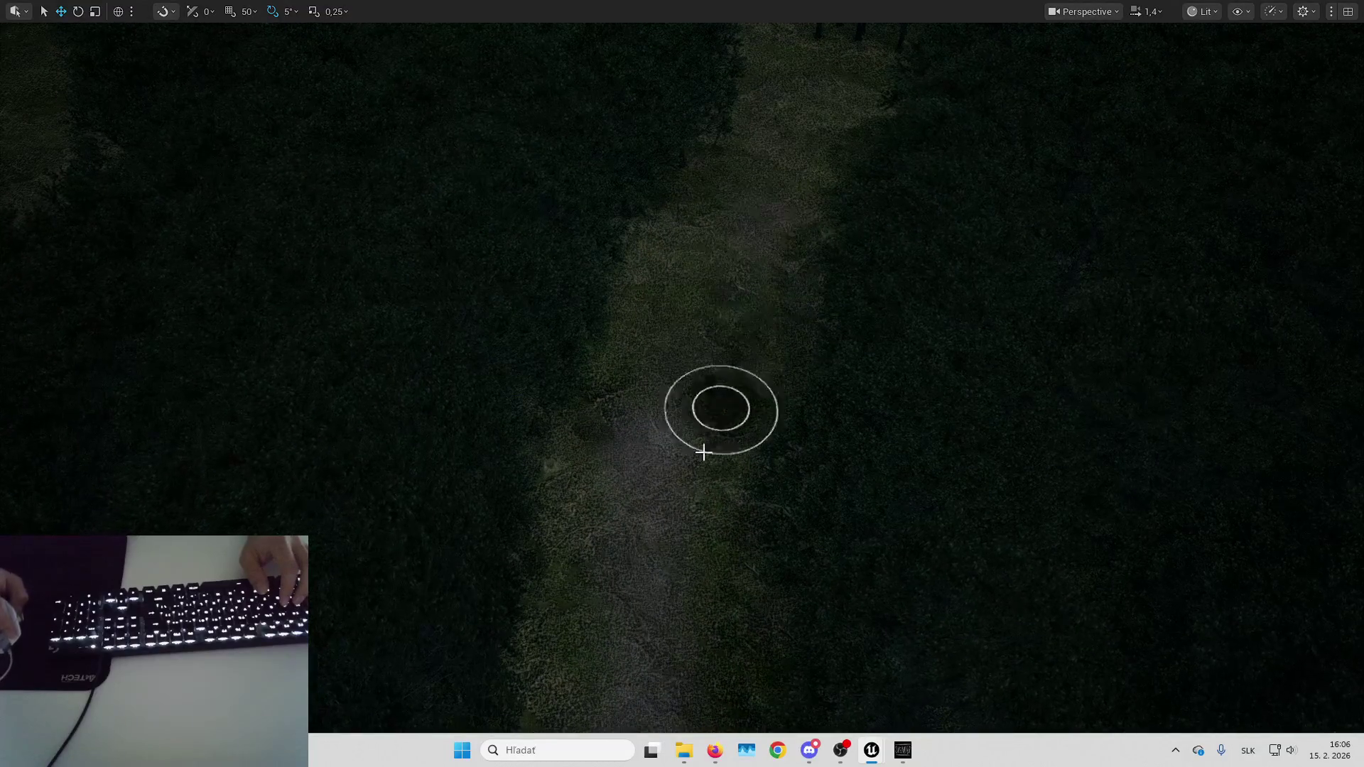
key(w)
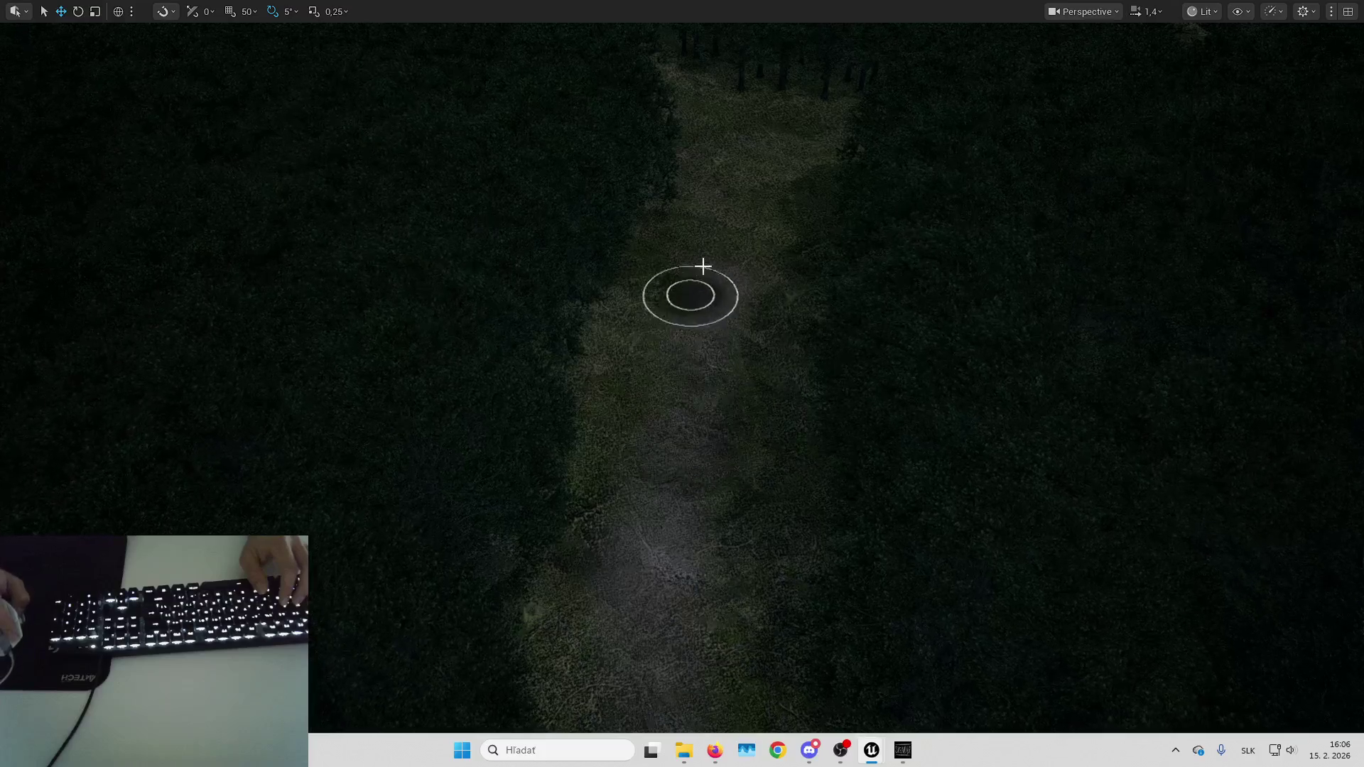
key(w)
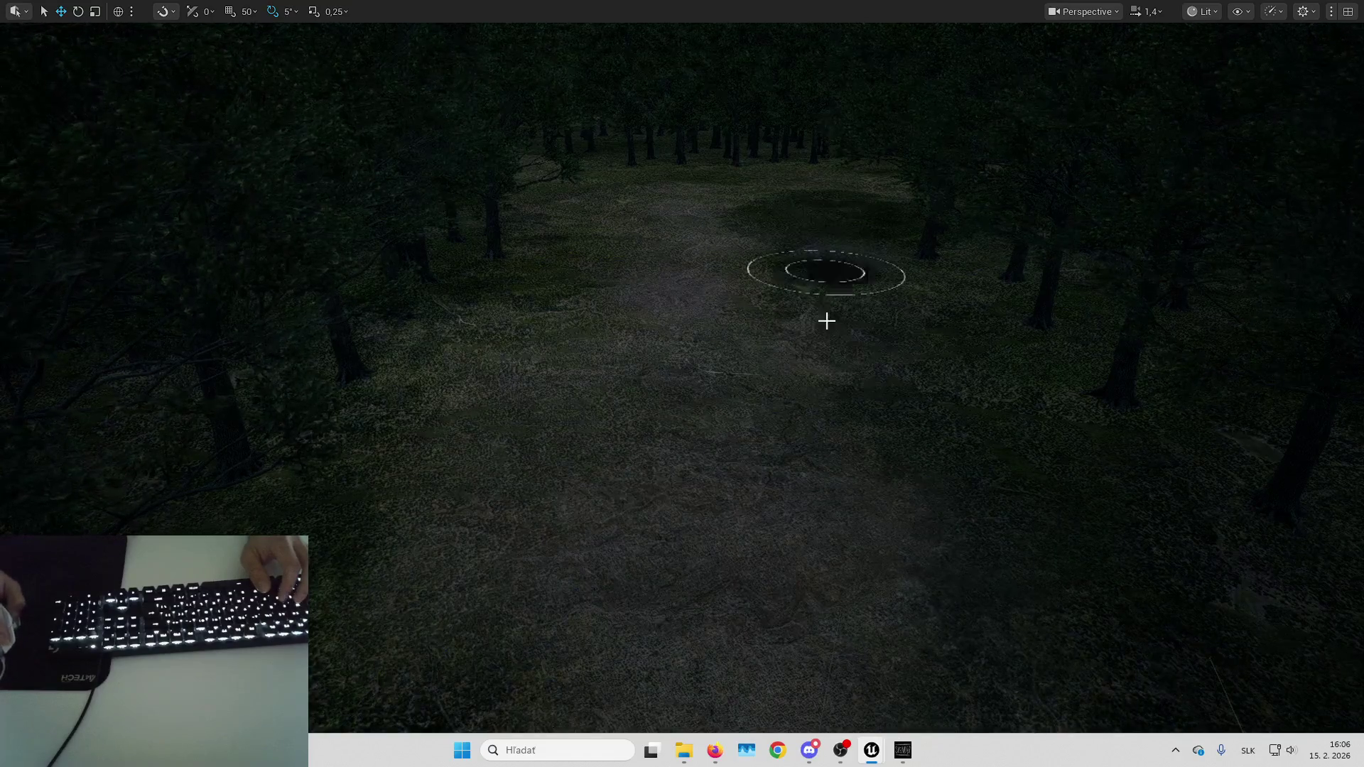
key(w)
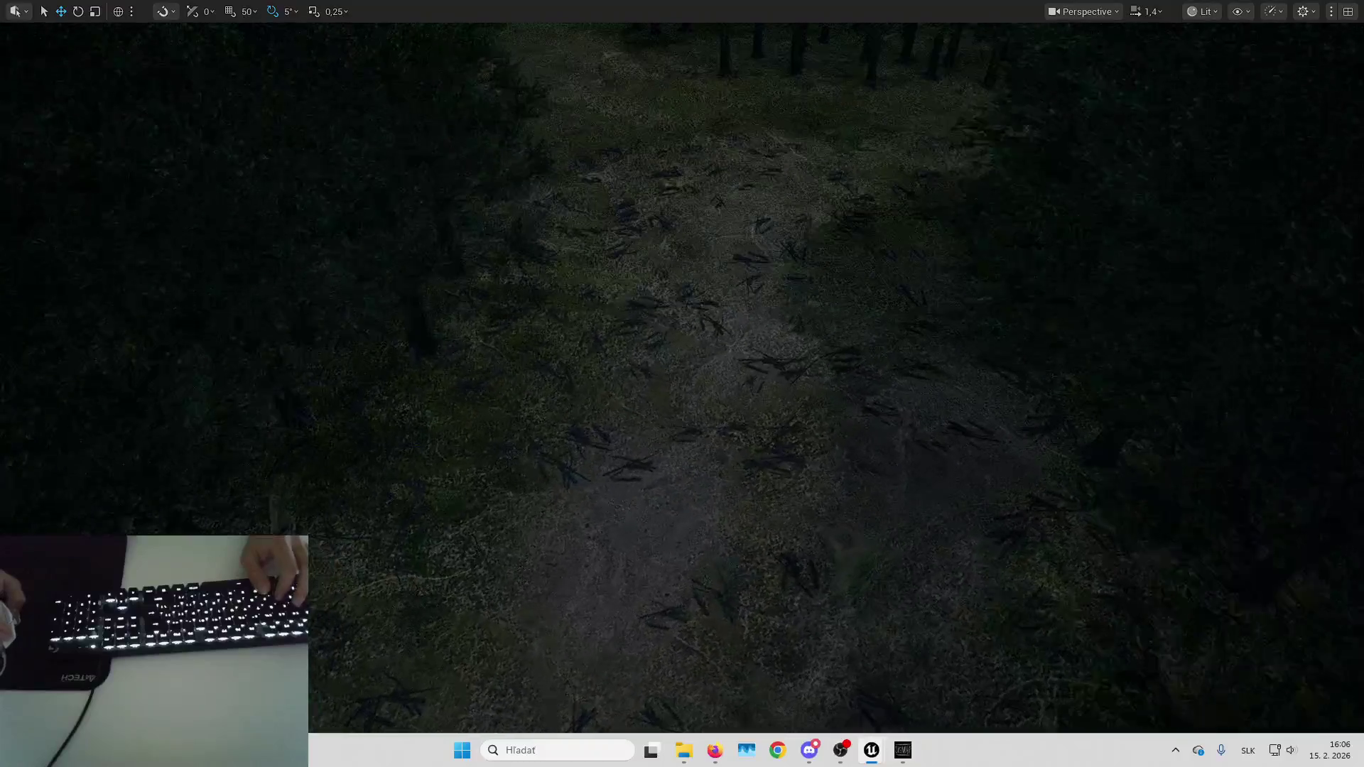
key(w)
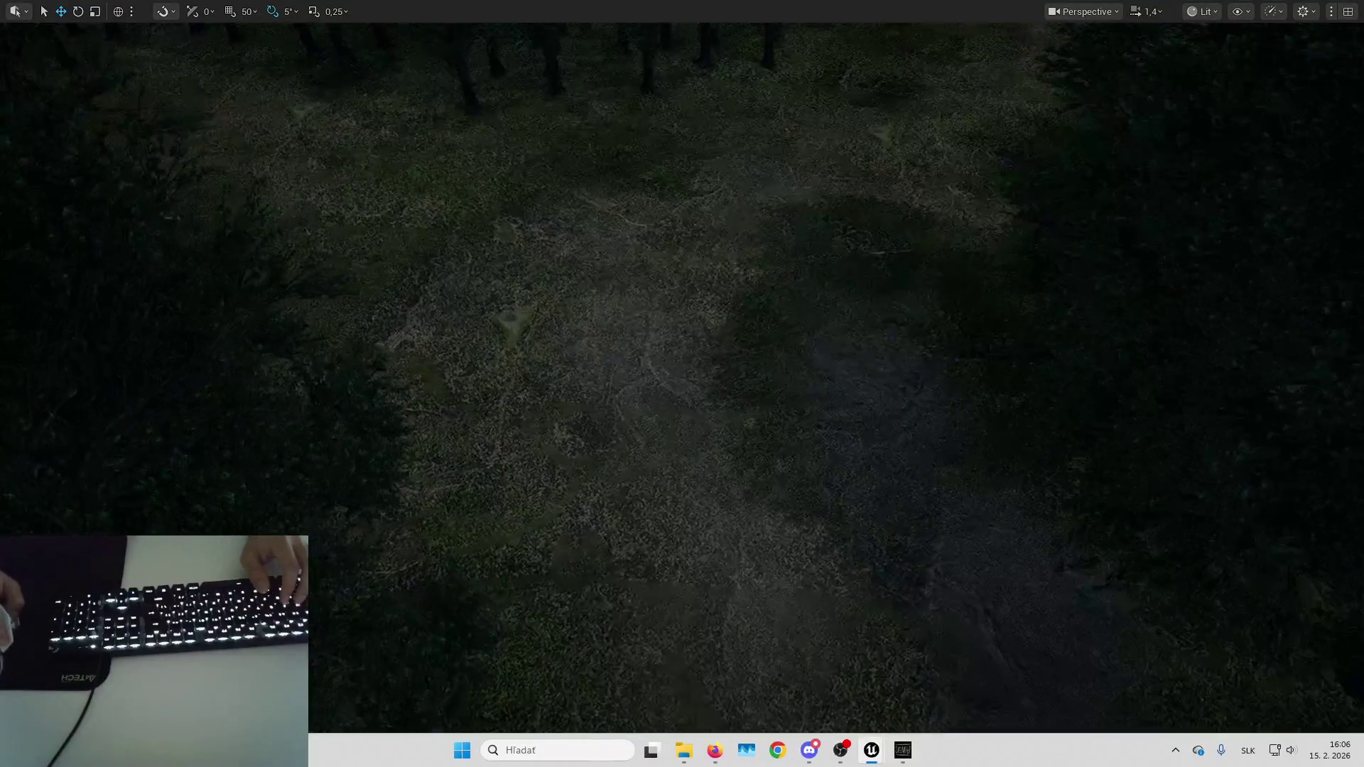
key(w)
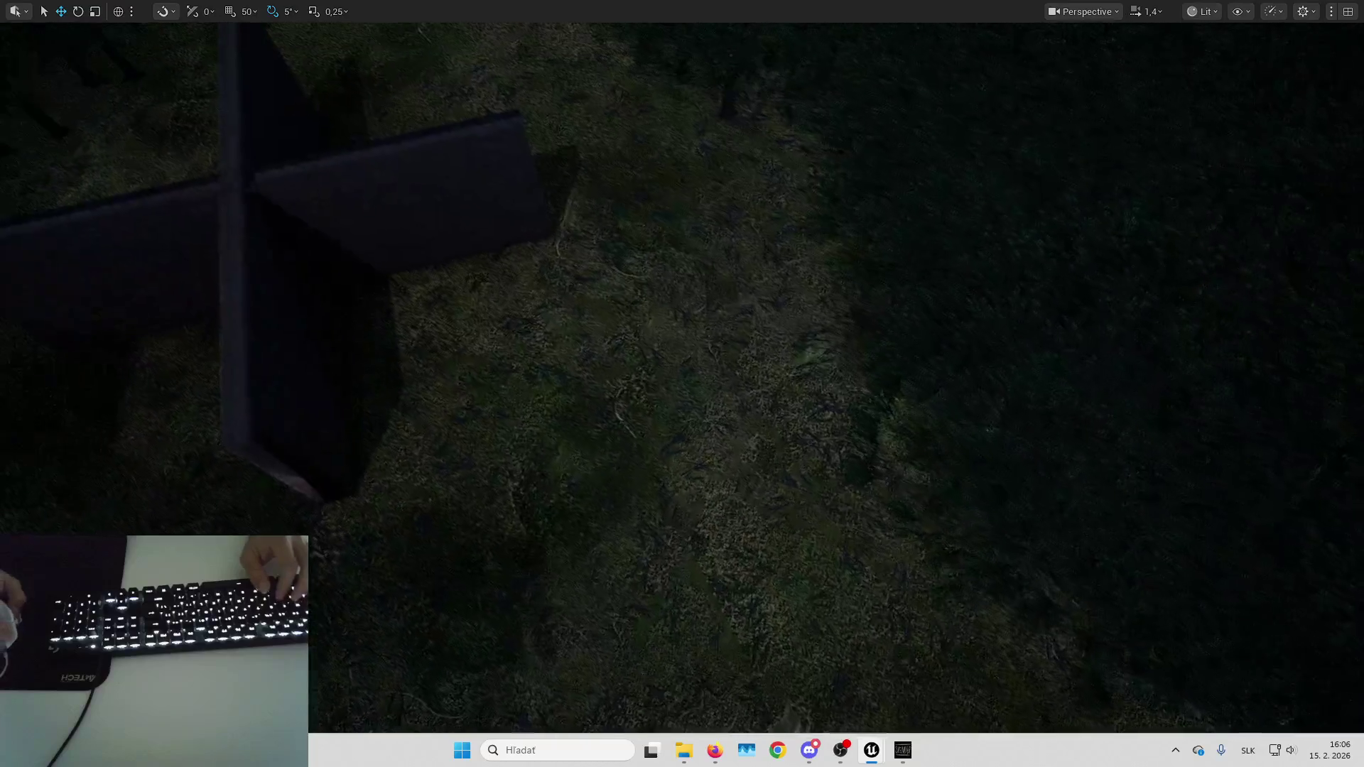
key(w)
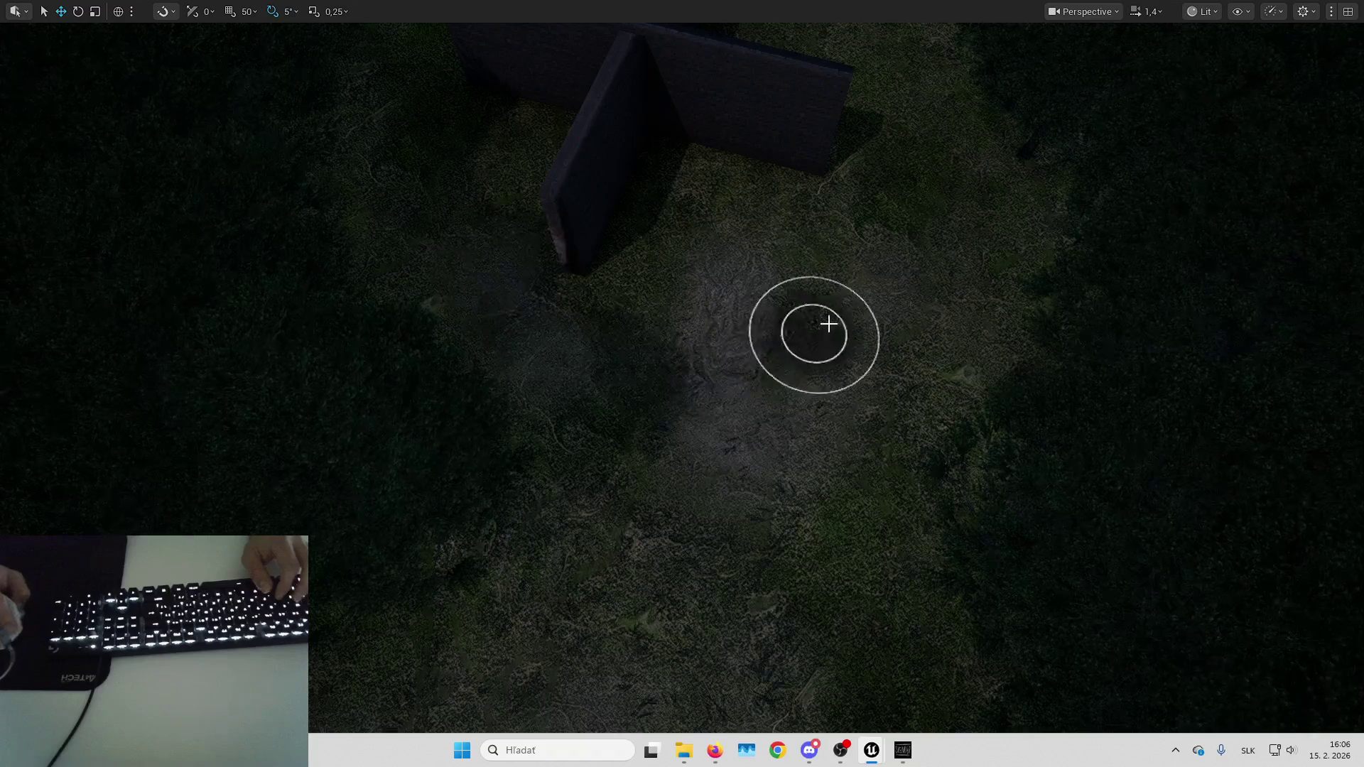
key(w)
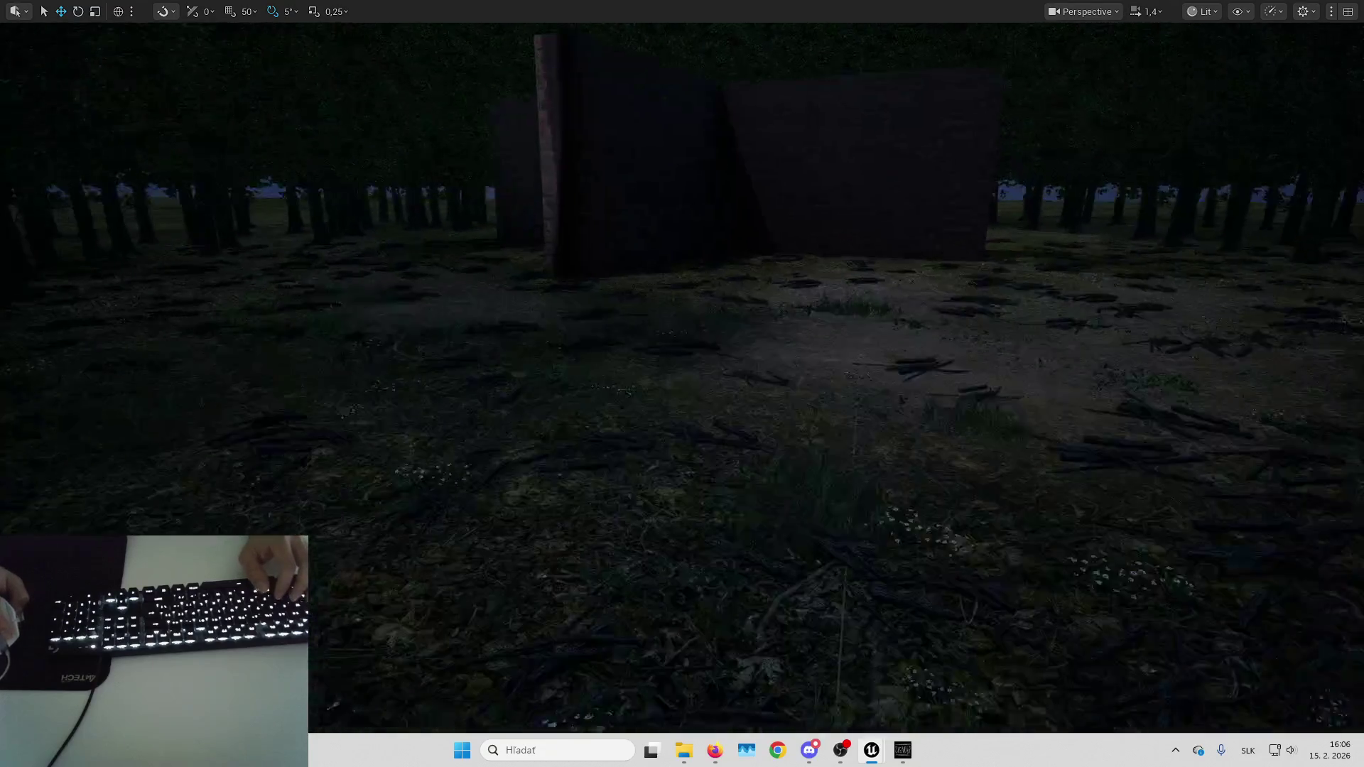
key(w)
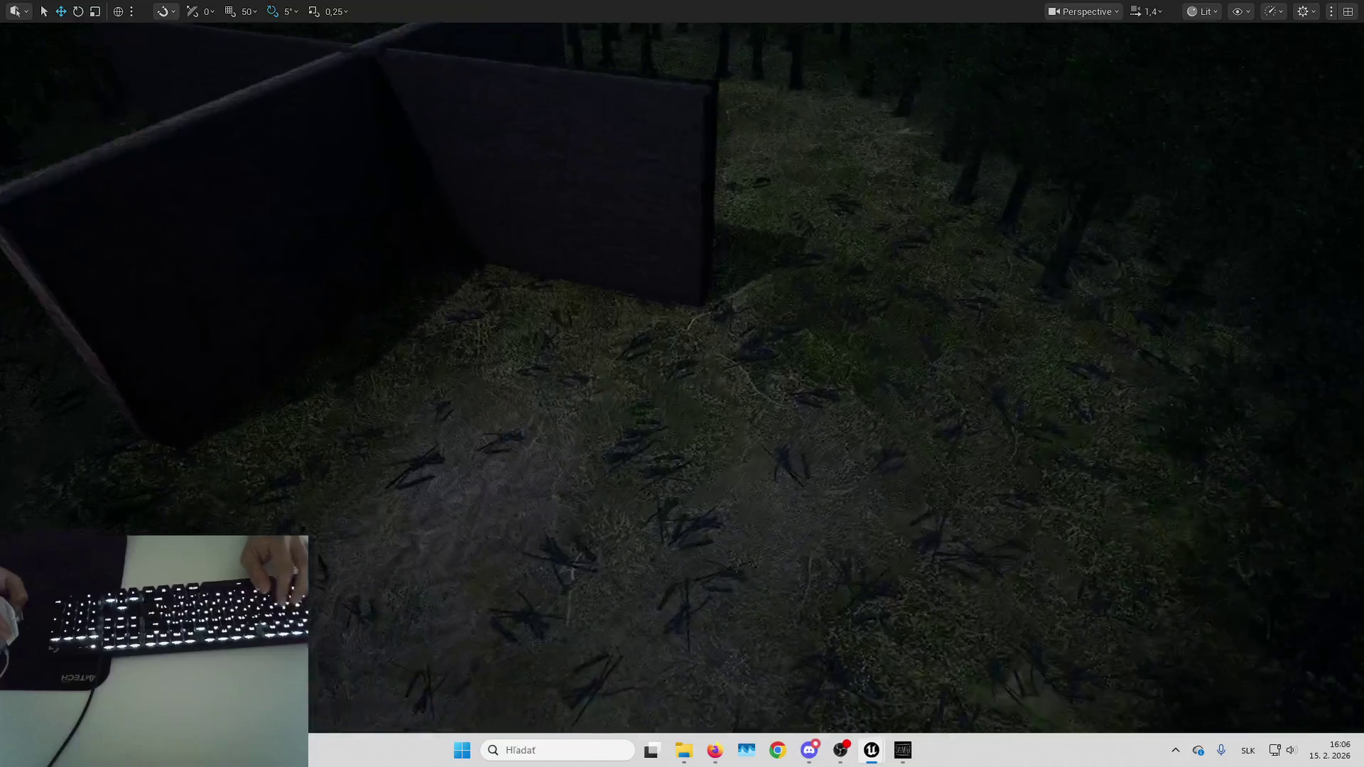
key(s)
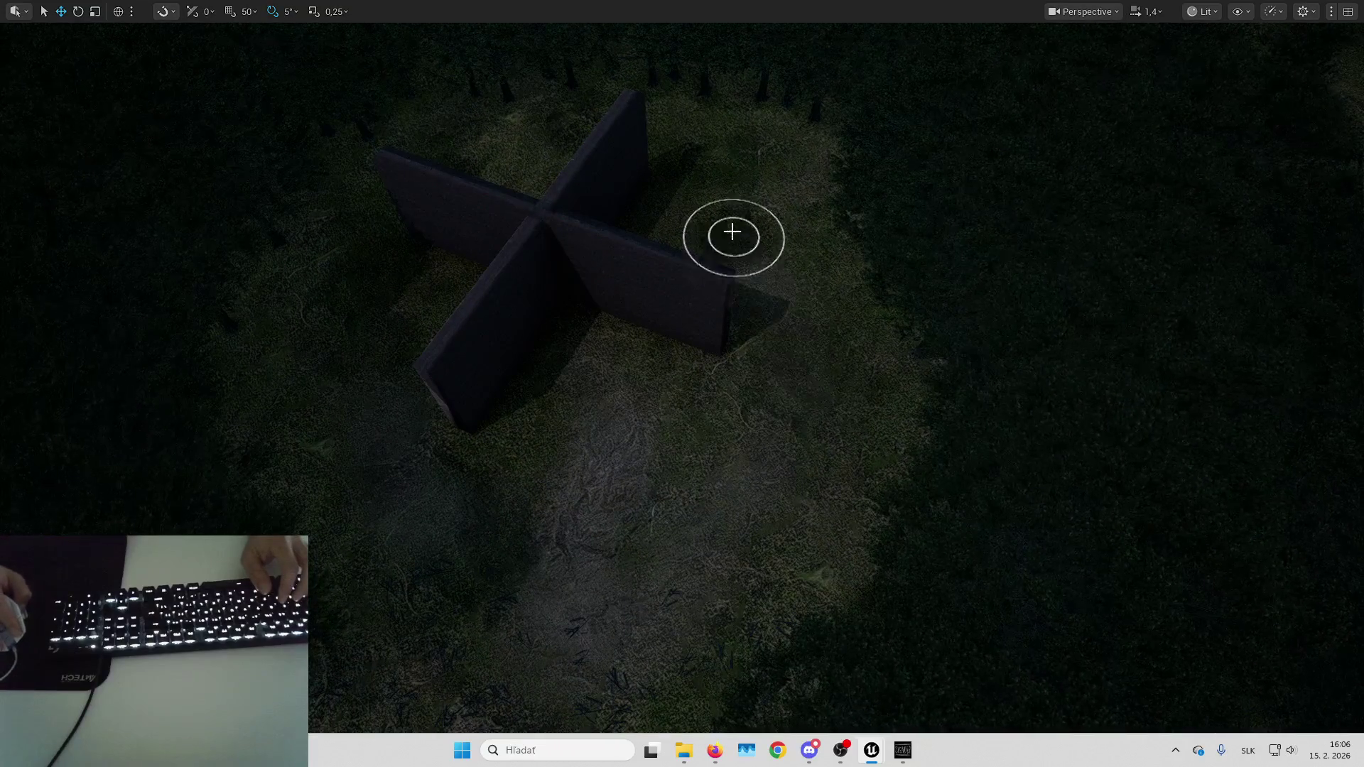
key(s)
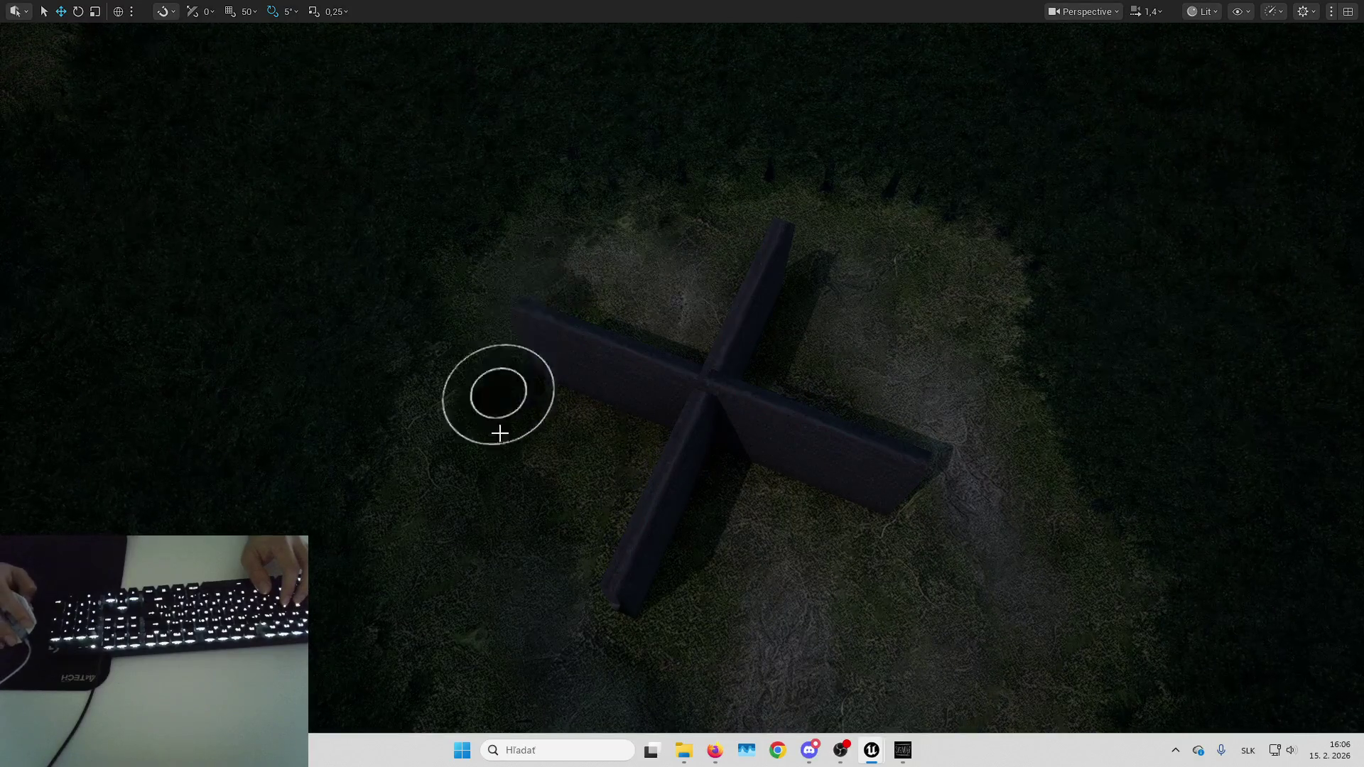
mouse_move(770, 306)
mouse_down()
mouse_move(618, 192)
mouse_move(583, 213)
mouse_up()
mouse_move(731, 274)
mouse_down()
mouse_move(731, 241)
mouse_move(731, 275)
mouse_up()
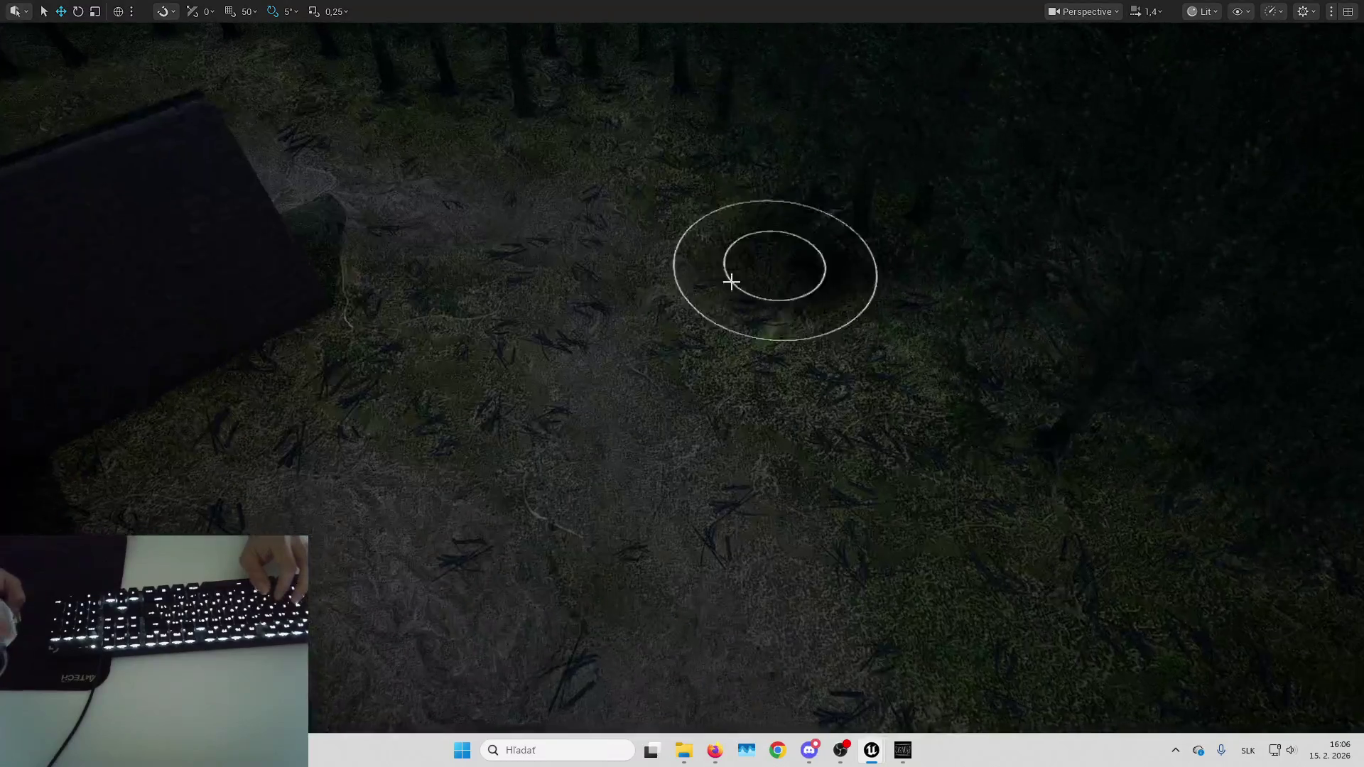
drag(625, 426, 624, 355)
drag(795, 557, 794, 632)
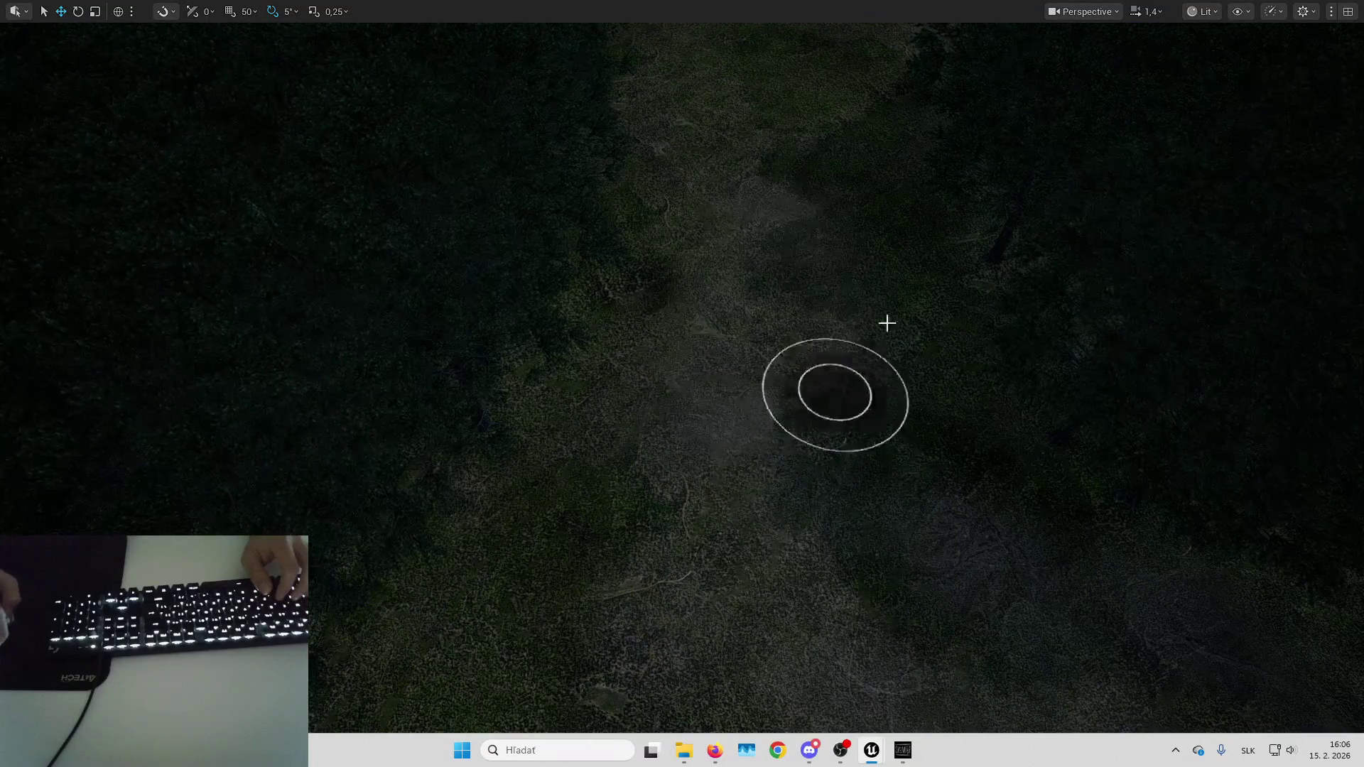
mouse_move(886, 323)
mouse_down()
mouse_move(810, 295)
mouse_move(770, 109)
mouse_move(762, 335)
mouse_move(682, 213)
mouse_move(661, 392)
mouse_up()
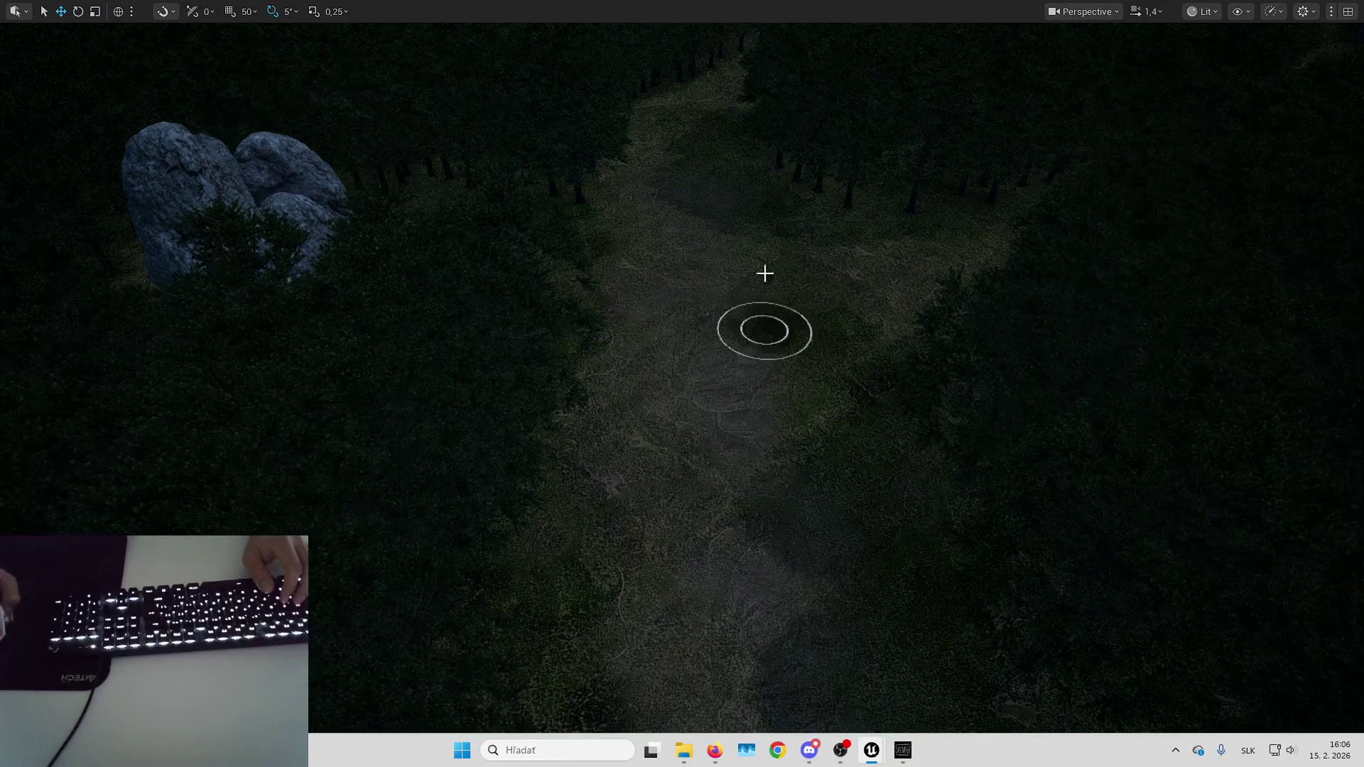
mouse_move(804, 460)
mouse_down()
mouse_move(831, 423)
mouse_move(871, 554)
mouse_up()
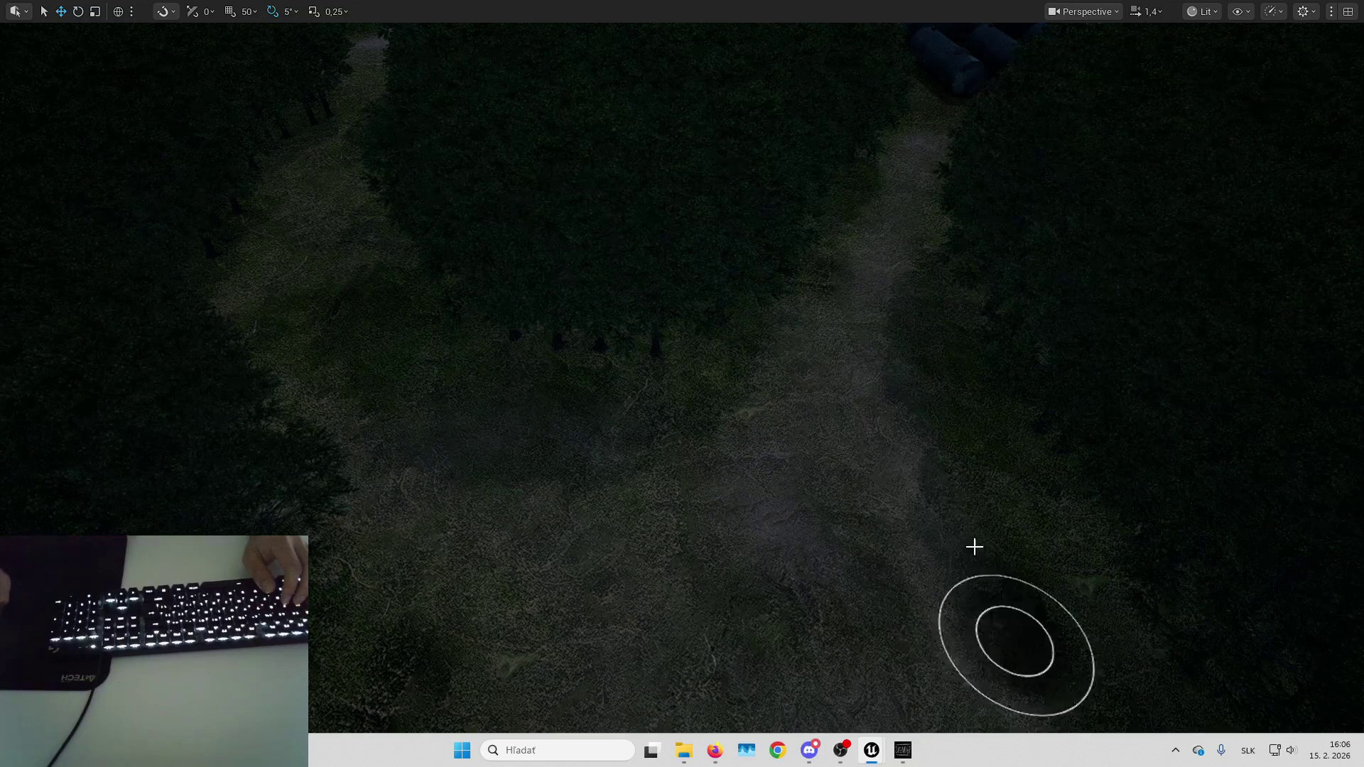
drag(974, 546, 979, 391)
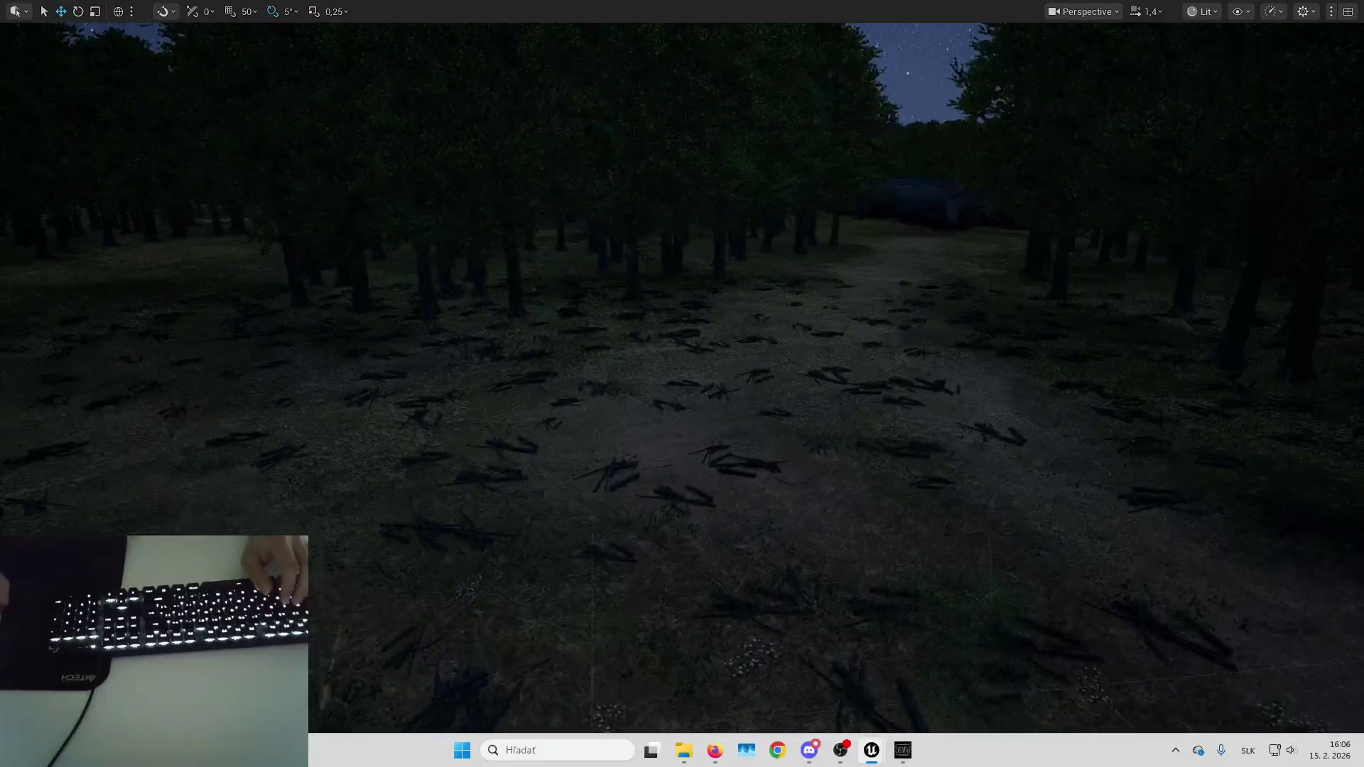
drag(794, 606, 472, 584)
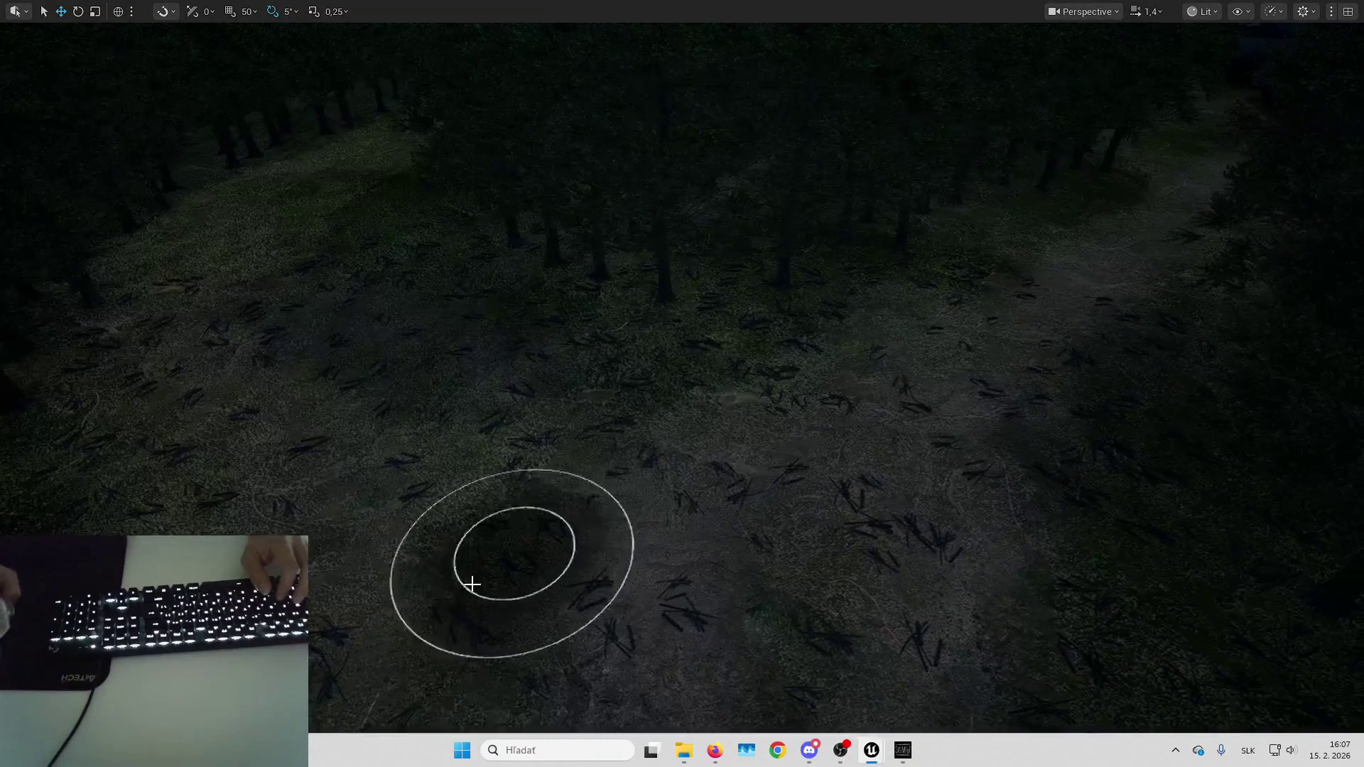
drag(701, 423, 702, 369)
key(w)
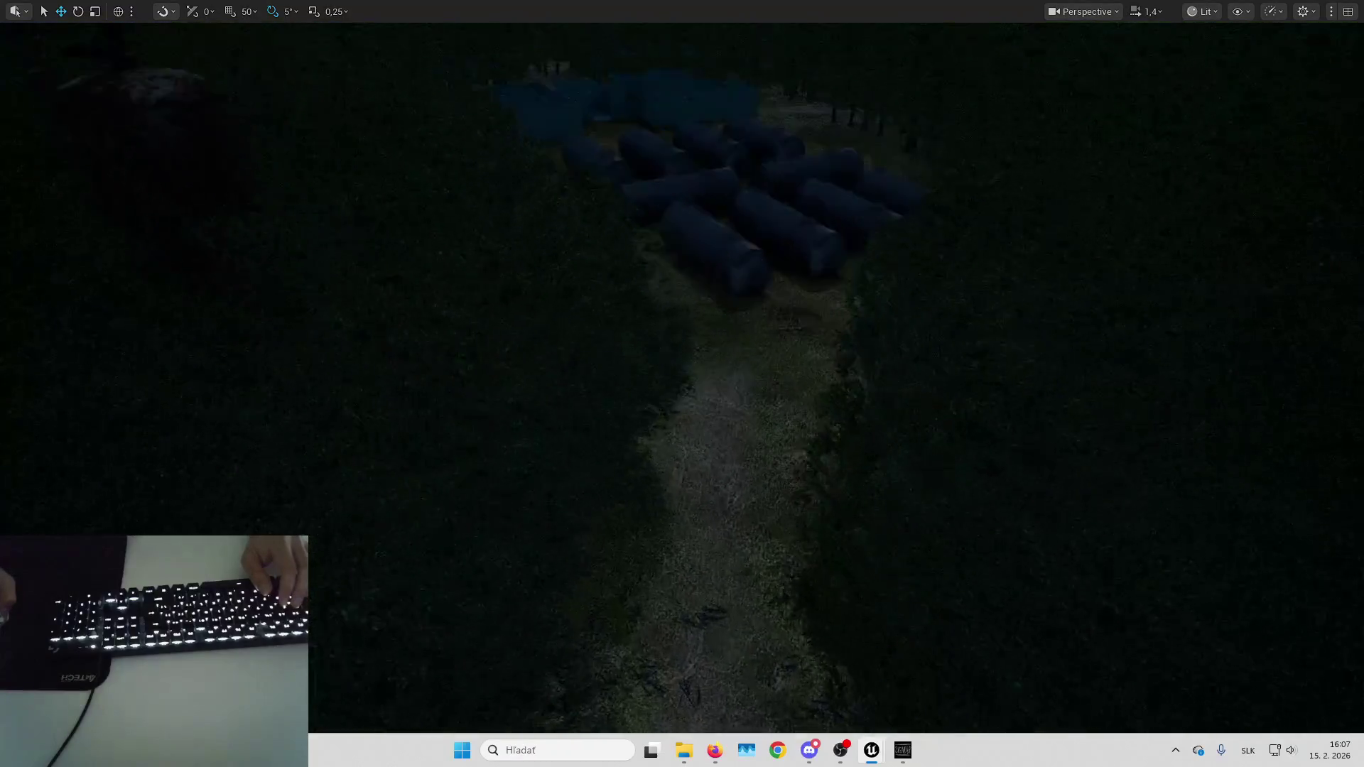
Look along the path toward the blue bags and undo the last grass paint stroke.
drag(704, 426, 704, 445)
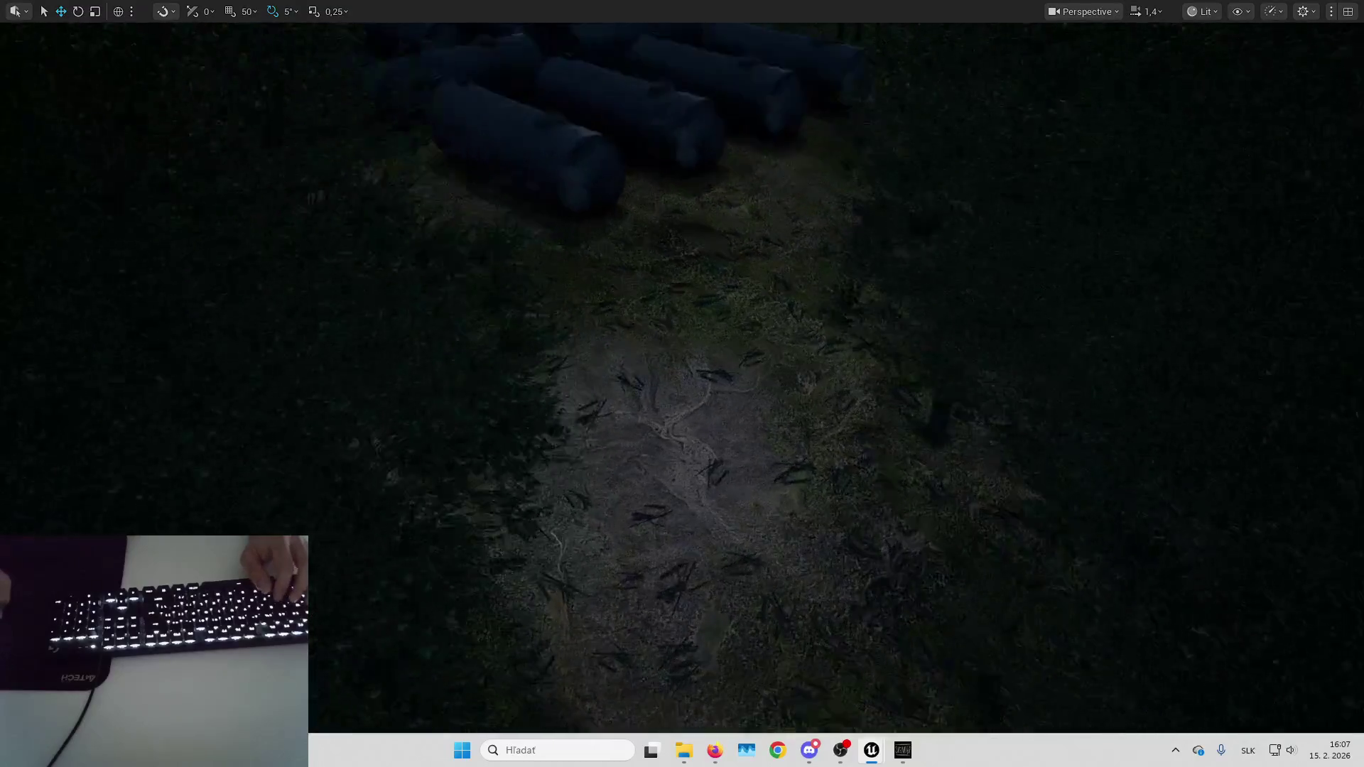
drag(844, 596, 844, 565)
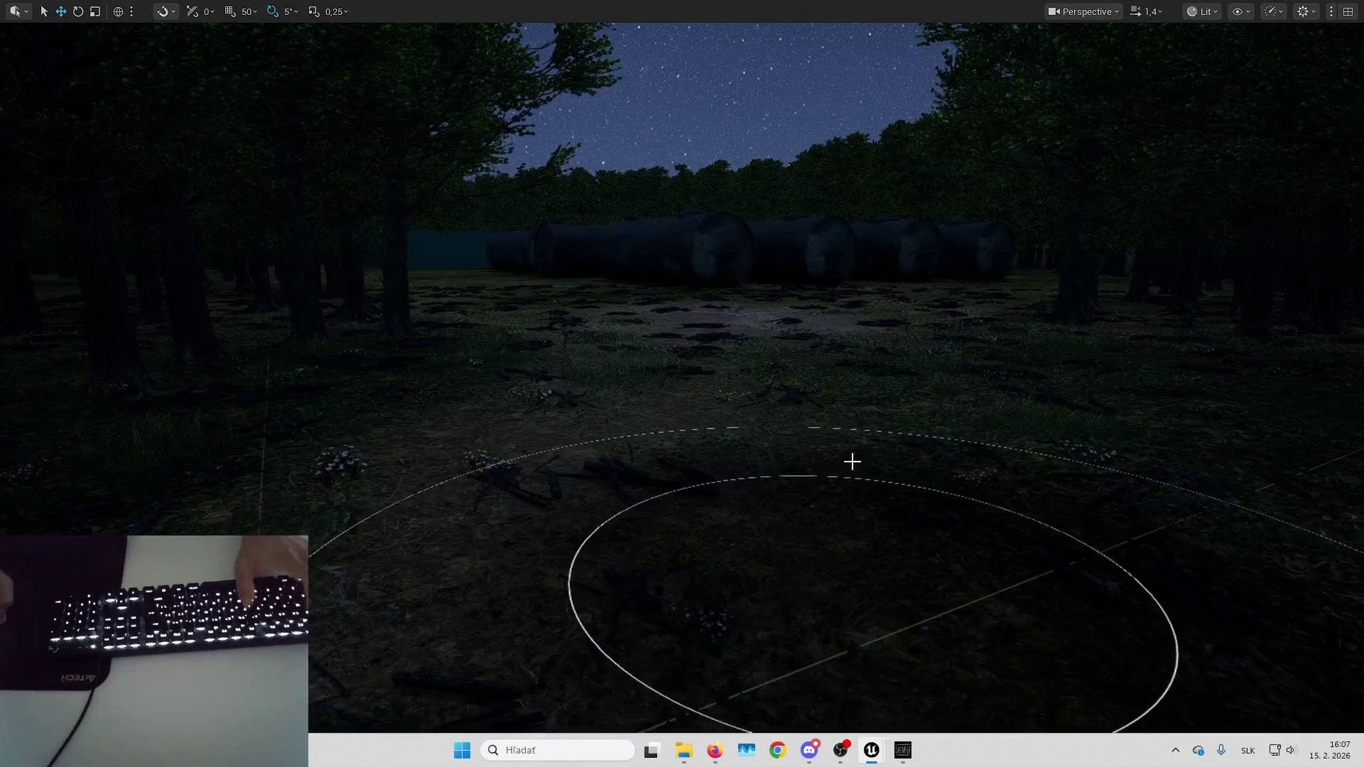
key(ctrl+z)
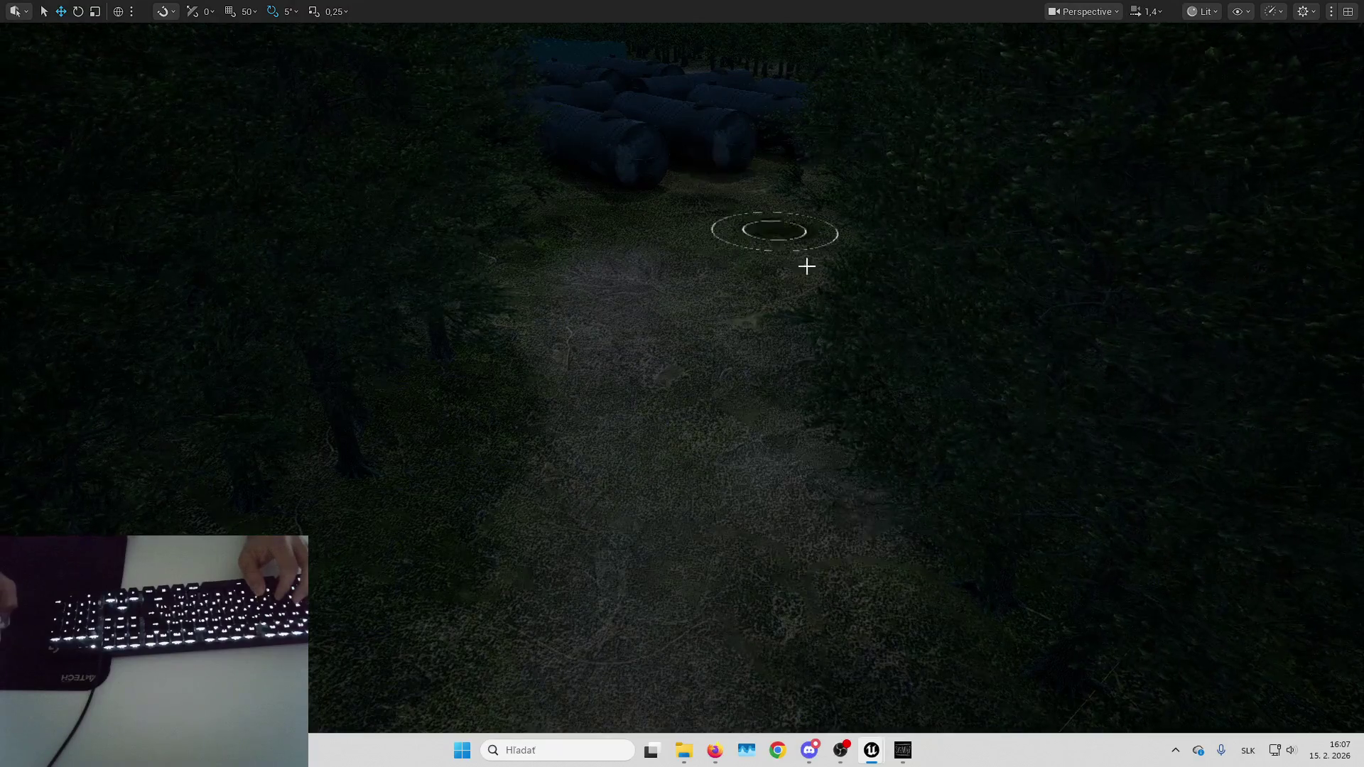
View the rock head-on among the trees, then turn down the tree-lined path.
scroll(682, 383, up, 3)
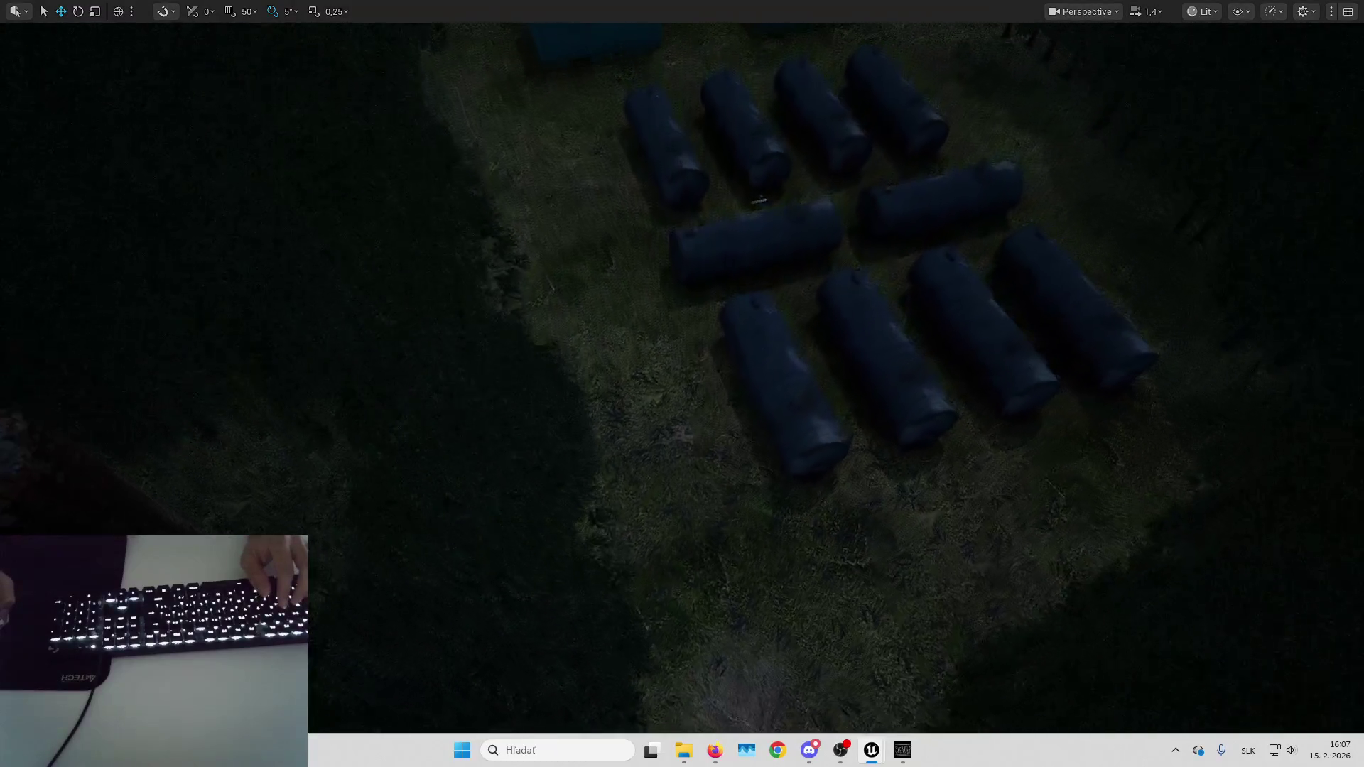
key(w)
scroll(682, 384, up, 1)
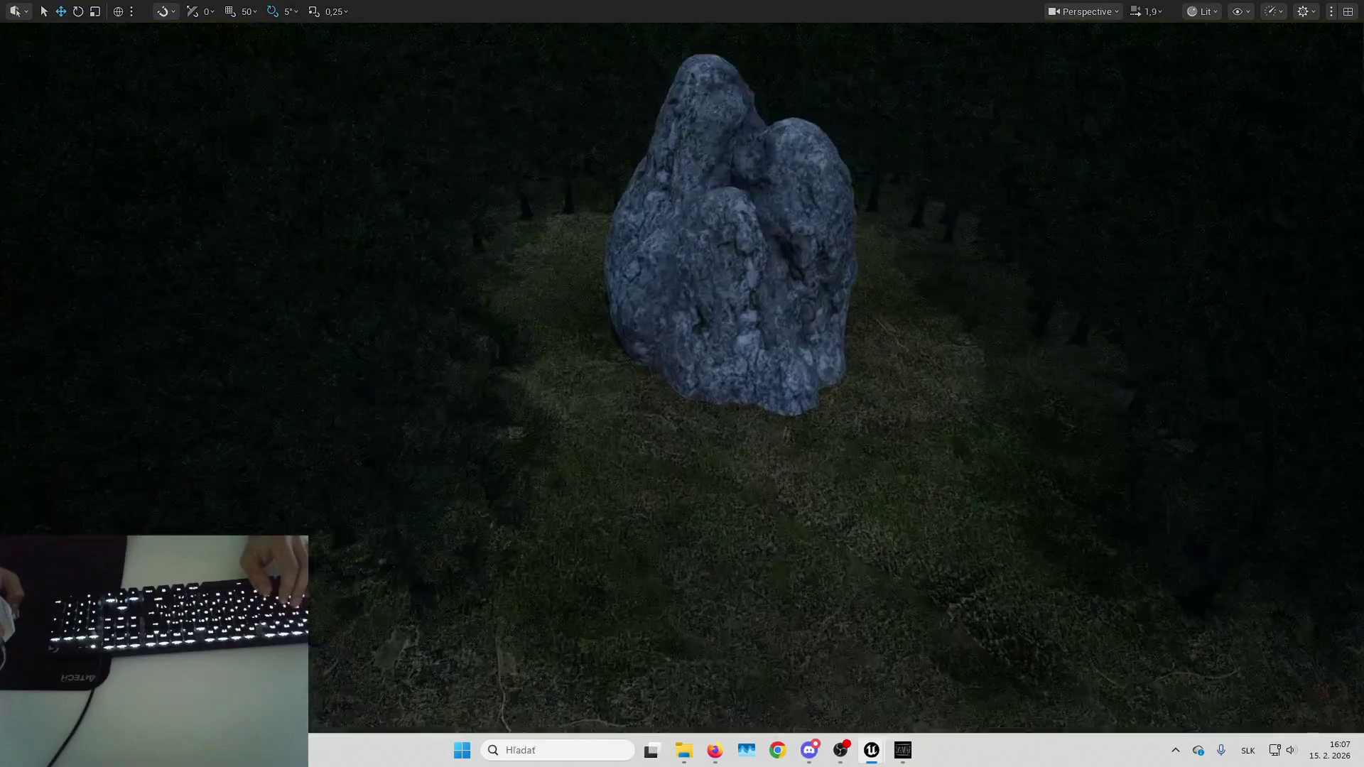
key(s)
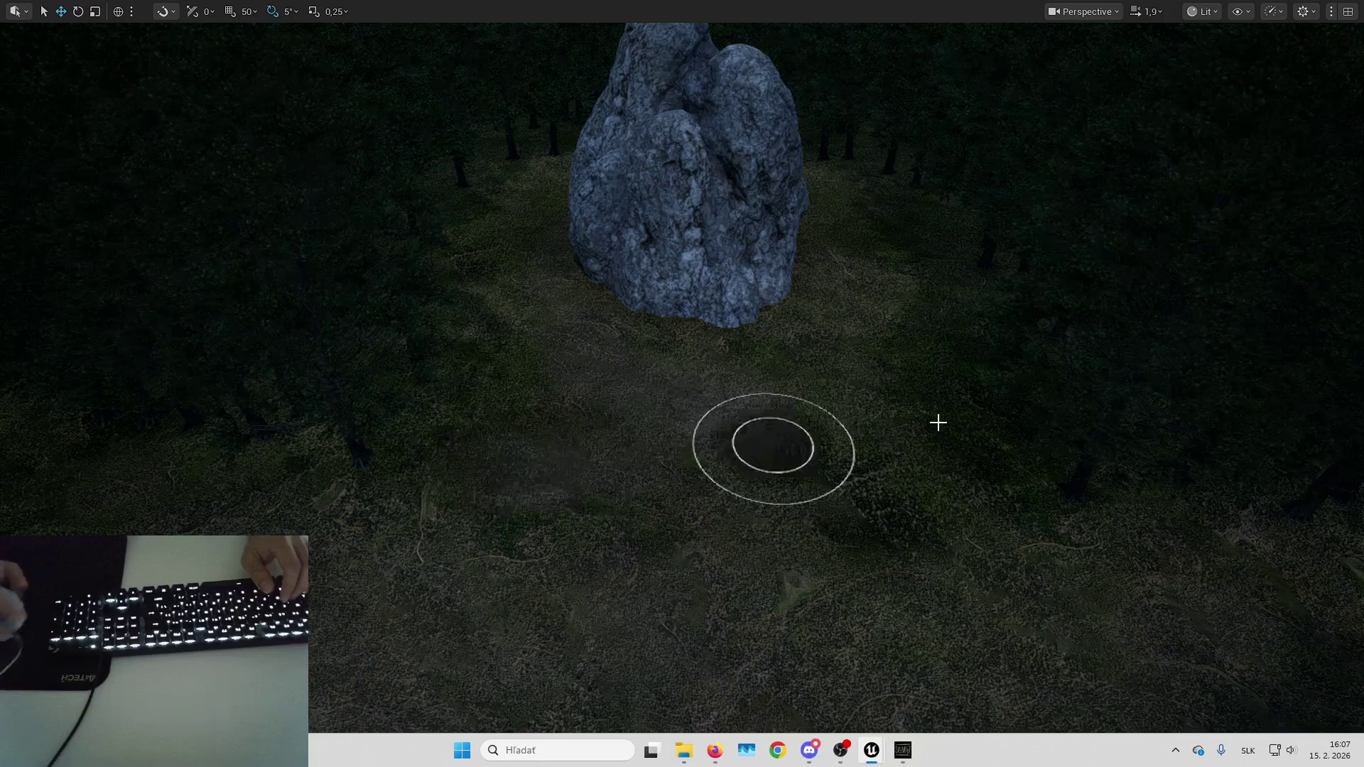
key(q)
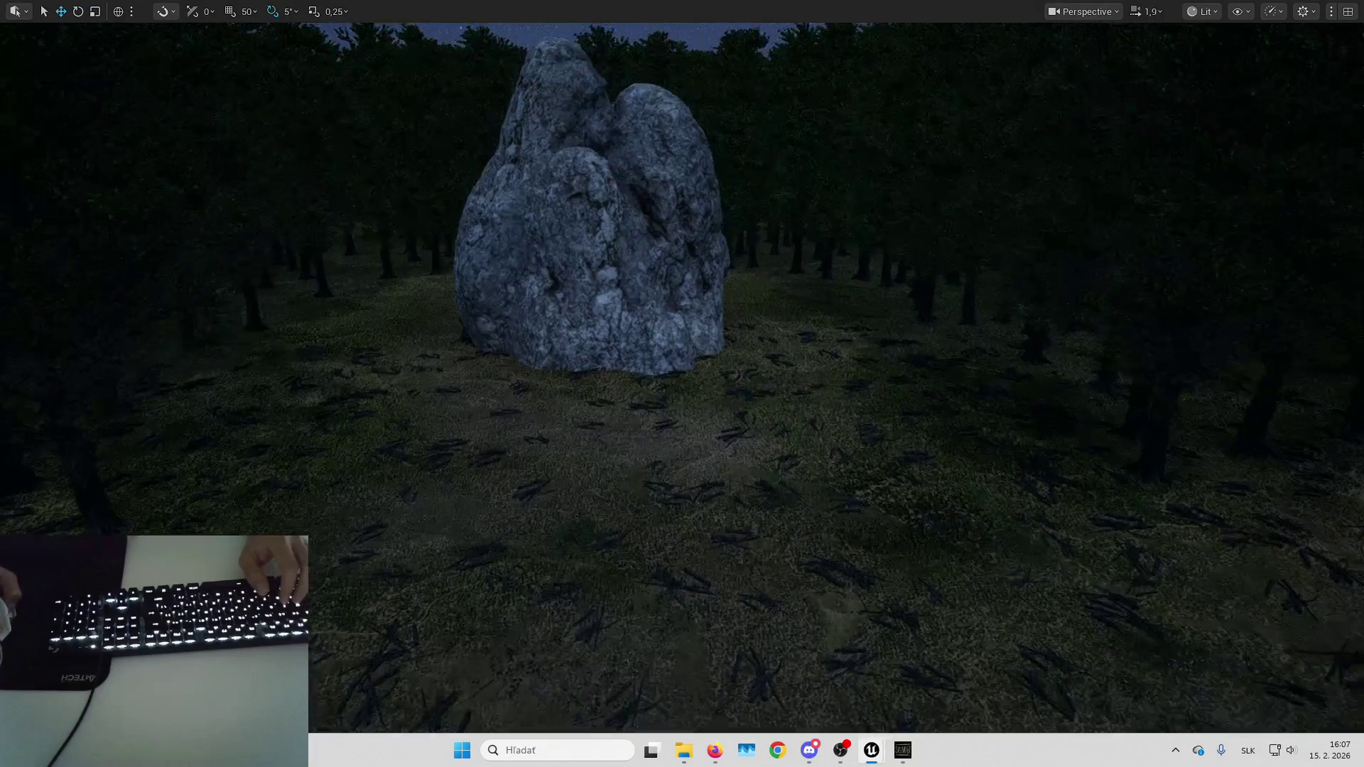
key(Left)
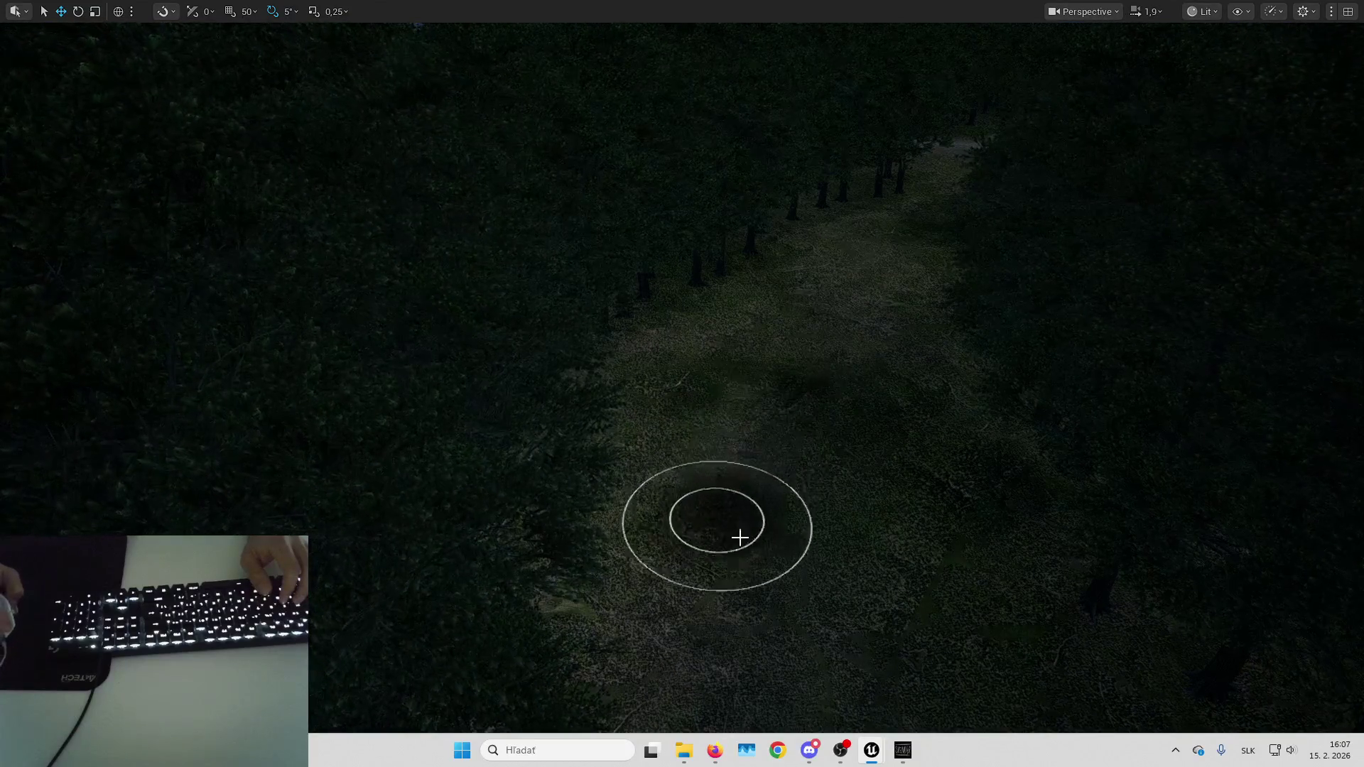
Fly down the forest path toward the tree trunk.
key(Up)
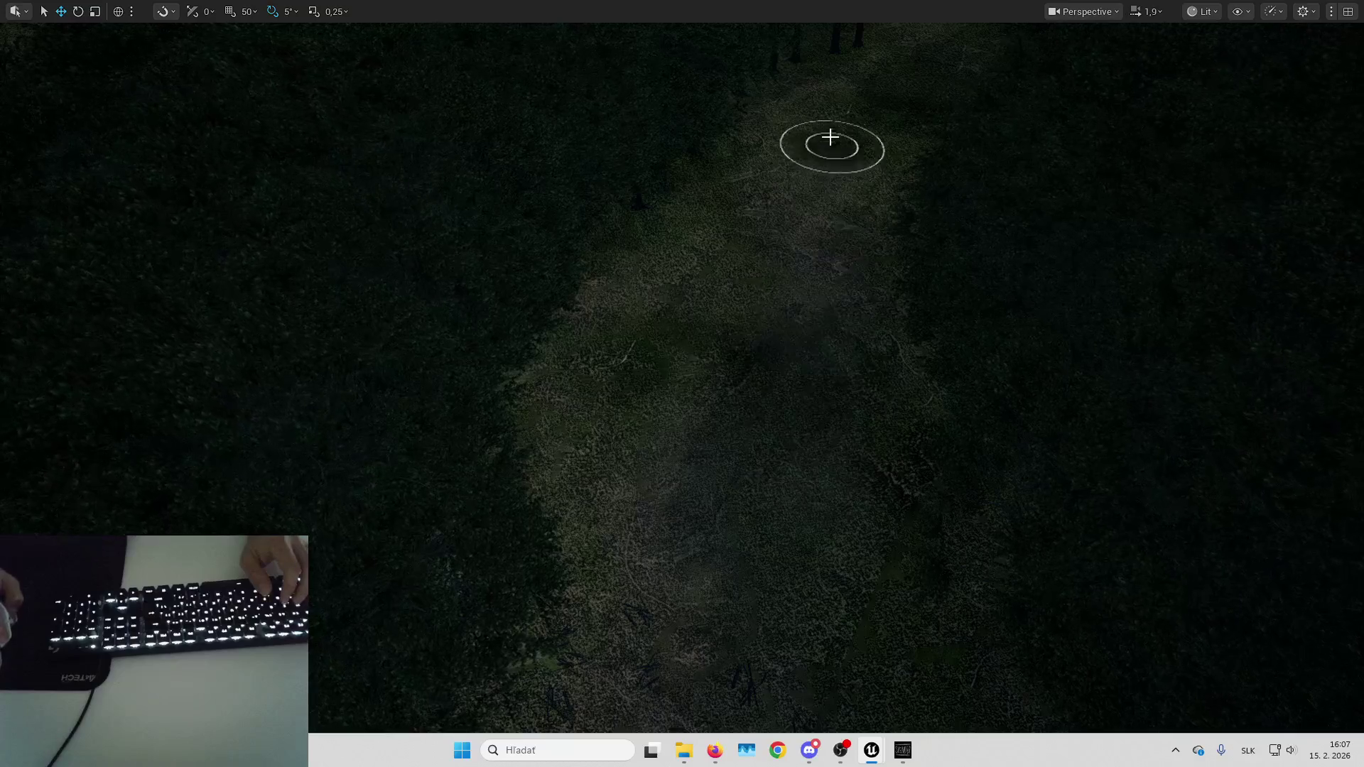
key(Up)
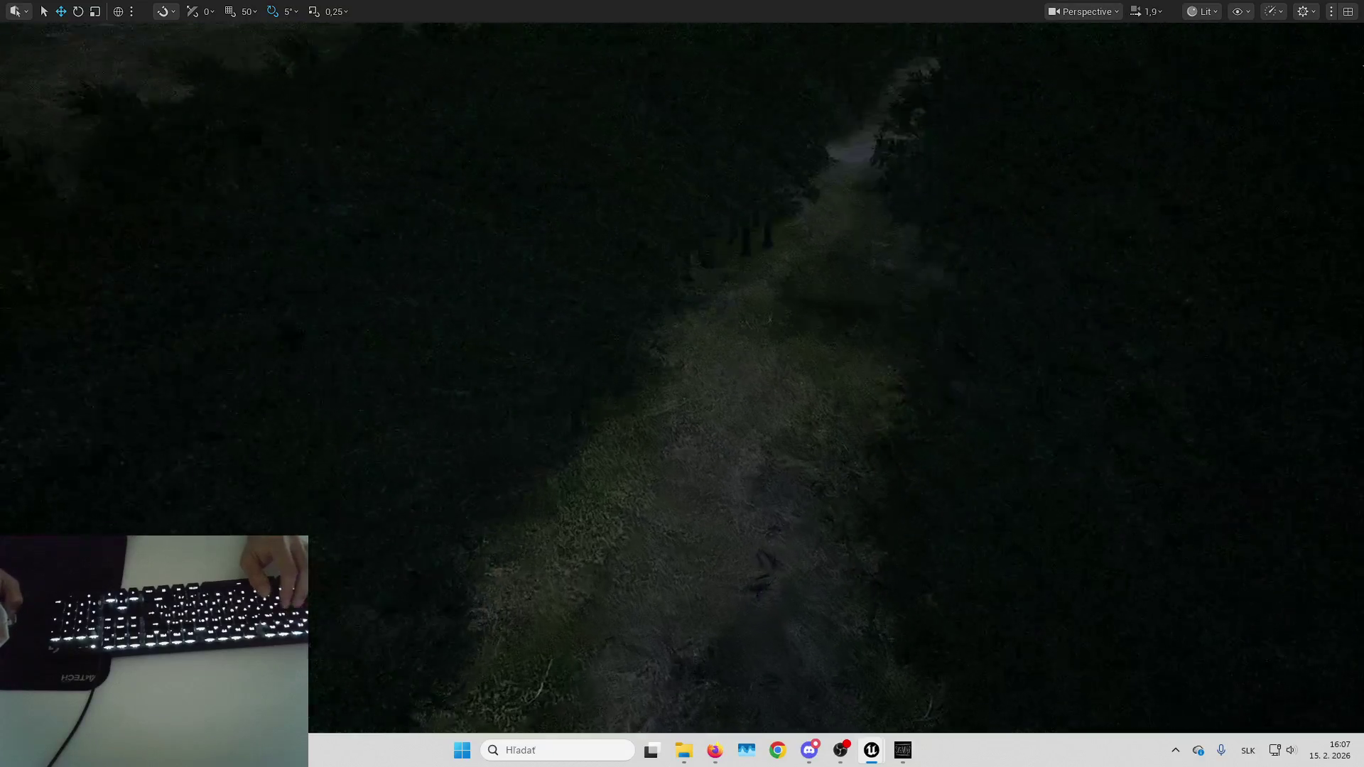
key(Down)
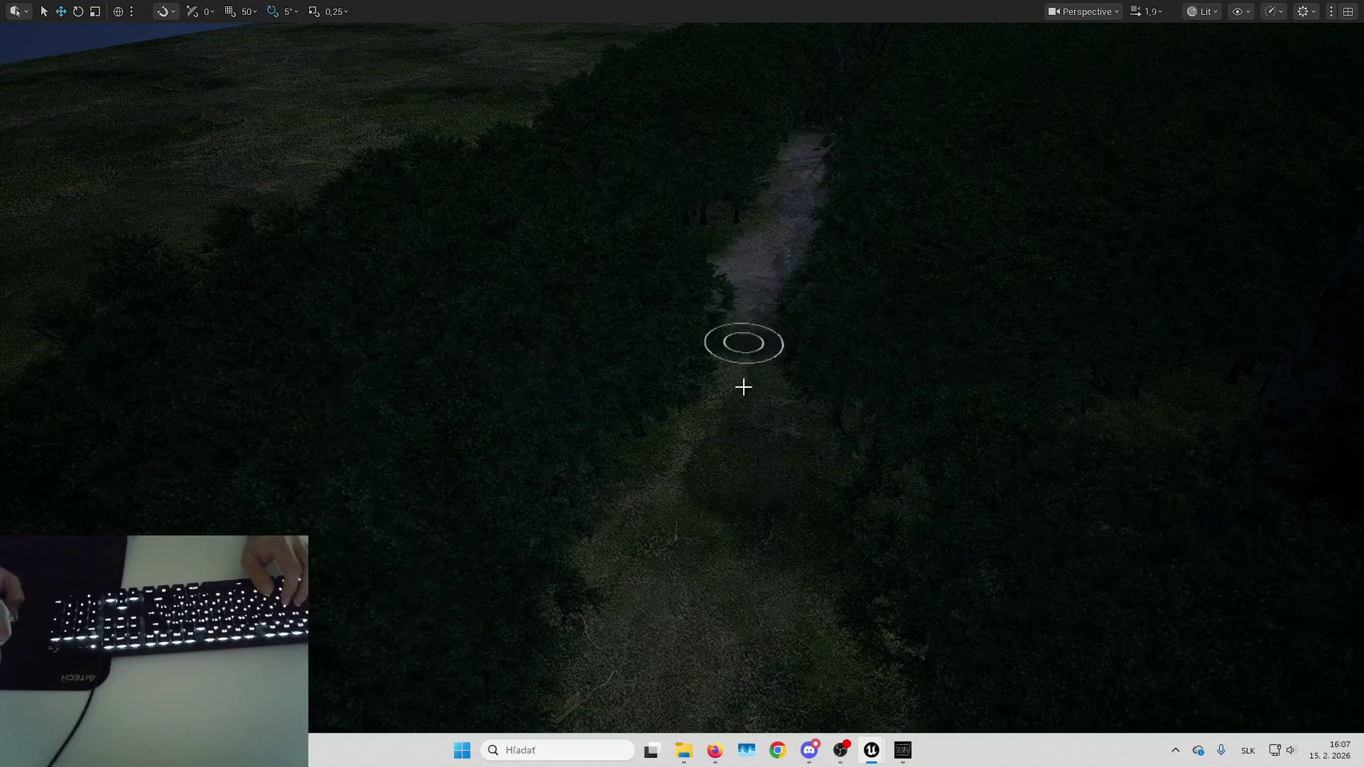
key(Up)
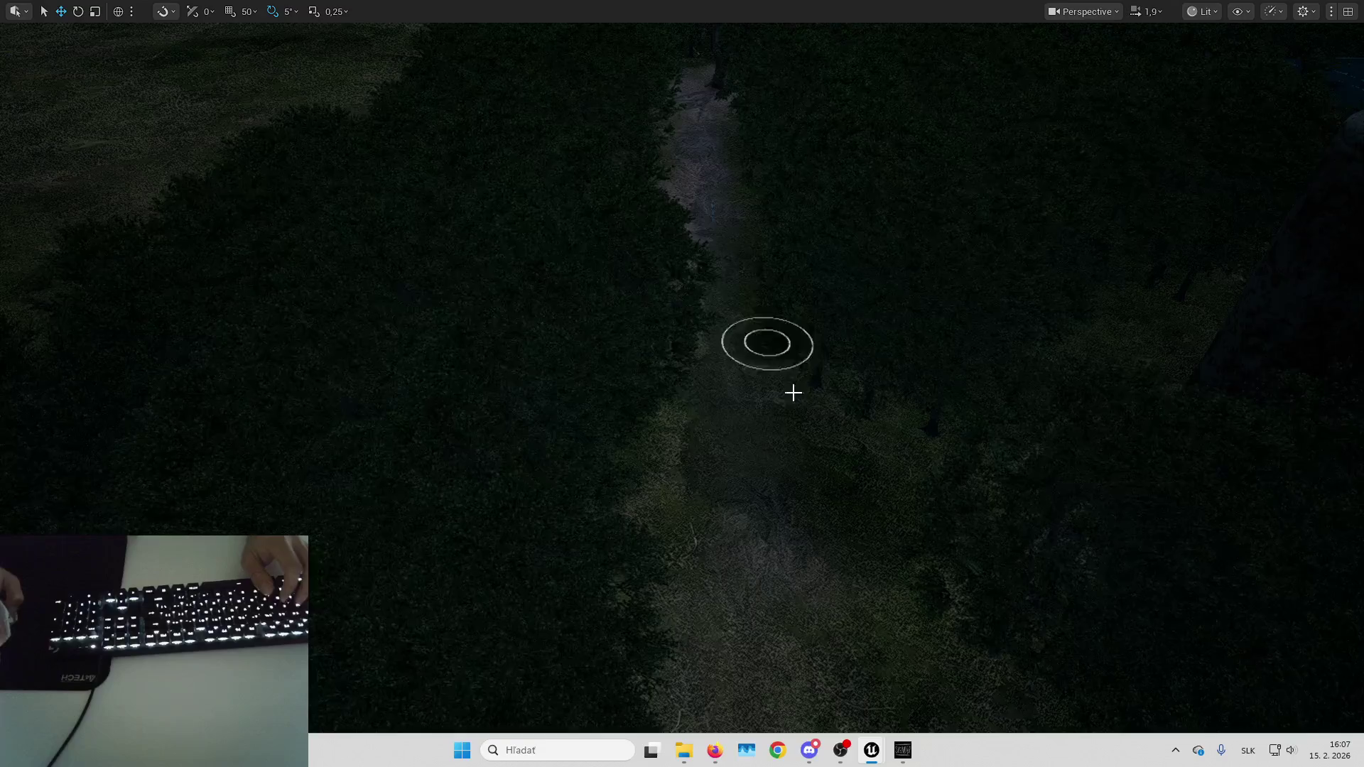
key(Up)
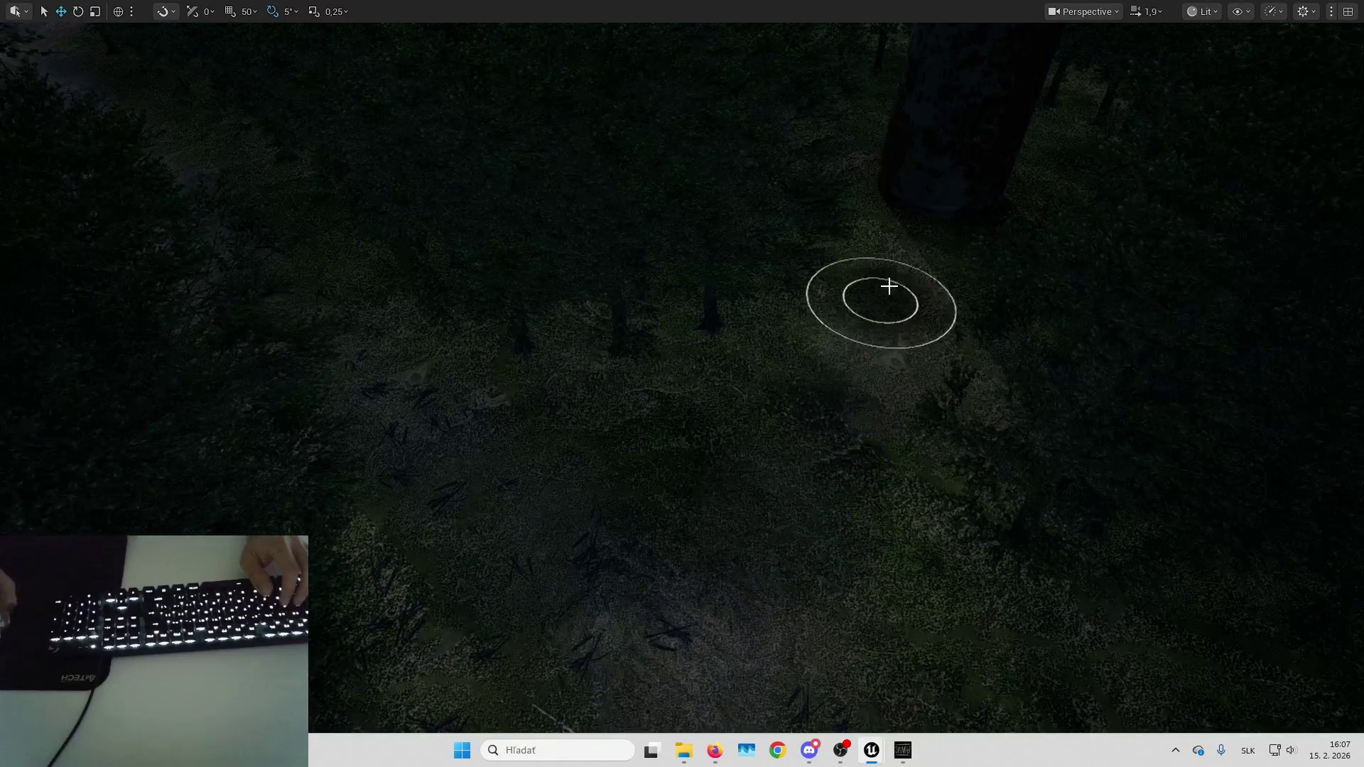
key(Up)
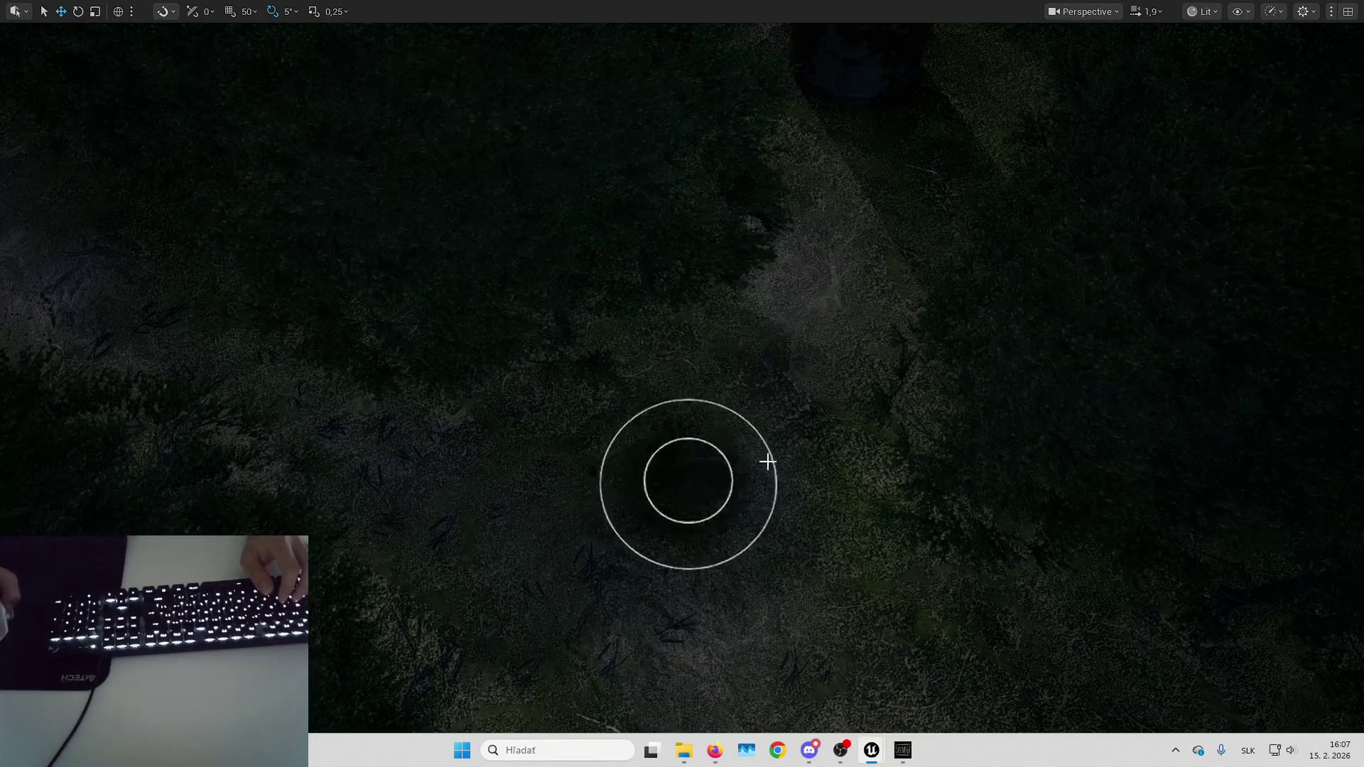
Frame the tree trunk, then rise back above the forest path.
key(Down)
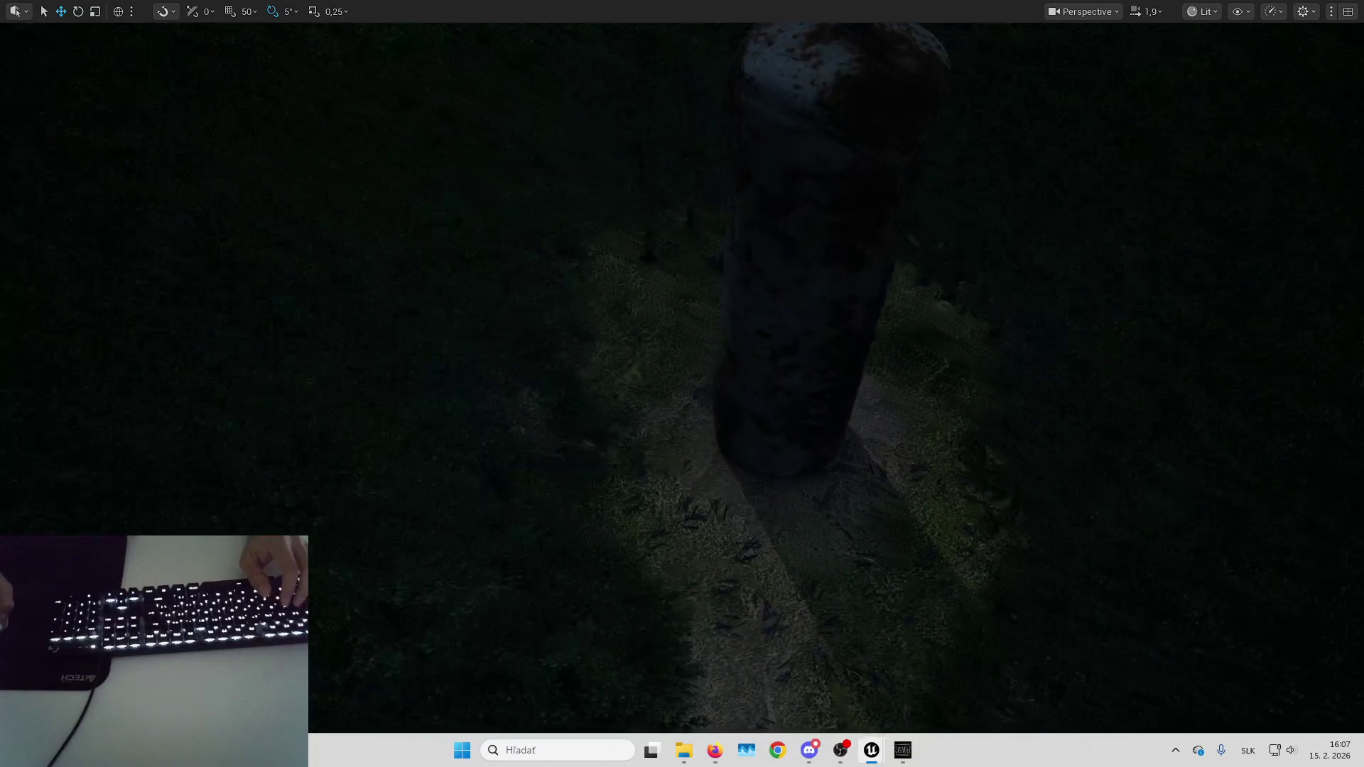
key(Down)
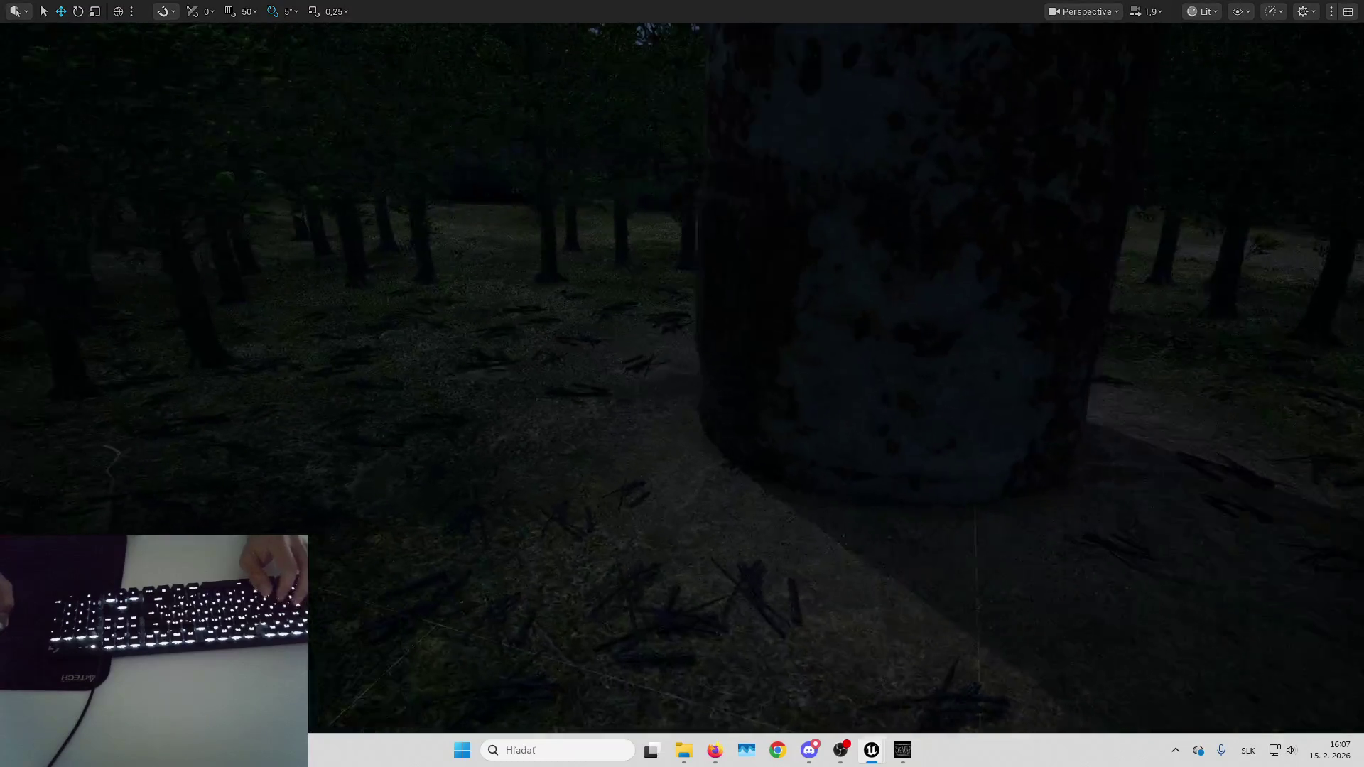
key(Down)
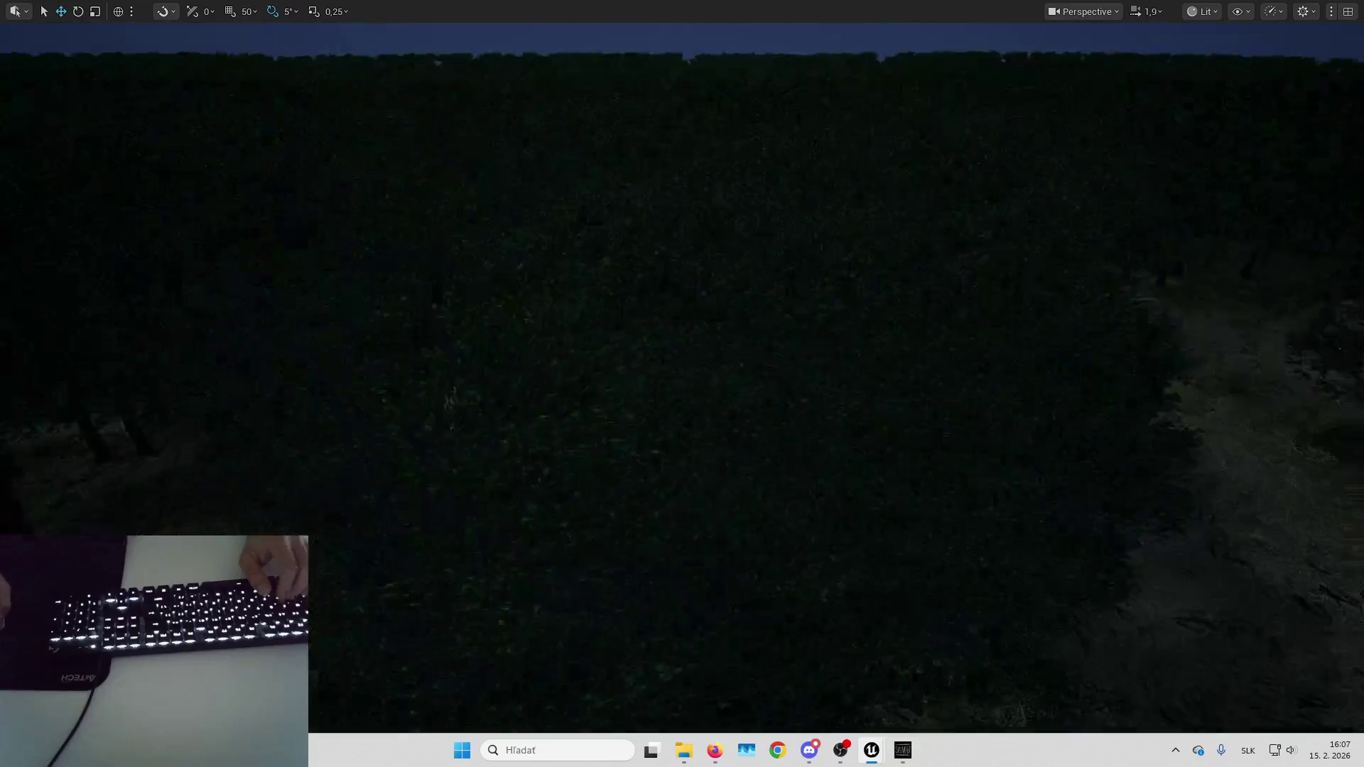
key(Up)
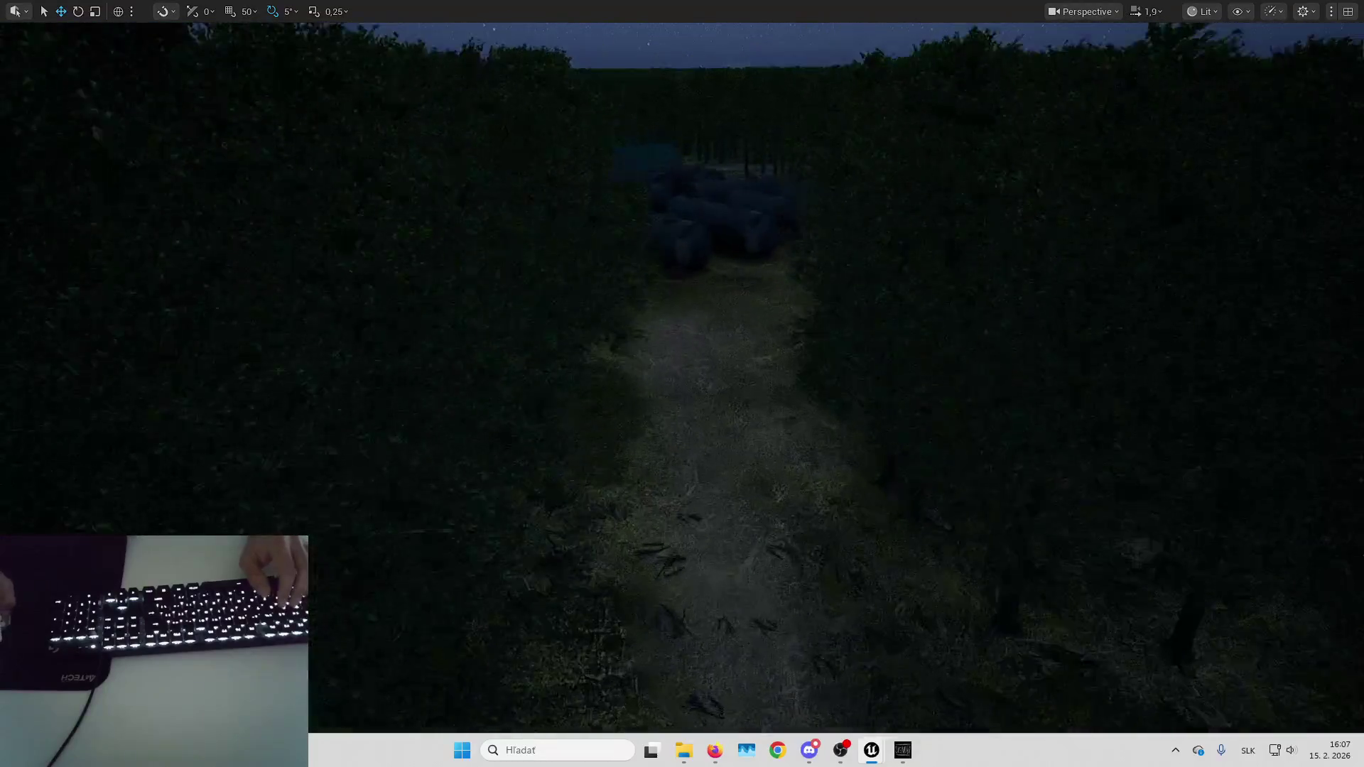
key(Down)
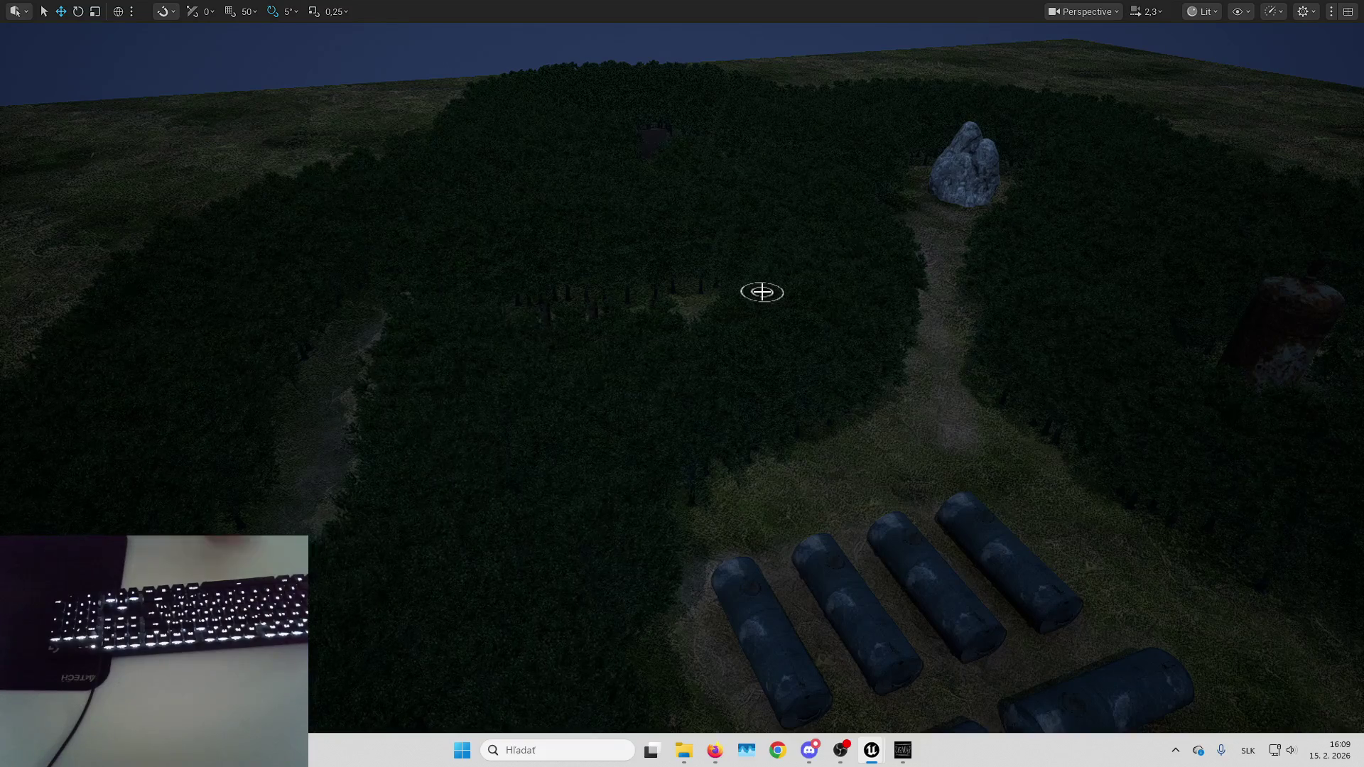
Rise above the forest for an overview, then leave full-window mode to restore the editor layout.
key(f)
key(s)
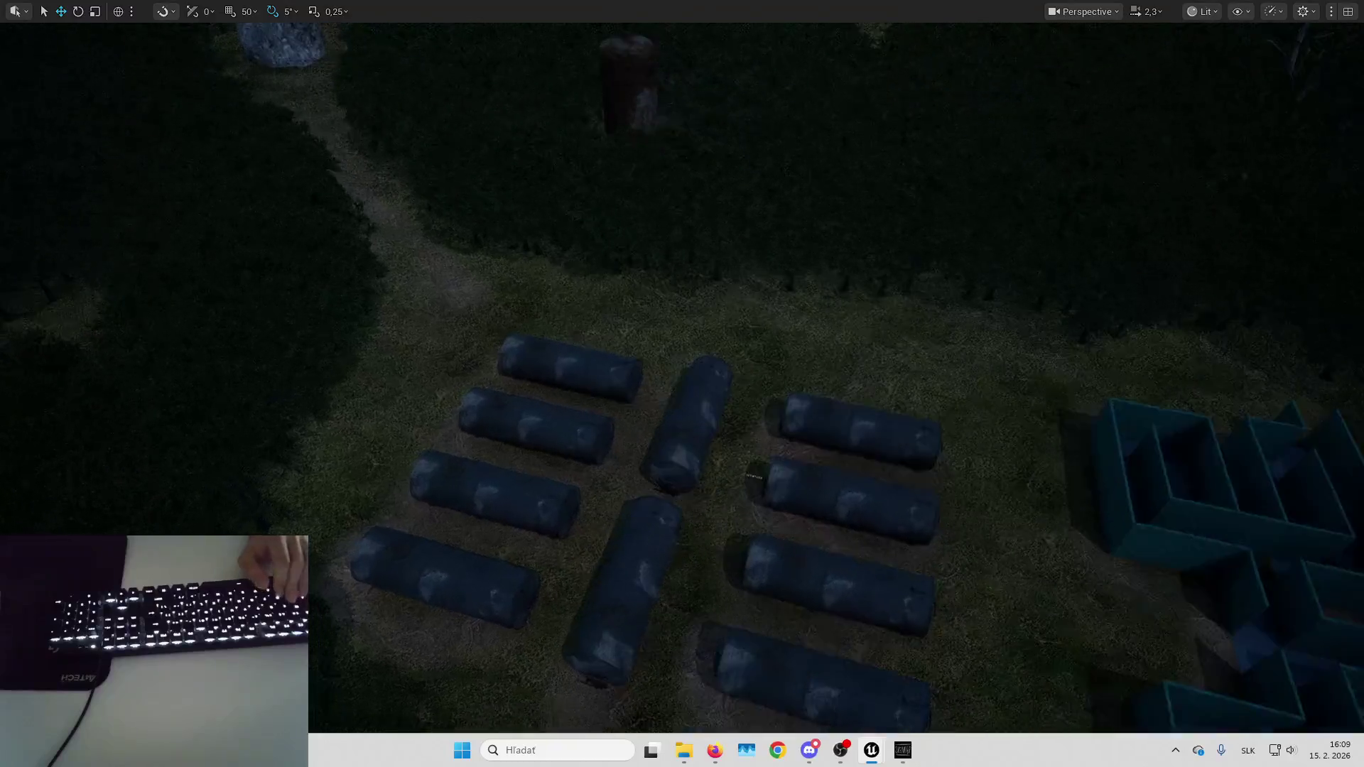
scroll(682, 384, up, 1)
key(e)
scroll(682, 384, up, 1)
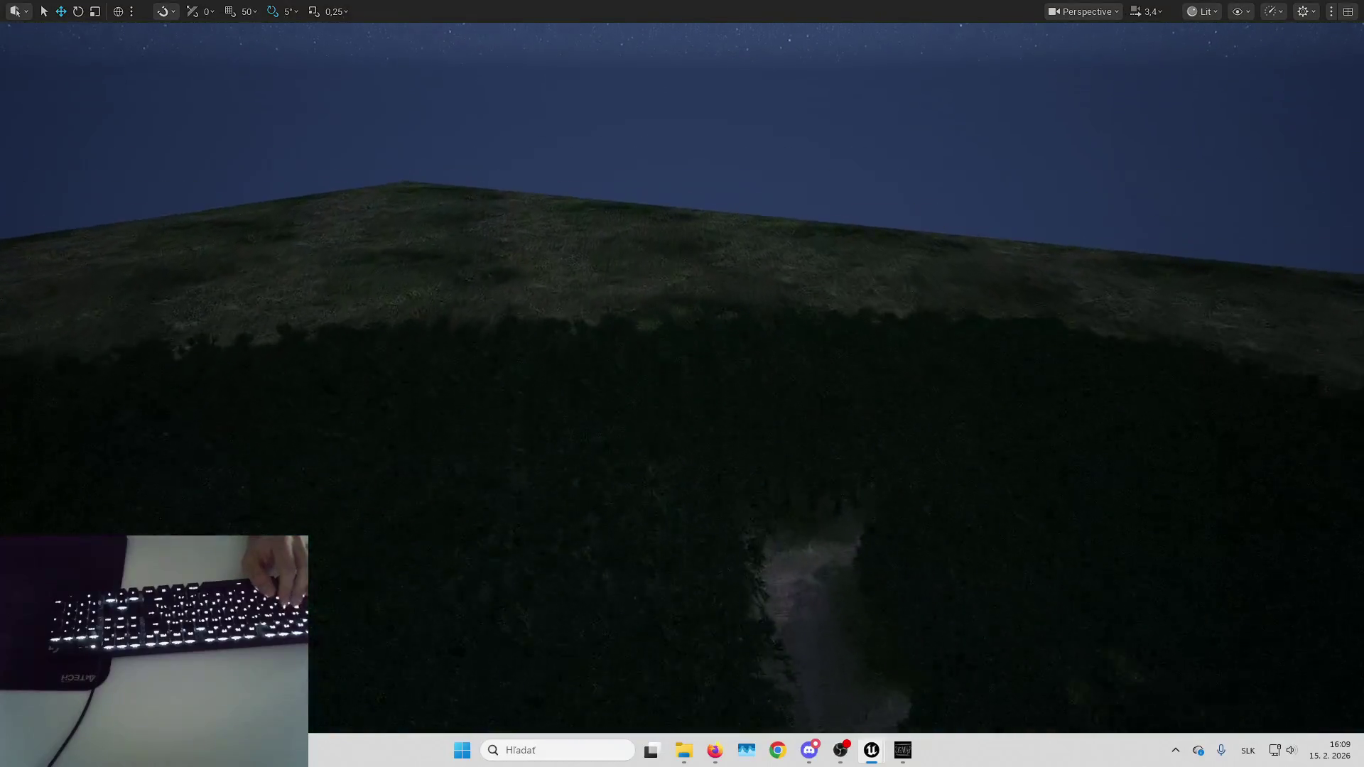
key(F11)
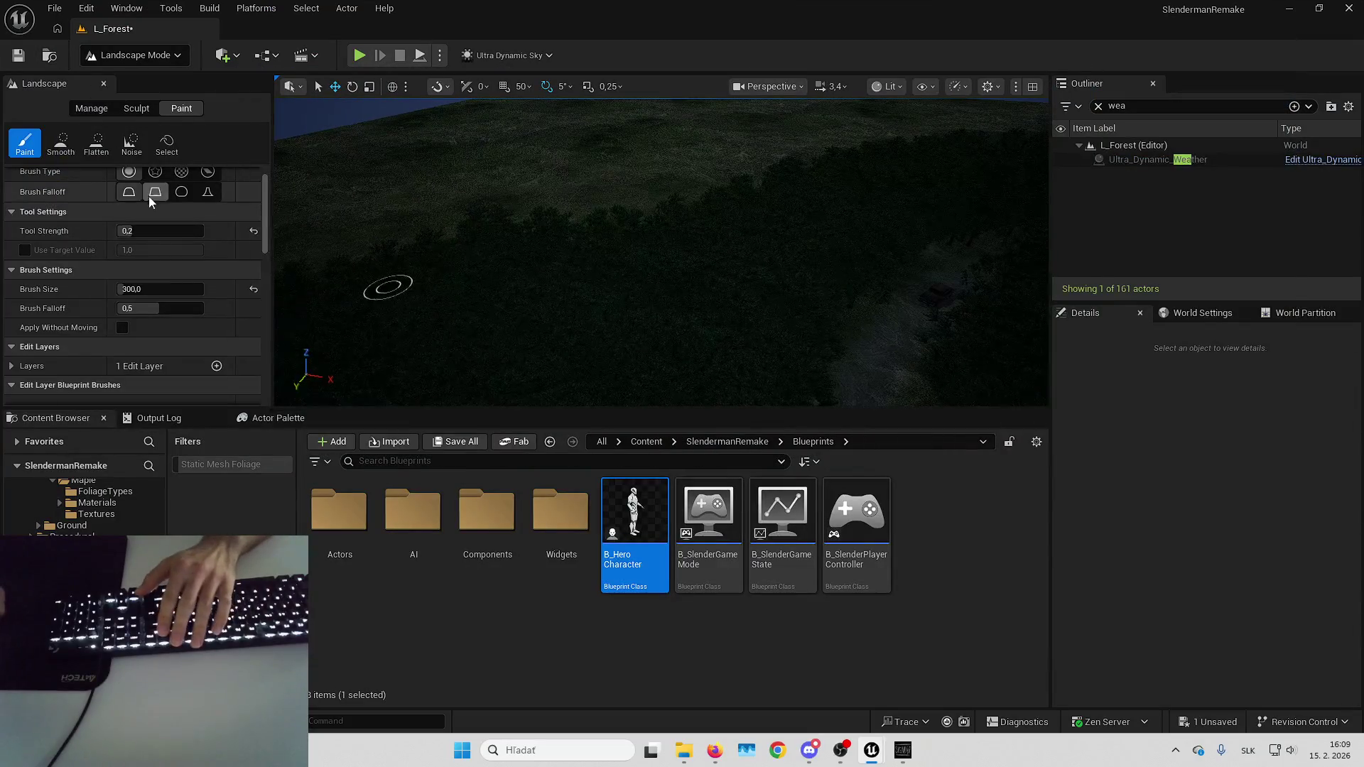
Choose the Mud paint layer and expand the viewport to fill the screen.
scroll(142, 249, down, 10)
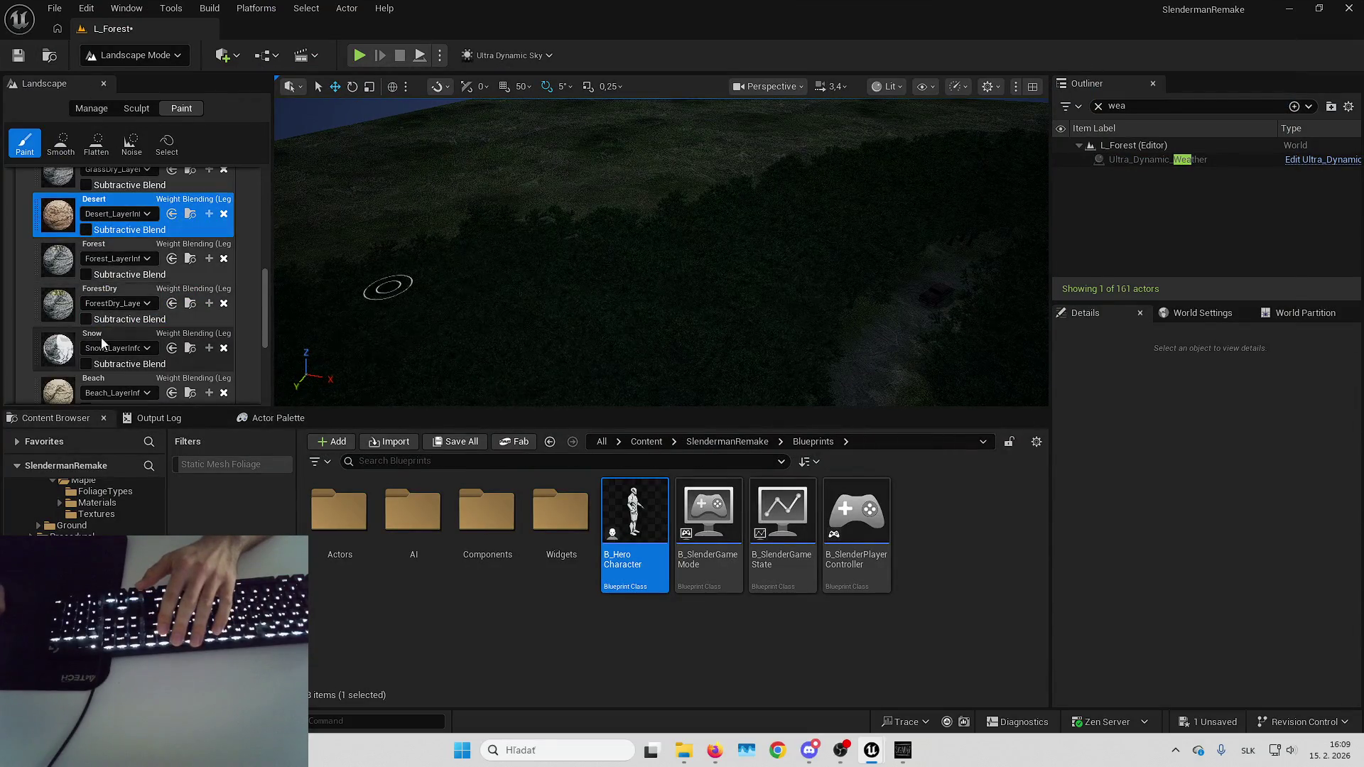
scroll(114, 236, down, 2)
scroll(113, 331, down, 1)
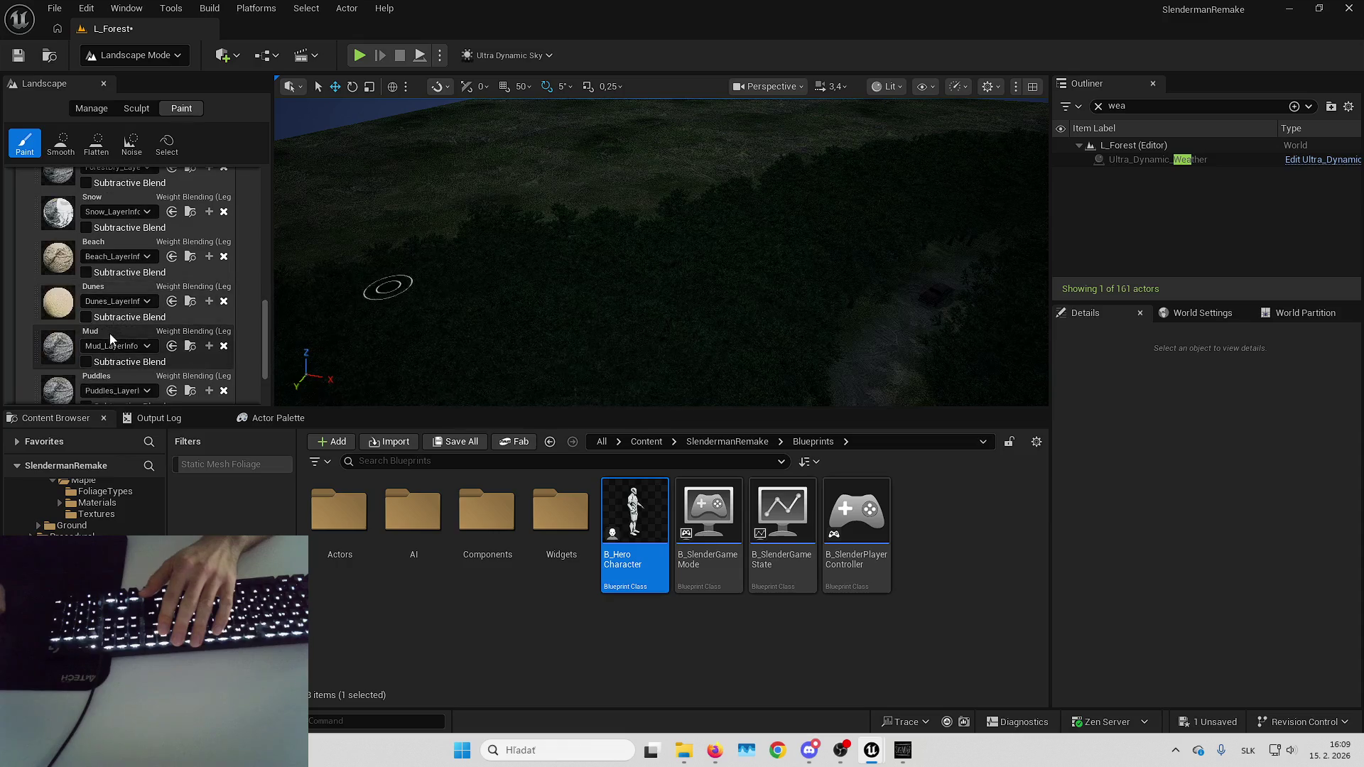
click(109, 331)
key(F11)
Fly low along the forest path past the character.
key(Up)
key(Up)
key(Up)
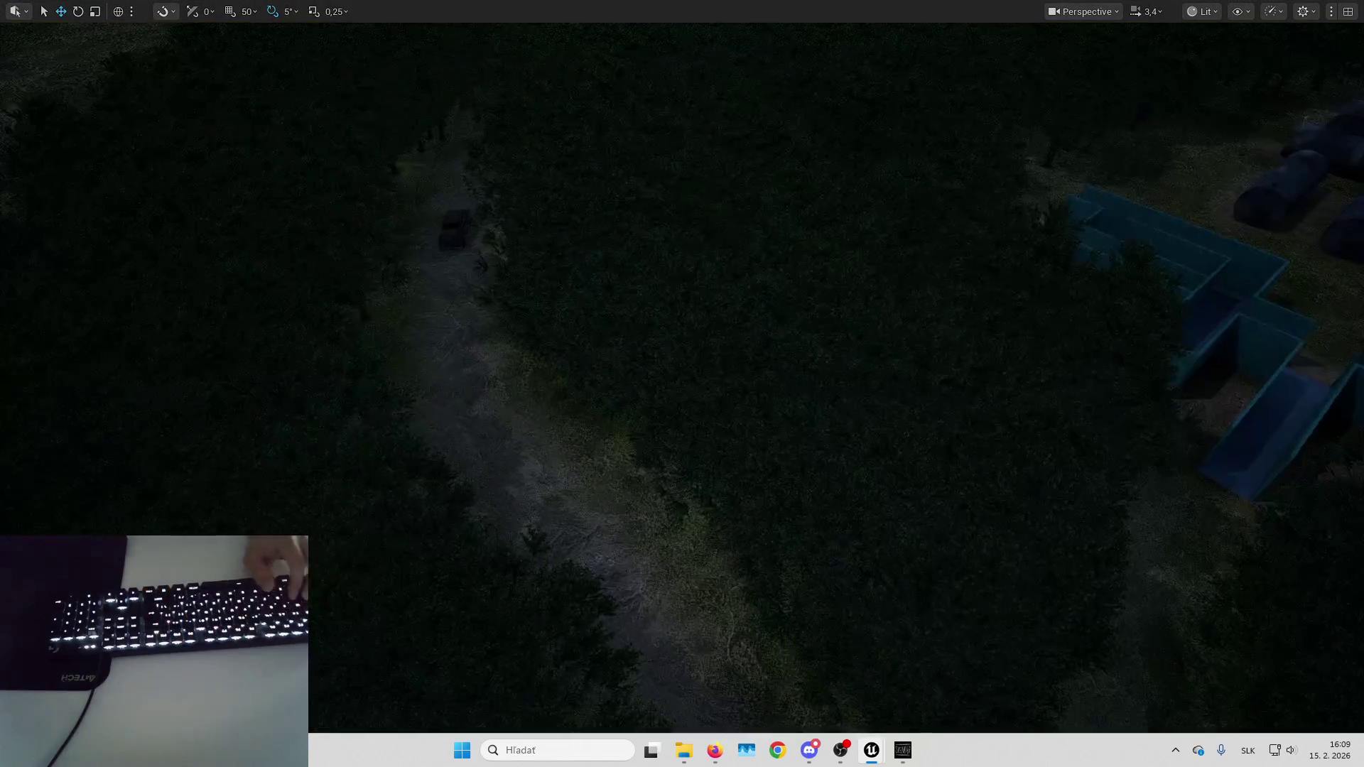
key(Down)
key(Down)
key(Down)
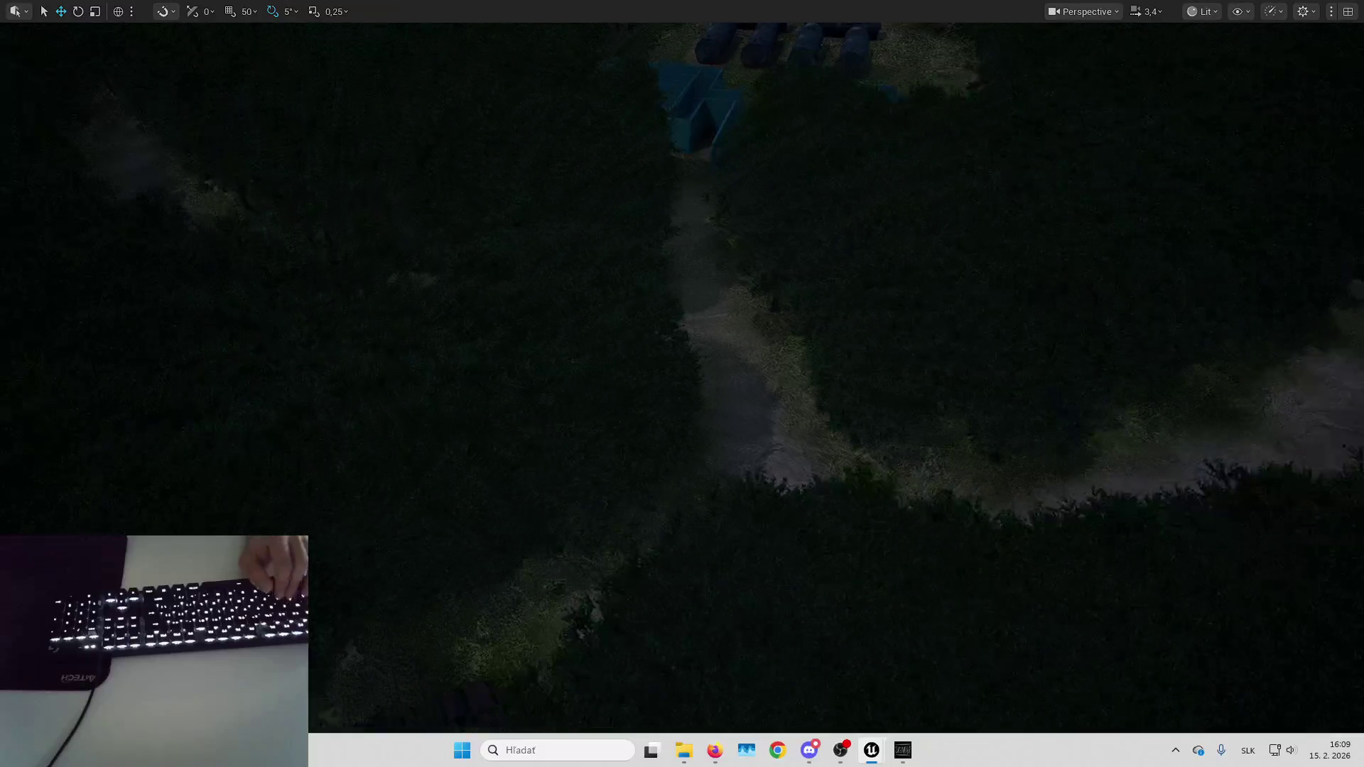
key(Up)
key(Up)
key(Up)
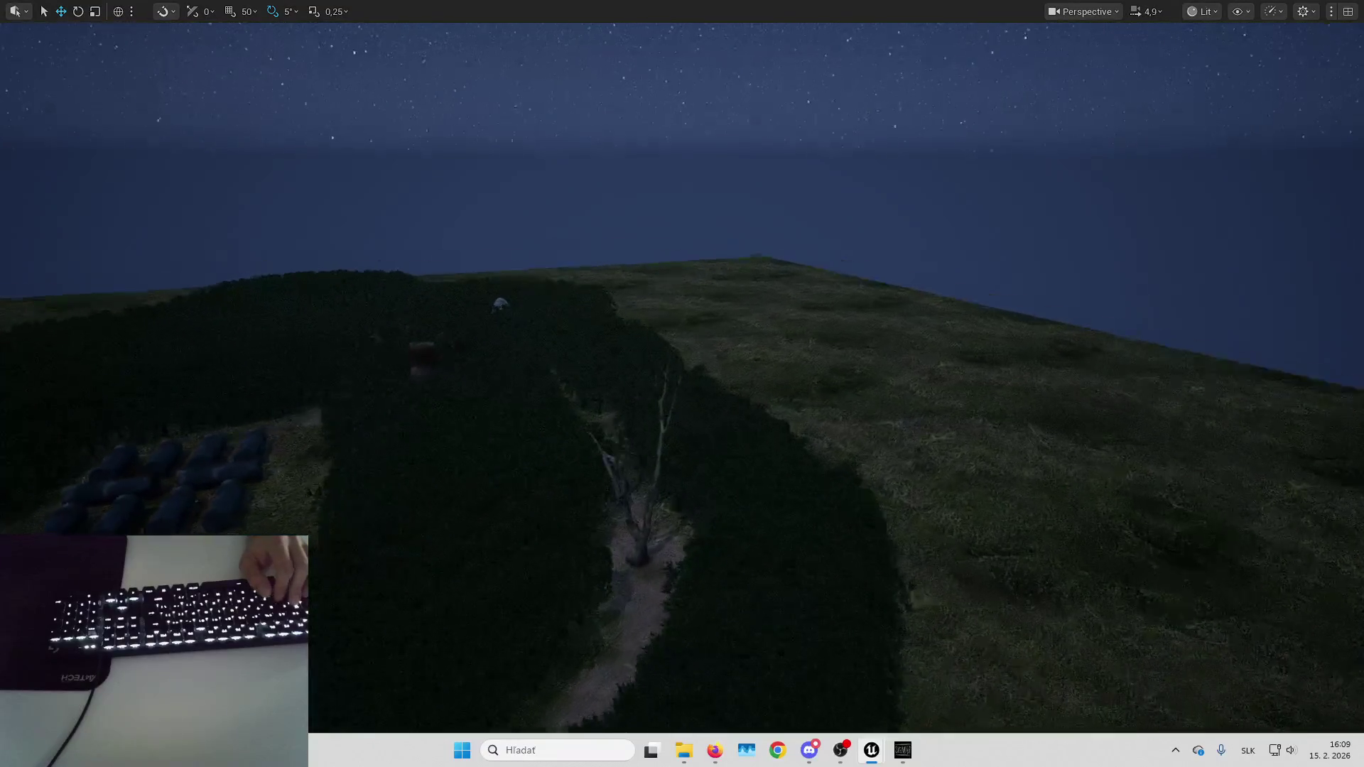
key(Down)
key(Down)
key(Down)
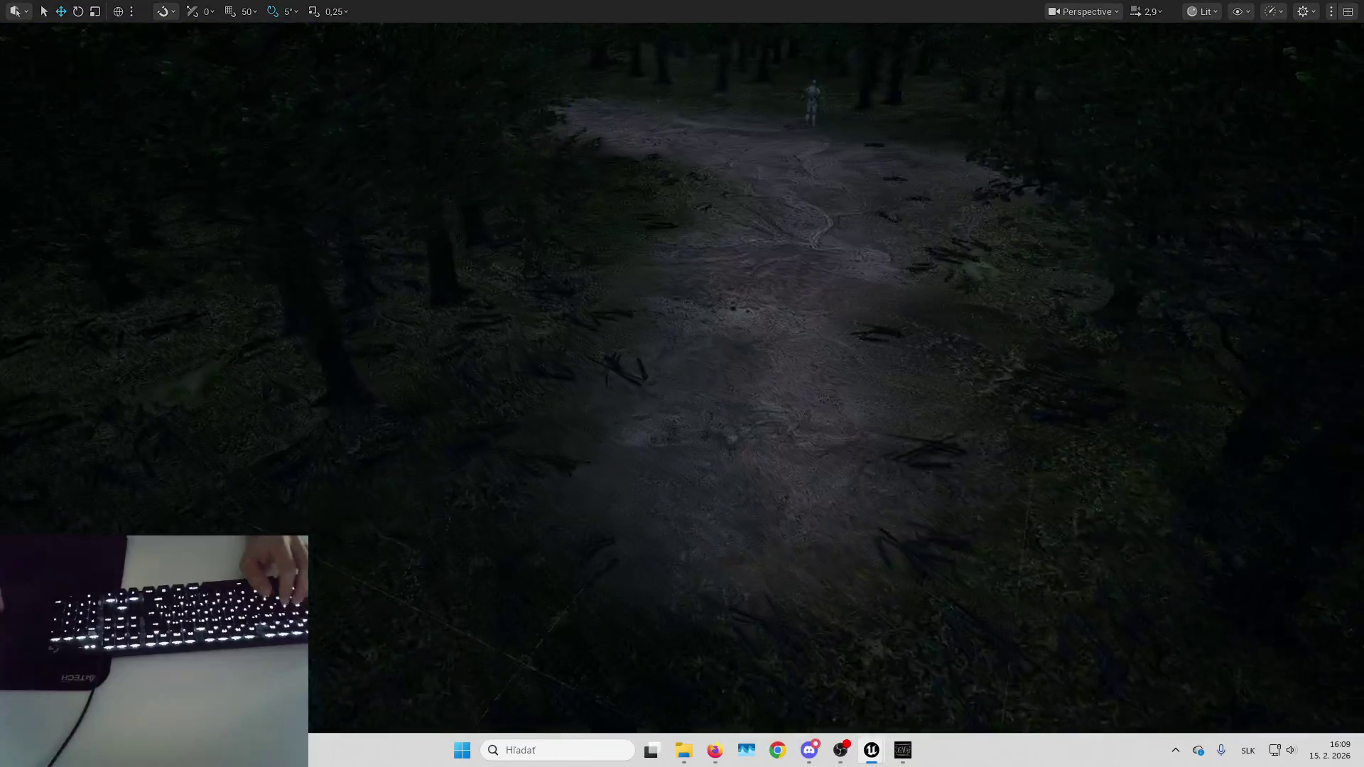
key(Up)
key(Up)
key(Up)
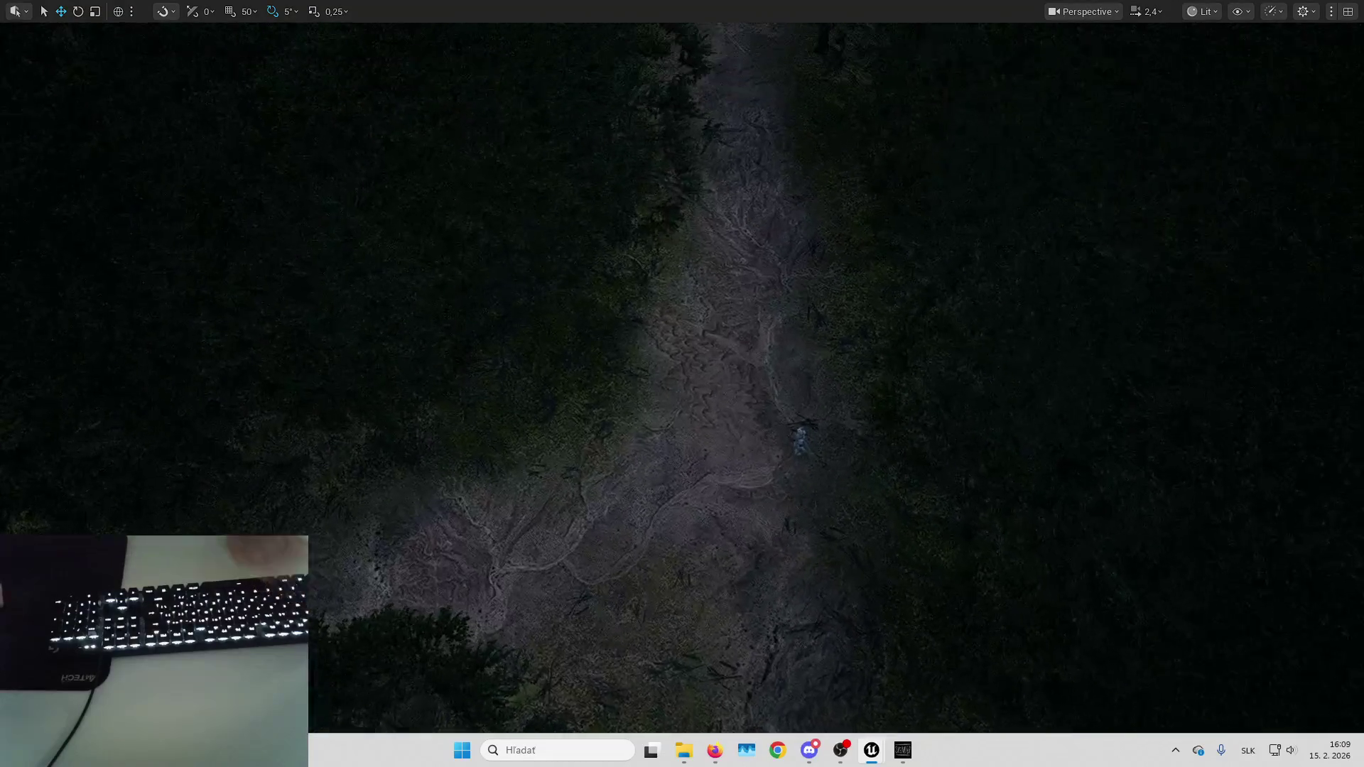
key(Down)
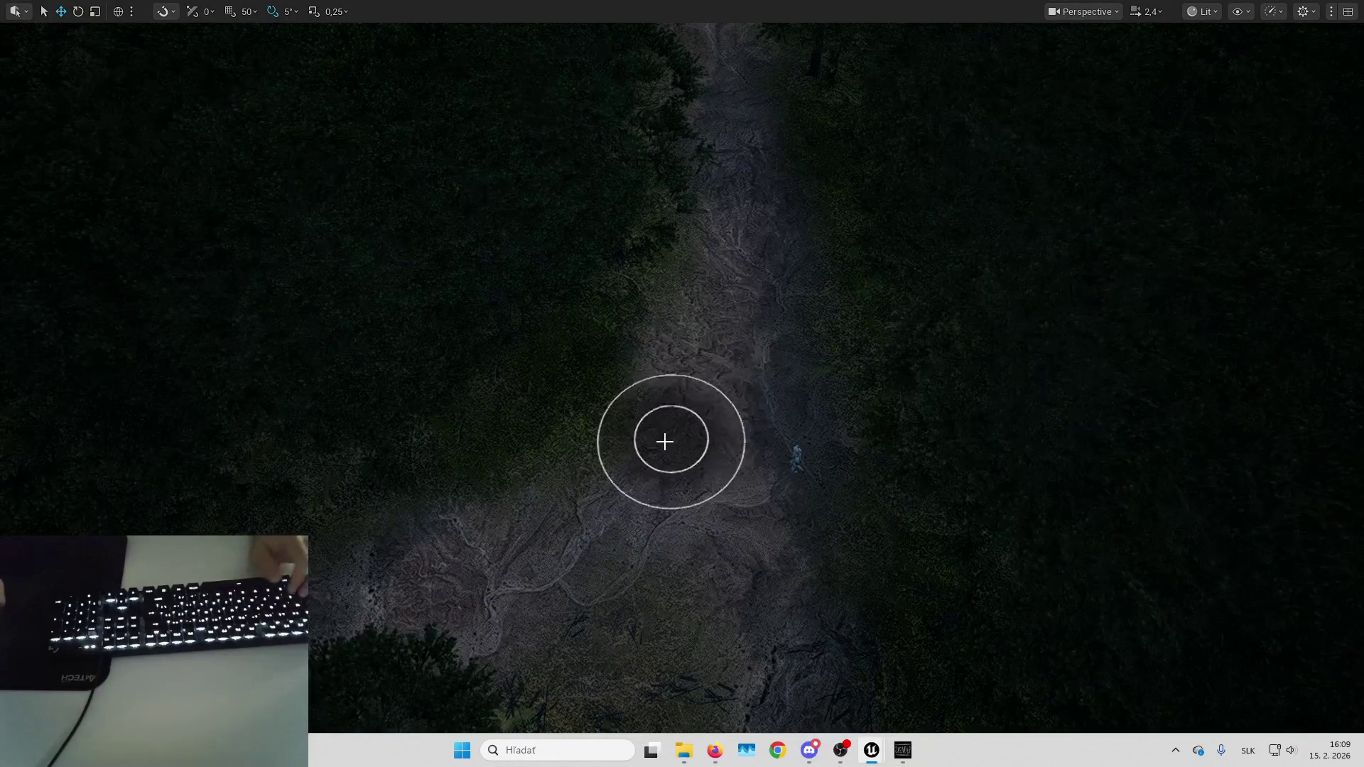
key(Up)
key(Up)
key(Up)
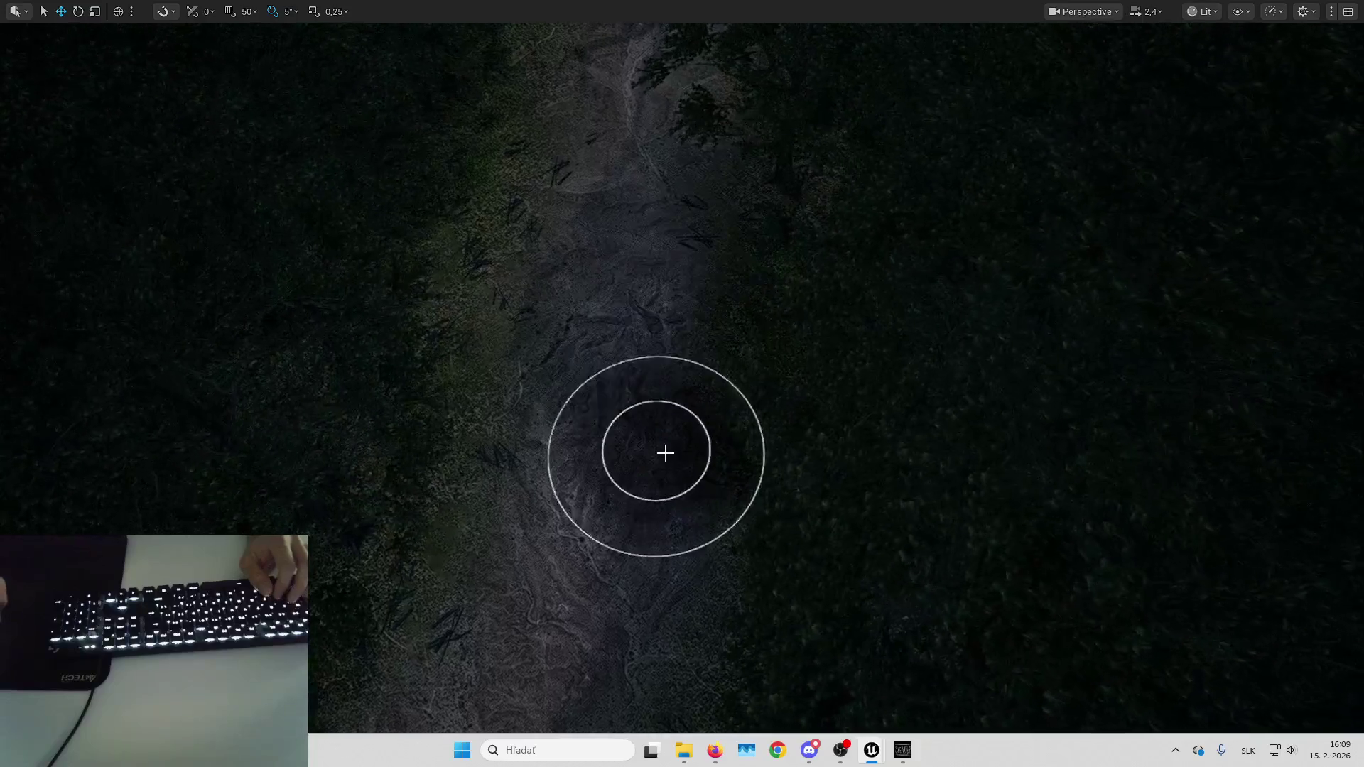
Advance along the path past the dead tree to the dark box.
key(Up)
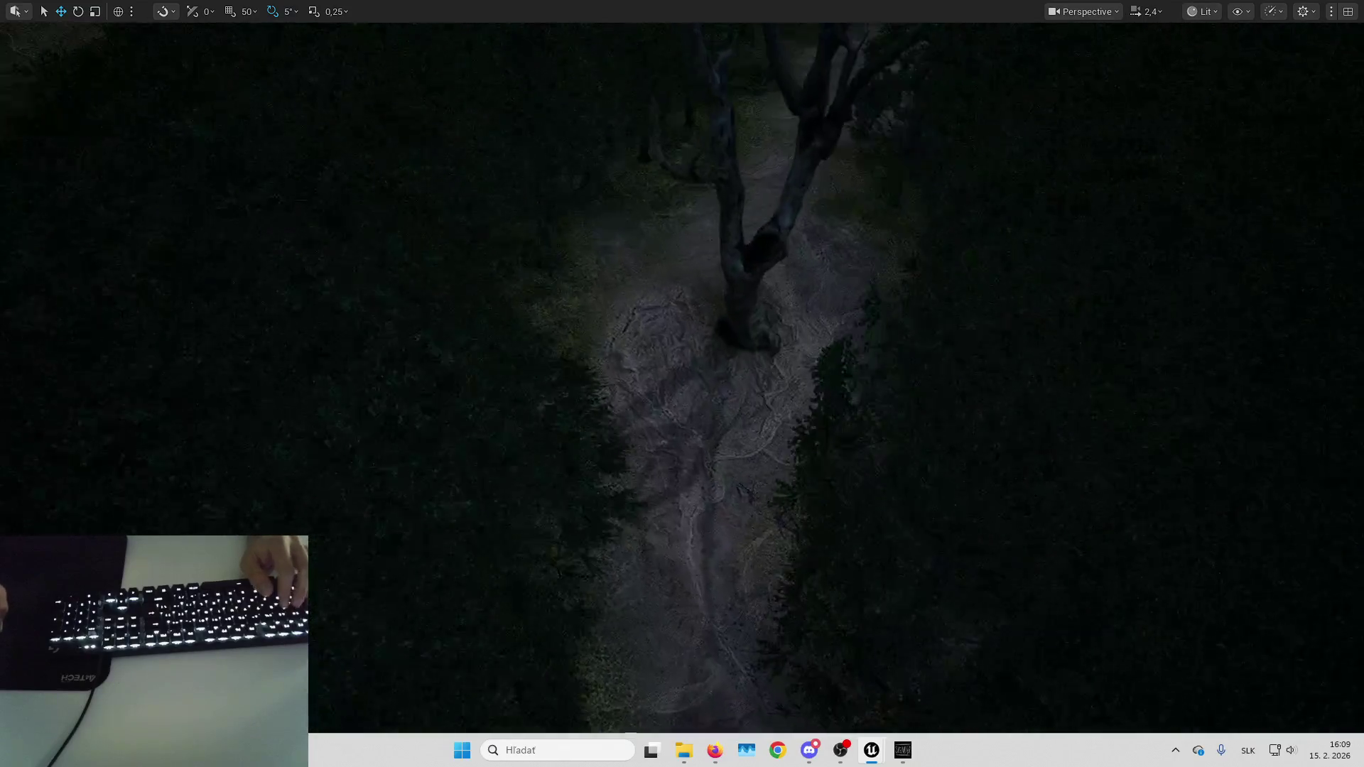
key(Up)
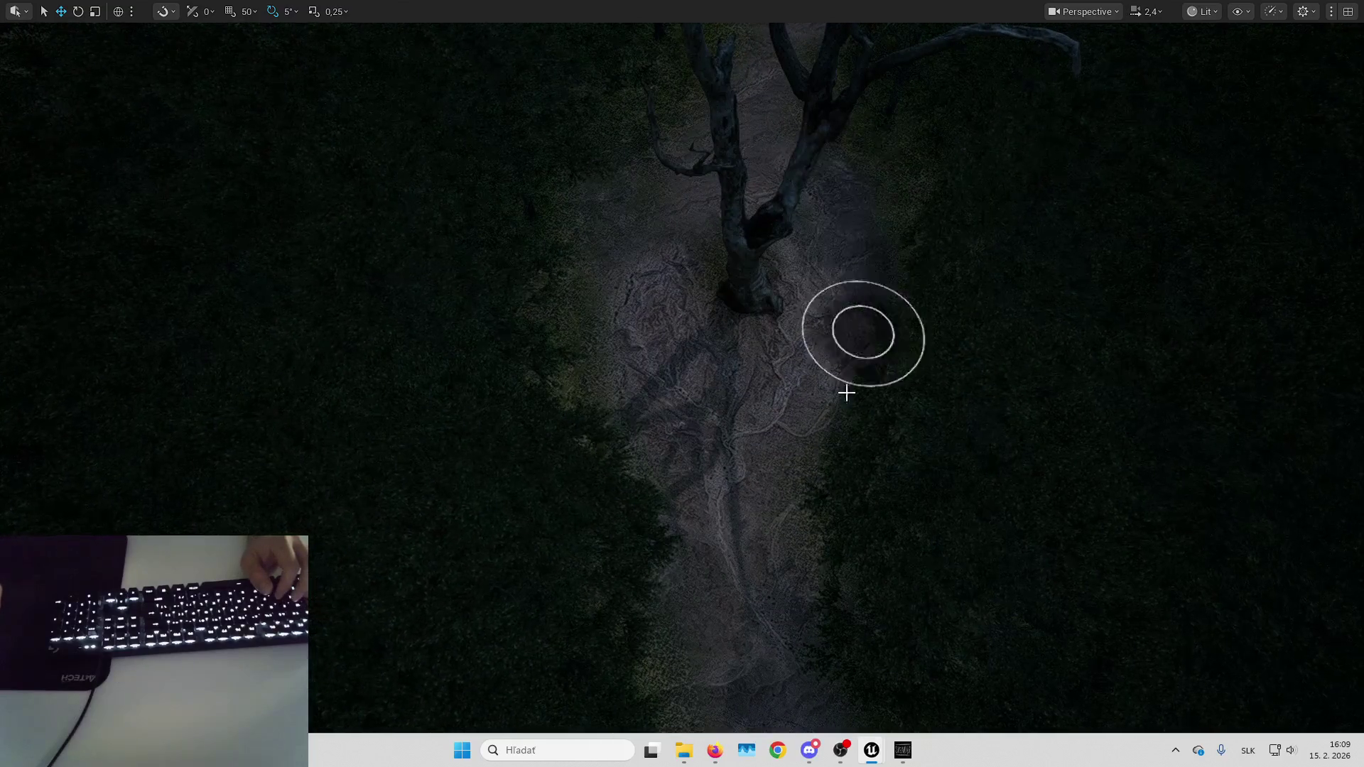
key(Up)
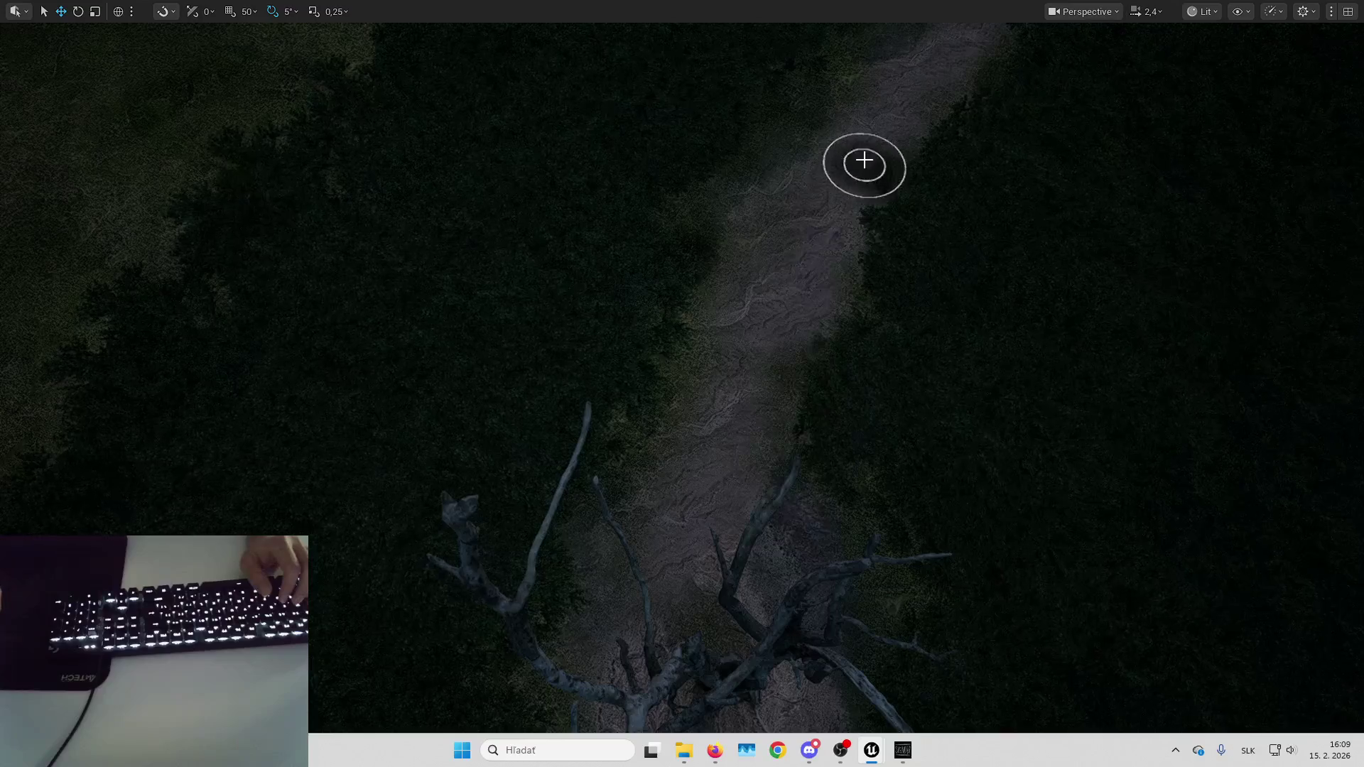
key(Up)
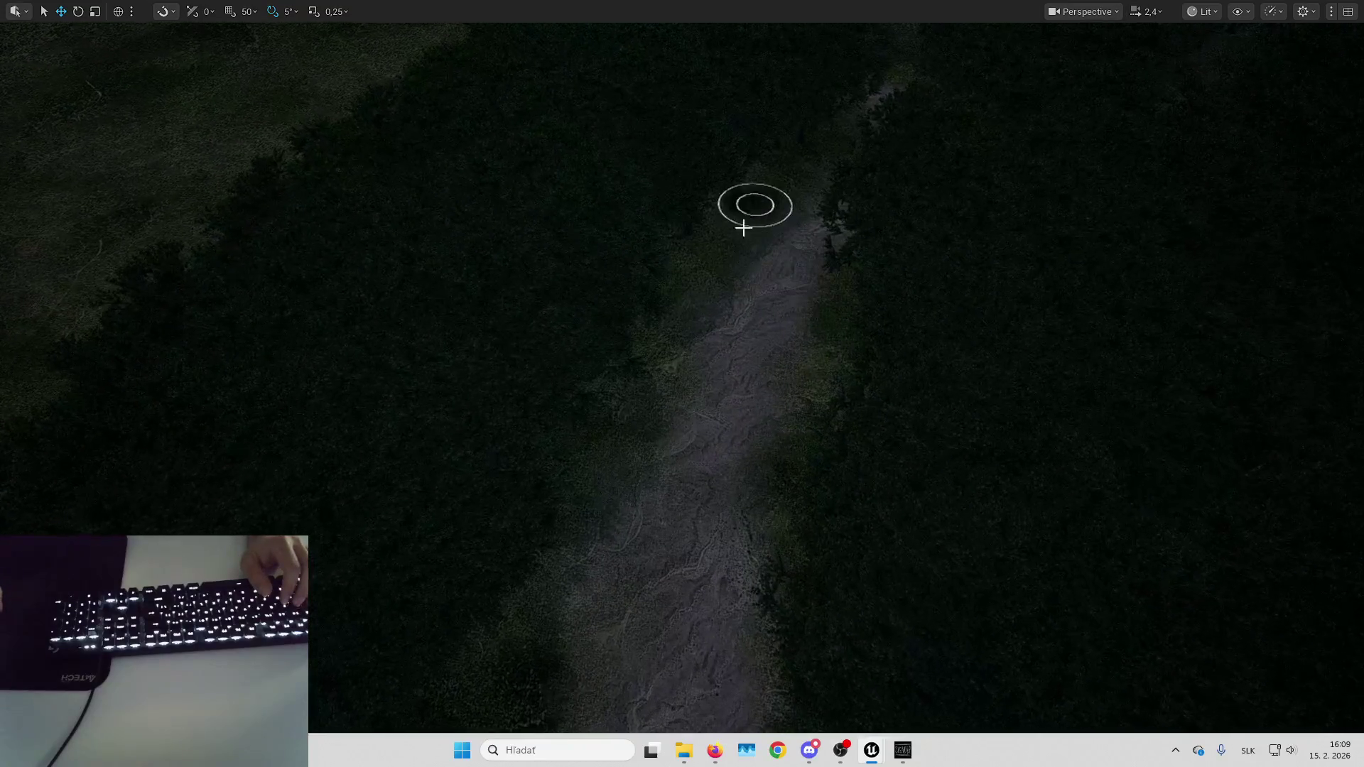
key(Up)
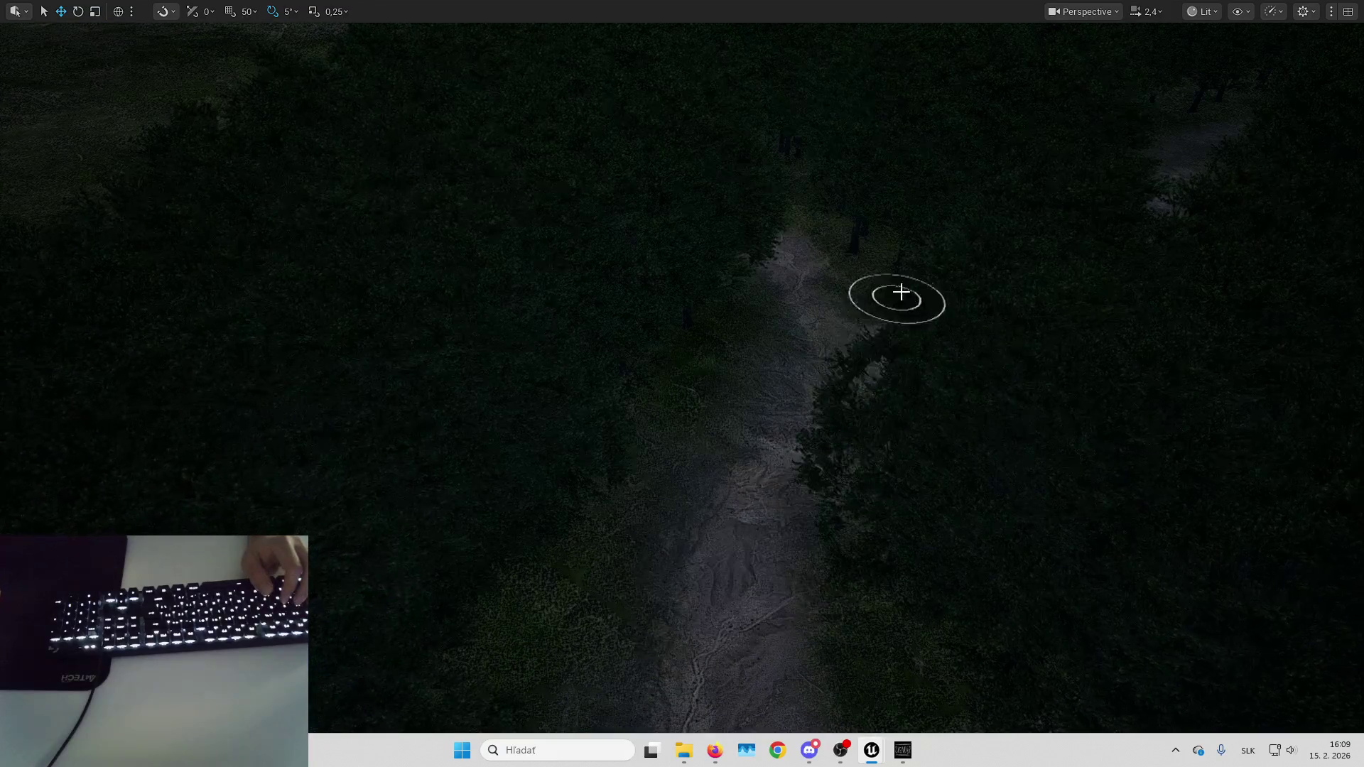
key(Up)
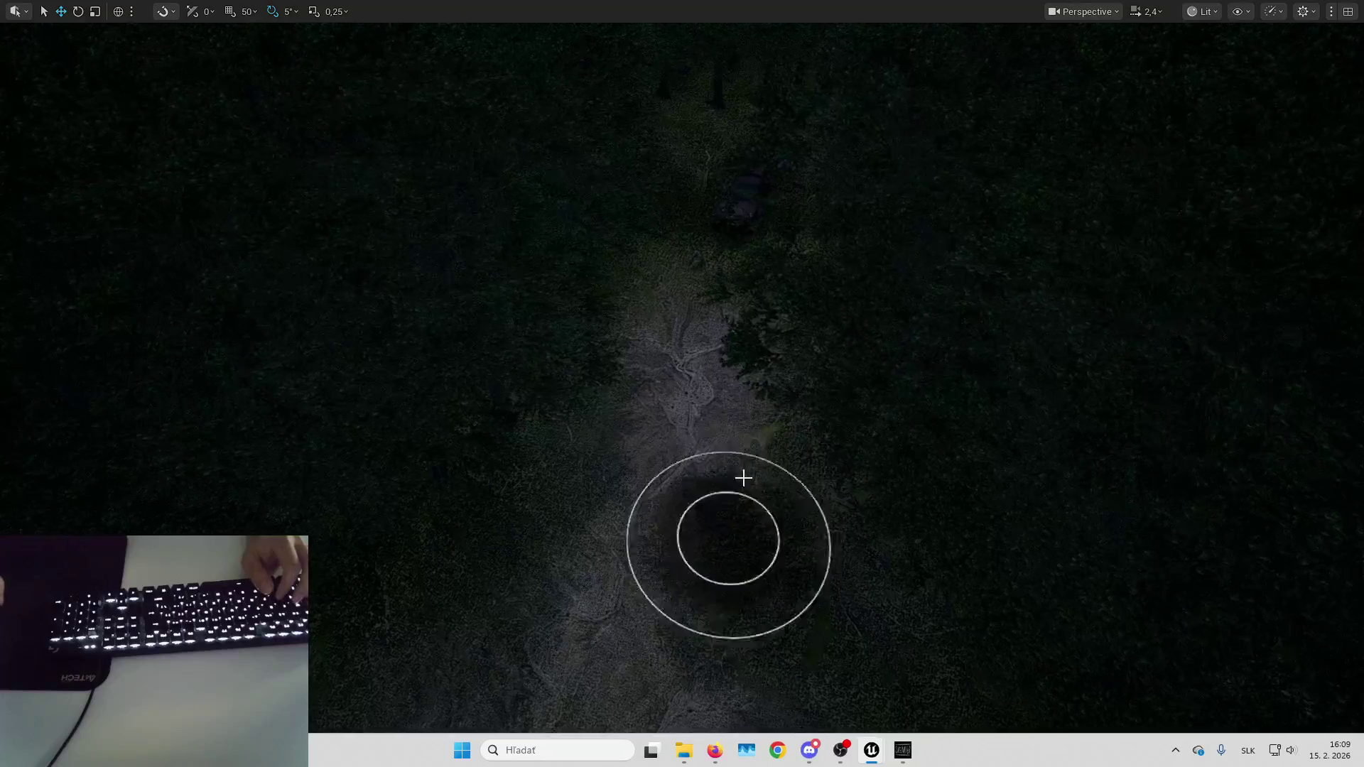
key(Up)
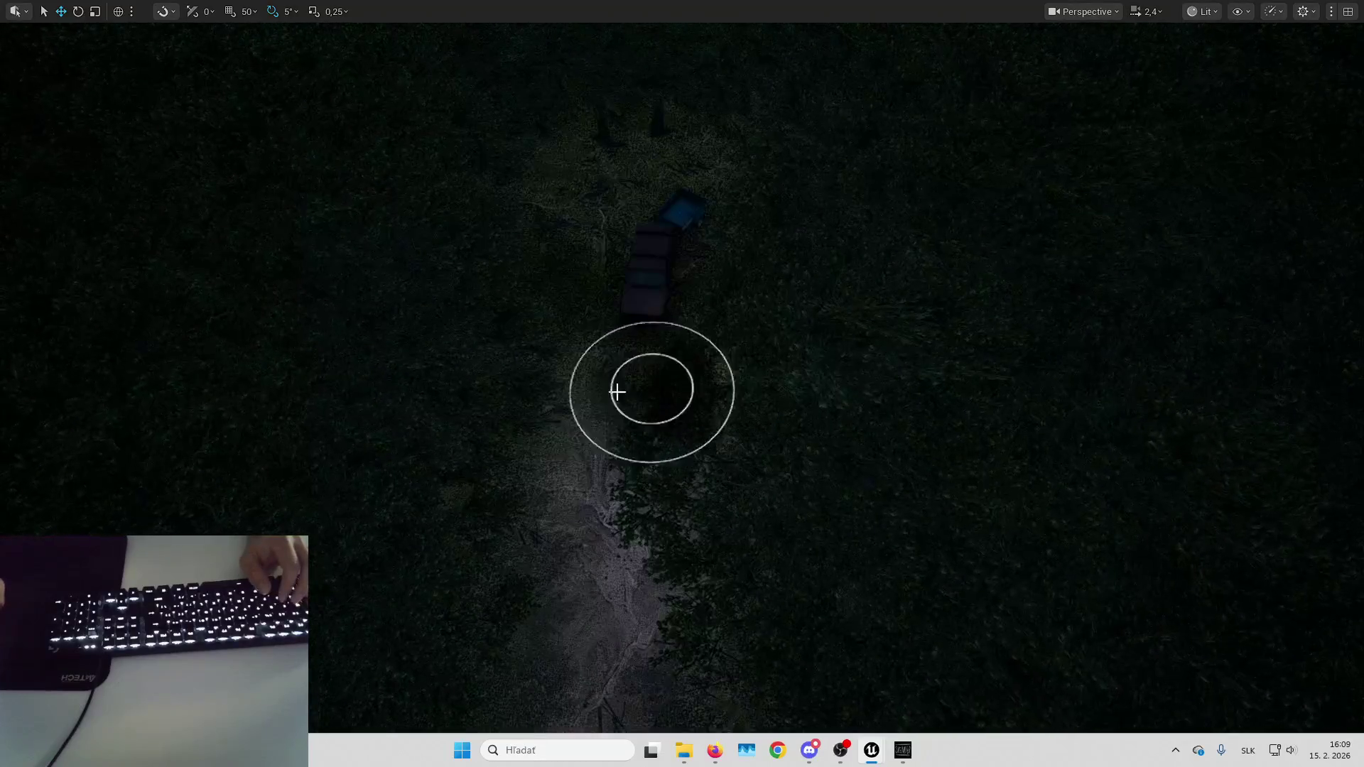
Move past the dark box and follow the path's bend forward.
key(Down)
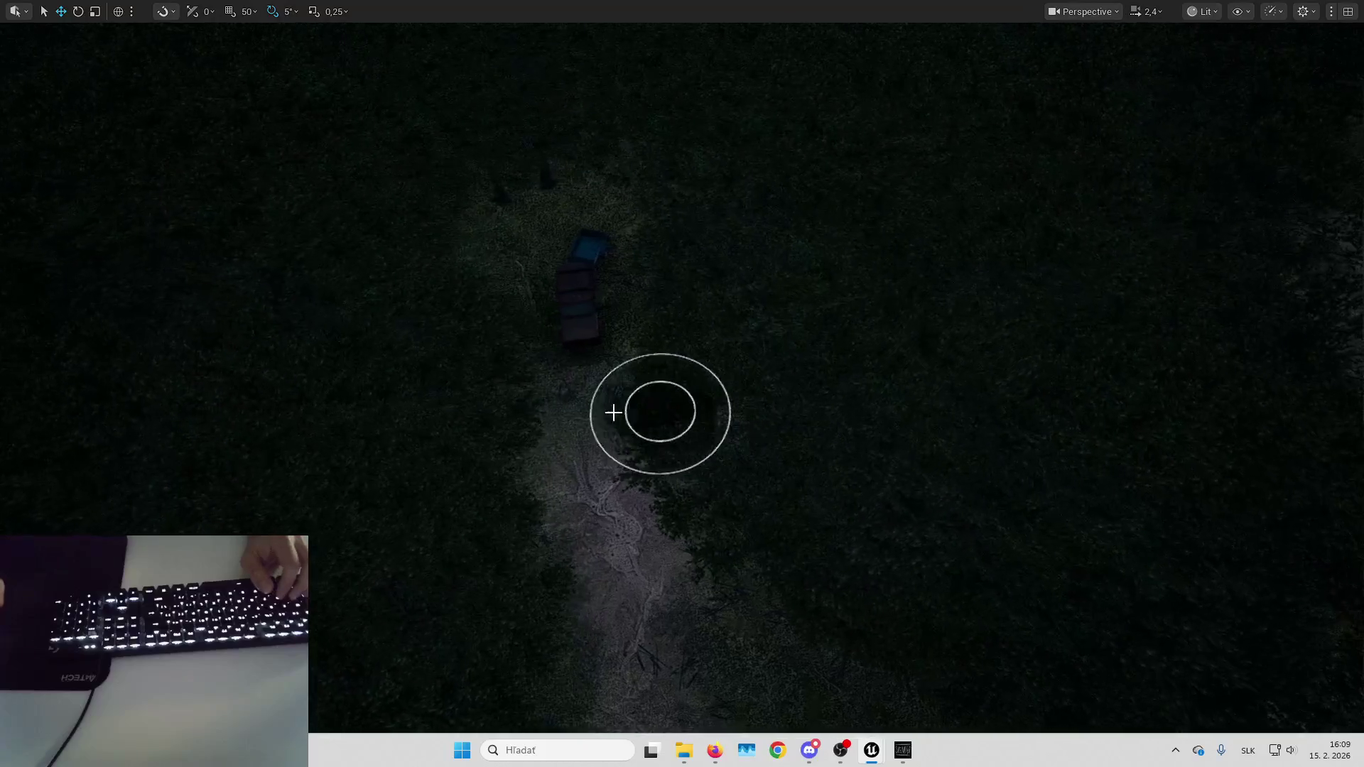
key(Up)
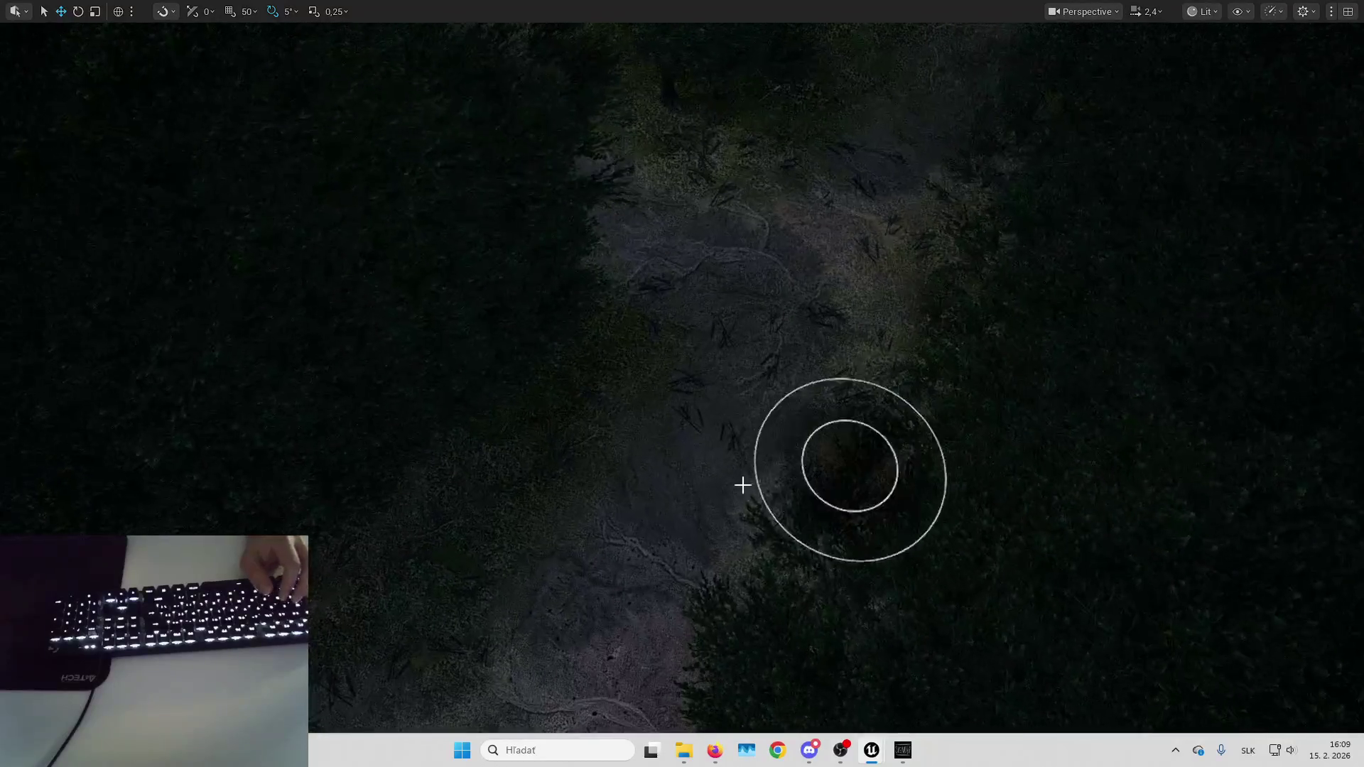
key(Up)
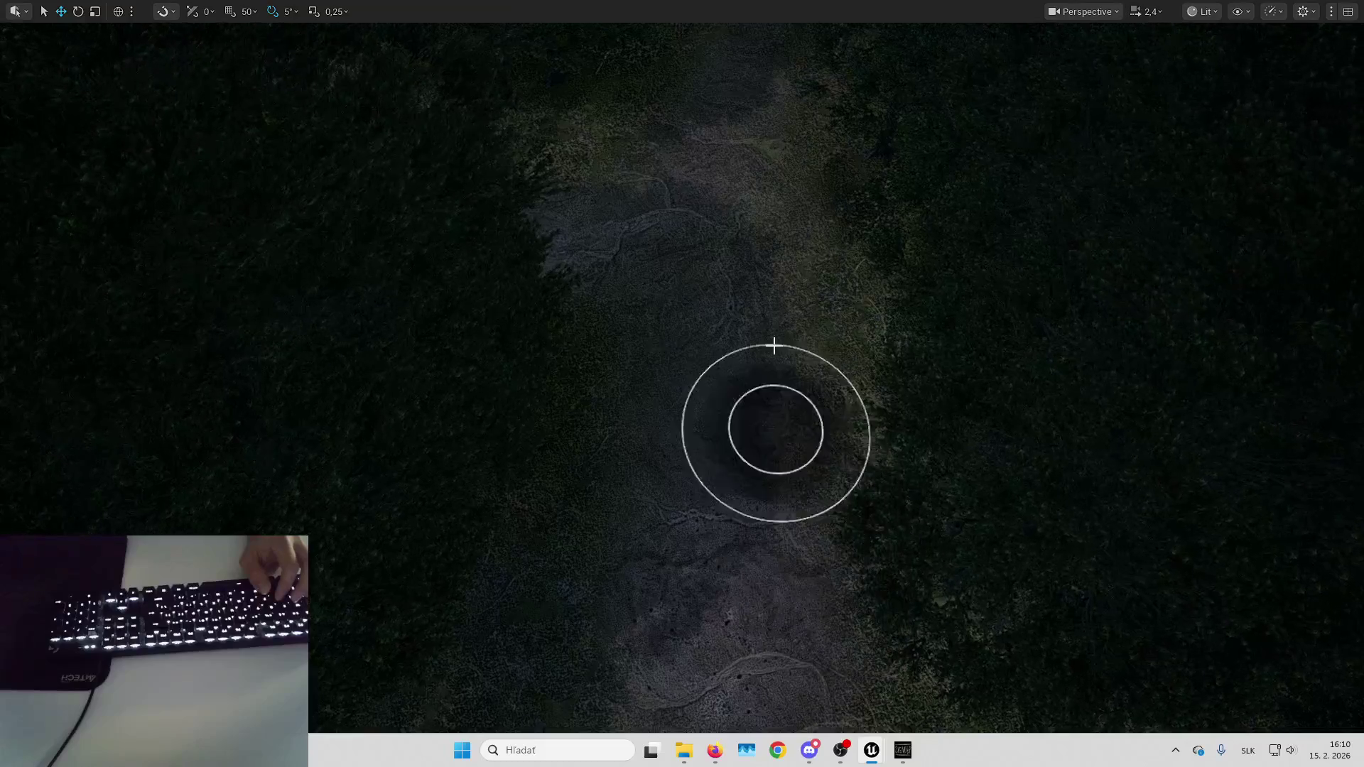
key(Up)
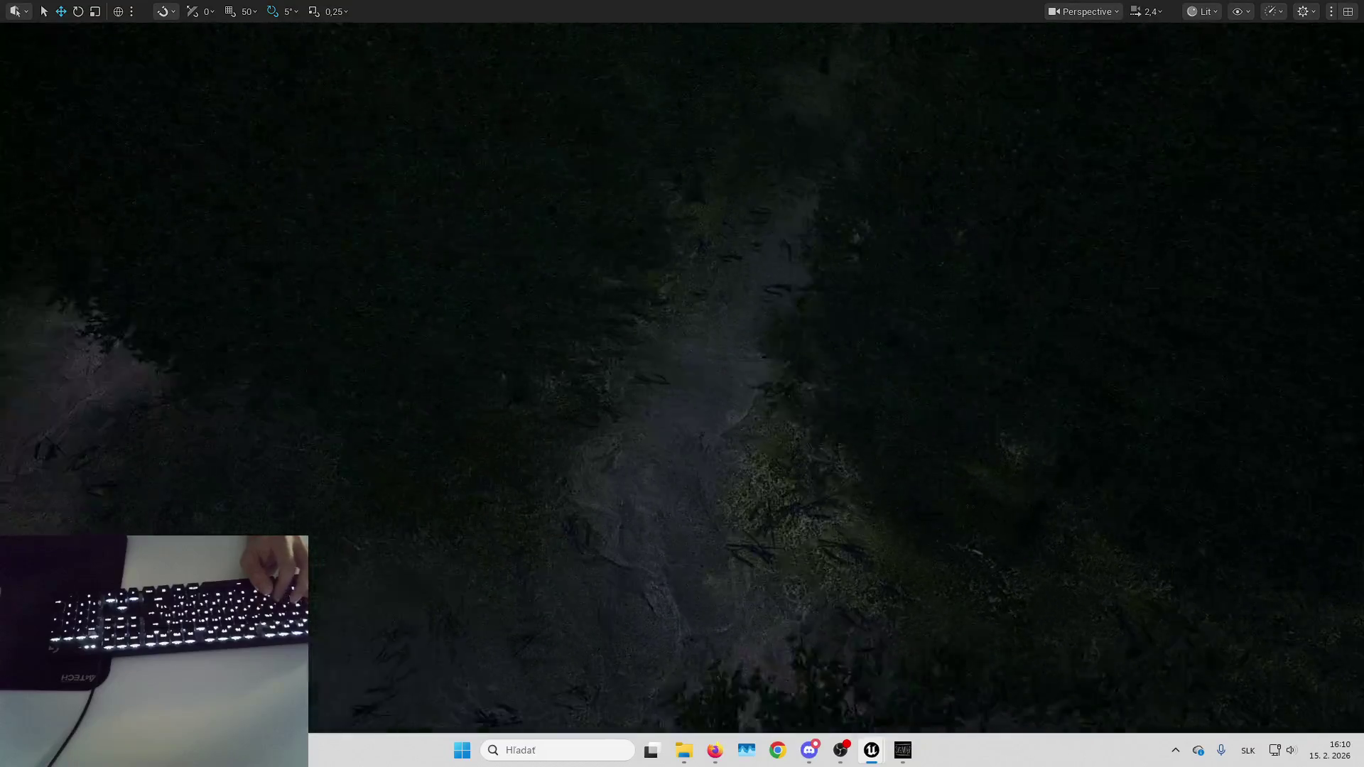
key(Up)
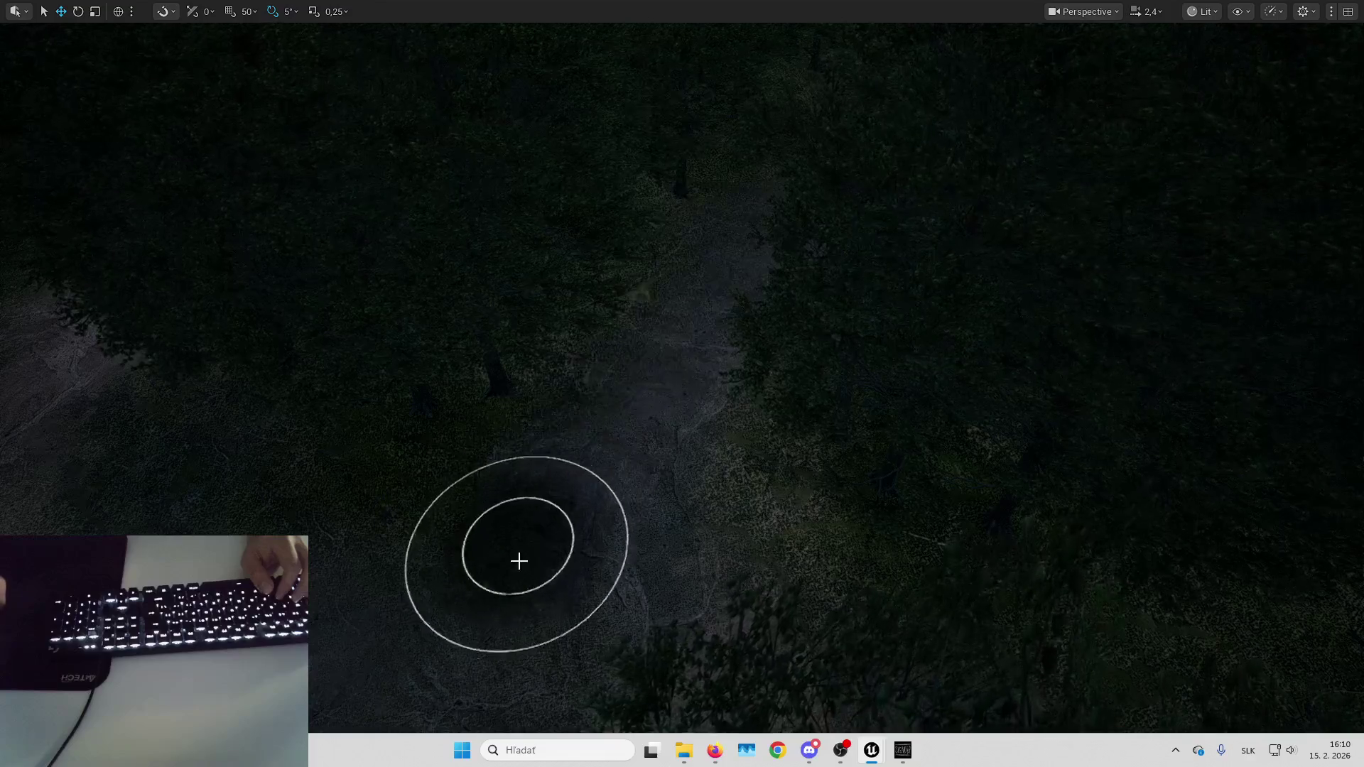
key(Up)
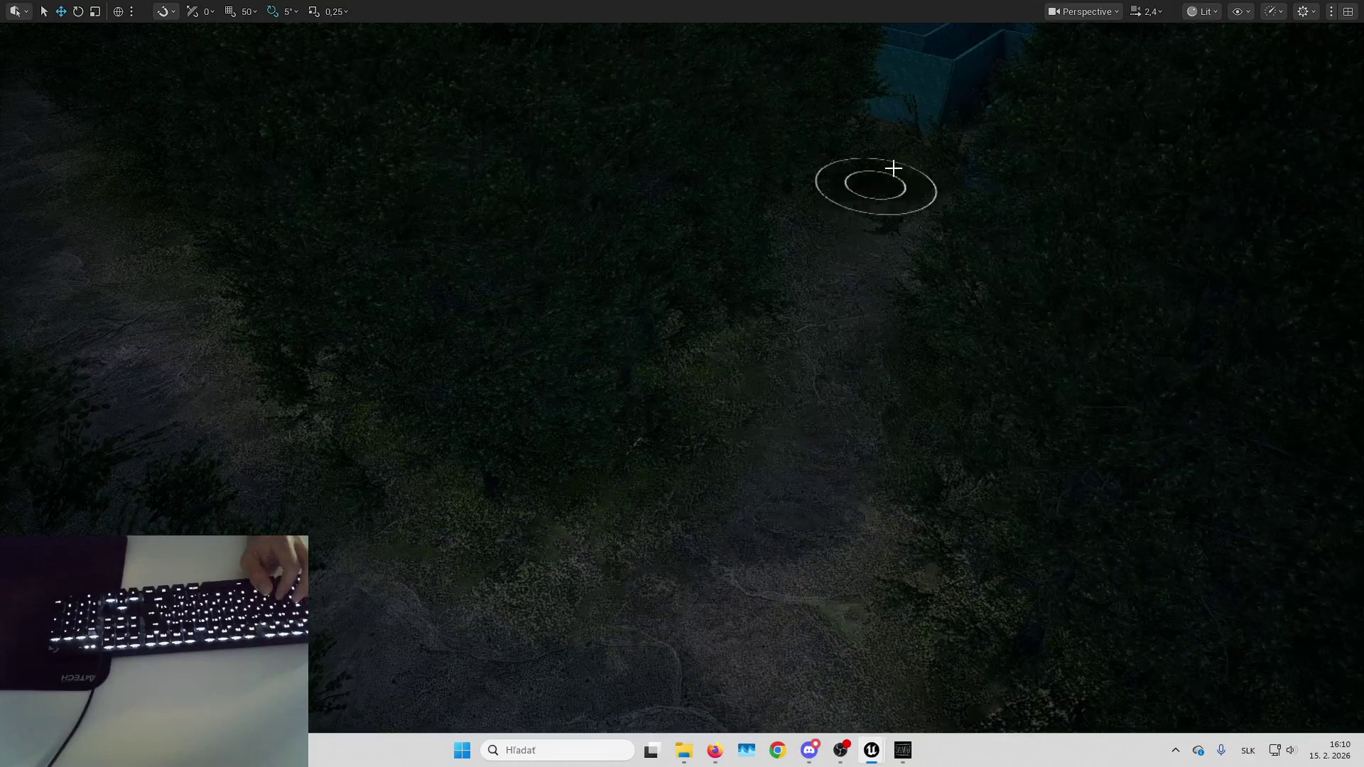
key(Up)
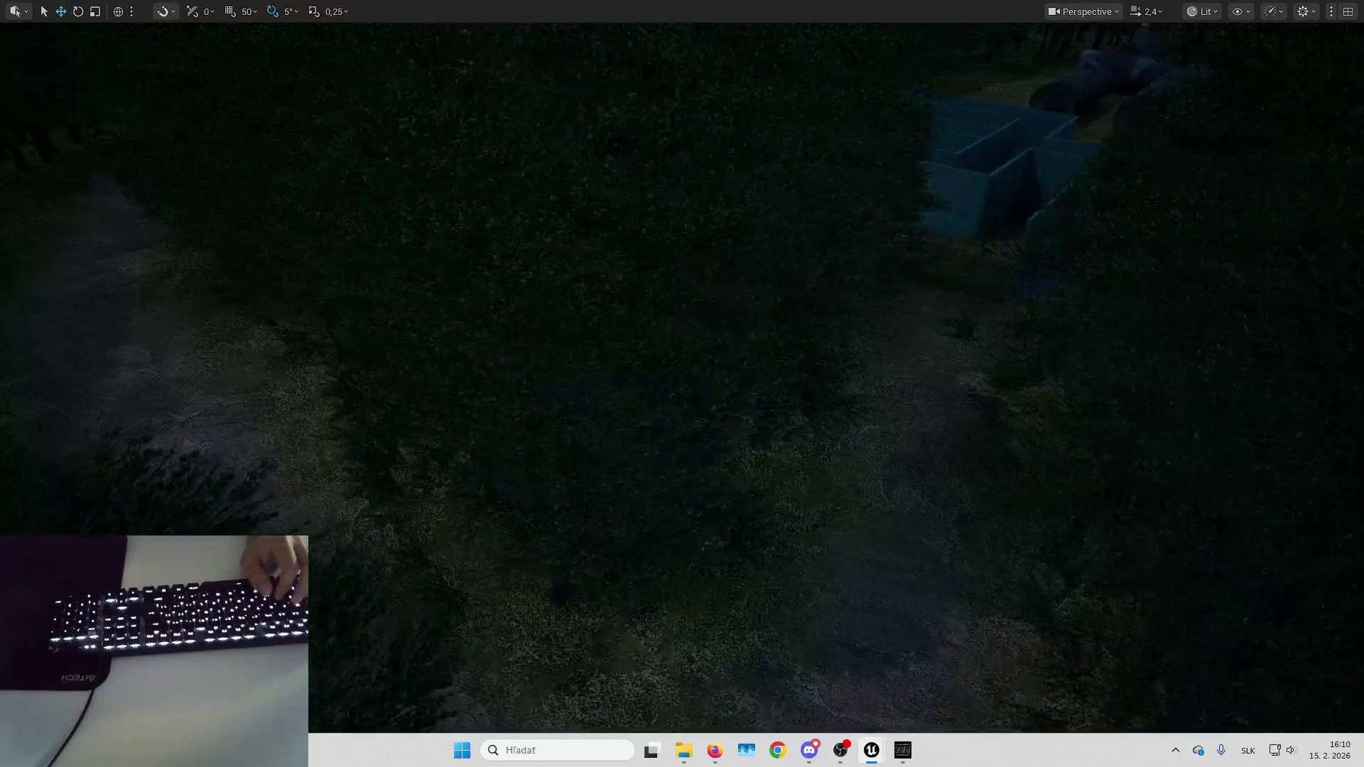
key(Up)
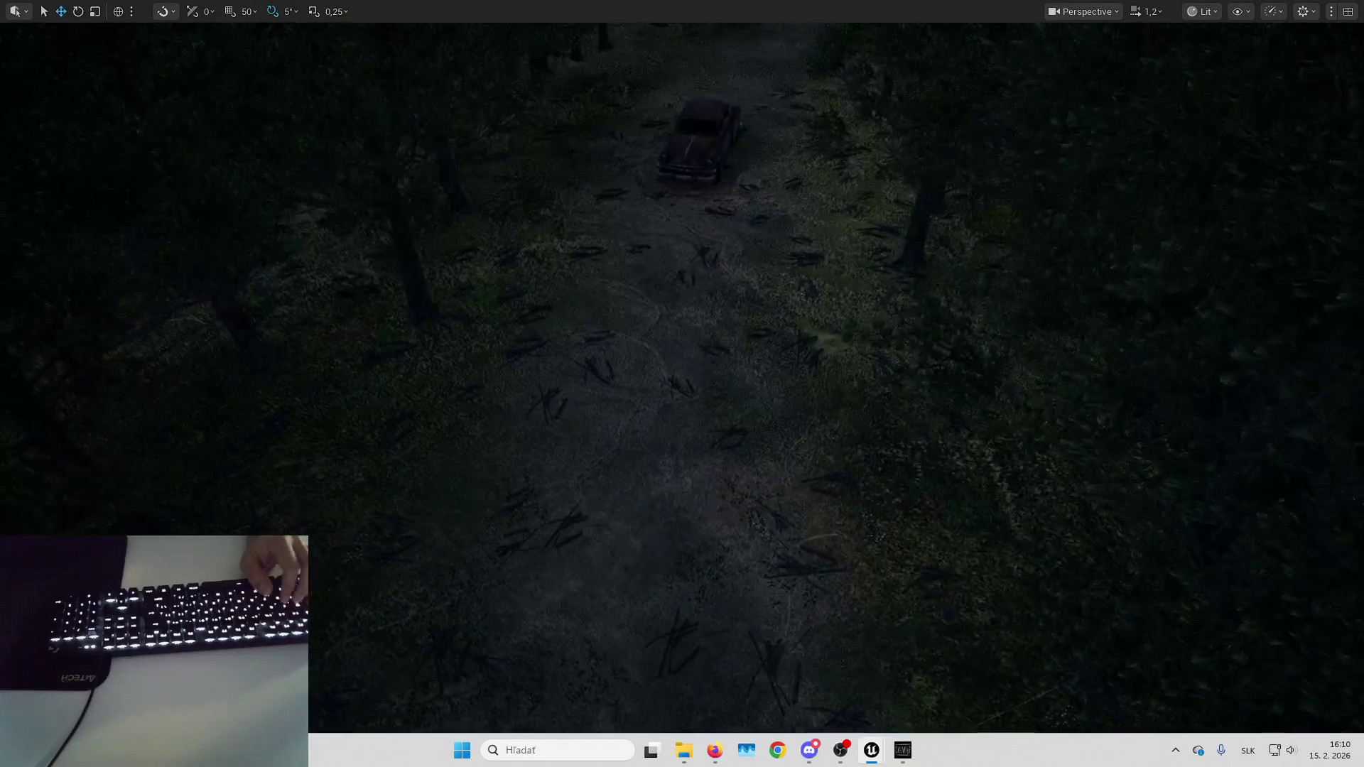
key(ctrl+z)
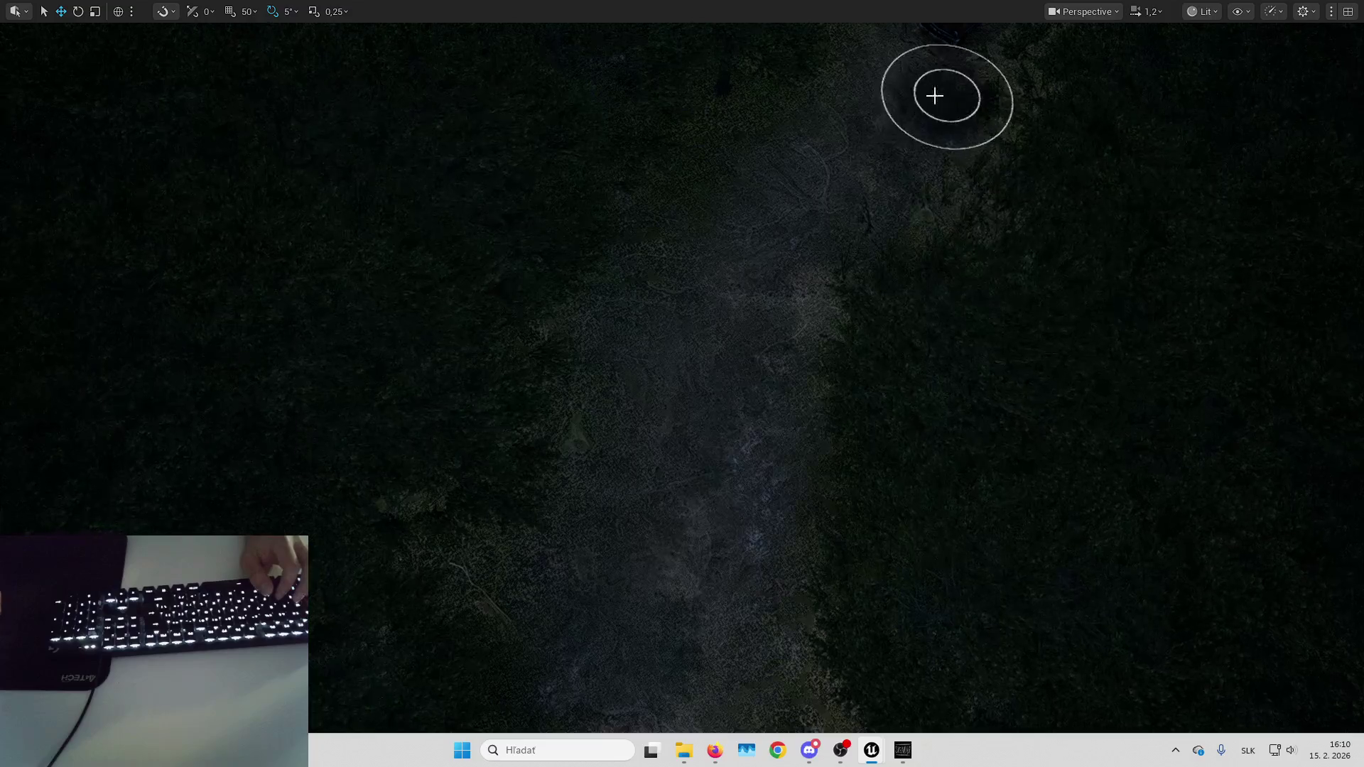
scroll(731, 215, down, 5)
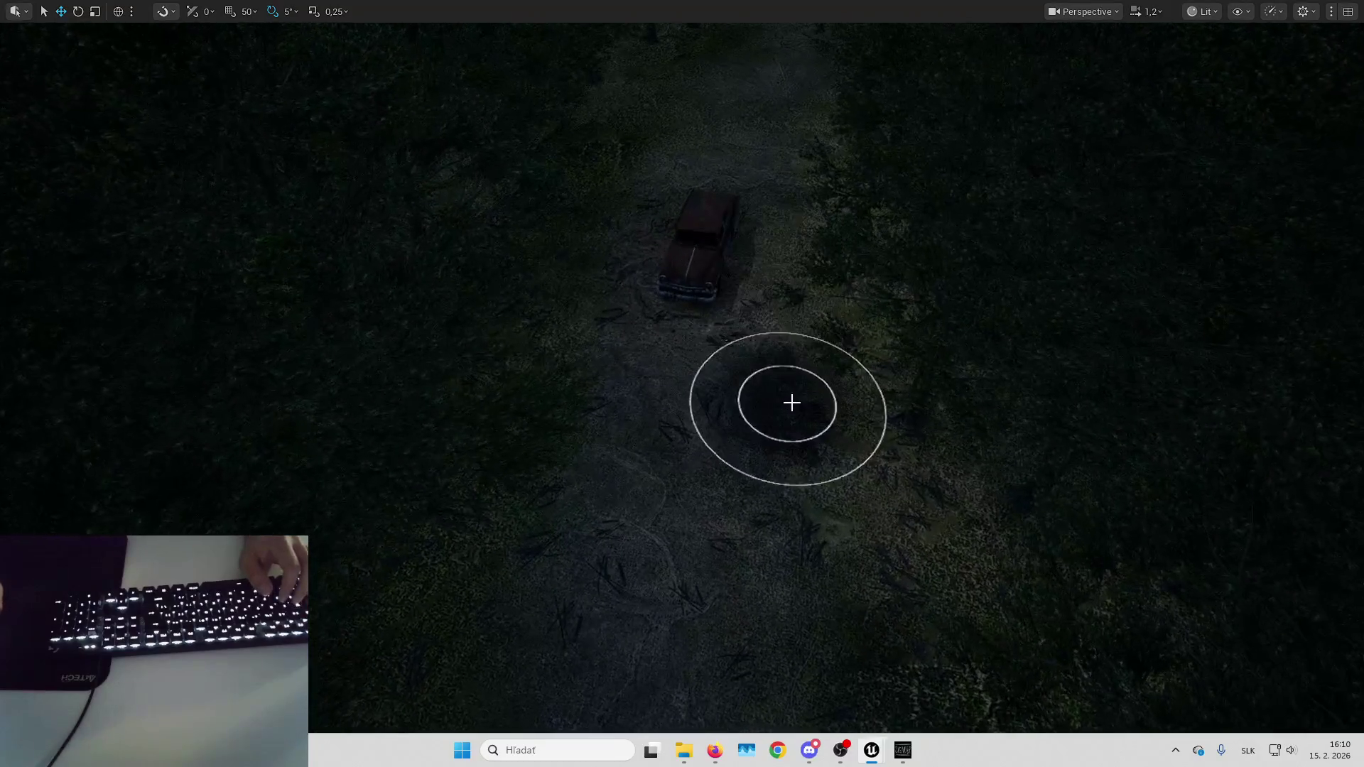
scroll(547, 405, up, 5)
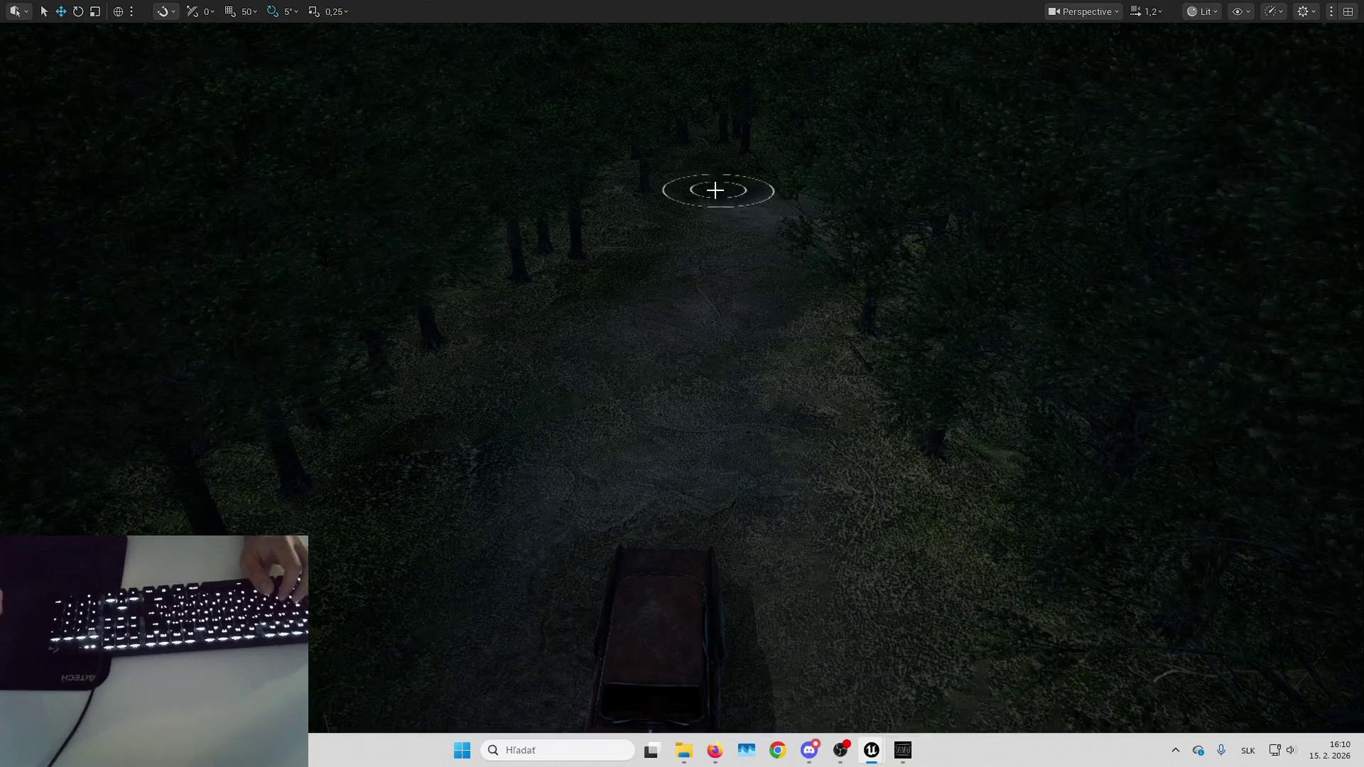
scroll(542, 447, up, 3)
scroll(682, 327, down, 5)
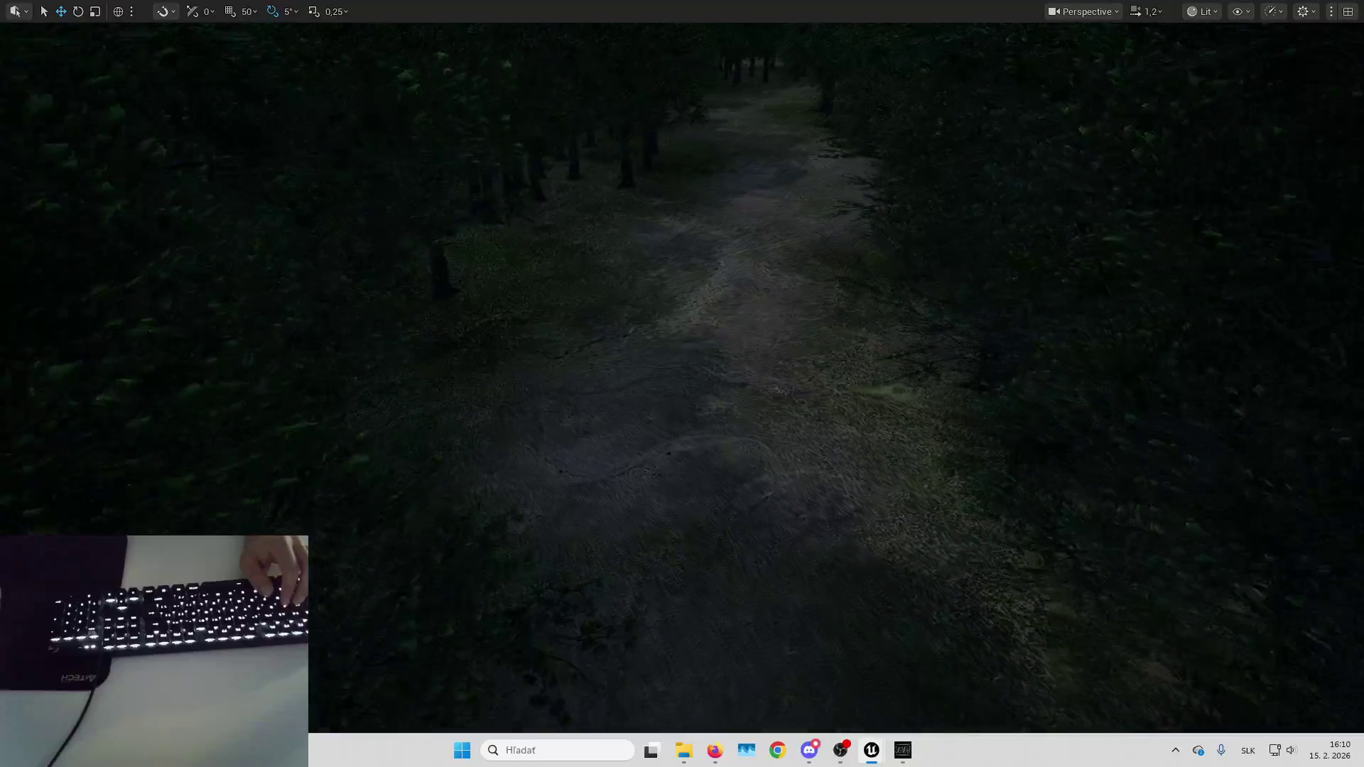
scroll(508, 542, down, 5)
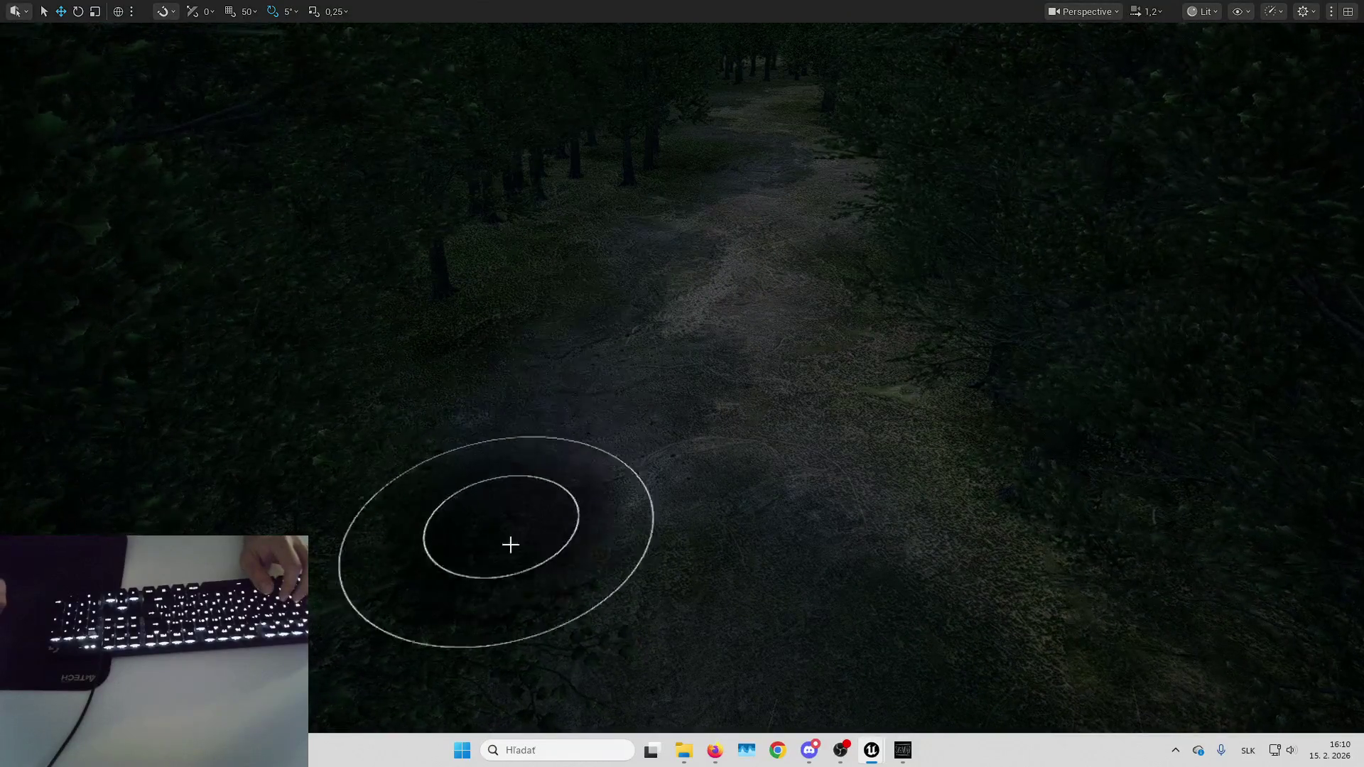
scroll(759, 440, down, 3)
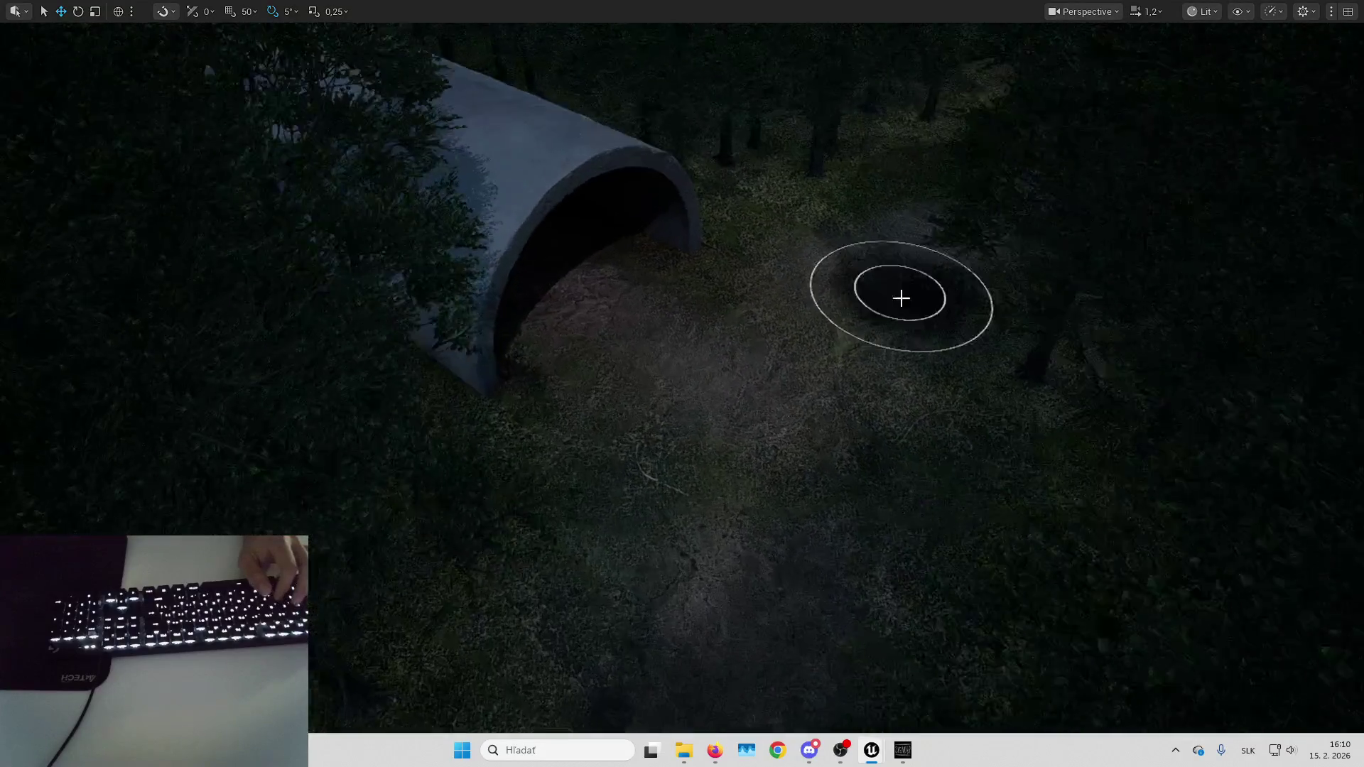
Fly past the concrete pipe entrance and rise to look along the path.
key(w)
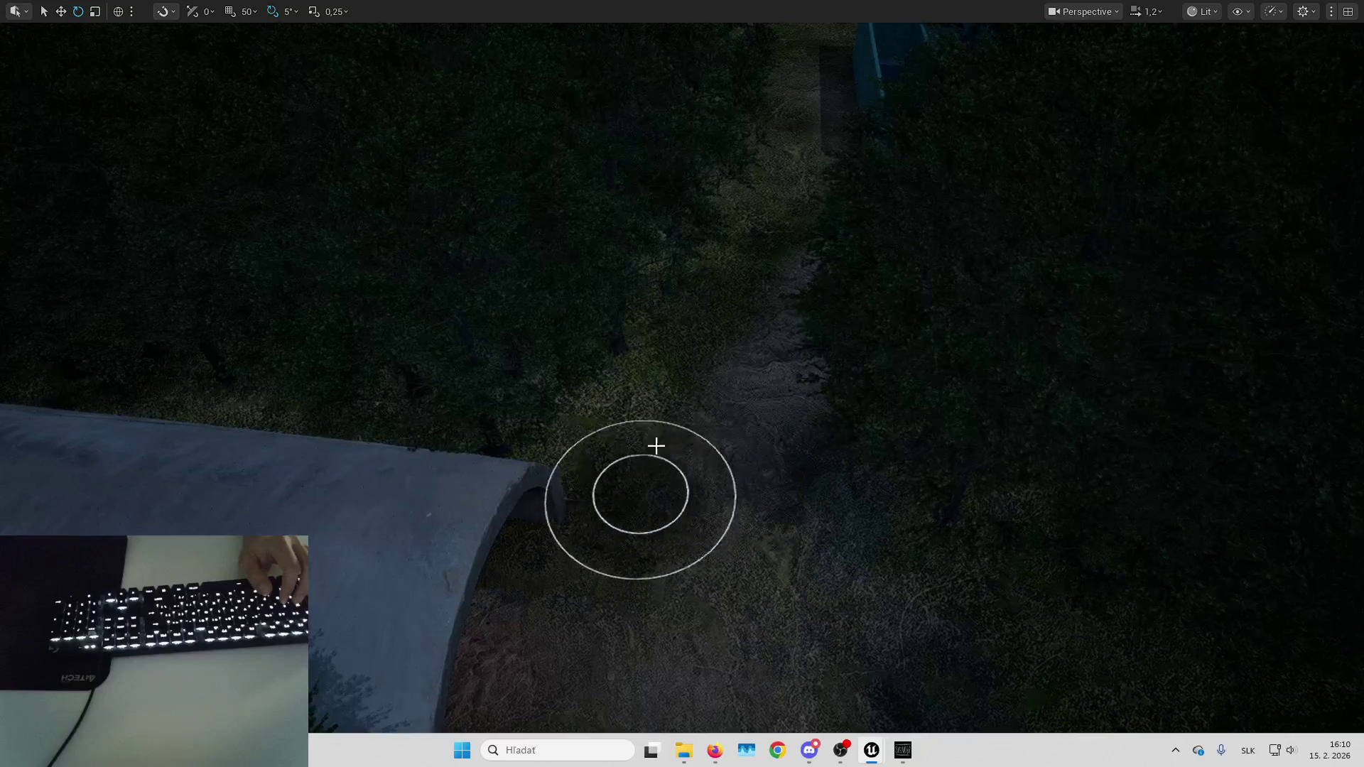
key(w)
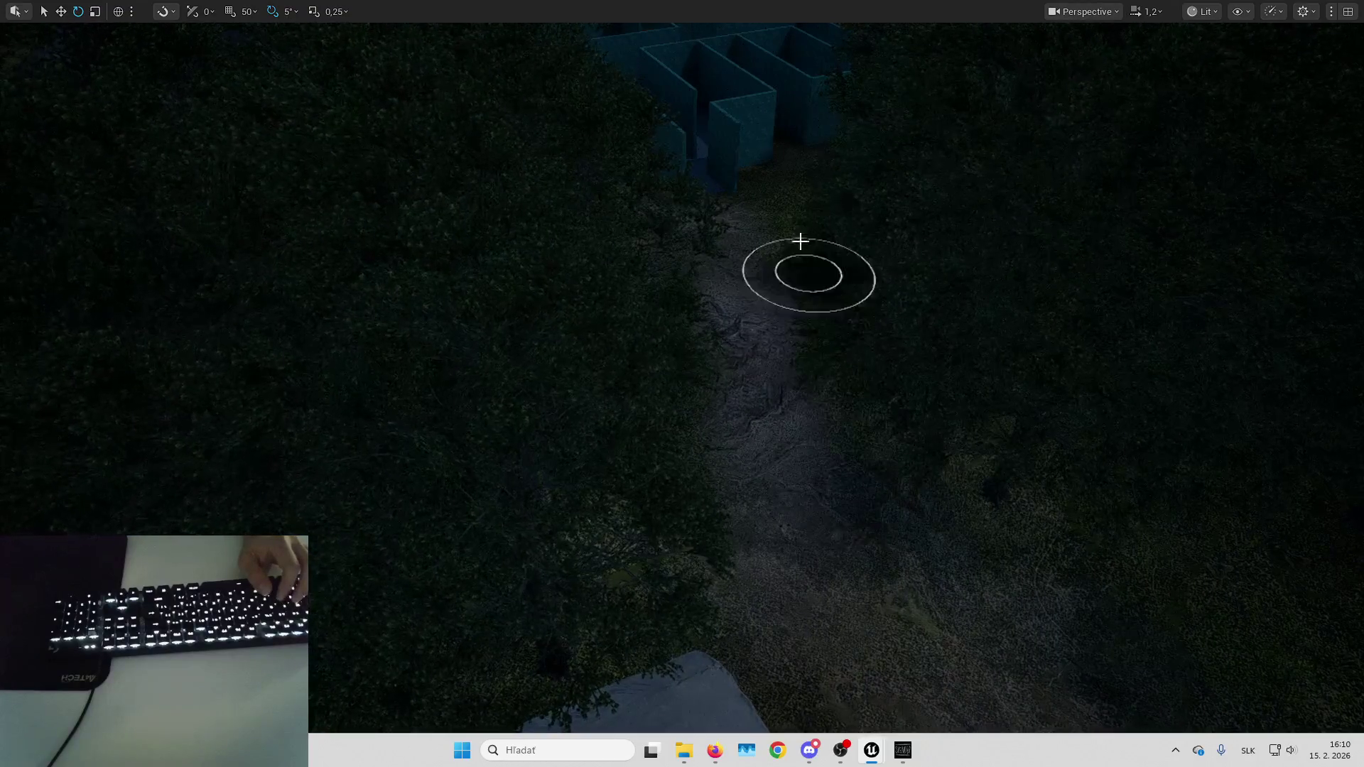
key(w)
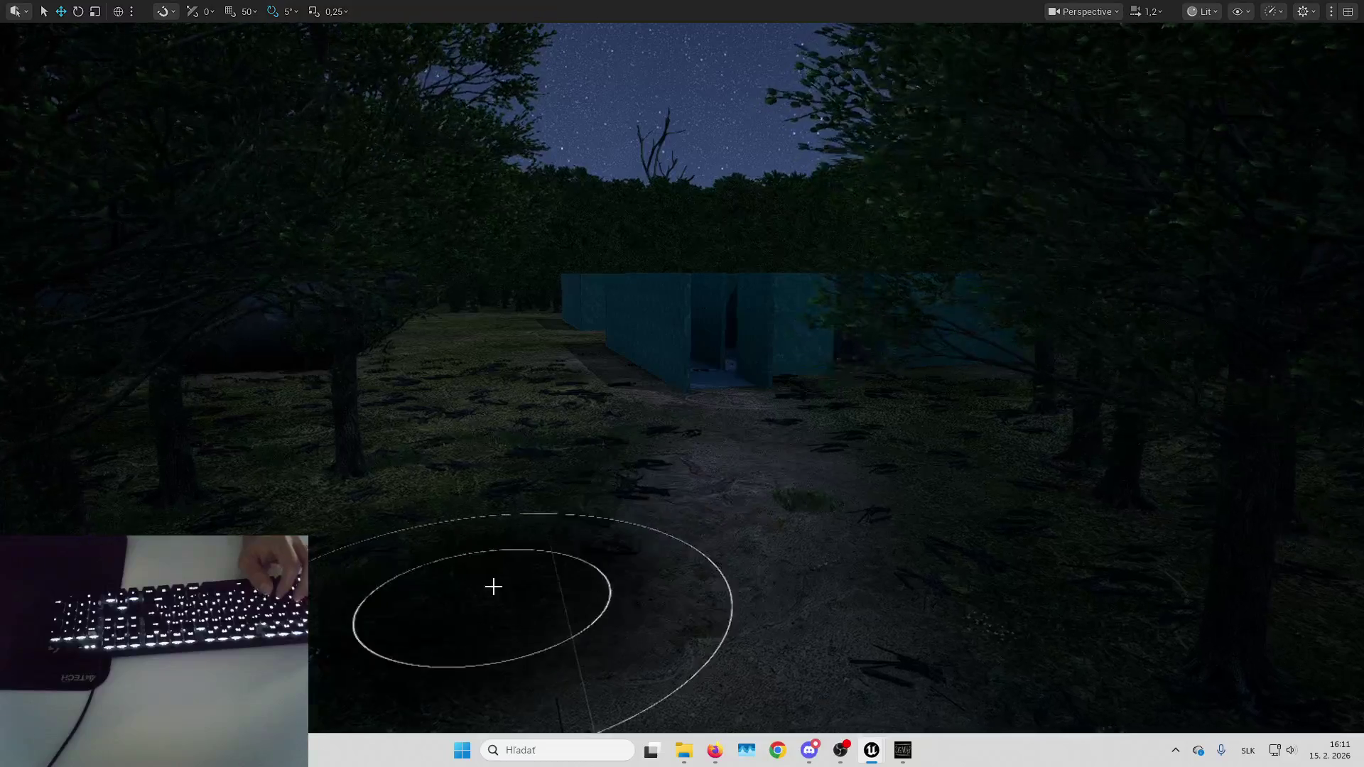
key(w)
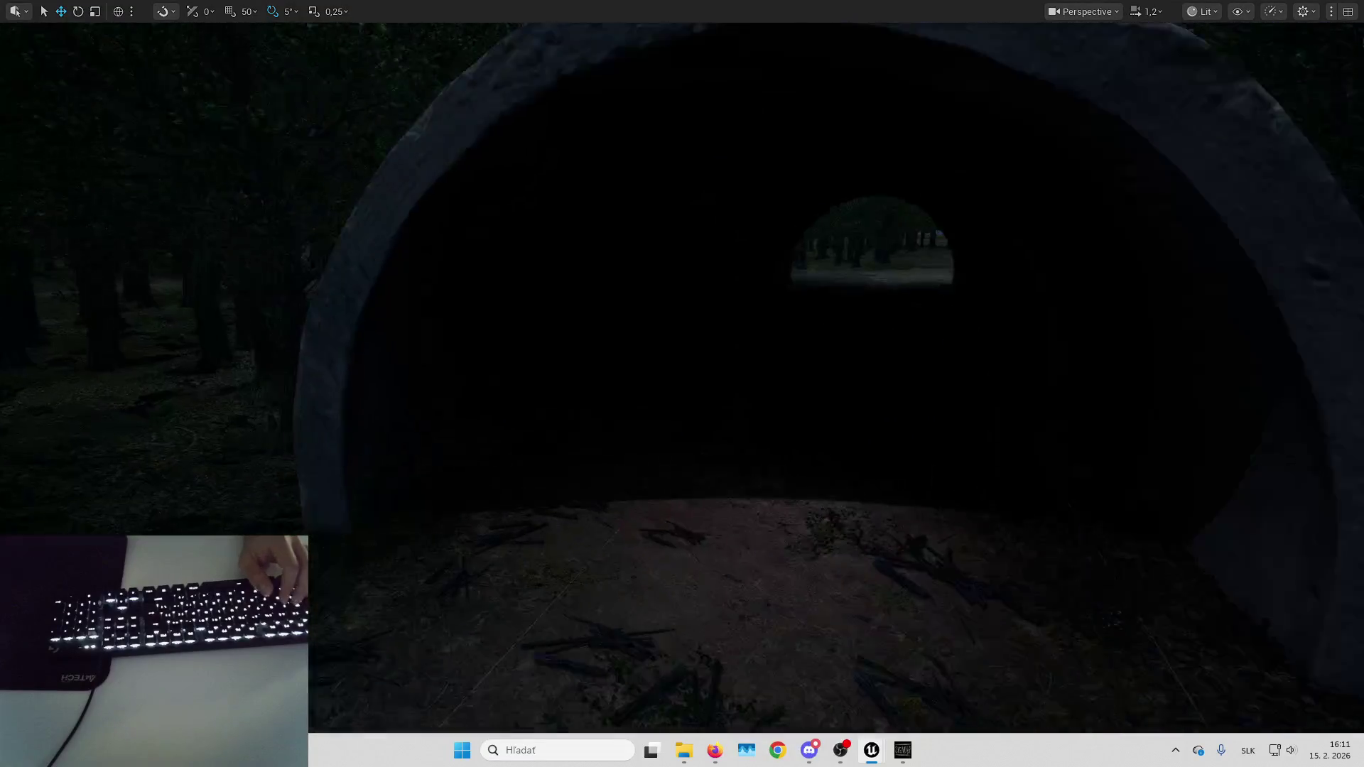
key(s)
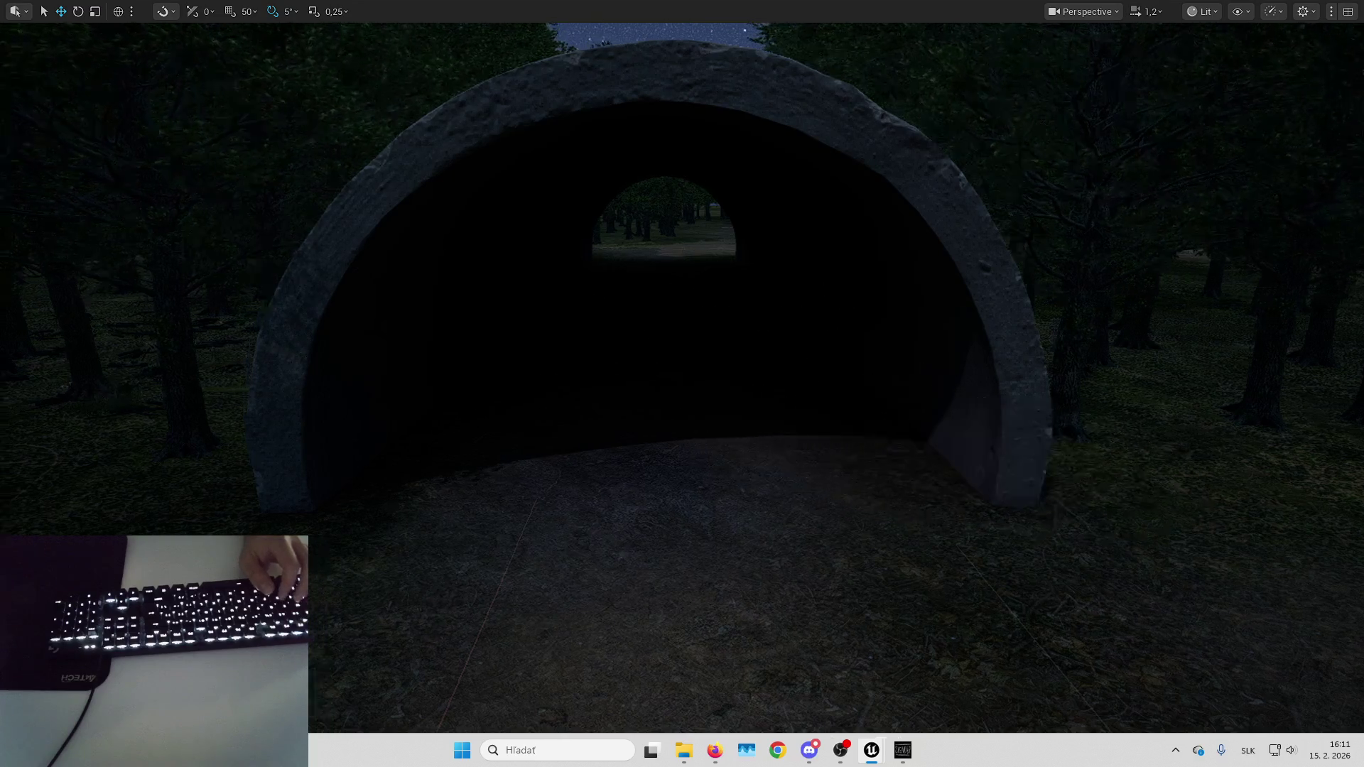
key(e)
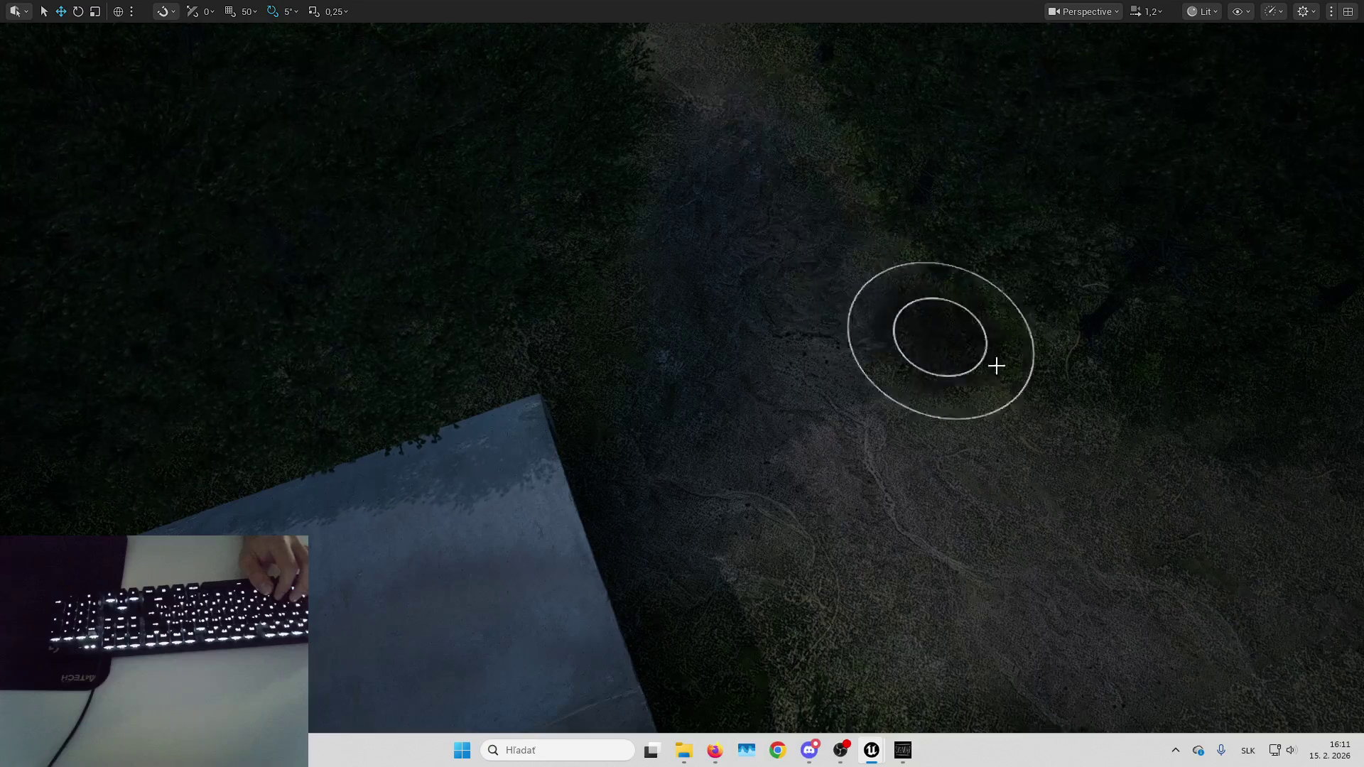
key(w)
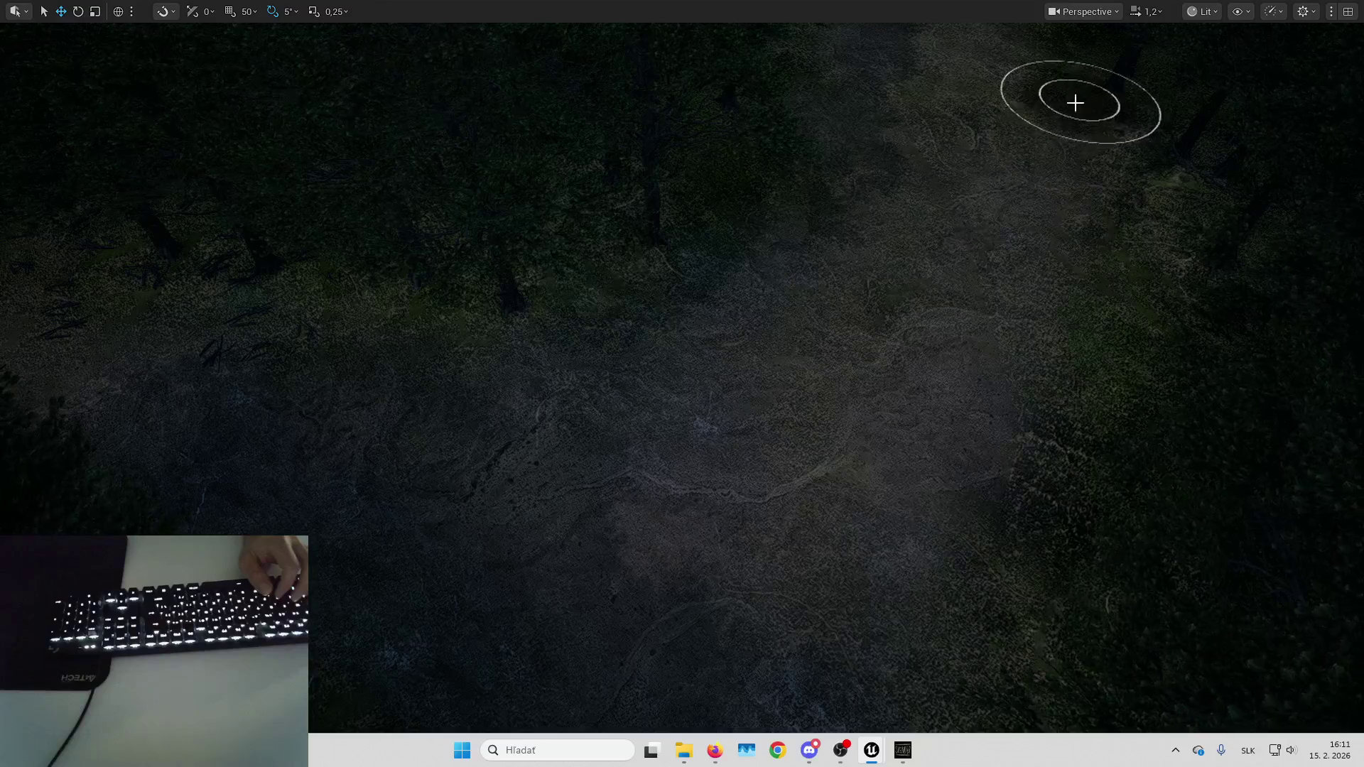
Tilt the view up the path and paint ground cover over the dirt path.
mouse_move(978, 198)
mouse_down()
mouse_move(978, 121)
mouse_move(978, 163)
mouse_move(951, 199)
mouse_move(980, 227)
mouse_up()
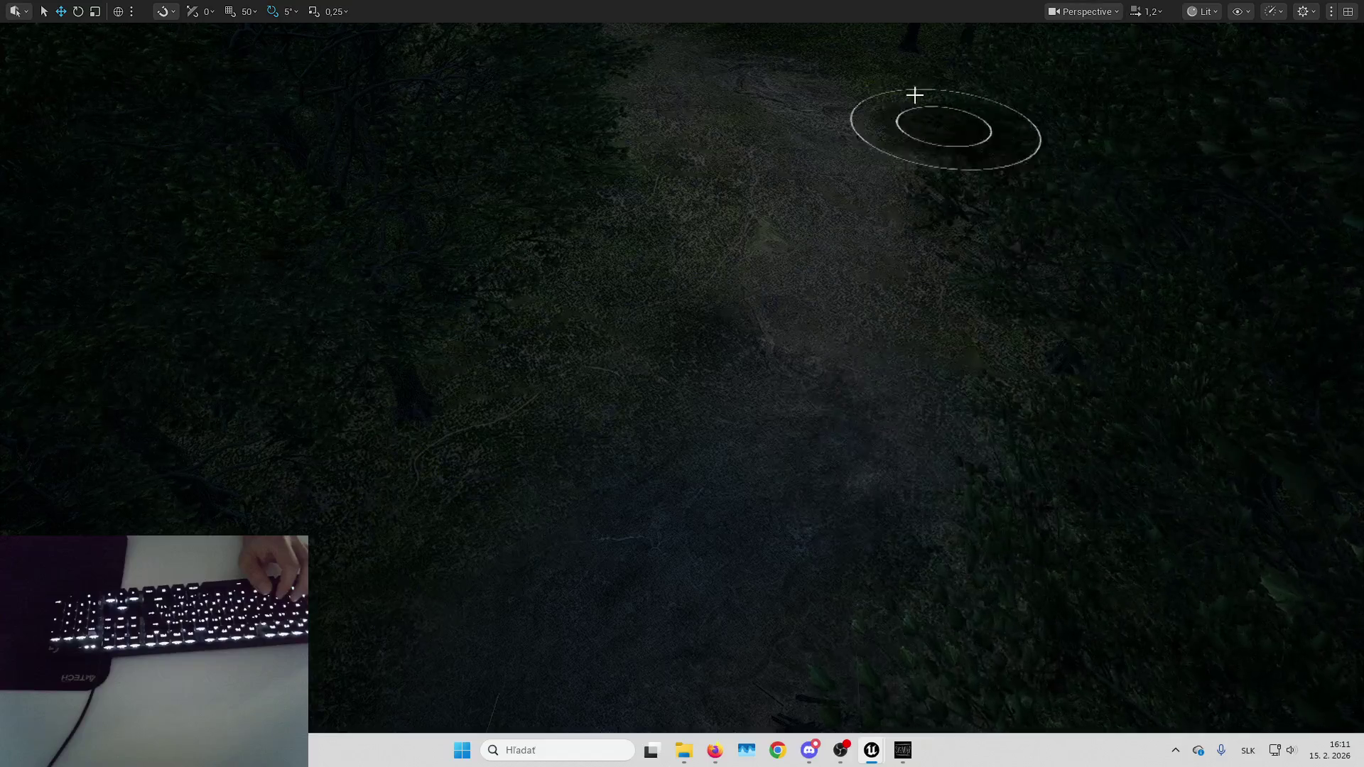
mouse_move(633, 91)
mouse_down()
mouse_move(633, 68)
mouse_move(819, 167)
mouse_up()
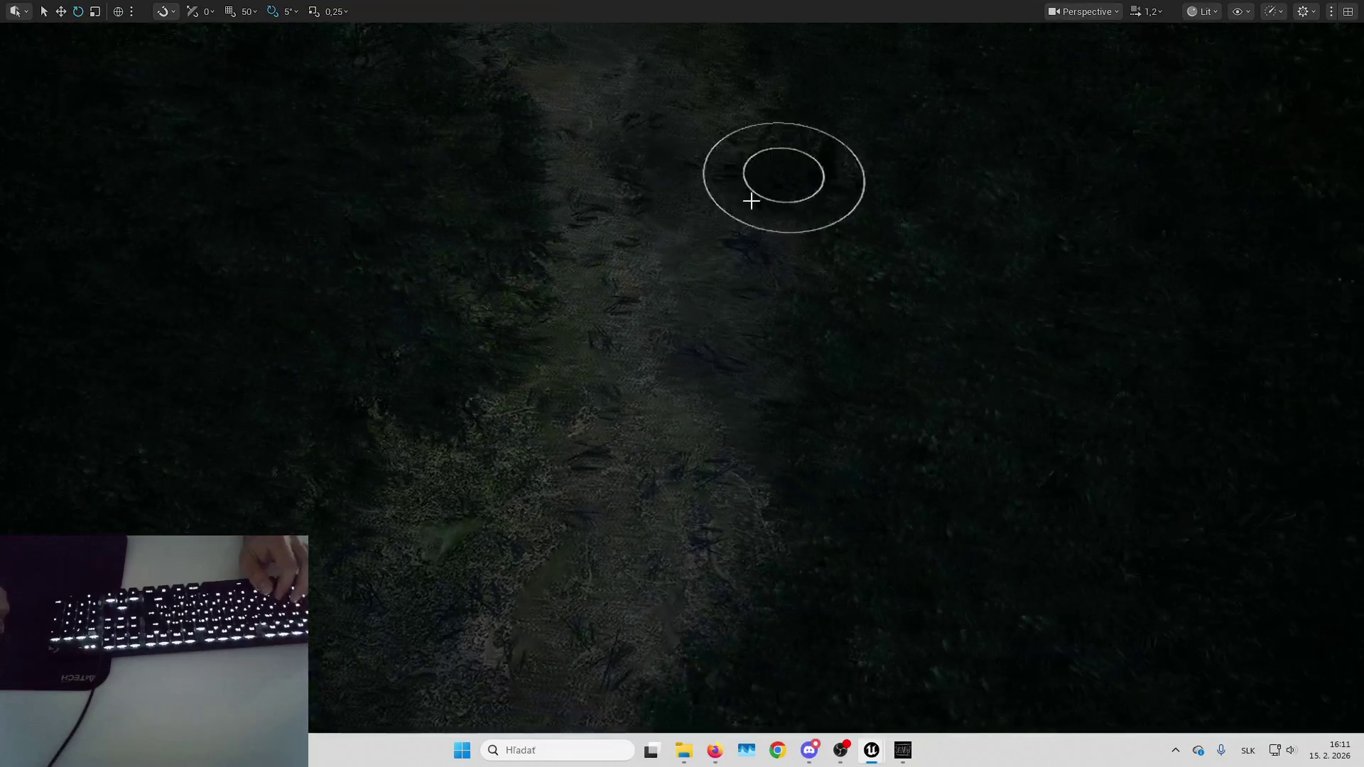
mouse_move(752, 201)
mouse_down()
mouse_move(623, 472)
mouse_move(613, 133)
mouse_up()
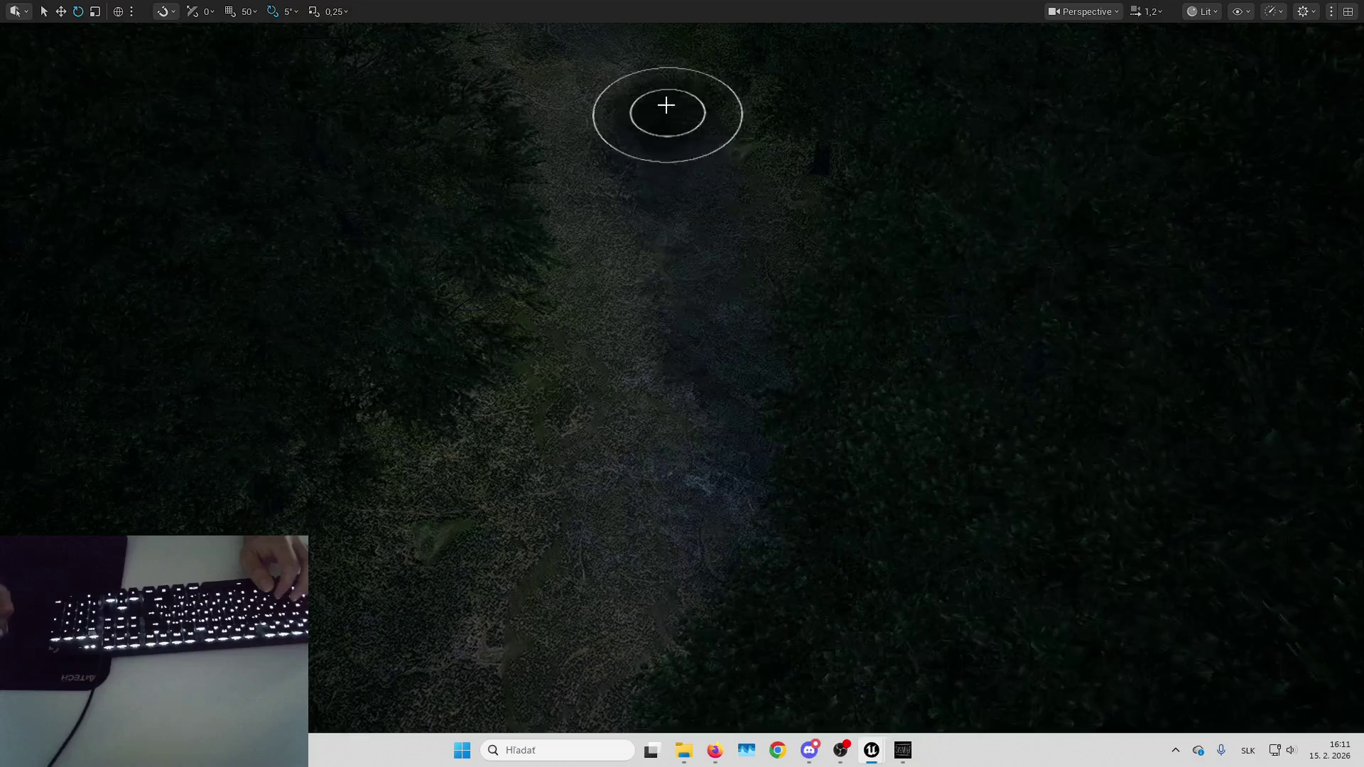
key(Left)
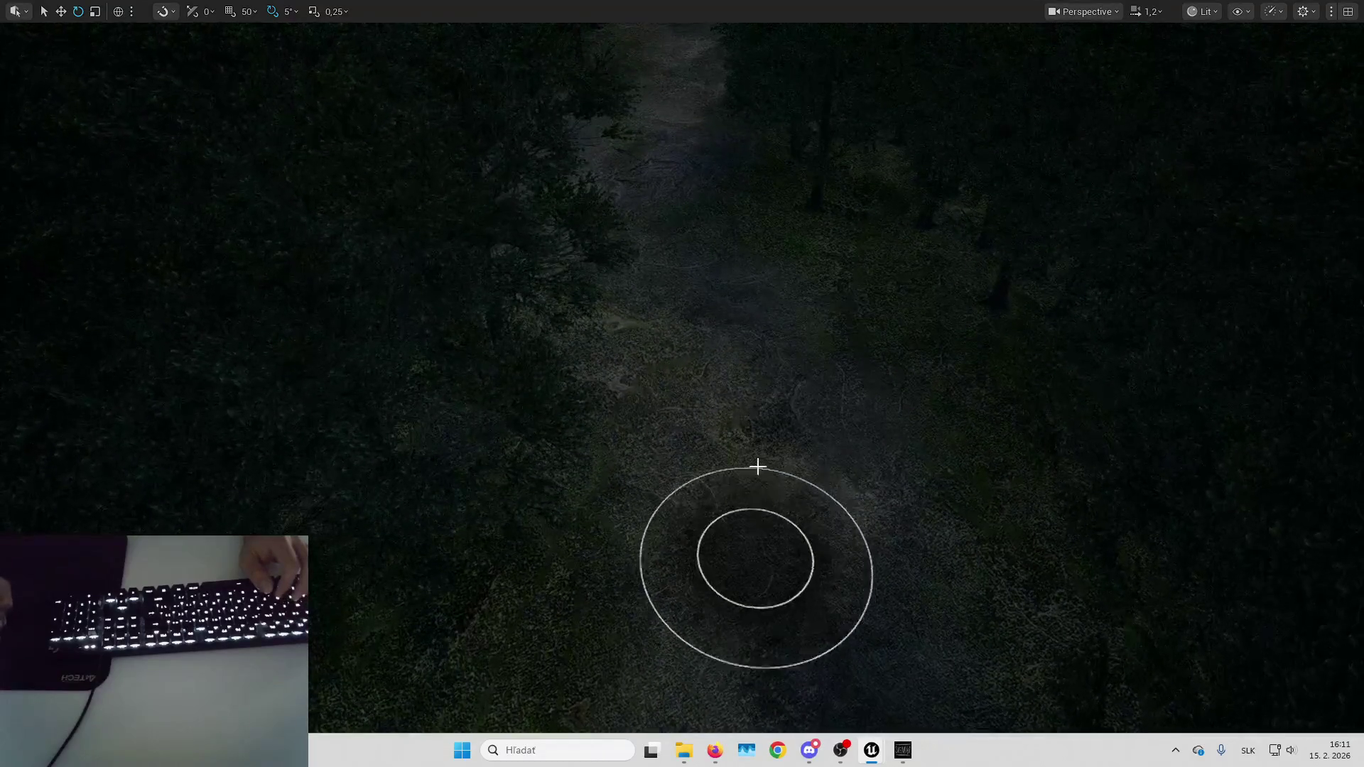
key(Left)
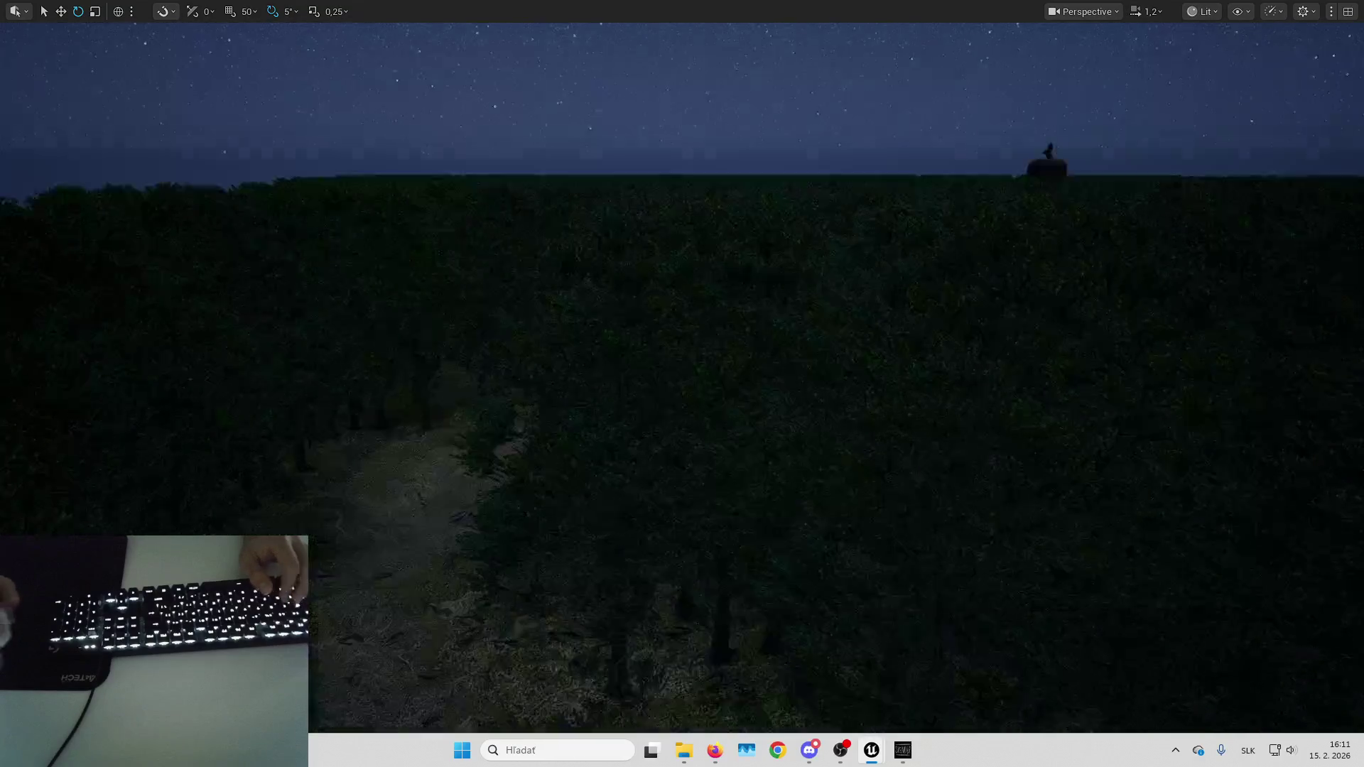
key(Up)
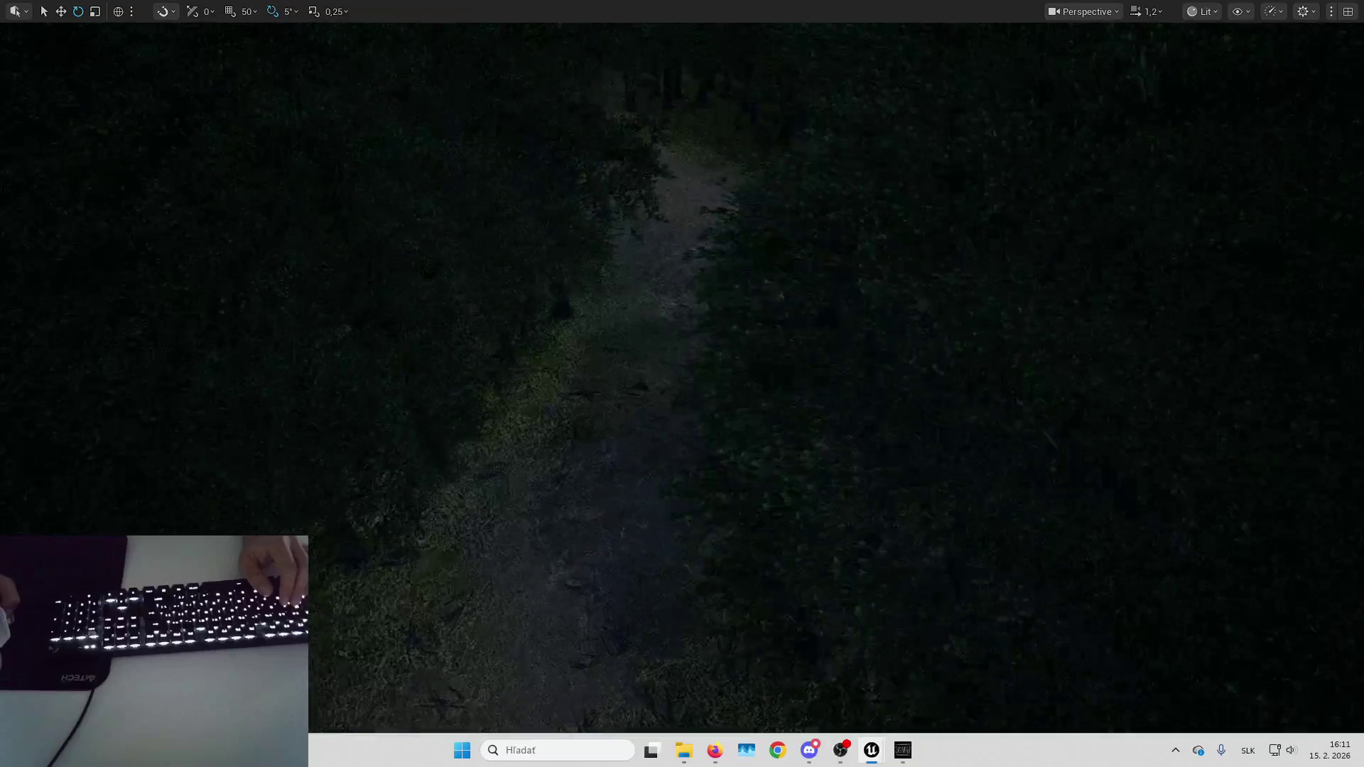
key(Up)
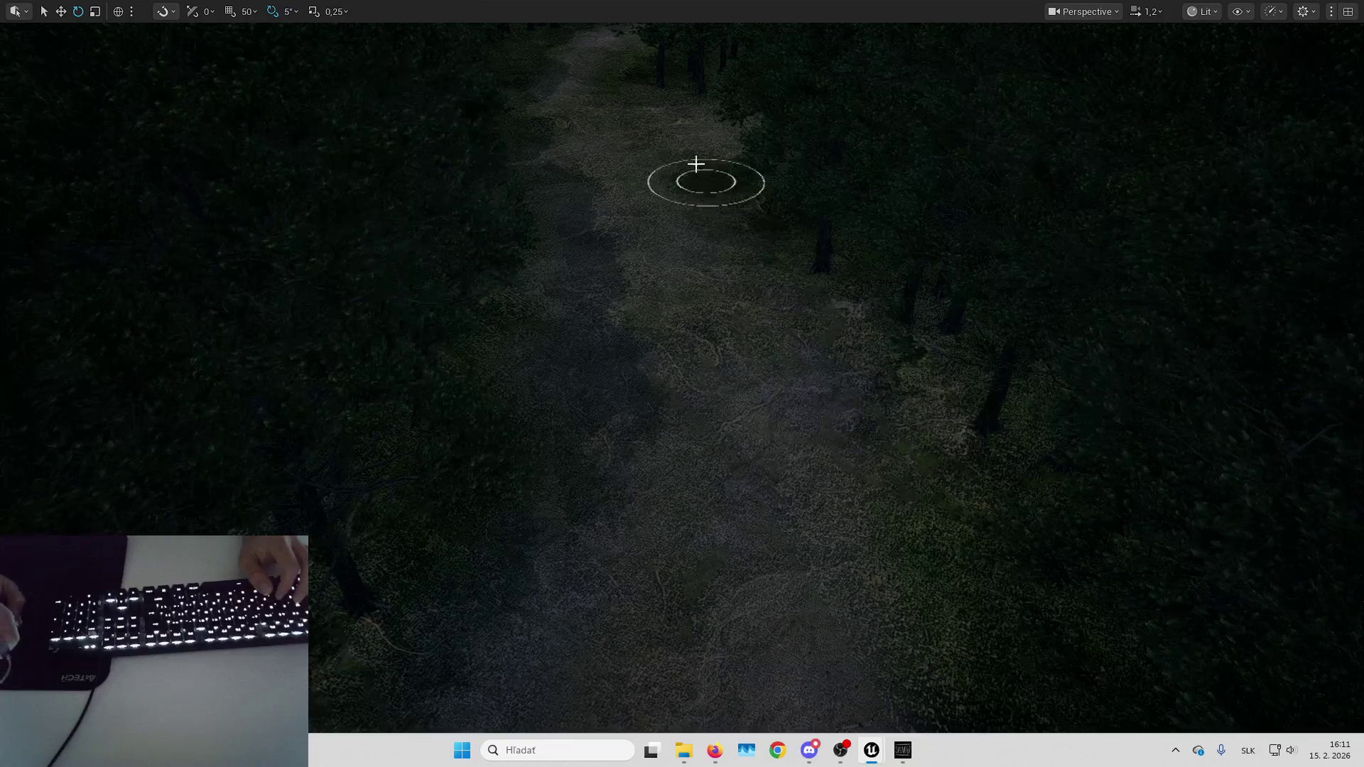
key(Up)
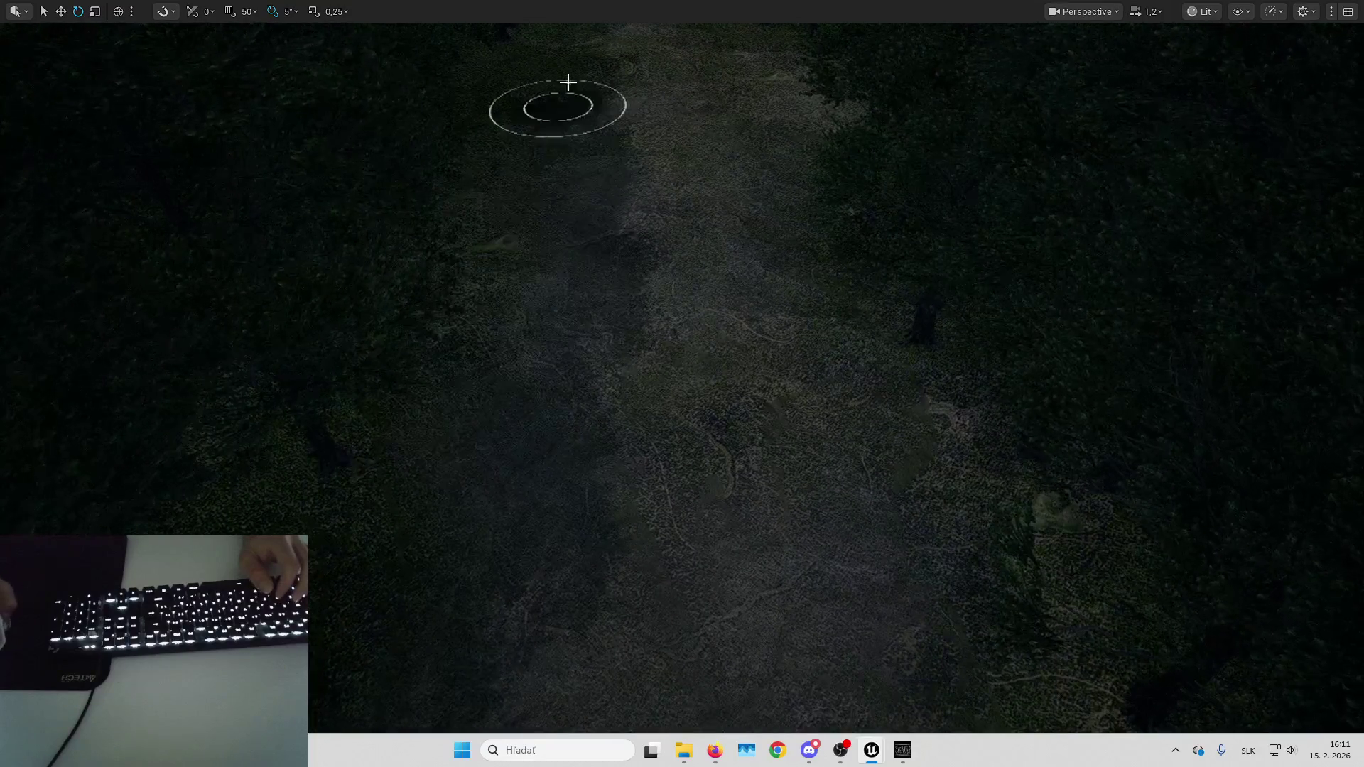
key(Up)
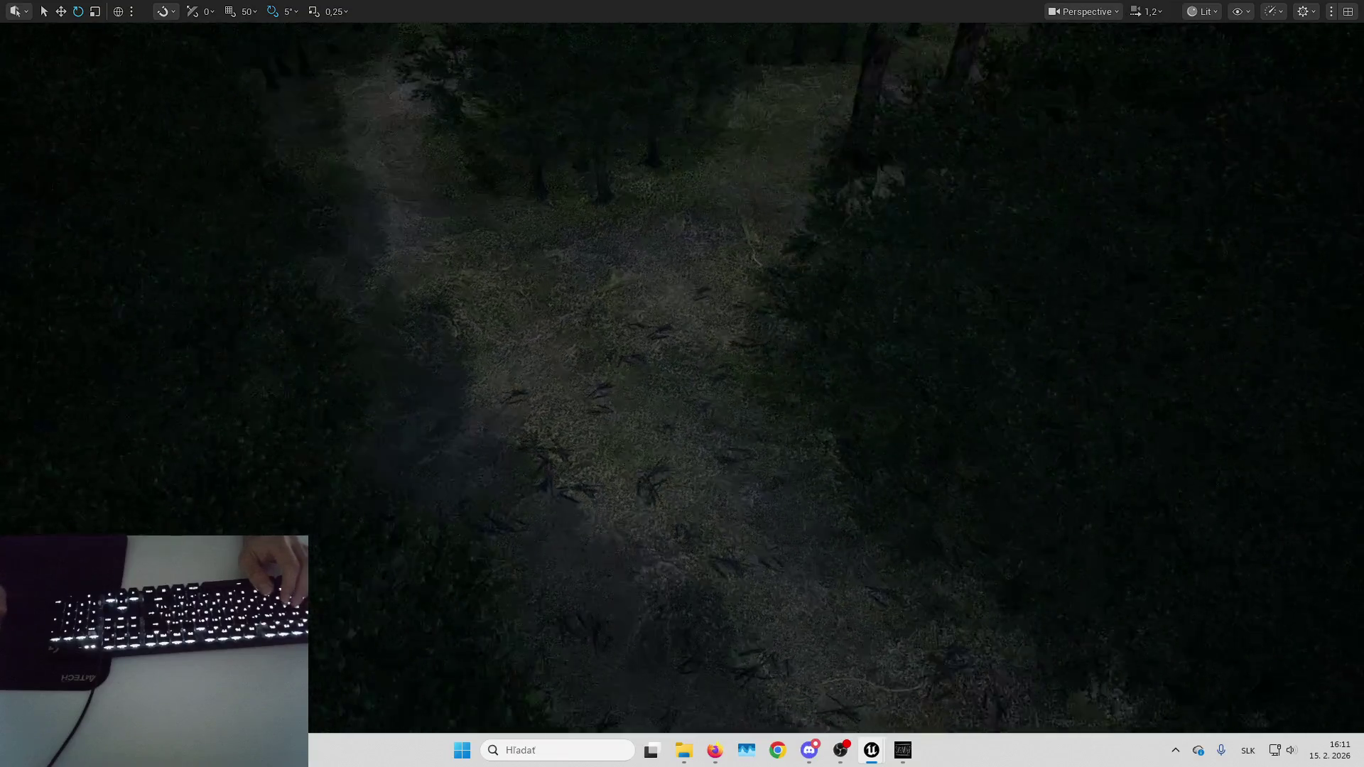
key(Up)
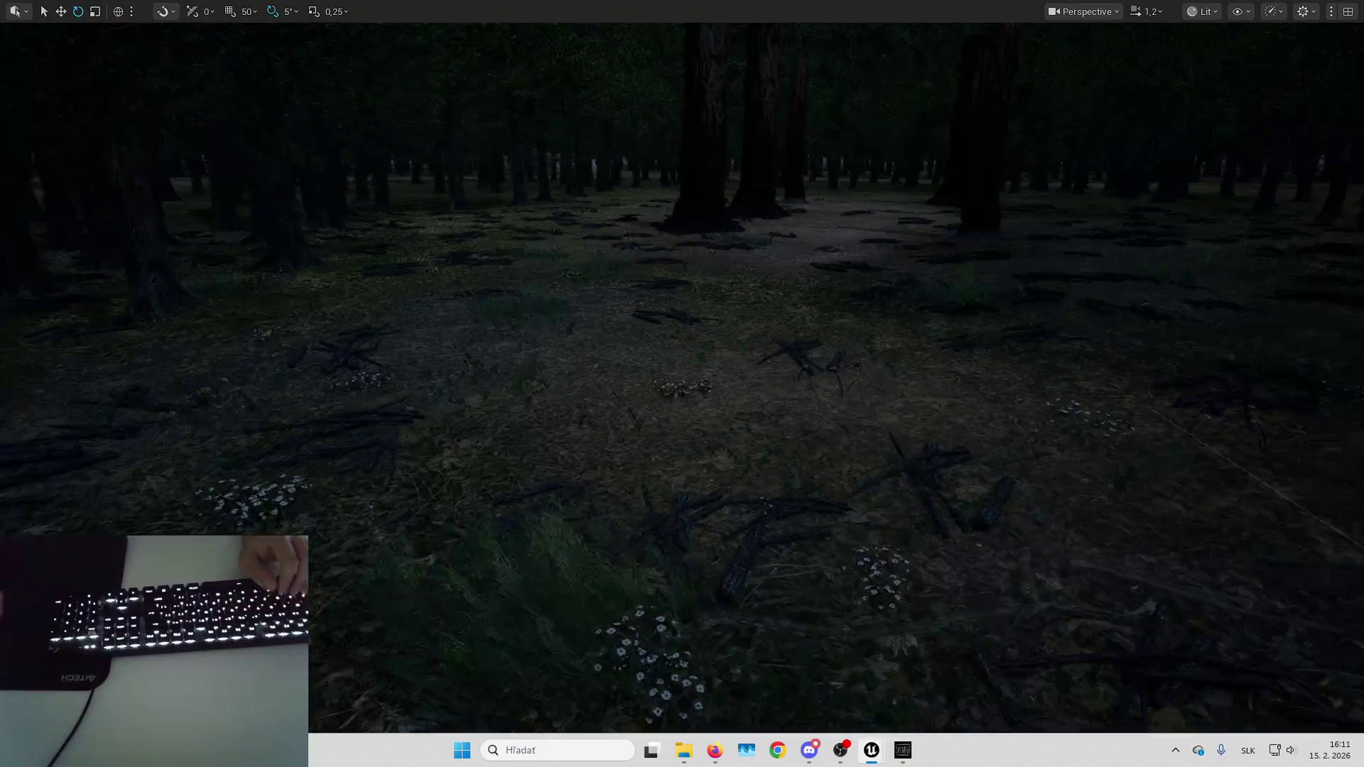
key(Down)
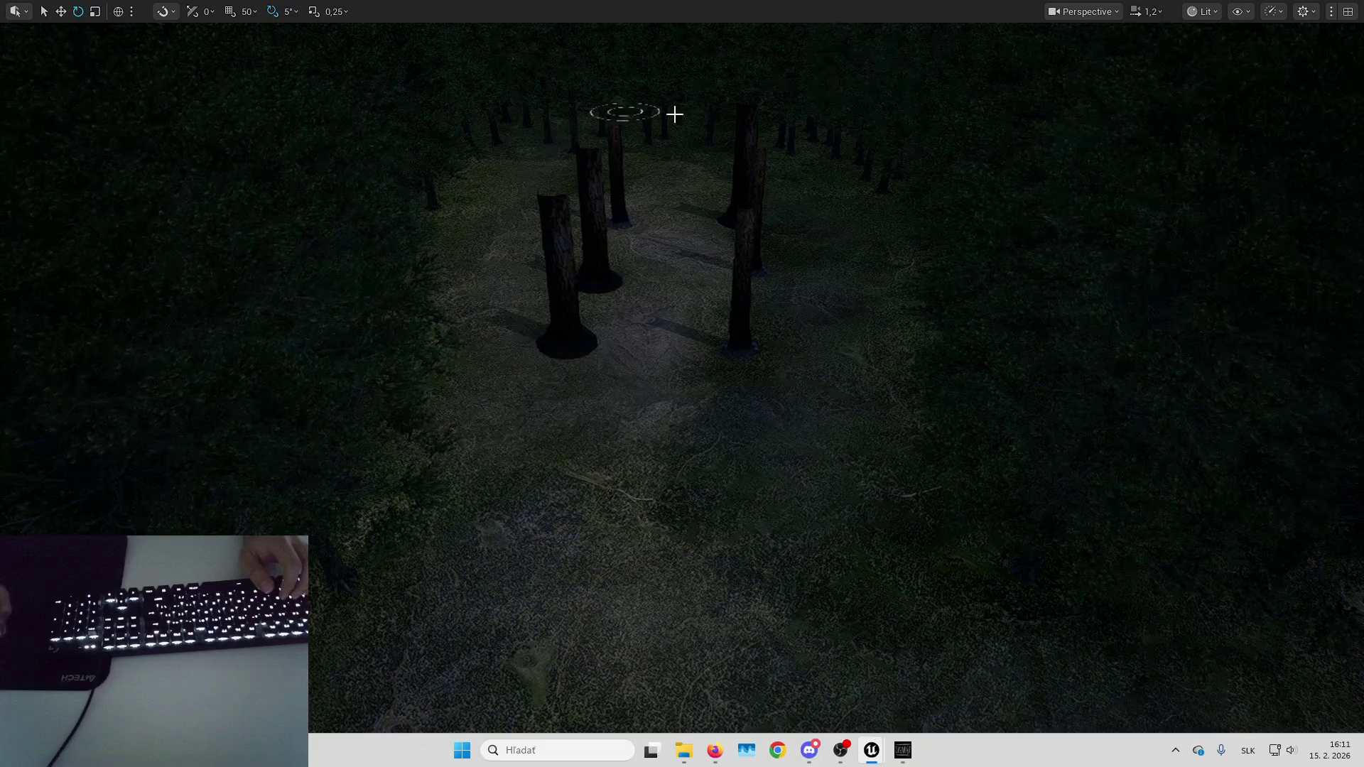
key(Up)
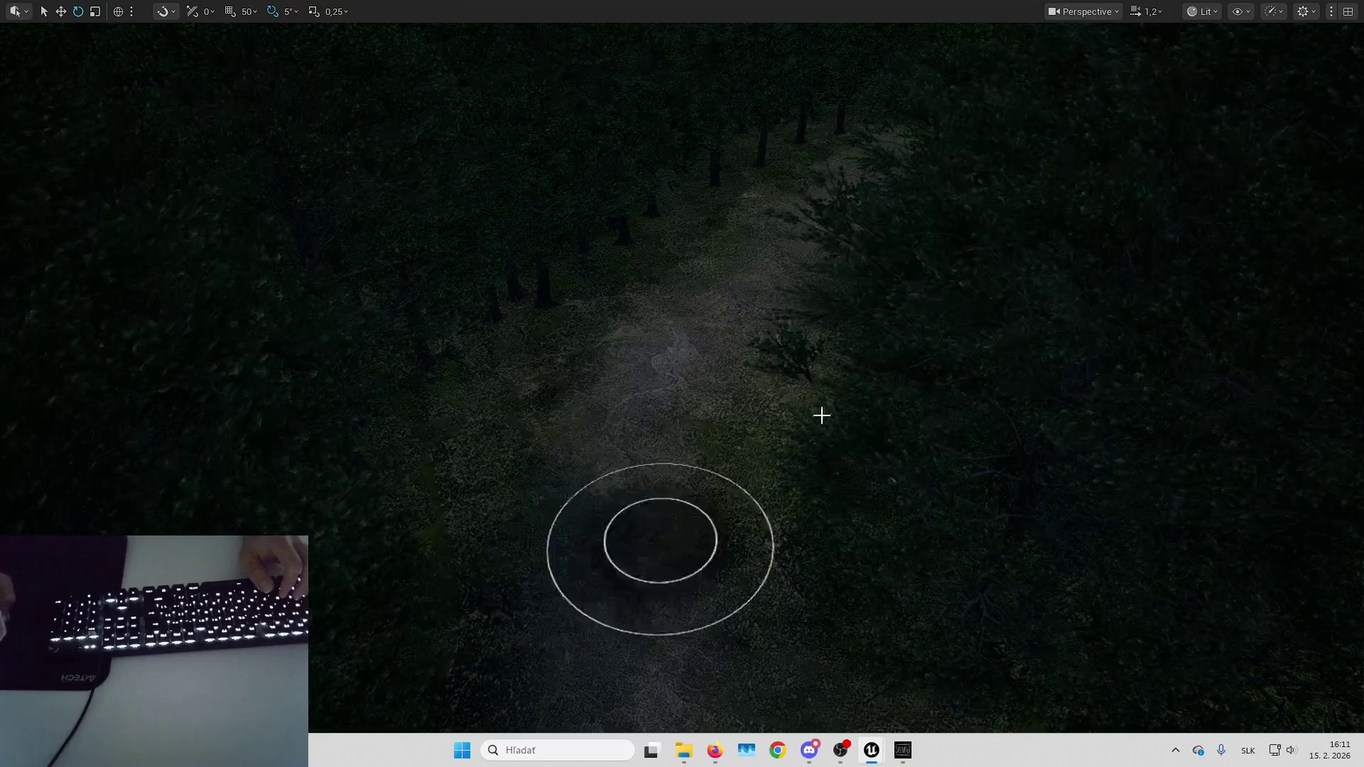
key(Down)
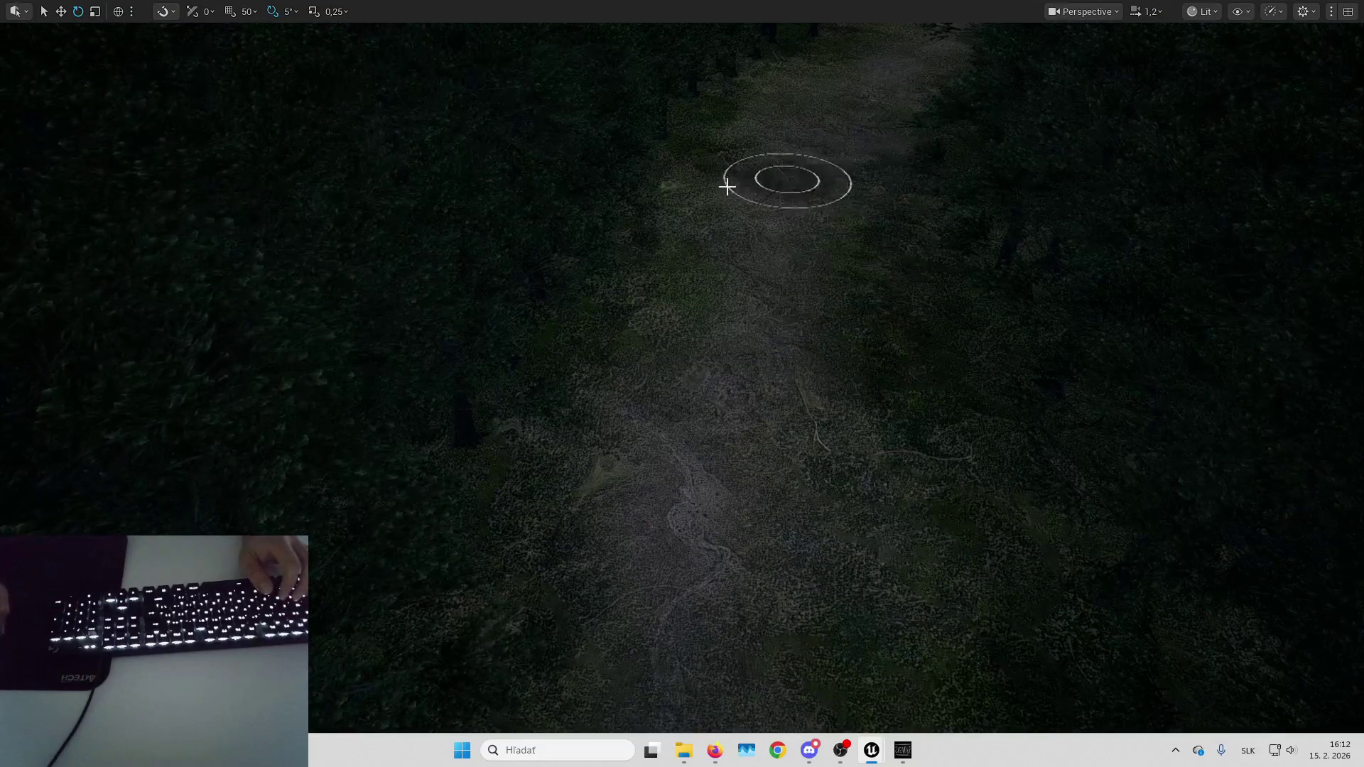
key(Up)
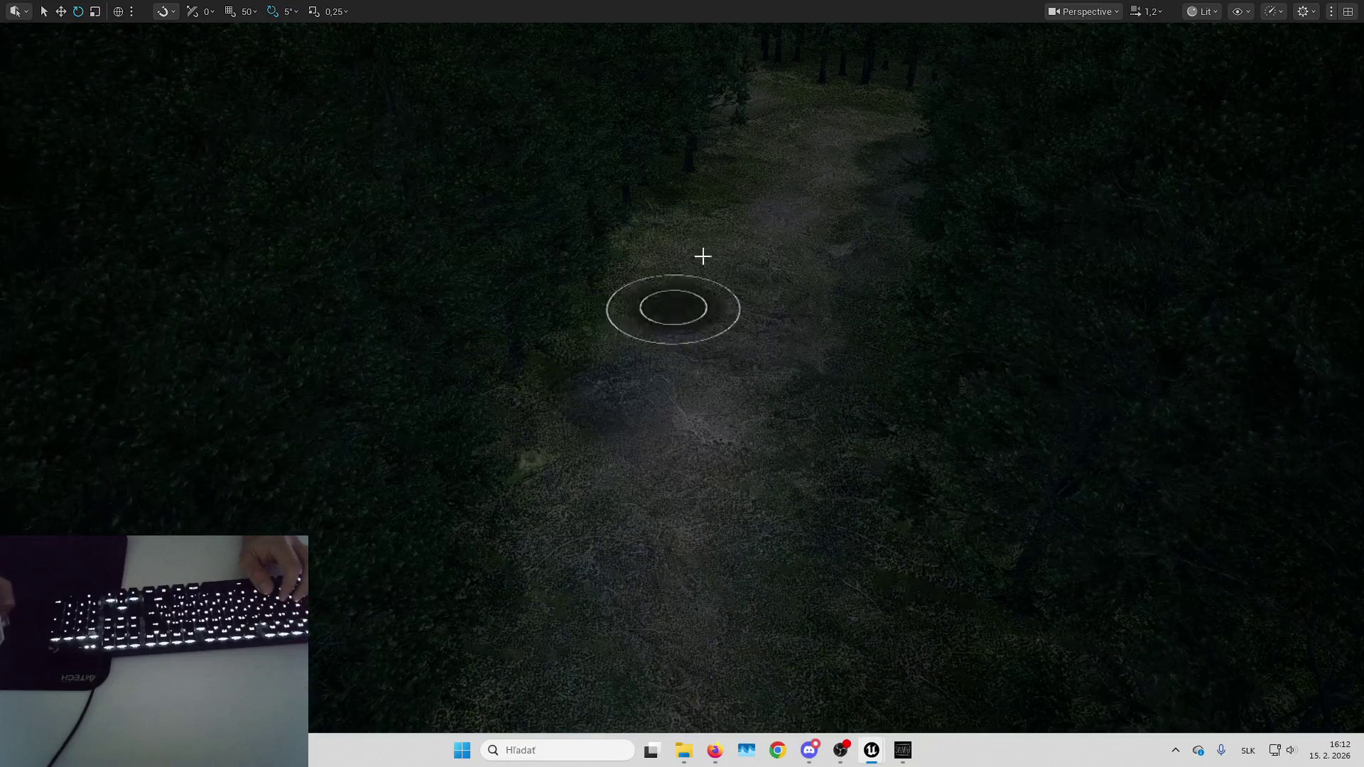
key(Up)
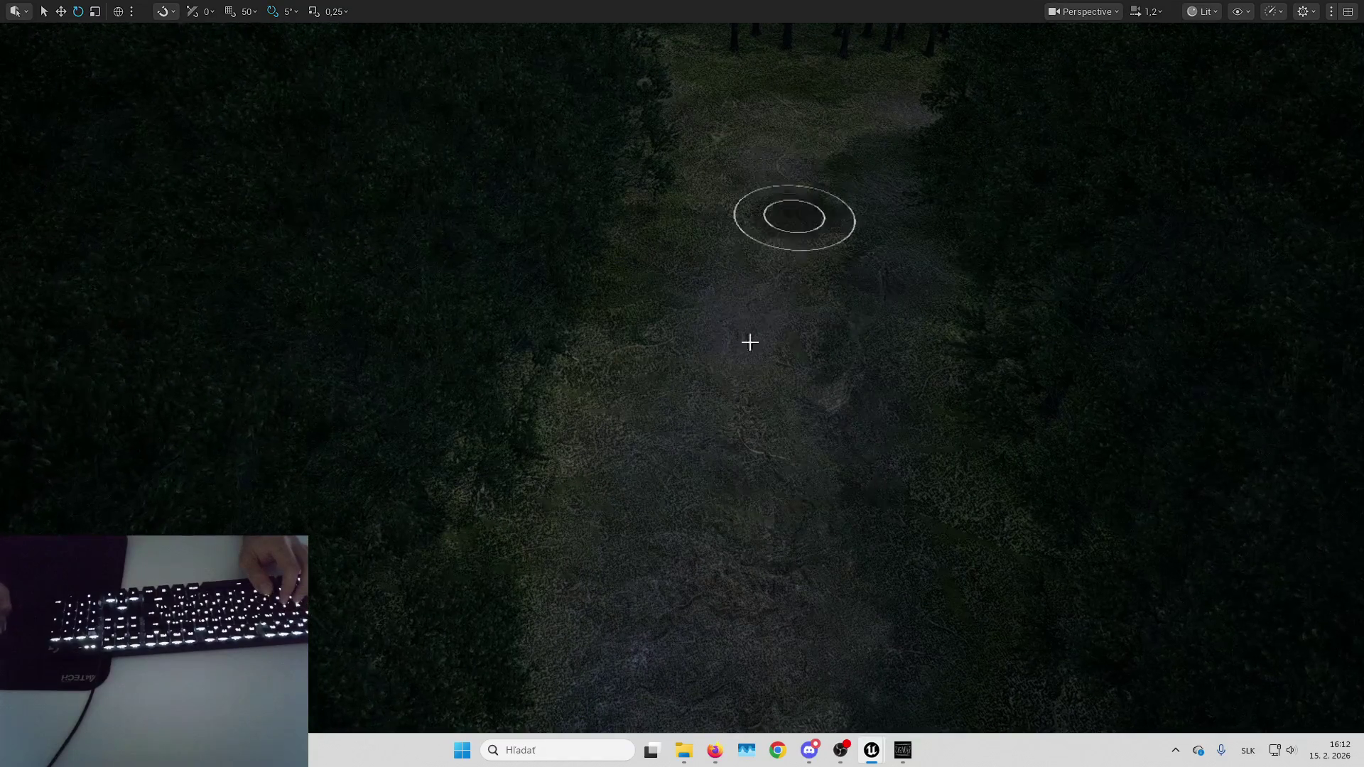
key(Down)
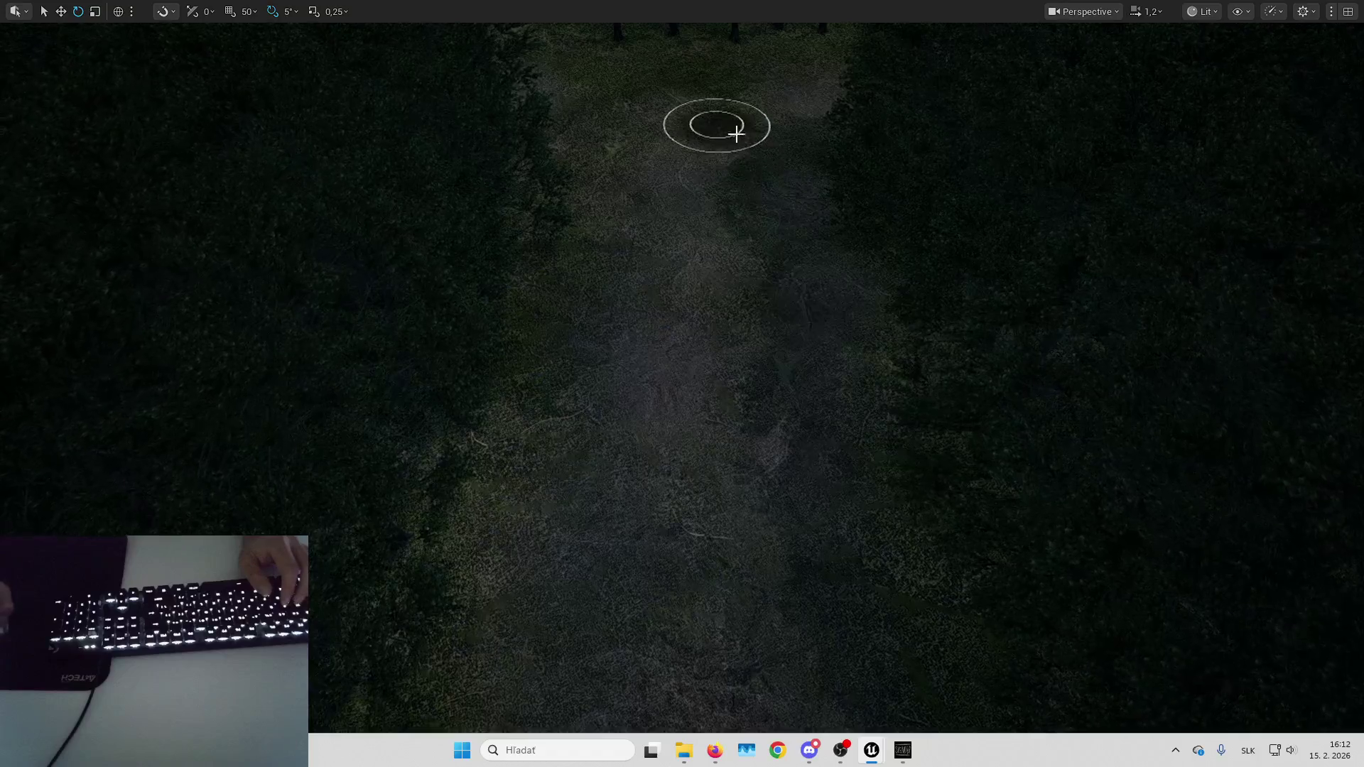
key(Up)
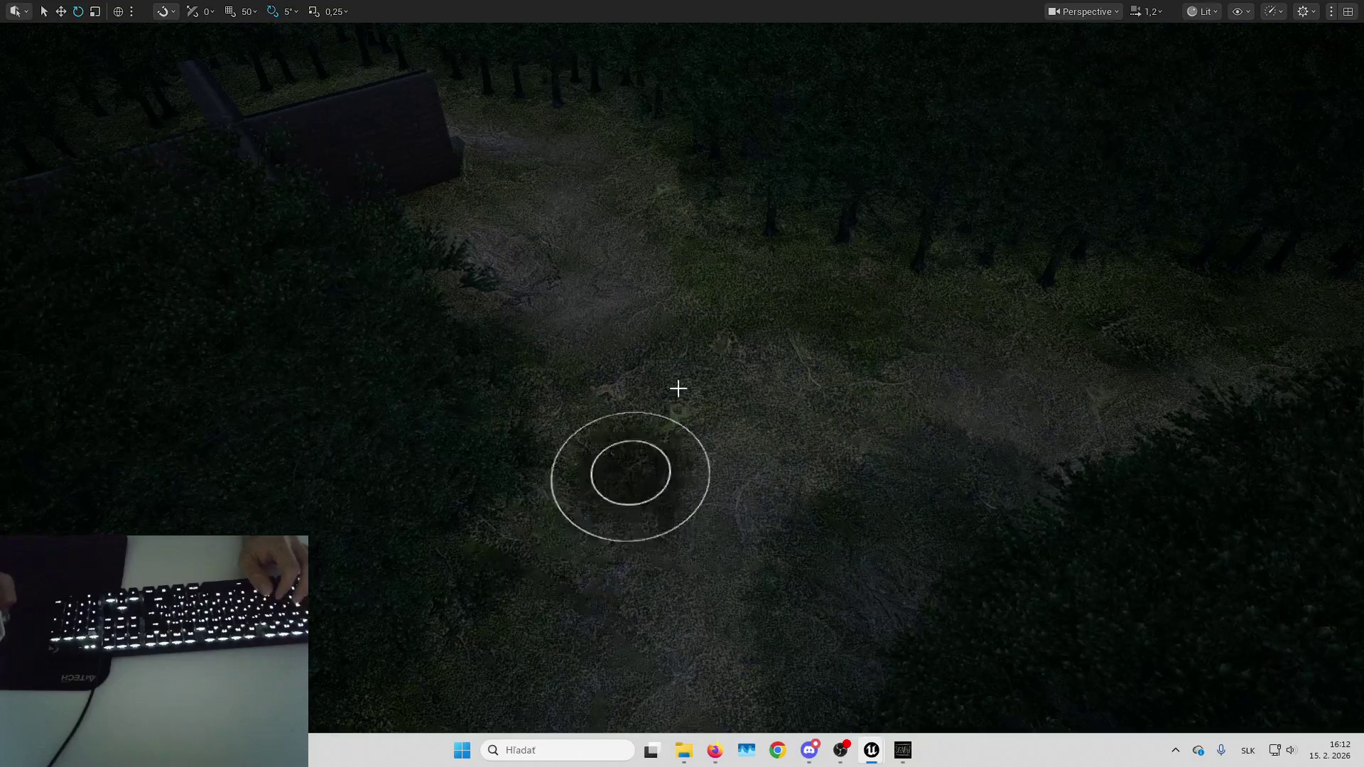
key(Up)
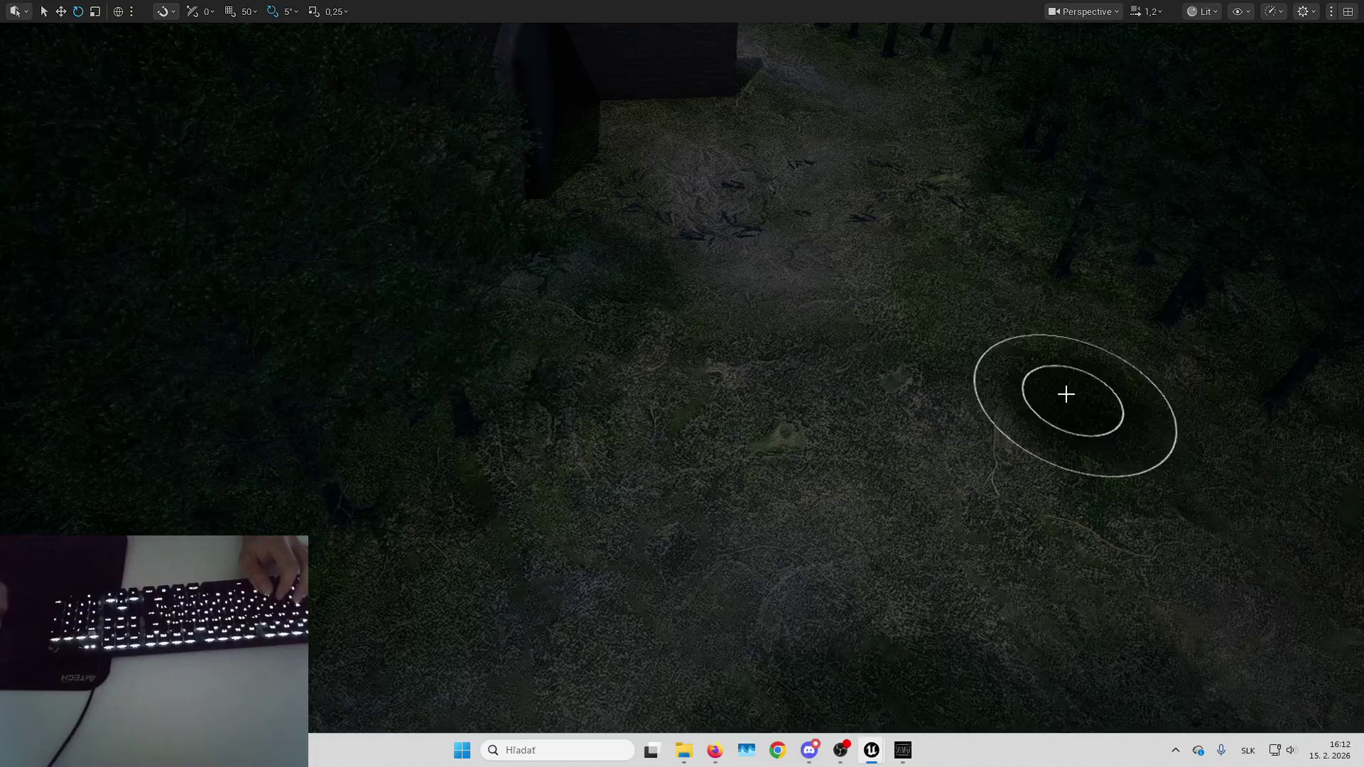
key(Down)
key(Up)
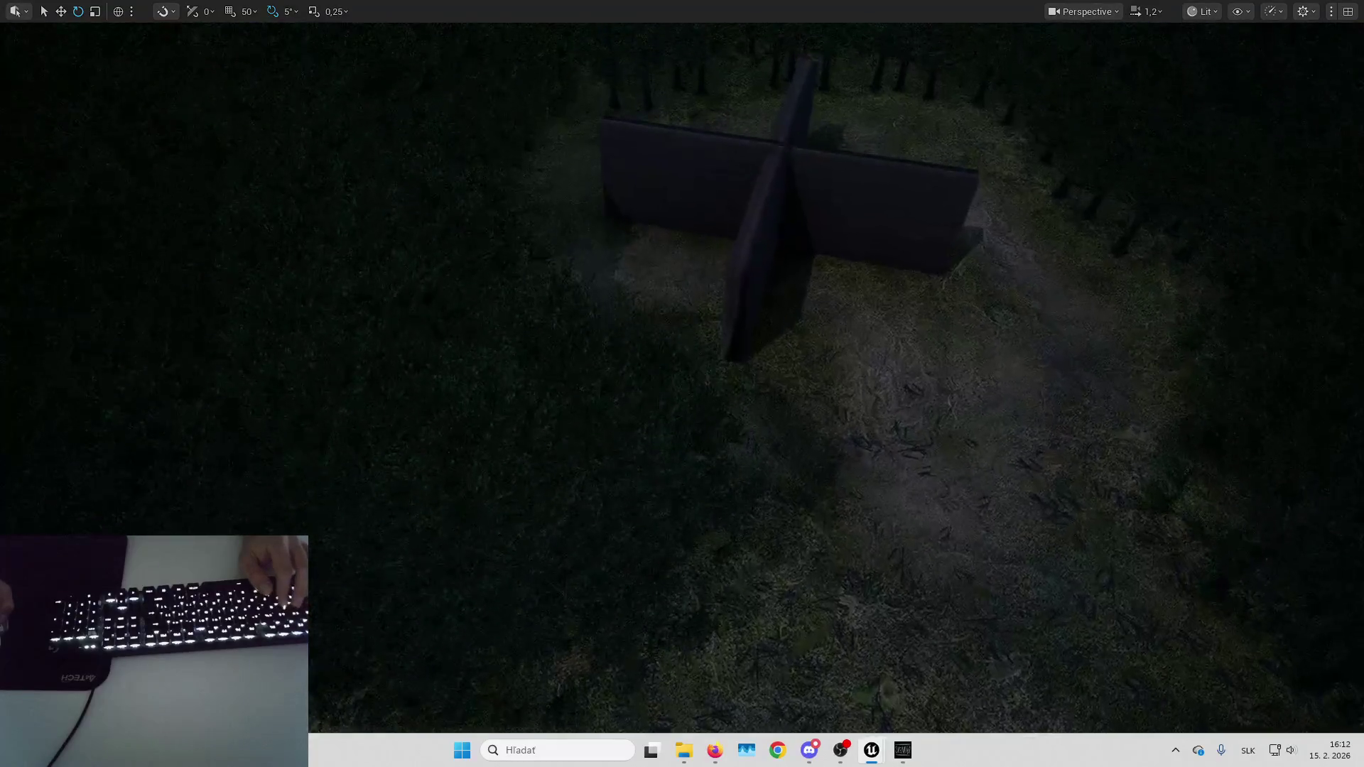
key(Down)
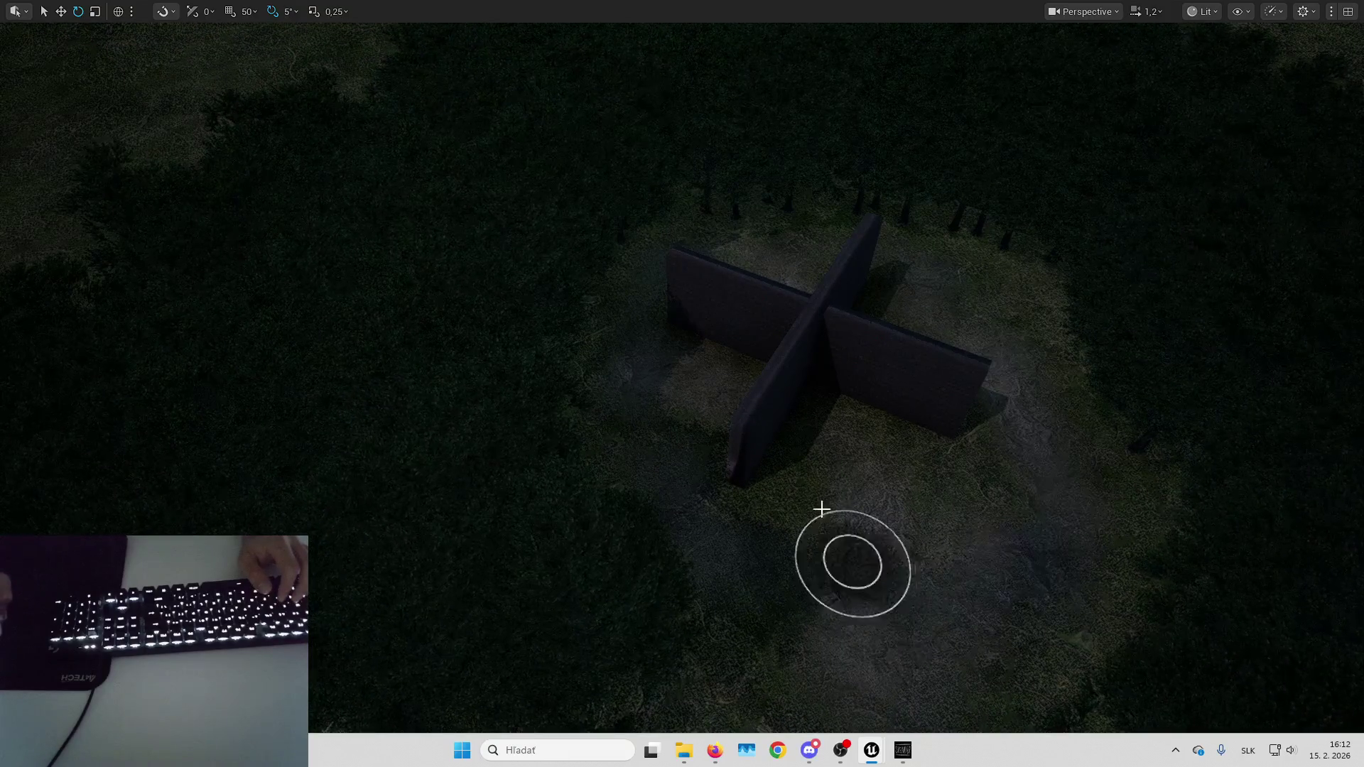
key(Up)
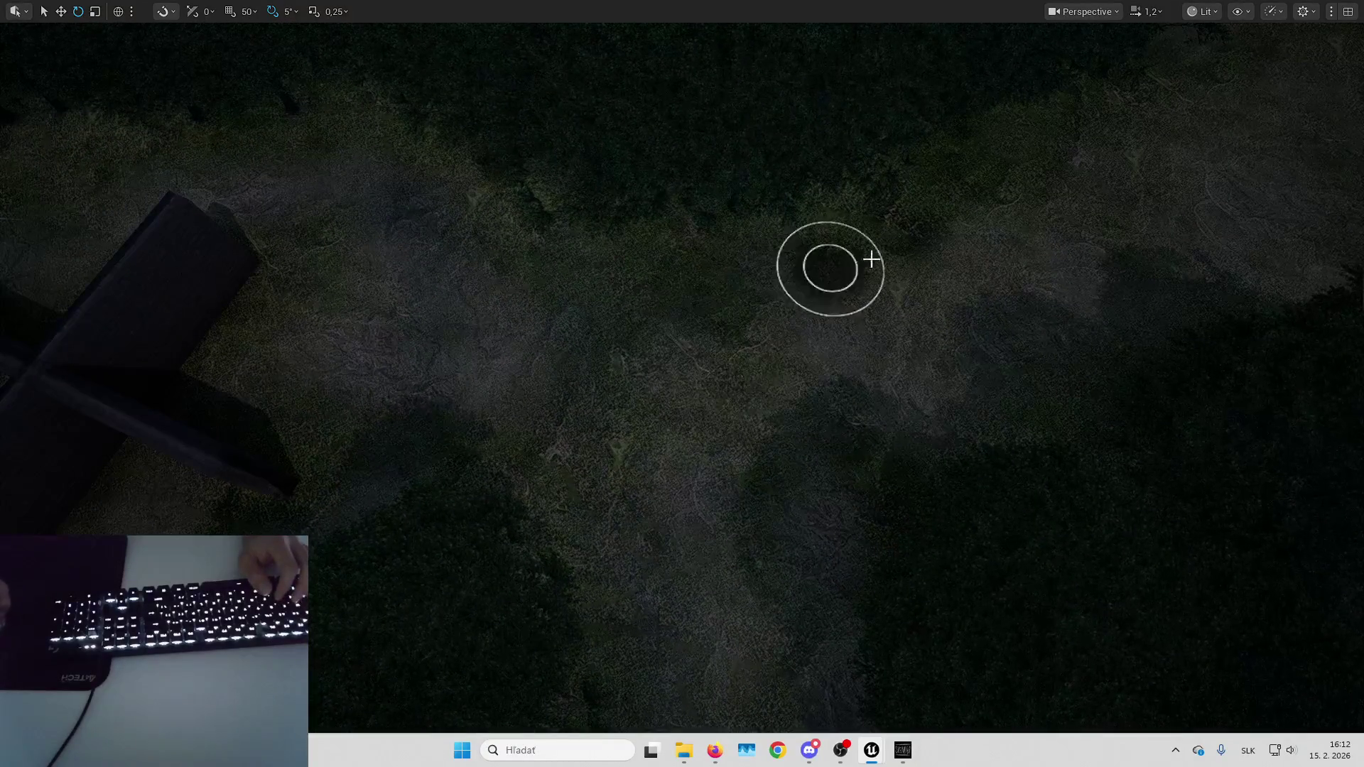
key(Right)
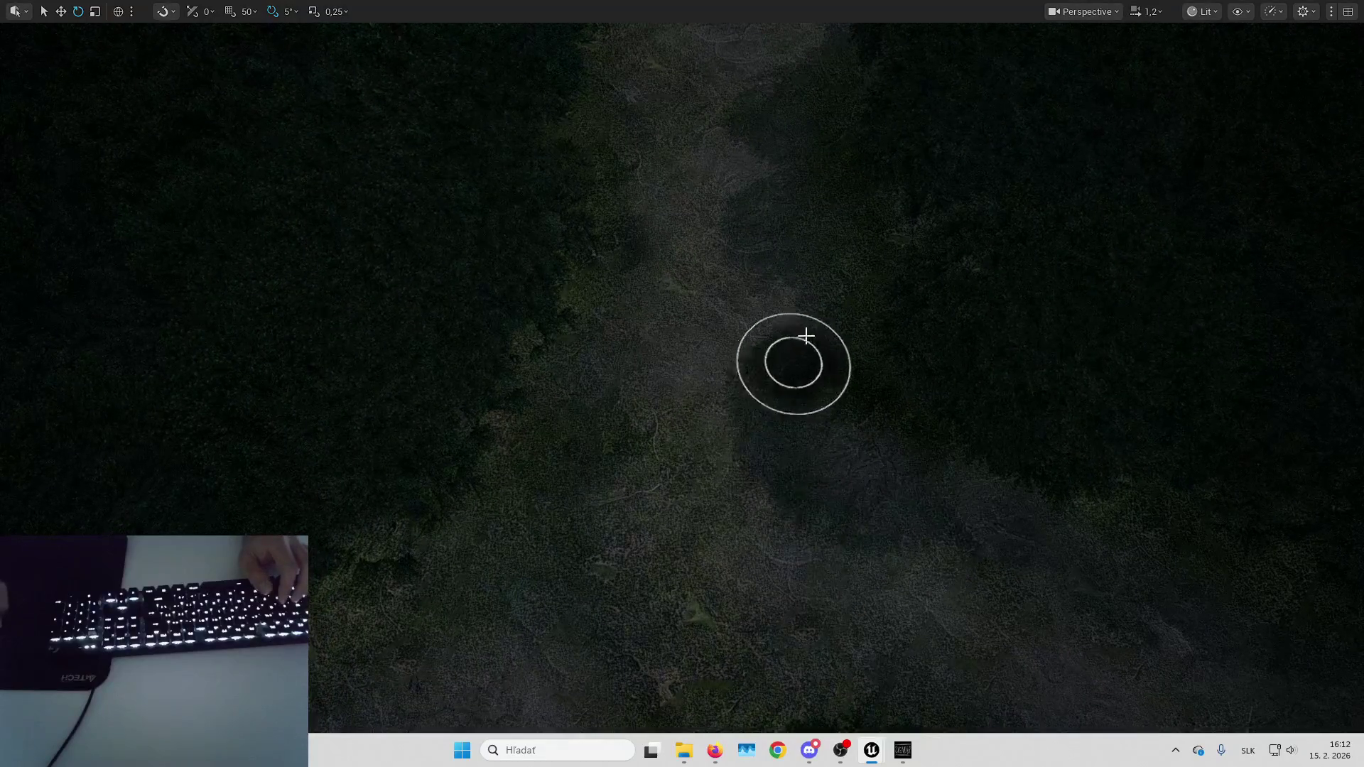
key(Down)
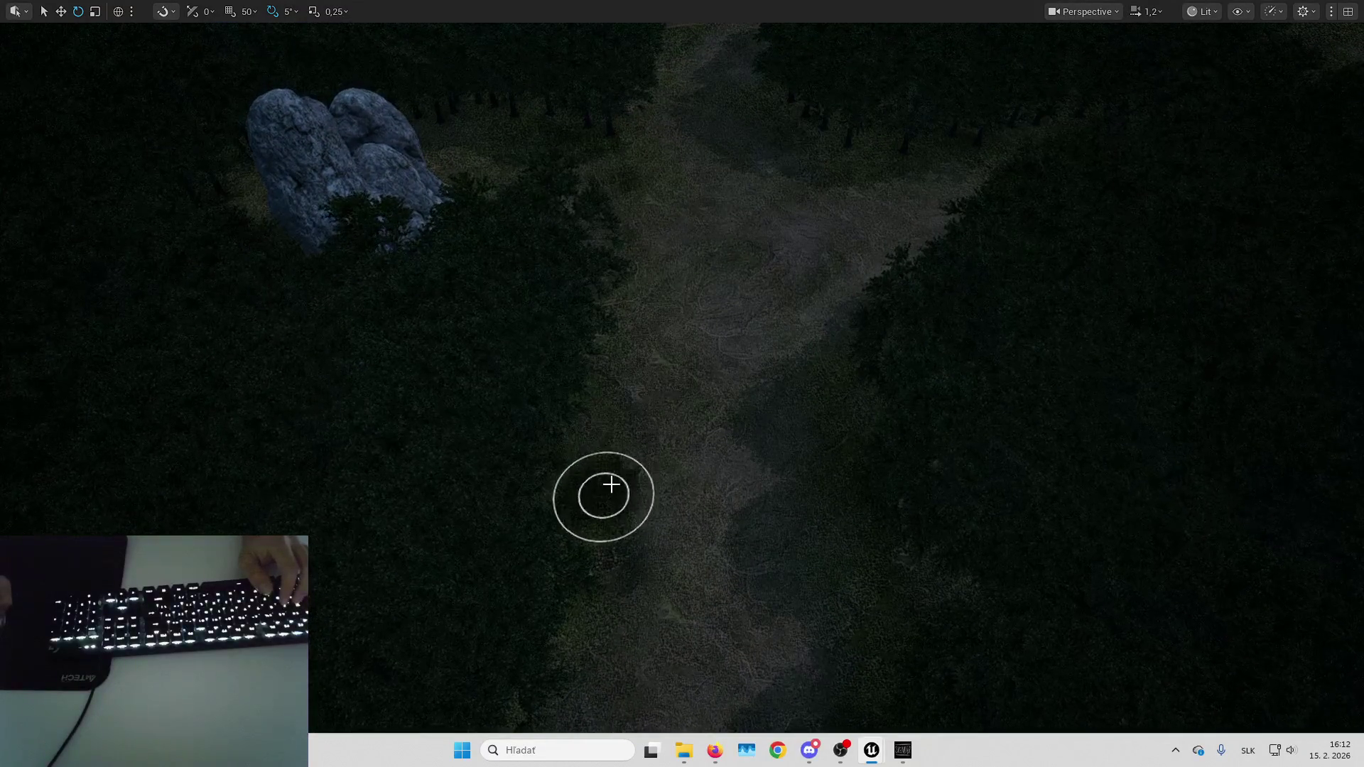
key(w)
key(Down)
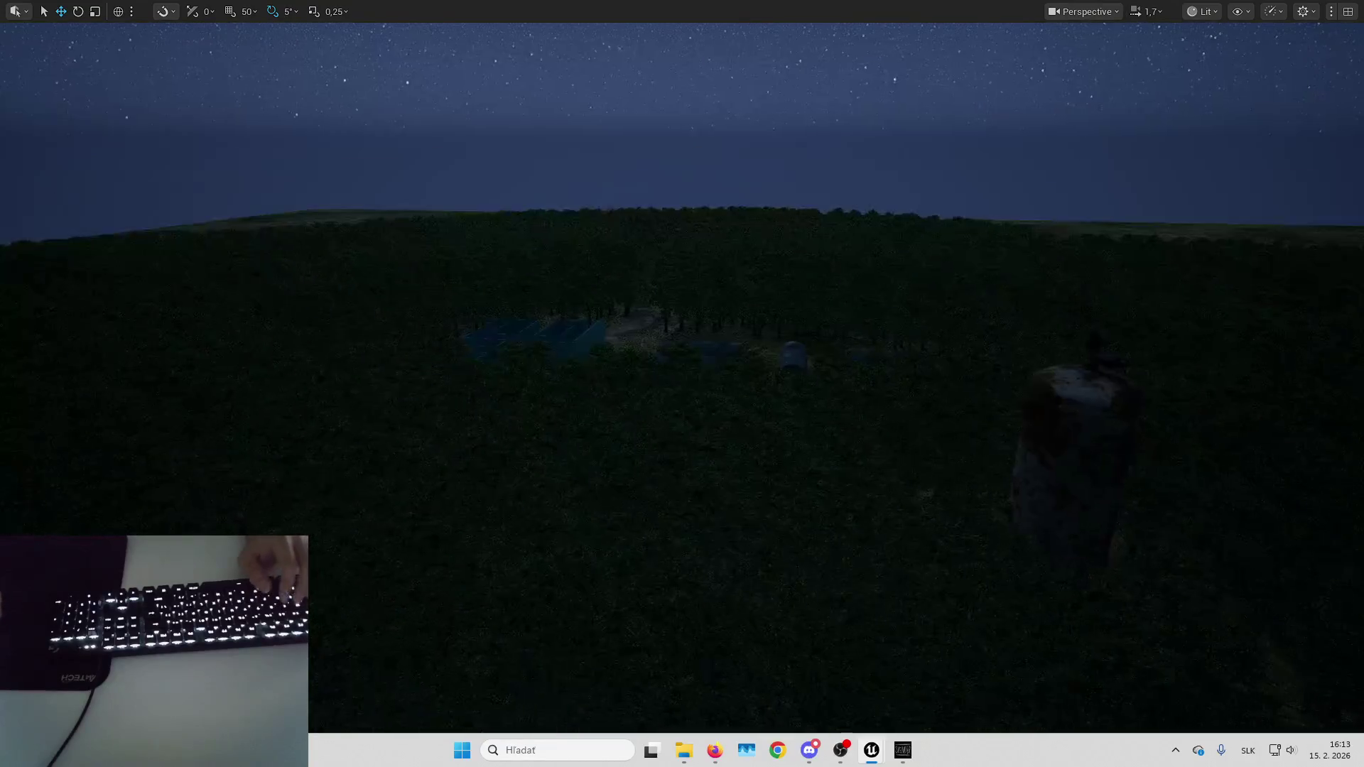
Save all changes to the maze and barrel-tank level with Ctrl+S.
scroll(681, 383, up, 1)
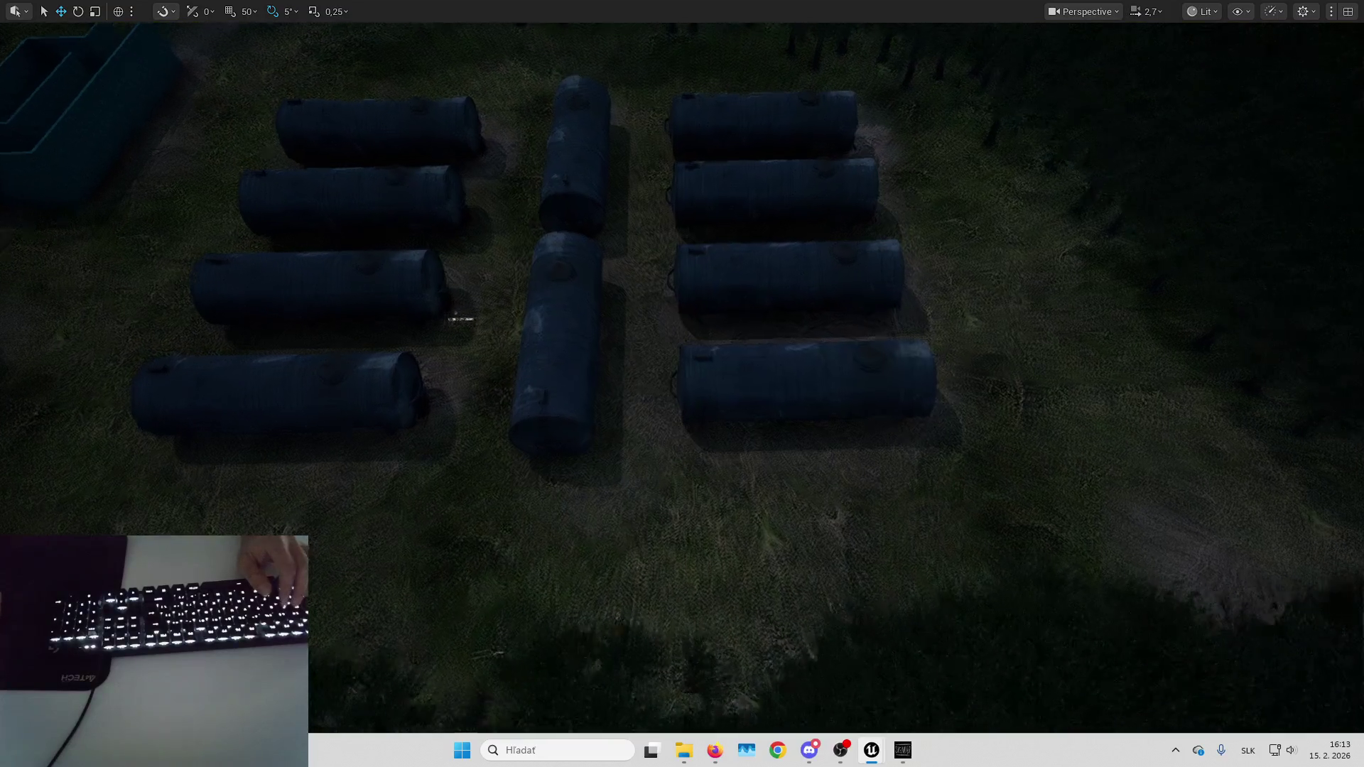
scroll(847, 472, down, 3)
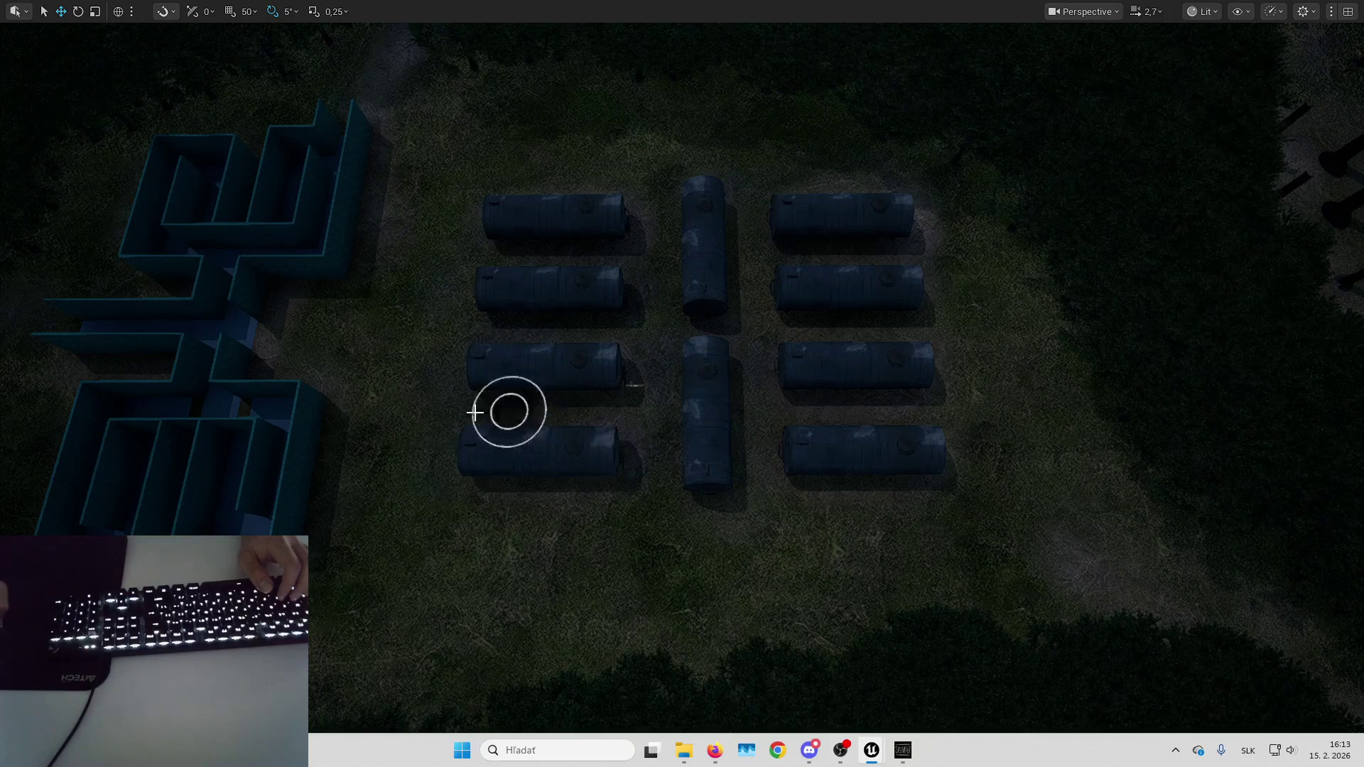
key(ctrl+s)
key(Return)
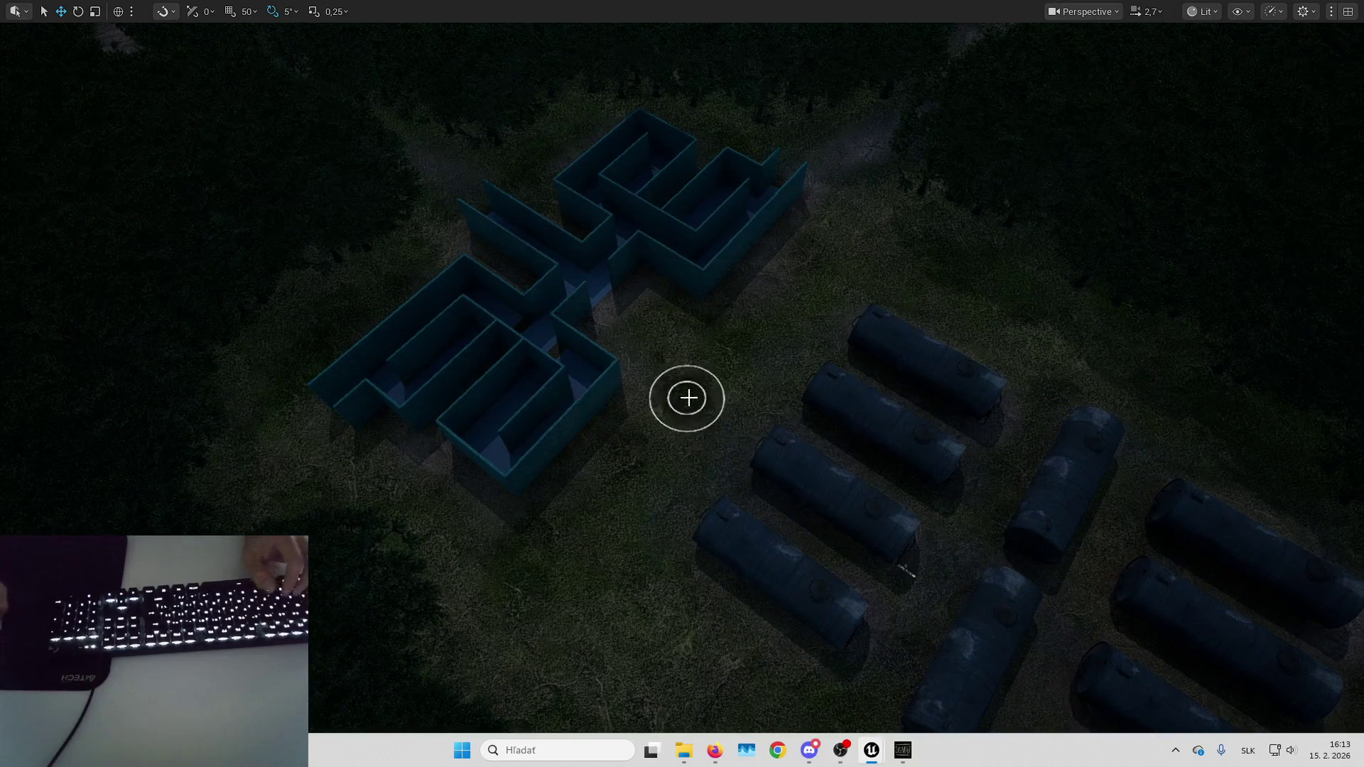
Fly the view over the maze walls and tanks to a top-down angle.
mouse_move(688, 397)
mouse_down()
mouse_move(888, 376)
mouse_move(627, 456)
mouse_up()
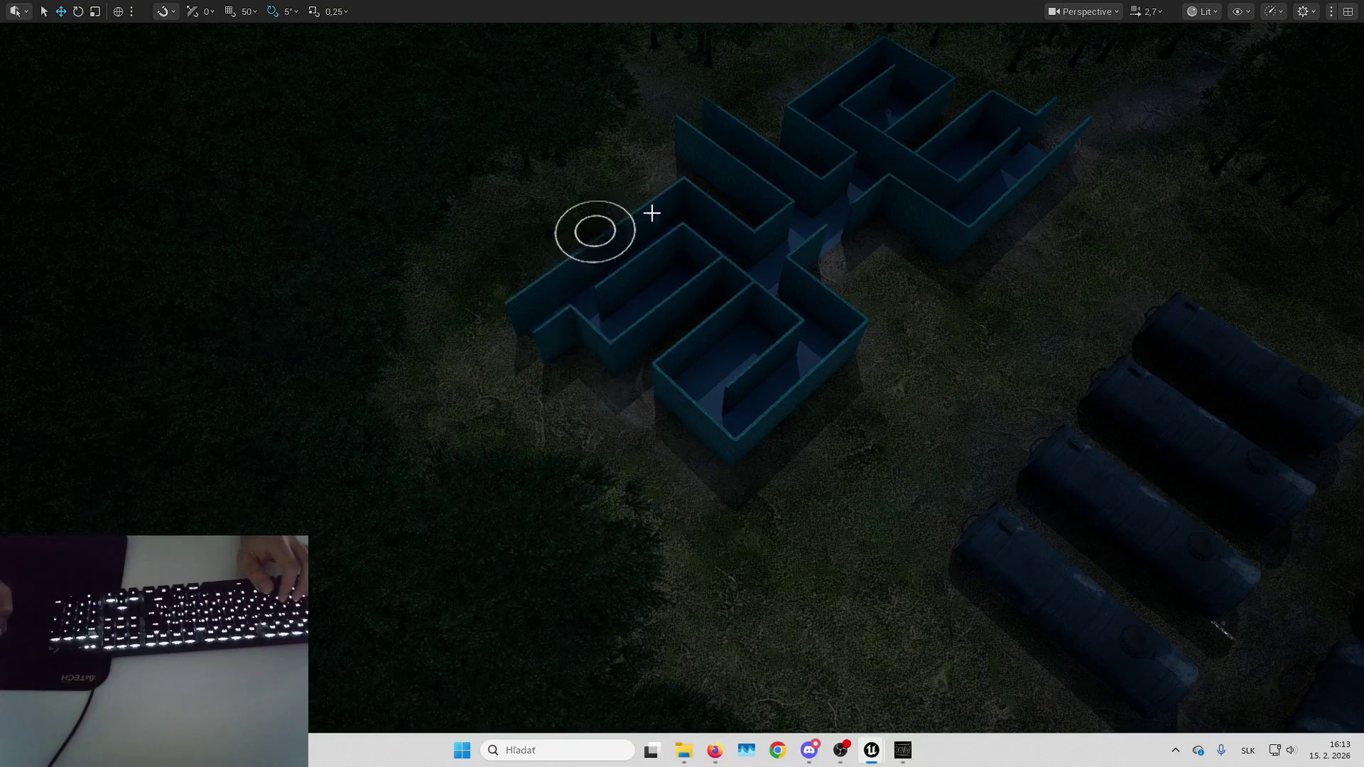
drag(651, 212, 709, 180)
drag(675, 448, 703, 341)
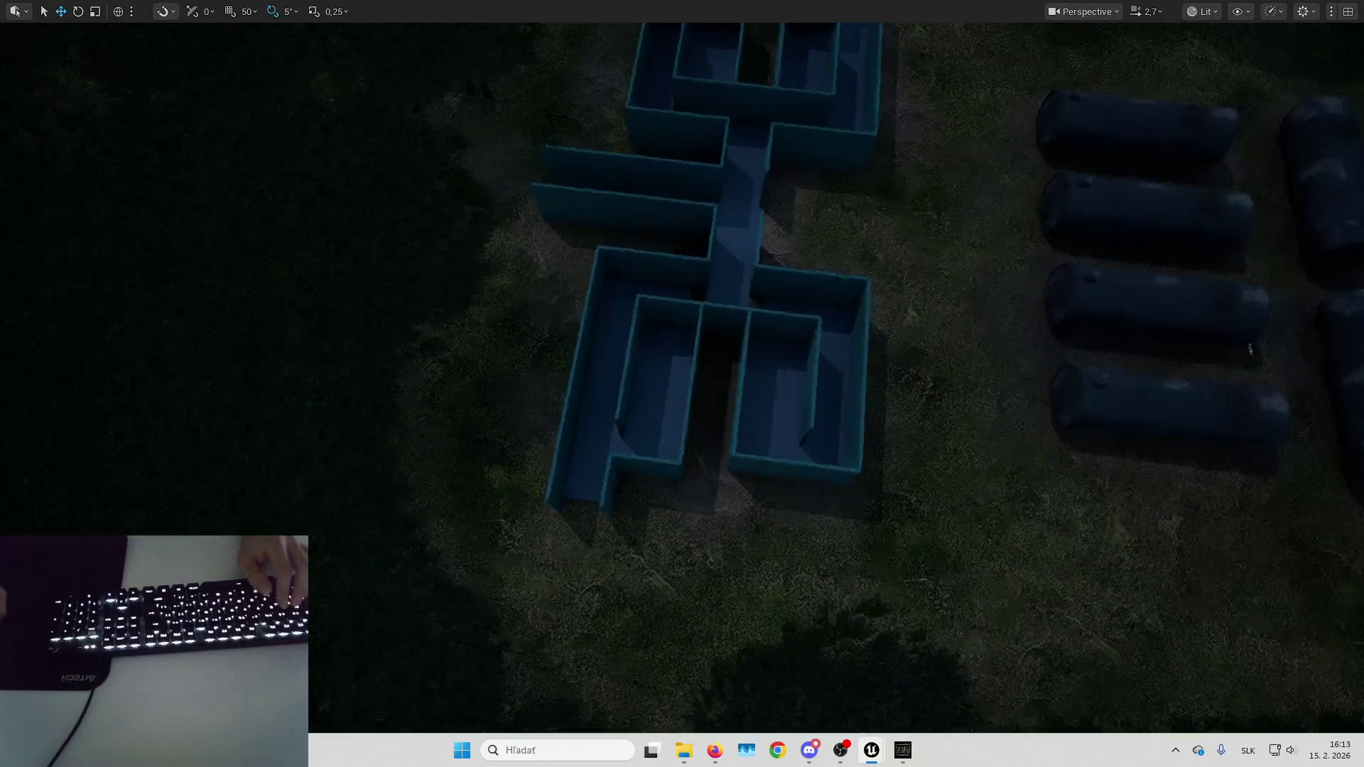
drag(635, 509, 620, 492)
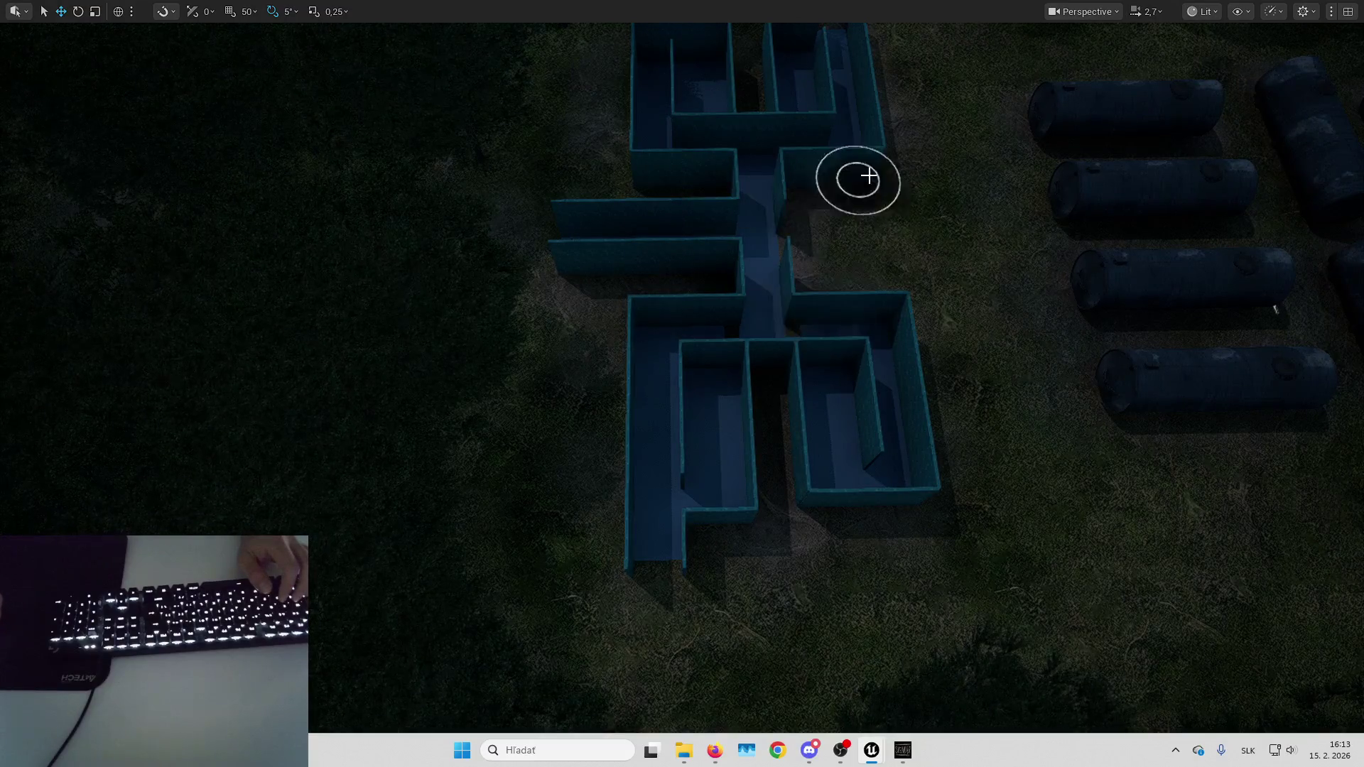
drag(868, 176, 748, 390)
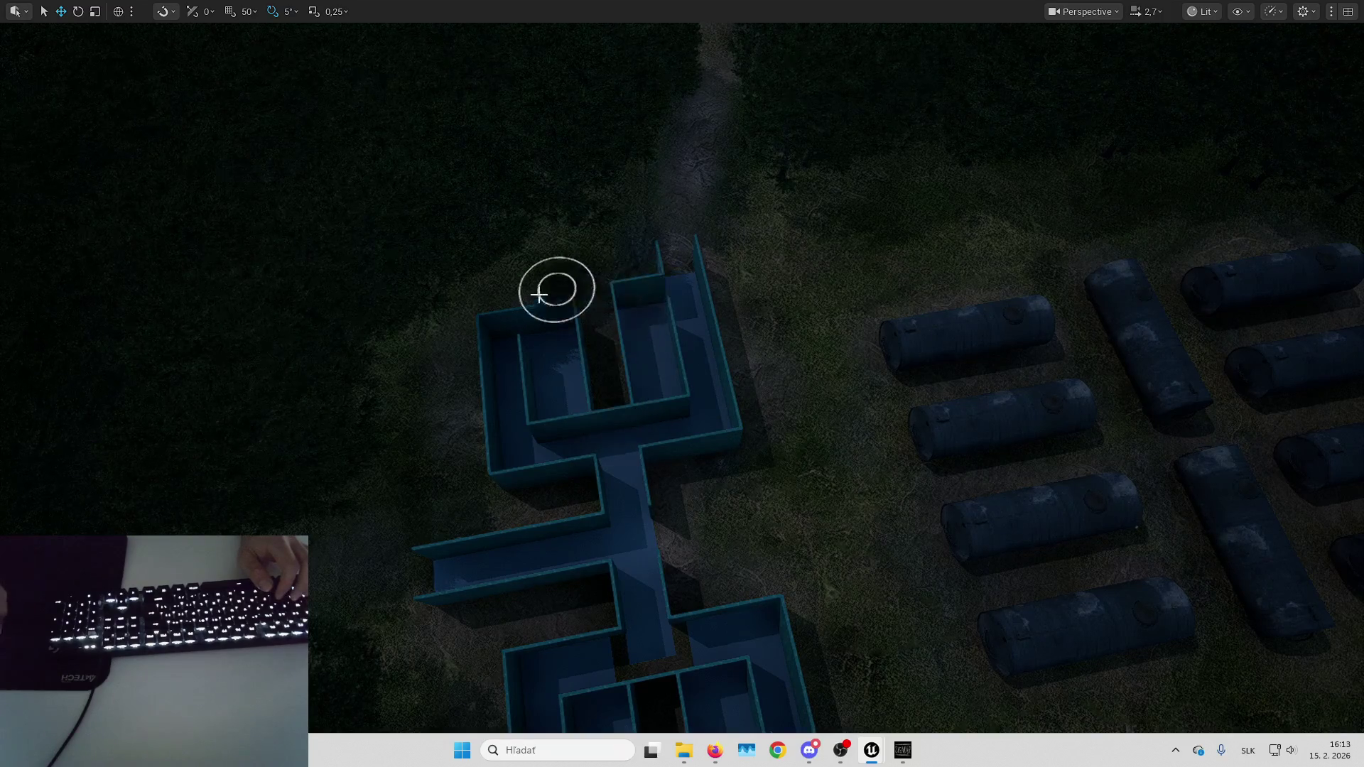
drag(462, 472, 607, 471)
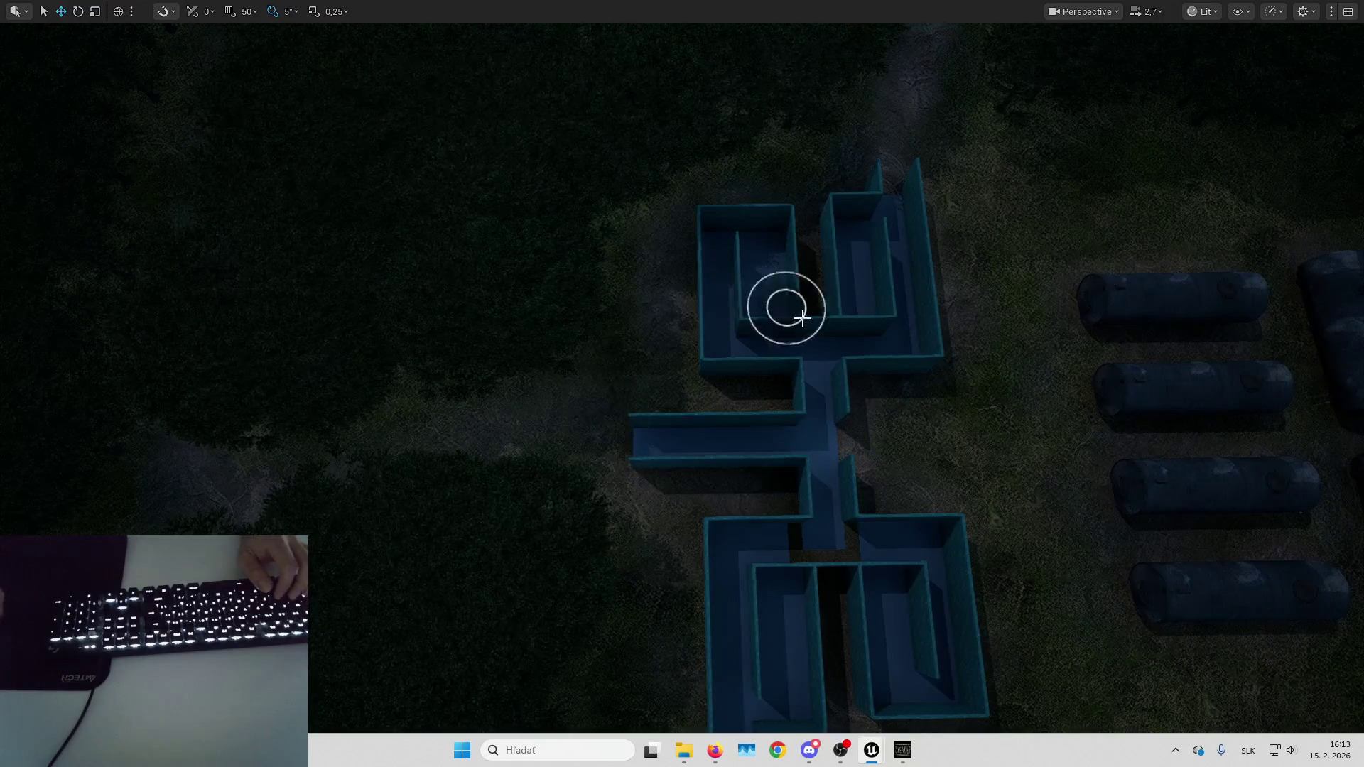
mouse_move(803, 317)
mouse_down()
mouse_move(711, 460)
mouse_move(711, 384)
mouse_up()
Fly down the path into the forest clearing and save the level.
scroll(711, 397, up, 2)
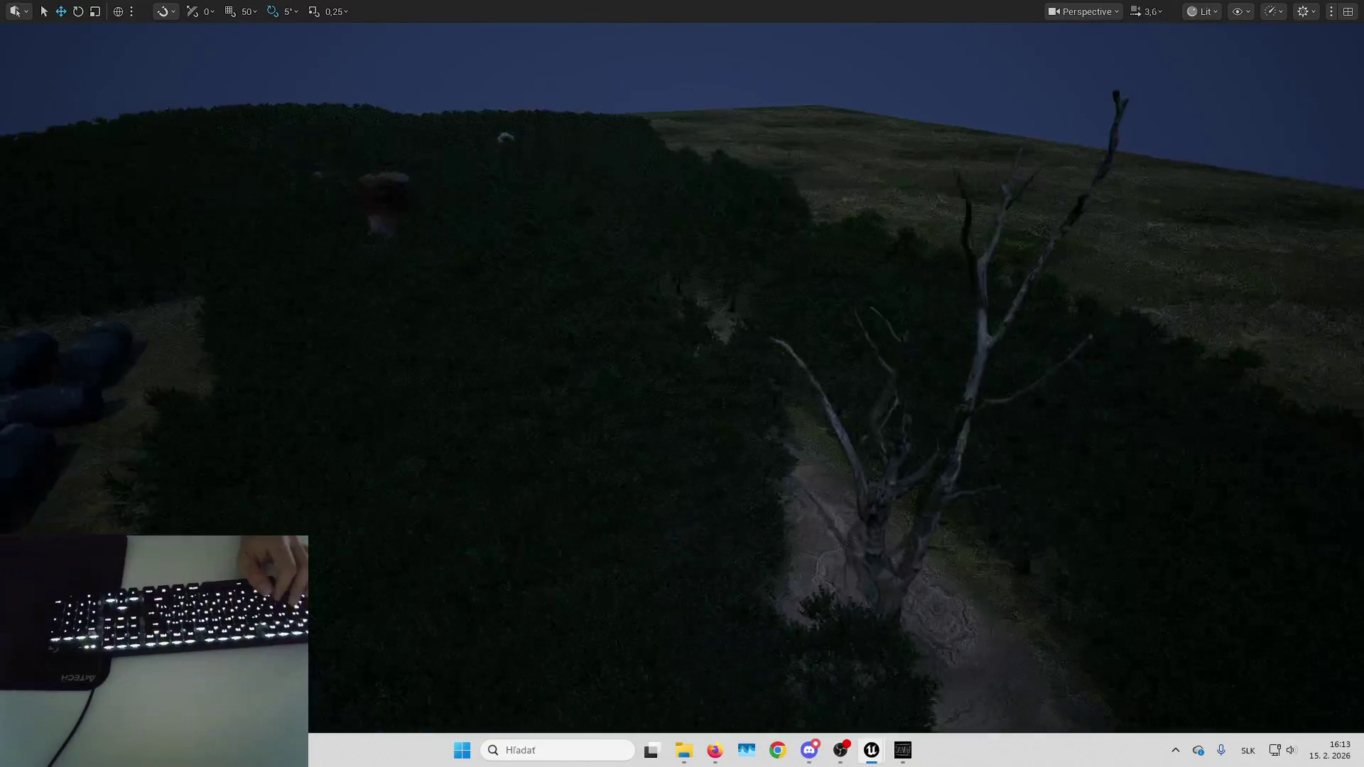
scroll(676, 463, down, 1)
key(w)
drag(676, 463, 675, 463)
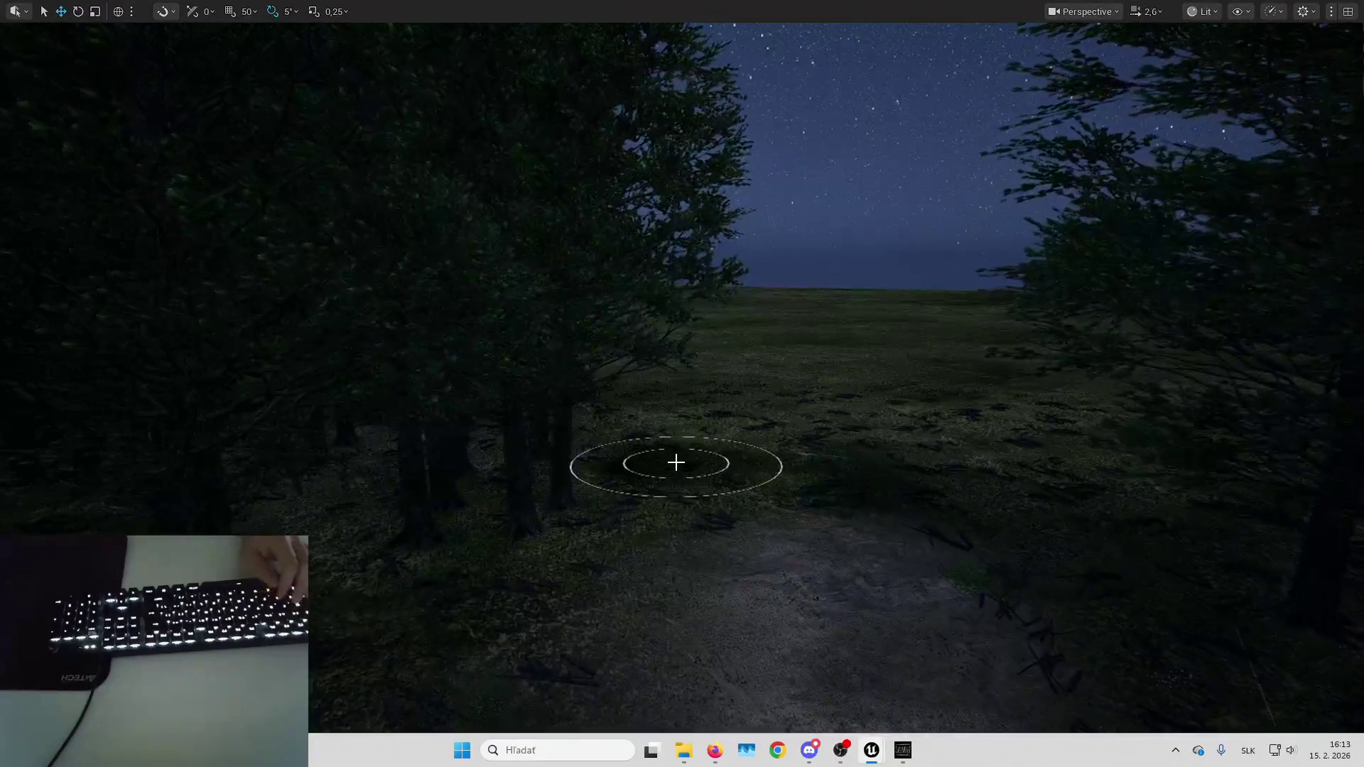
key(ctrl+shift+s)
Confirm the level save and start a Play-in-Editor test, sprinting into the forest.
key(Return)
key(alt+p)
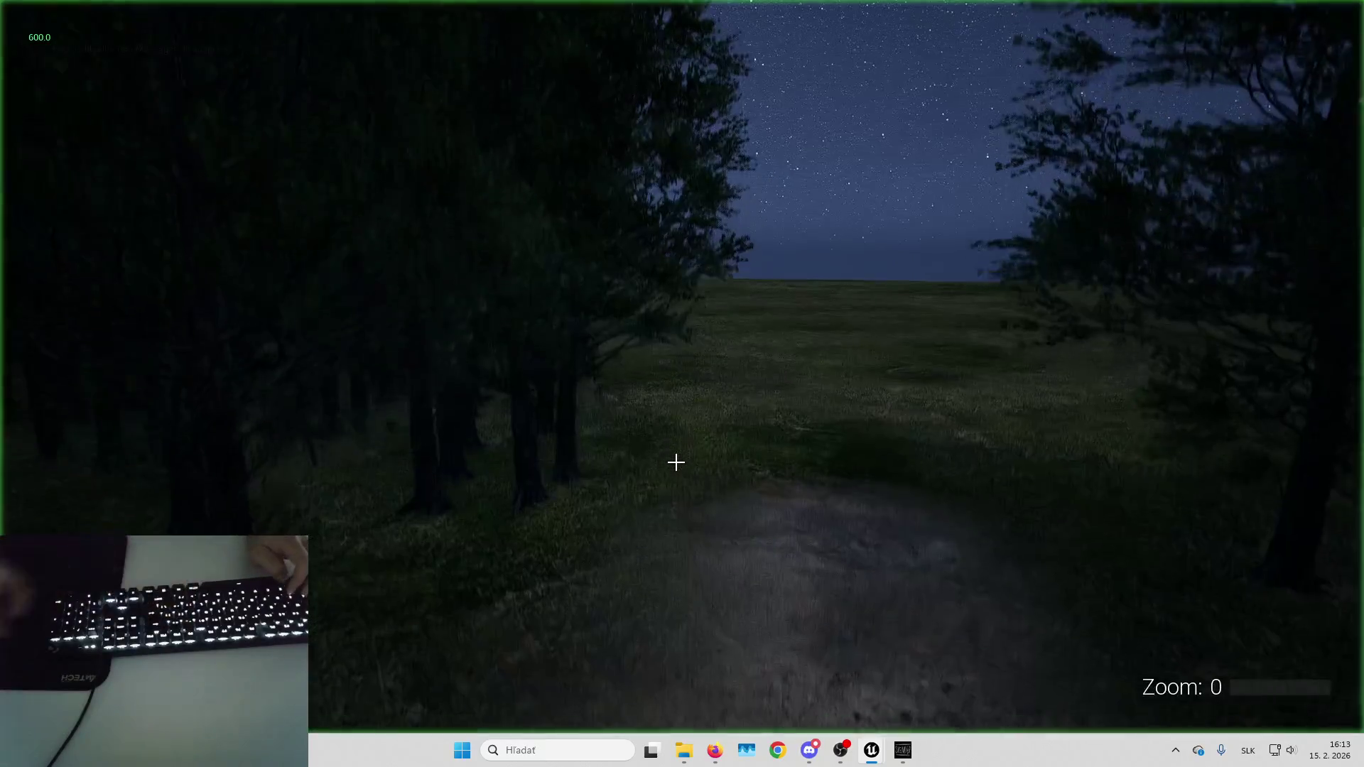
key(w)
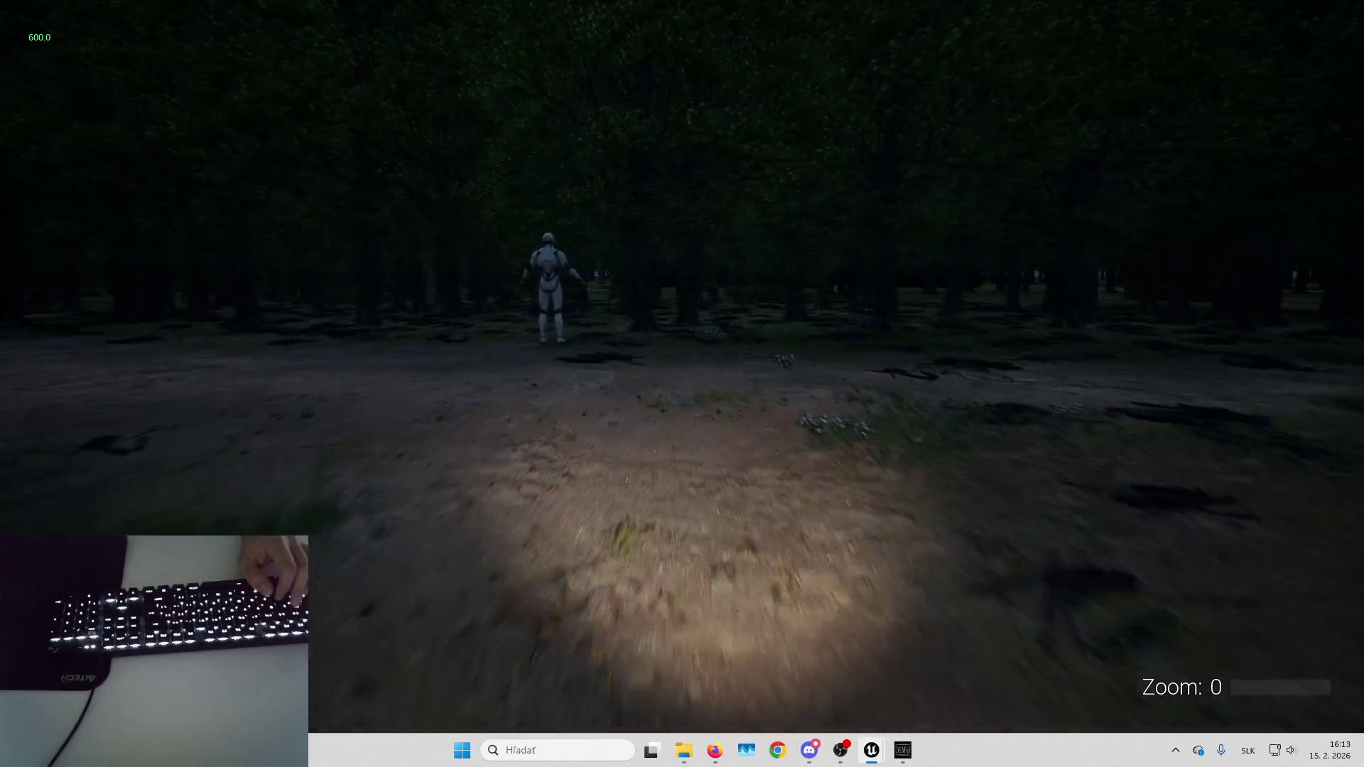
key(shift)
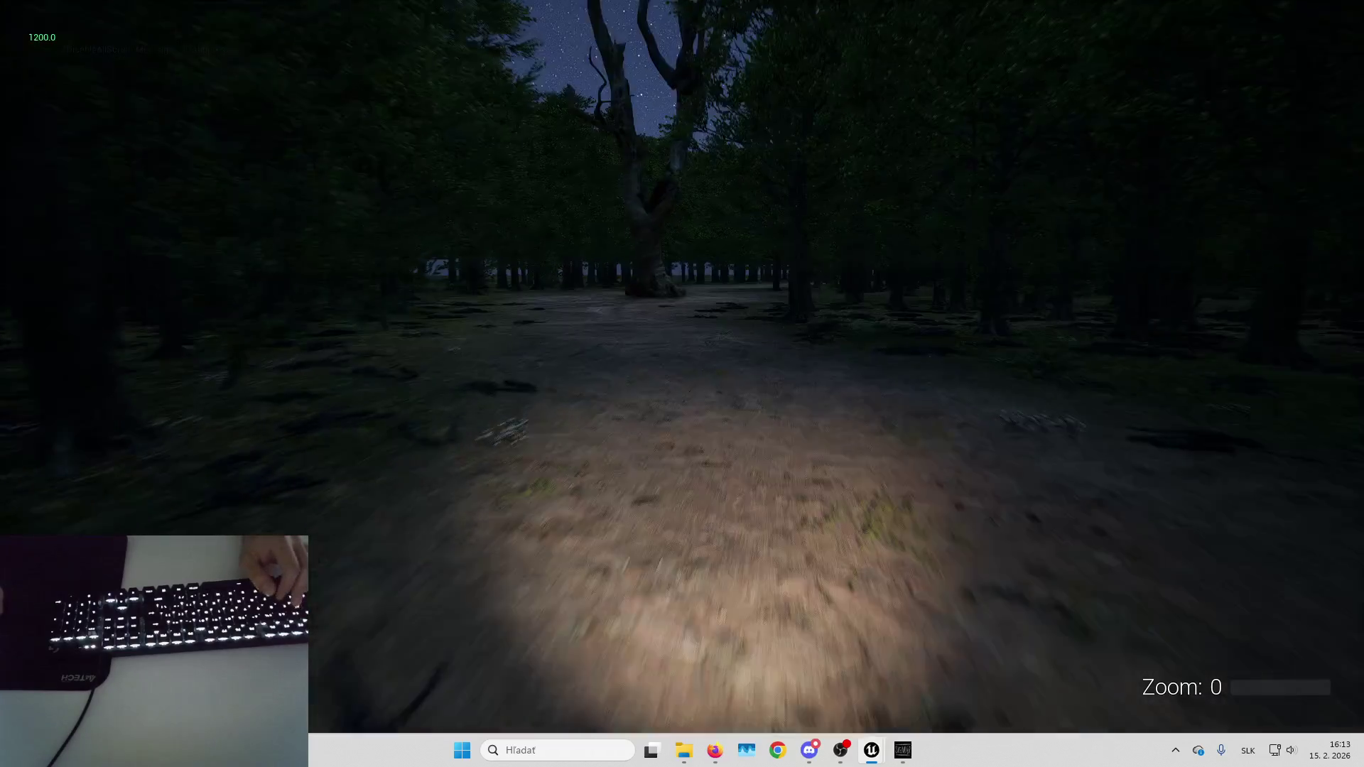
Walk past the big tree and down the tree-lined path toward the parked car.
key(w)
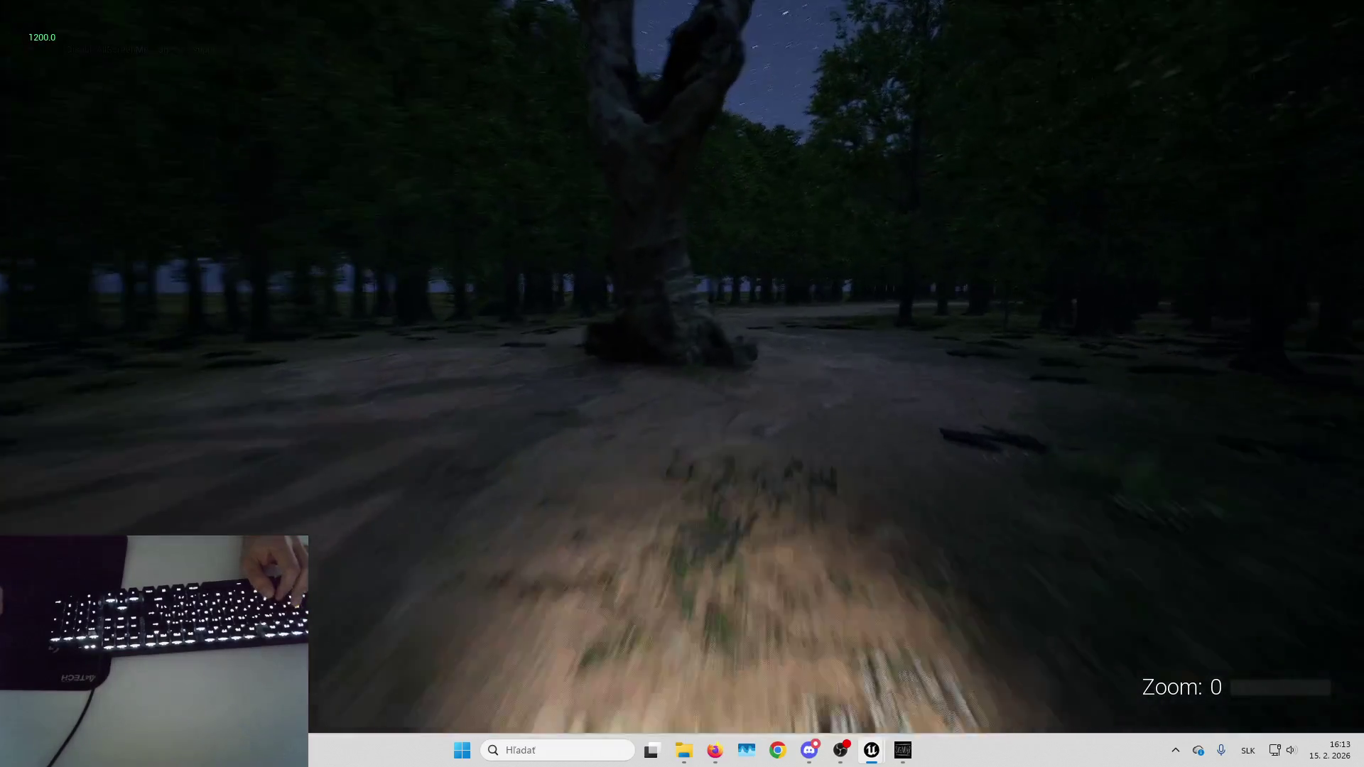
key(w)
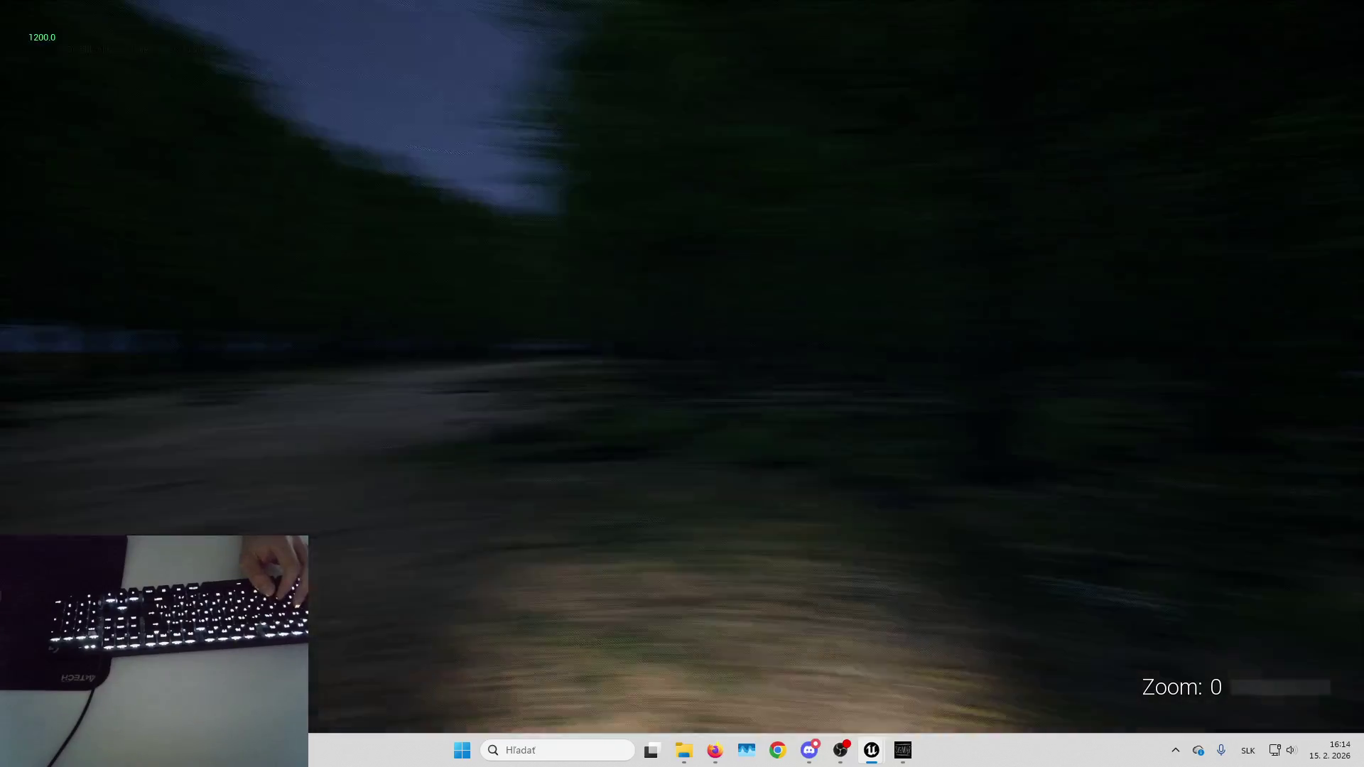
key(w)
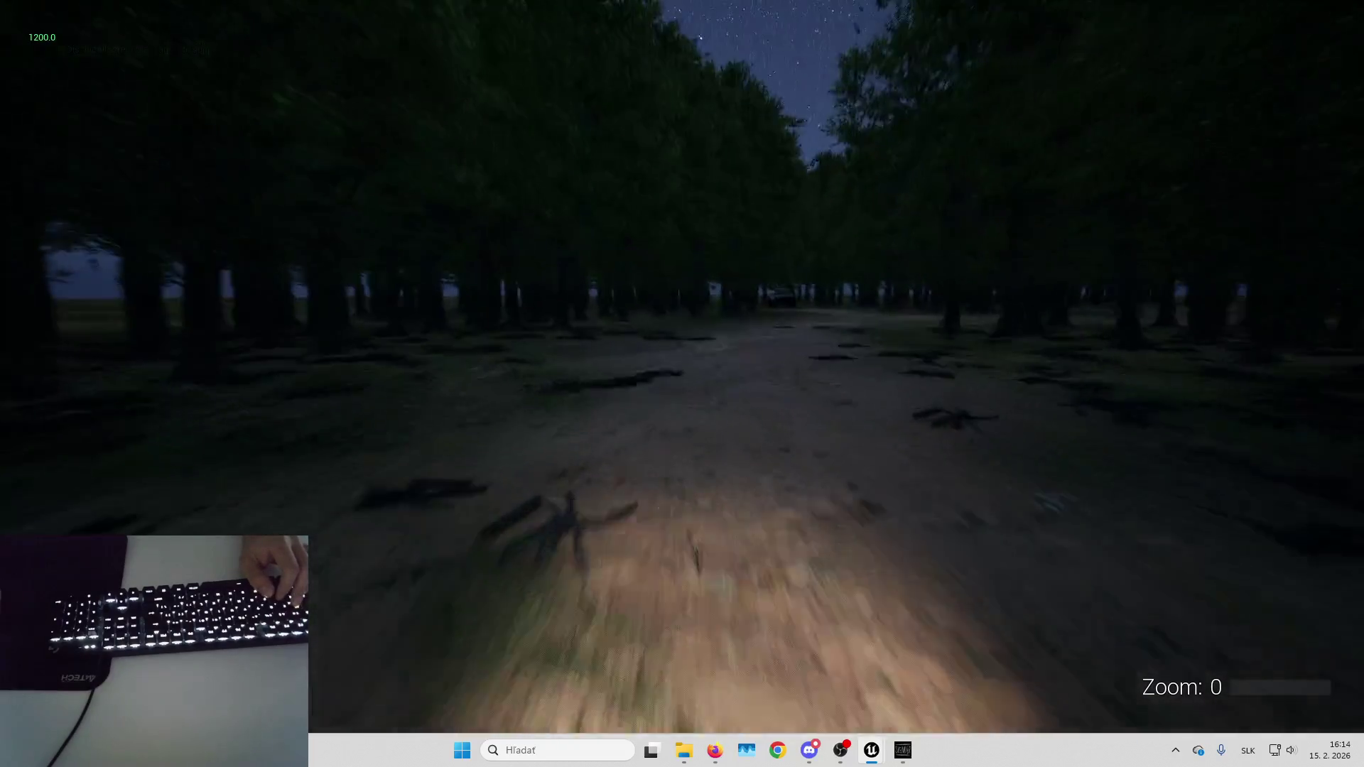
key(w)
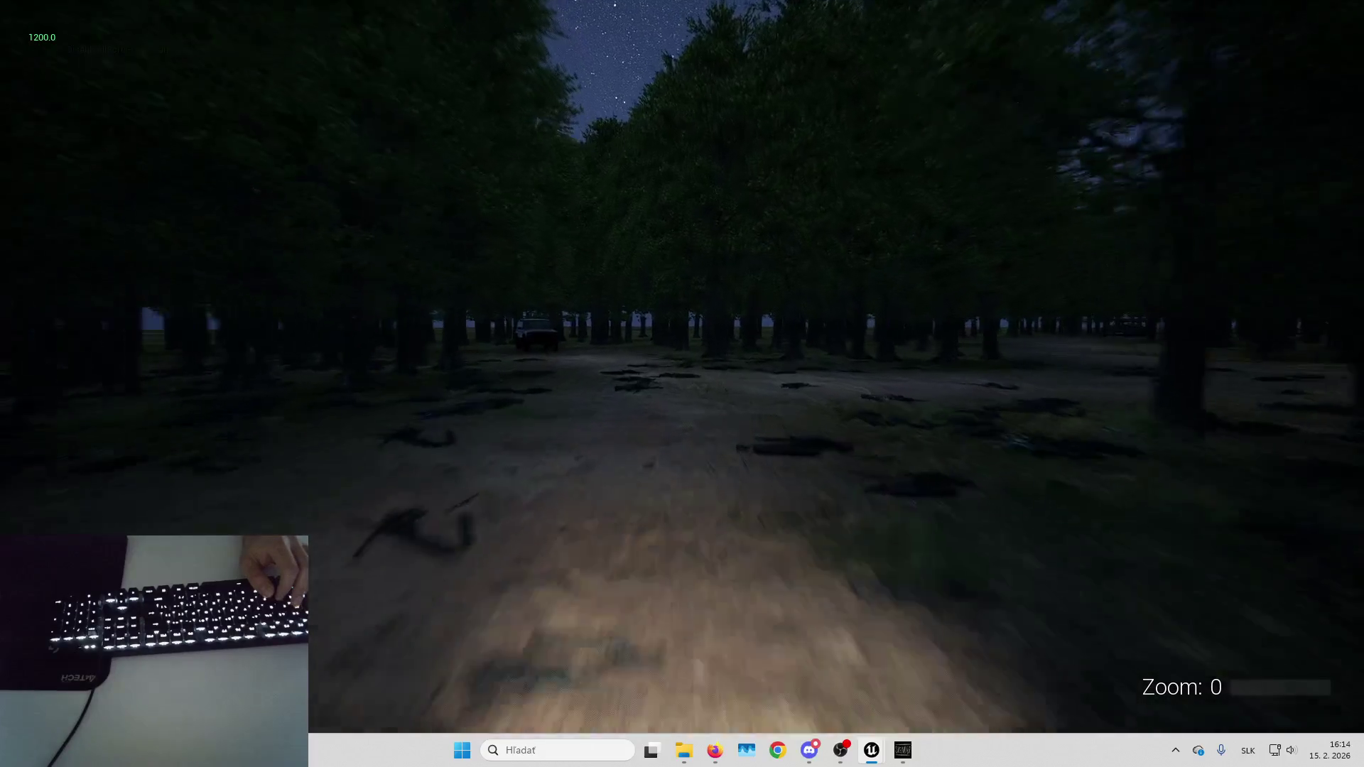
key(w)
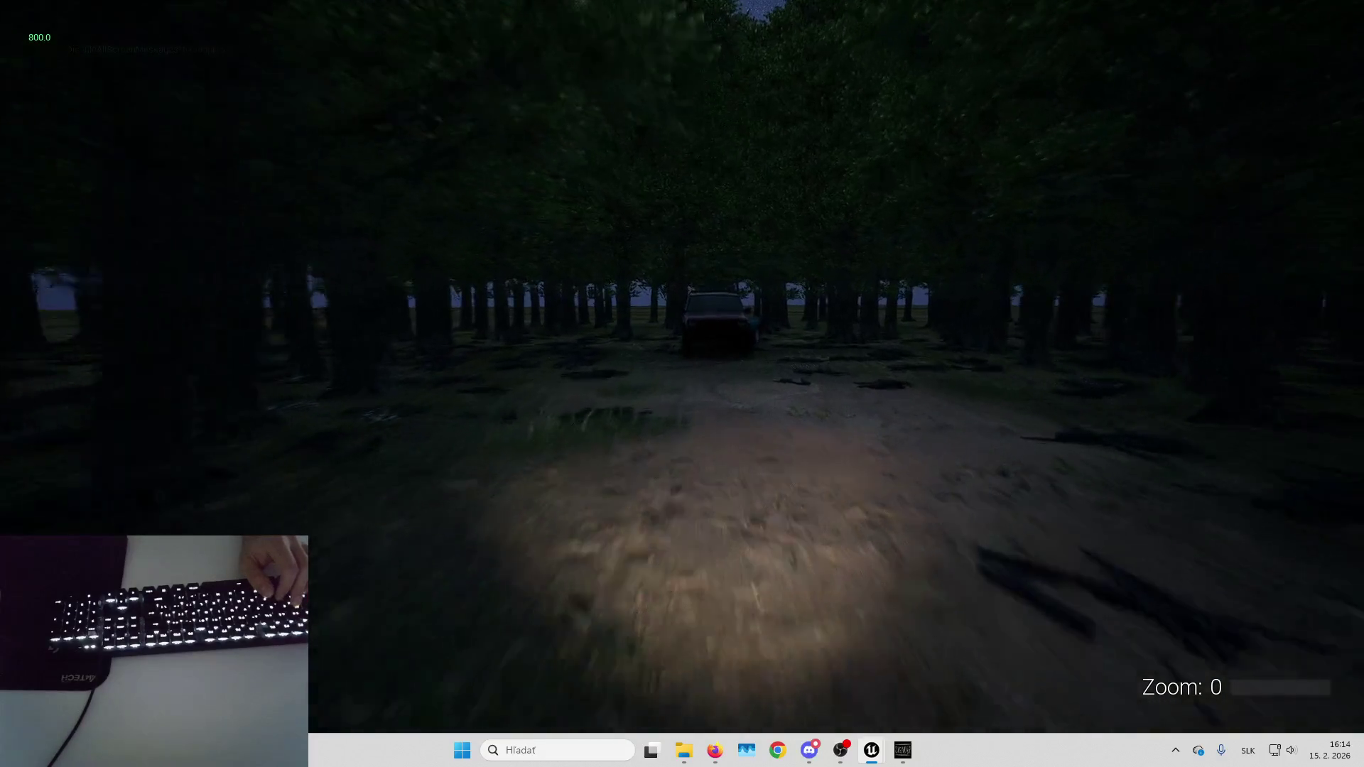
key(w)
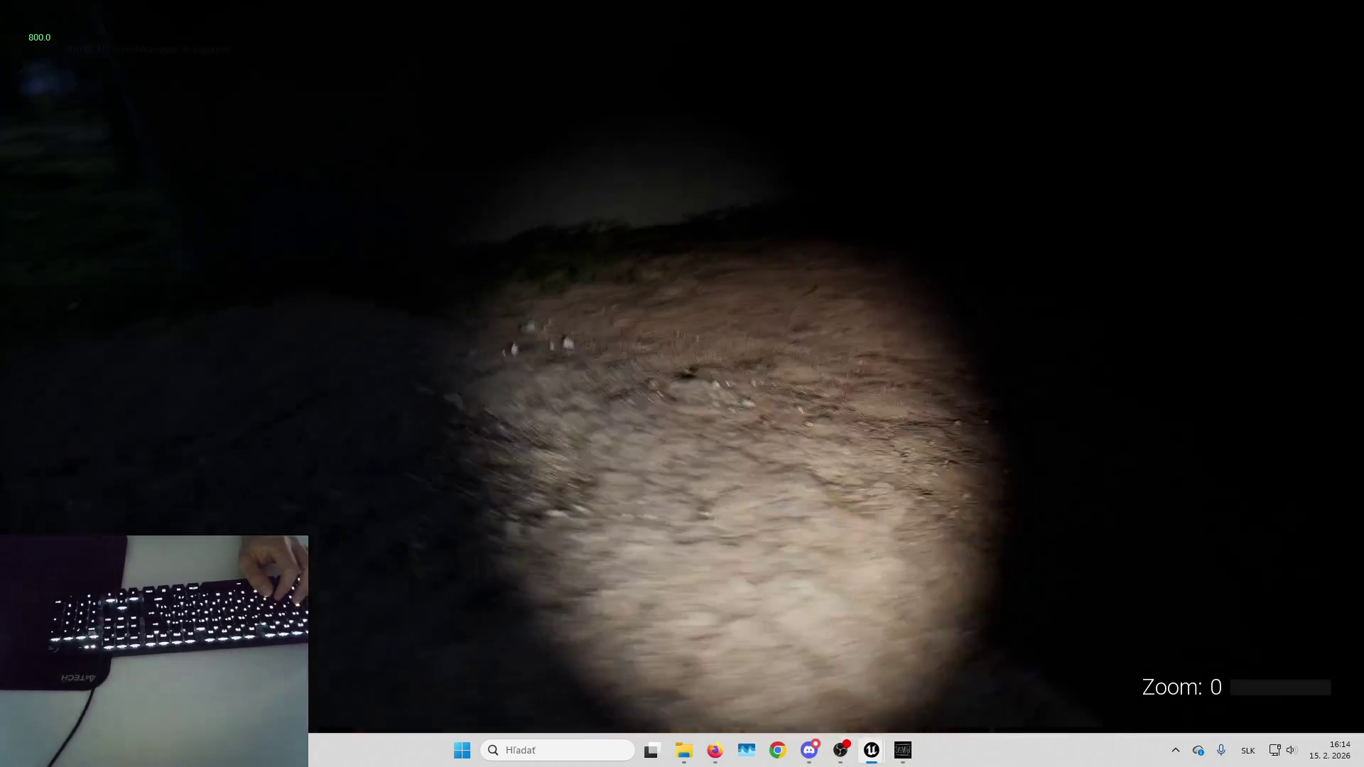
Stop the play test, move the view inside the concrete pipe, and play again.
key(Escape)
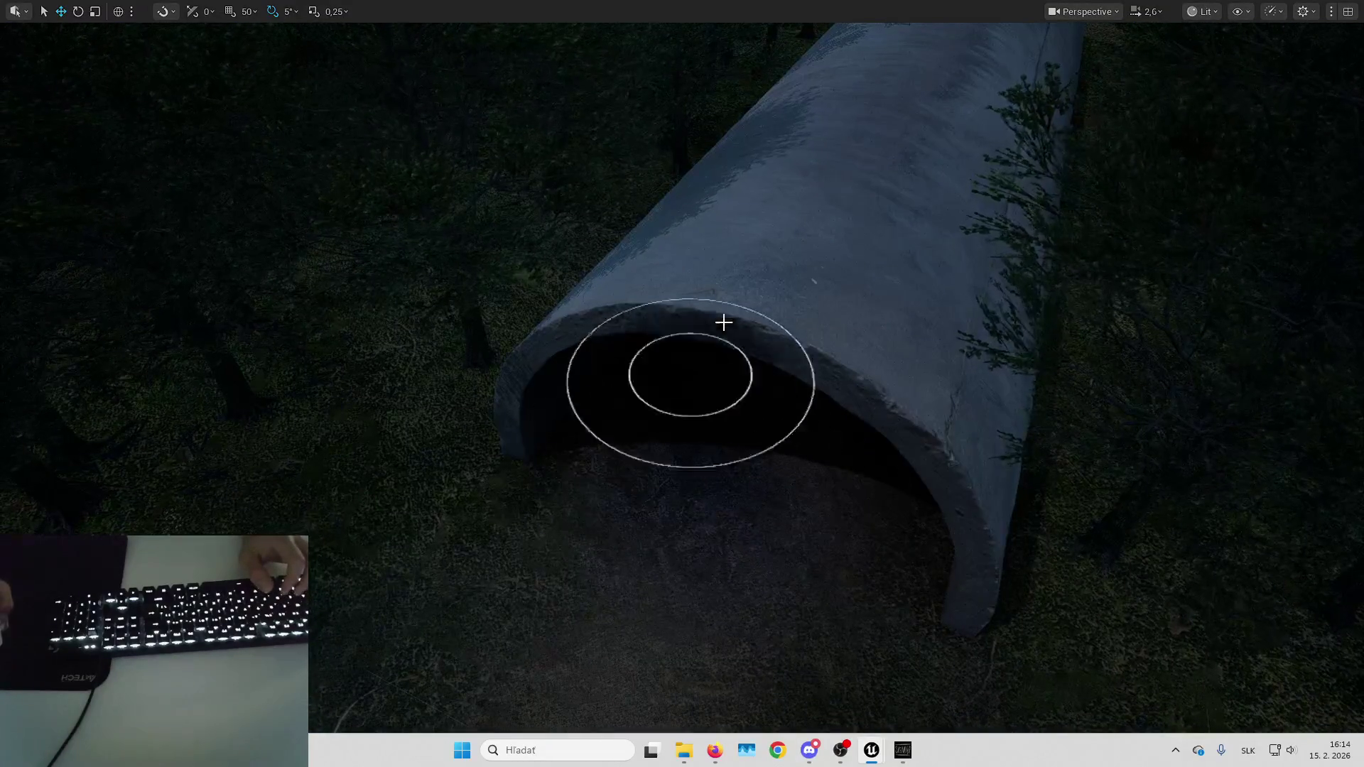
key(w)
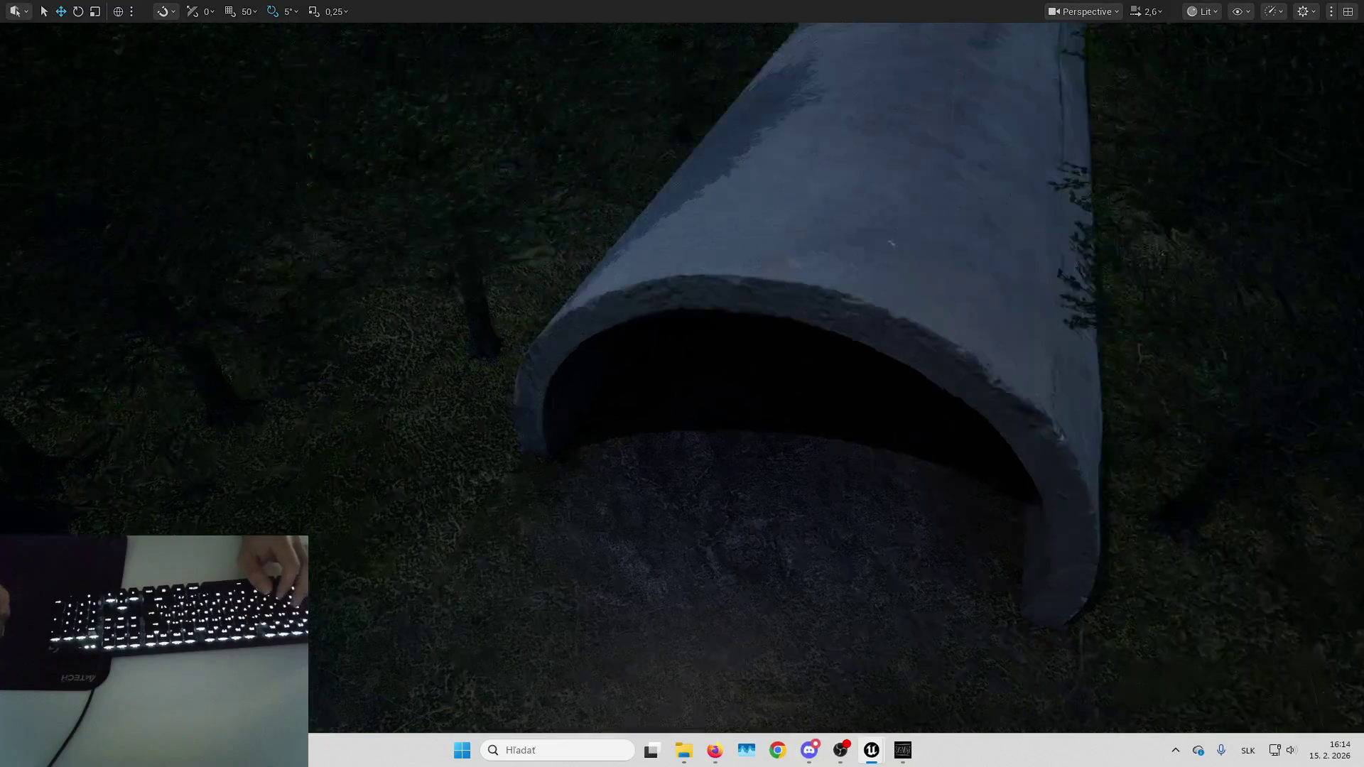
key(alt+p)
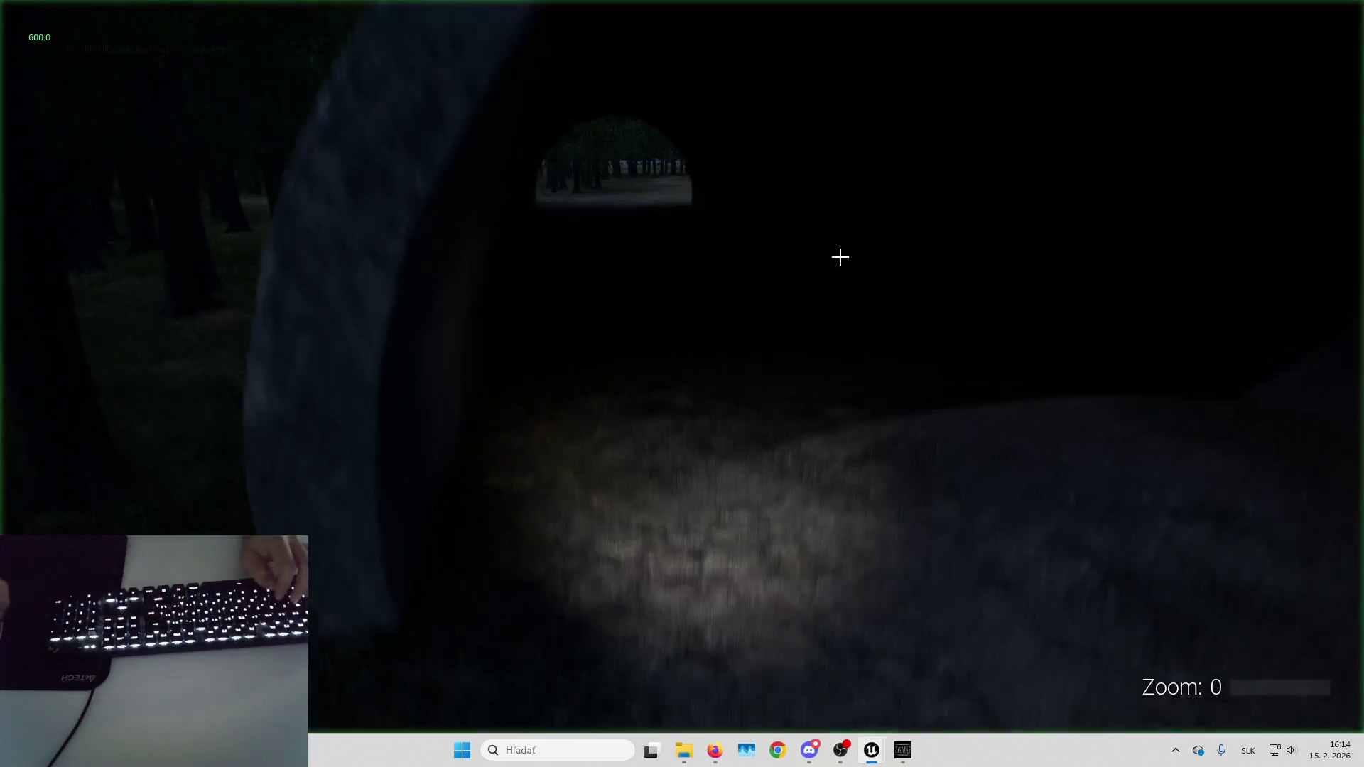
Walk through the tunnel along the forest path, then end the play test with Esc.
key(w)
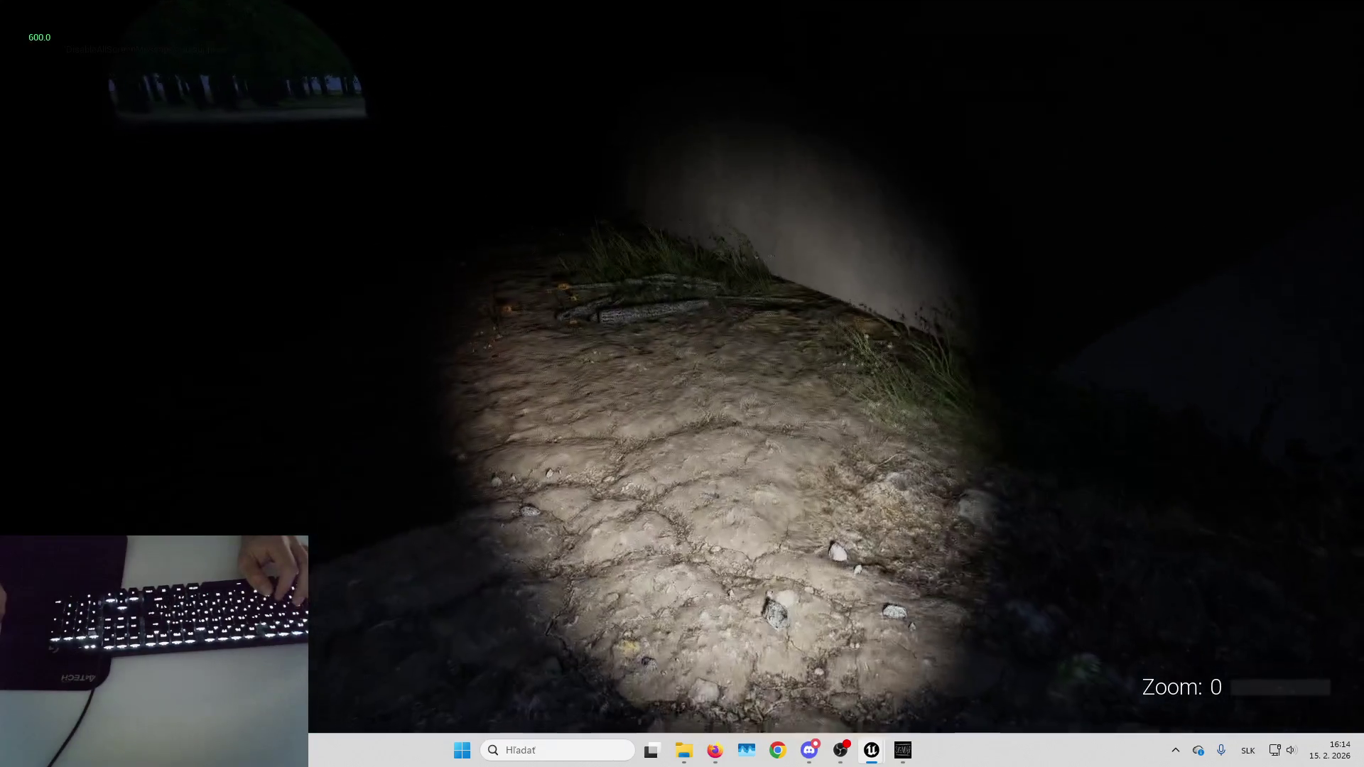
key(w)
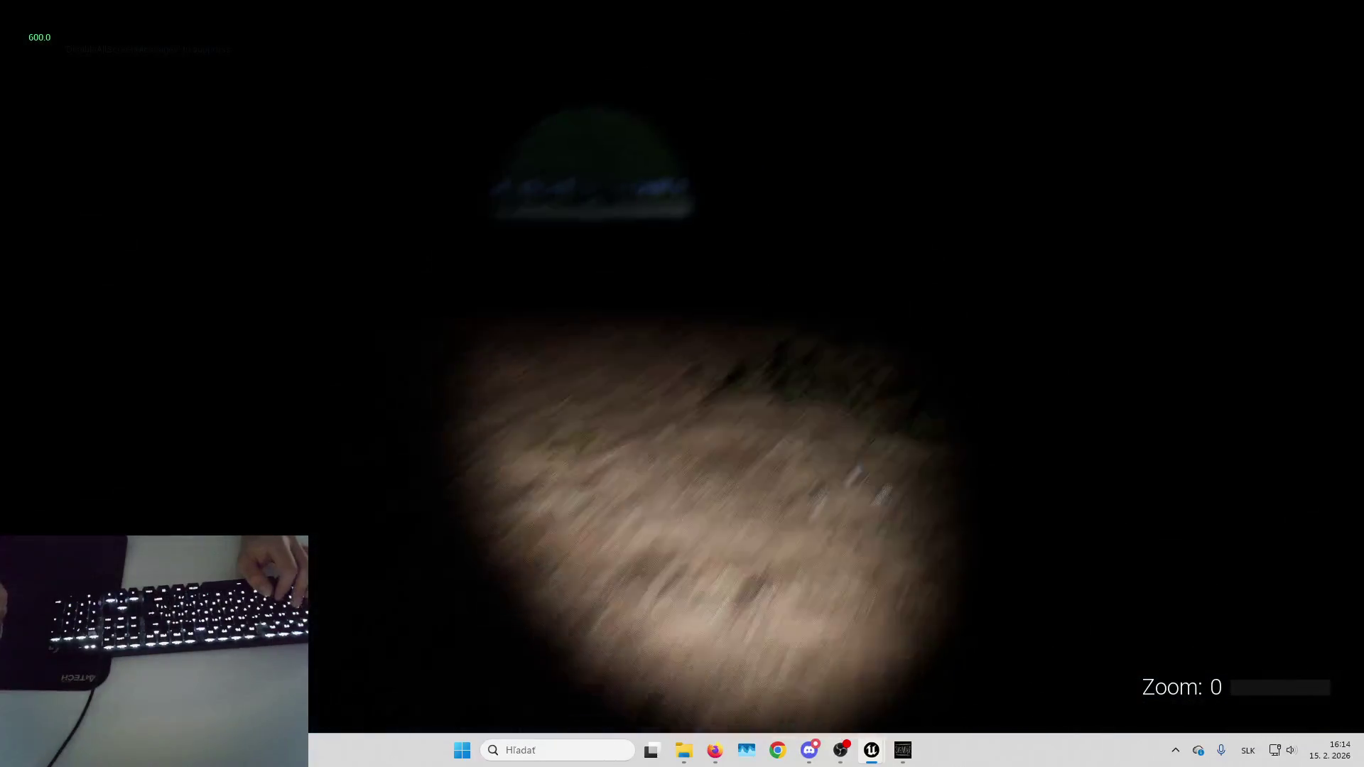
key(w)
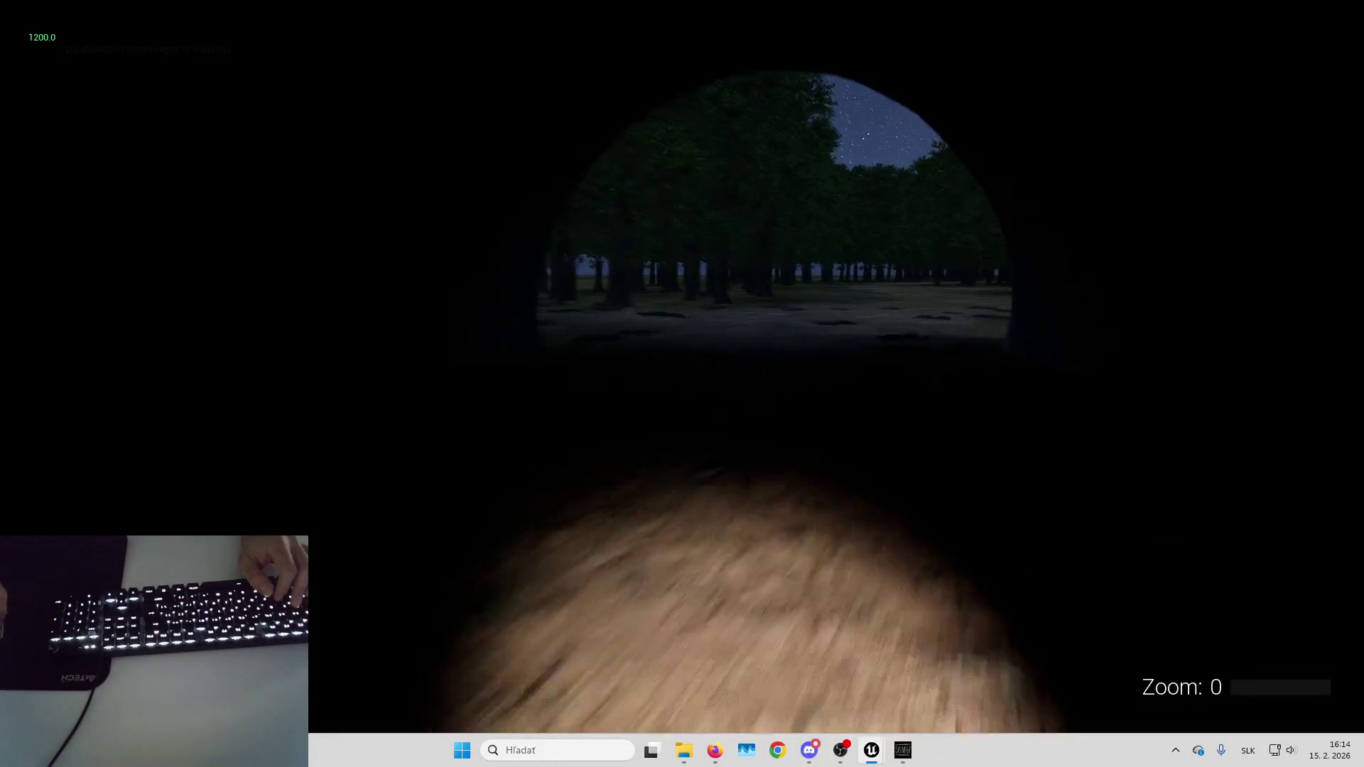
key(w)
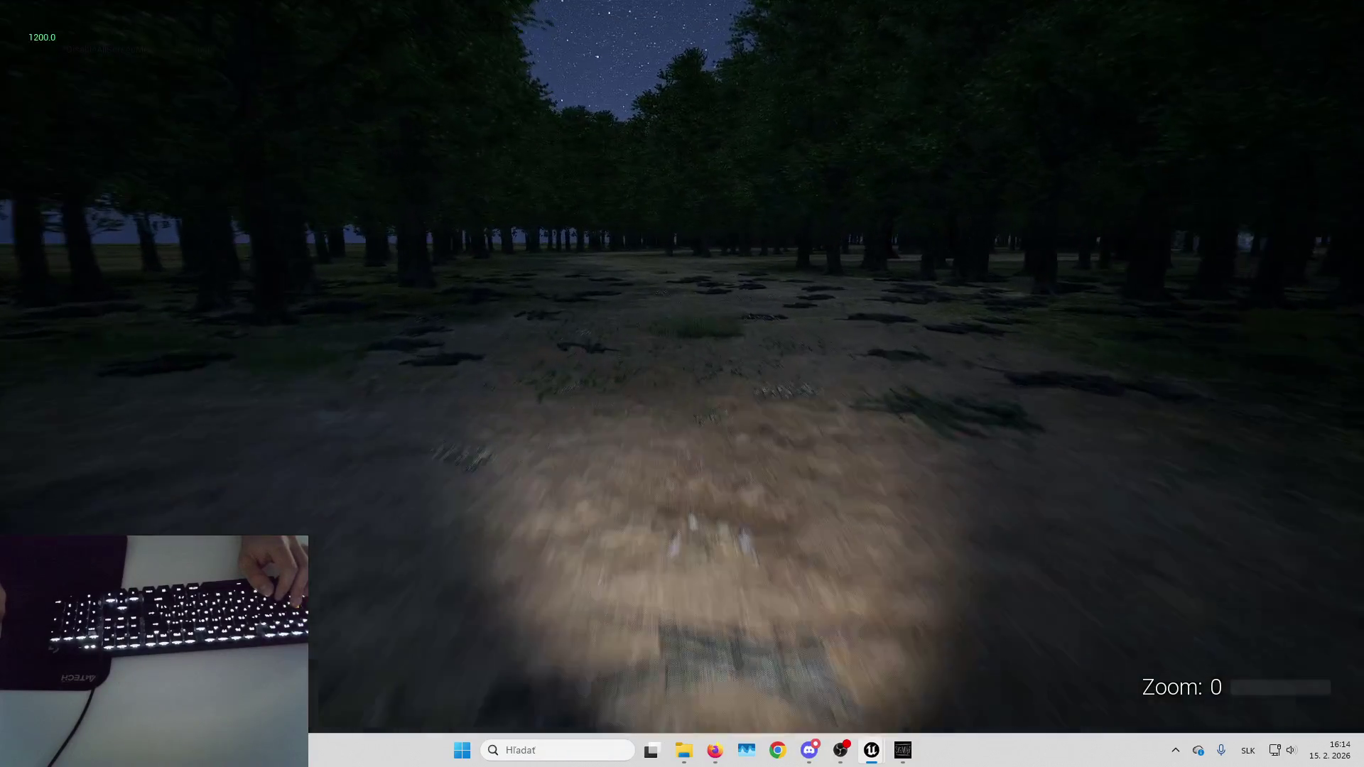
key(w)
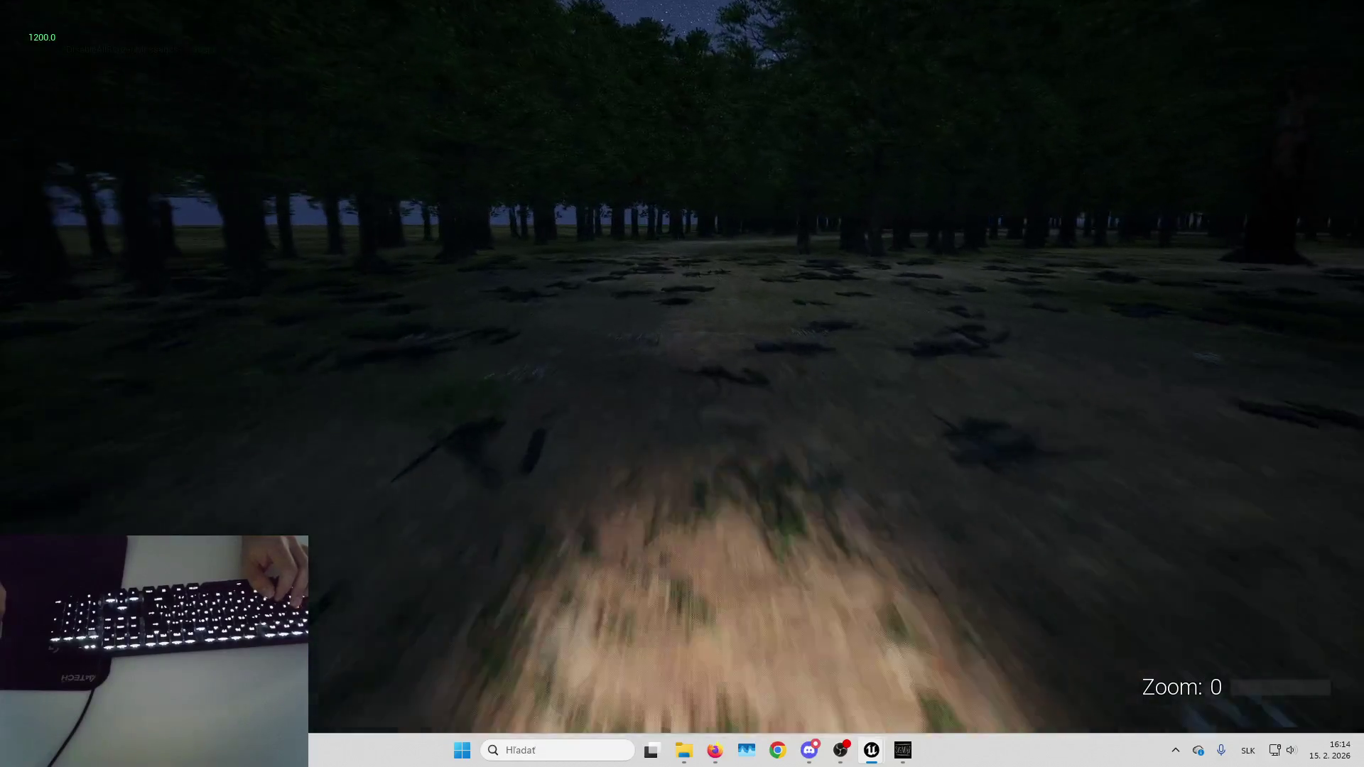
key(w)
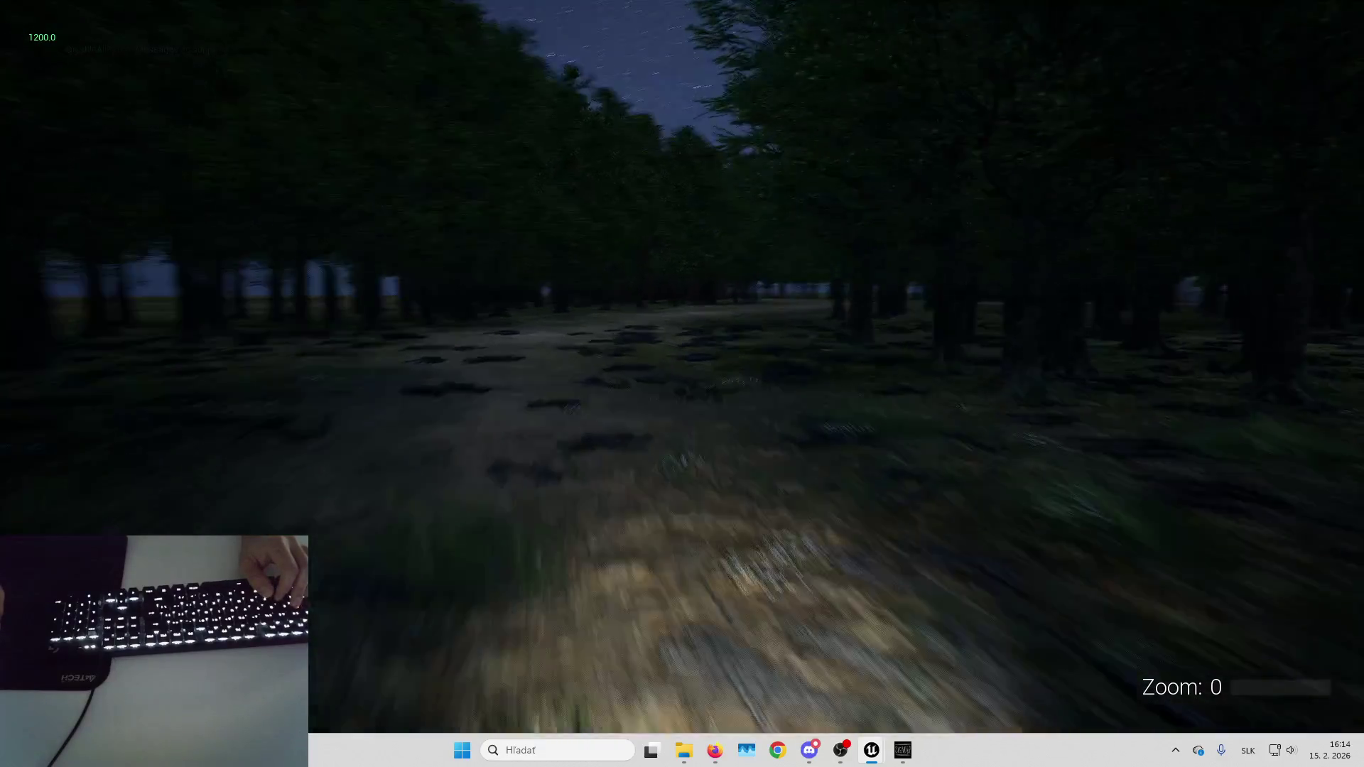
key(w)
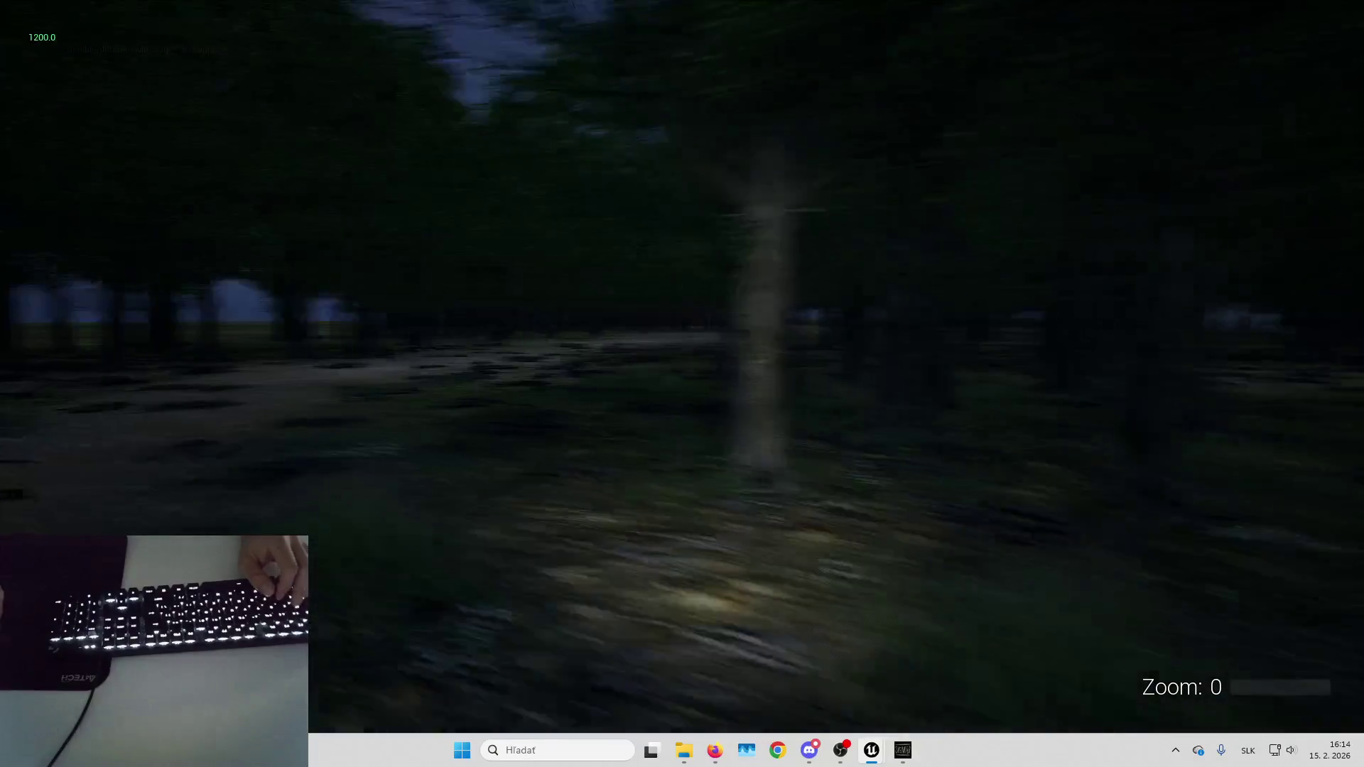
key(Escape)
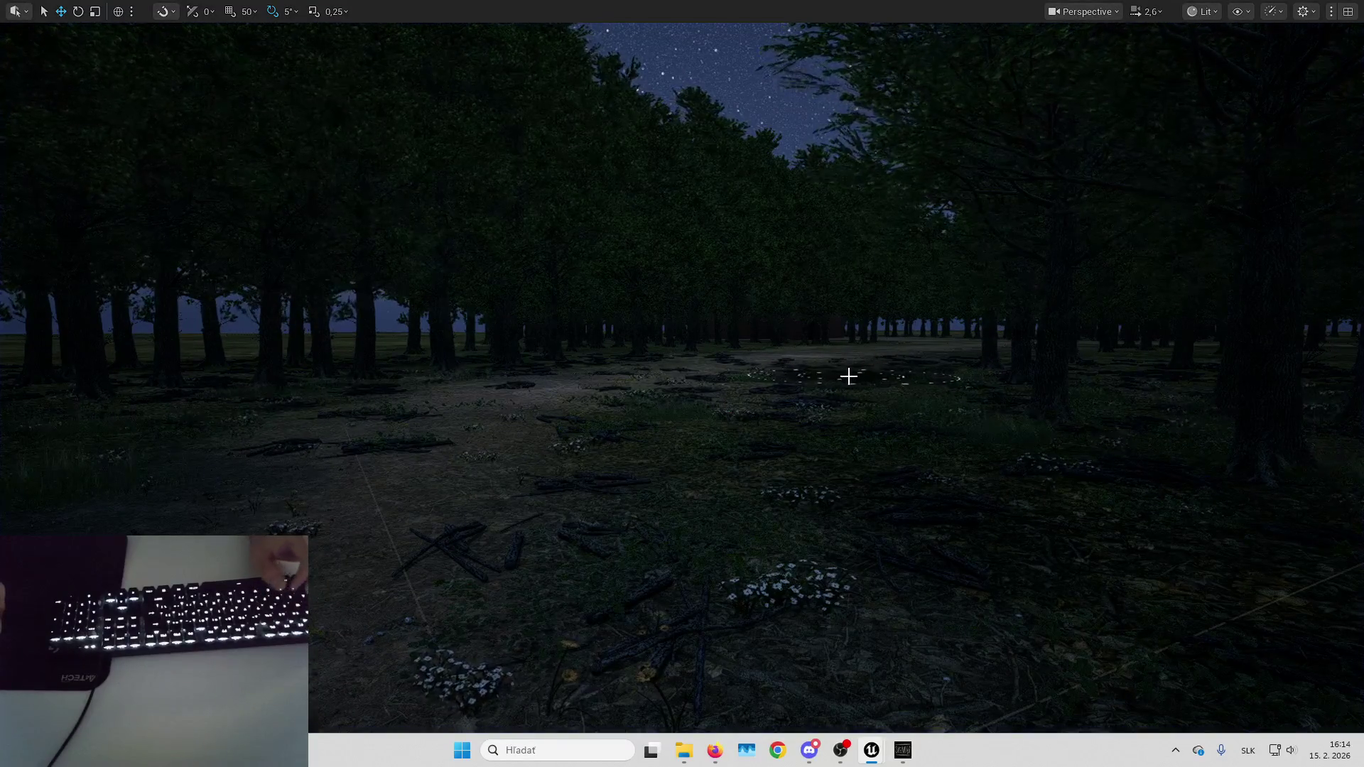
Restore the full editor layout with F11 and return to Selection Mode.
scroll(849, 376, up, 3)
key(e)
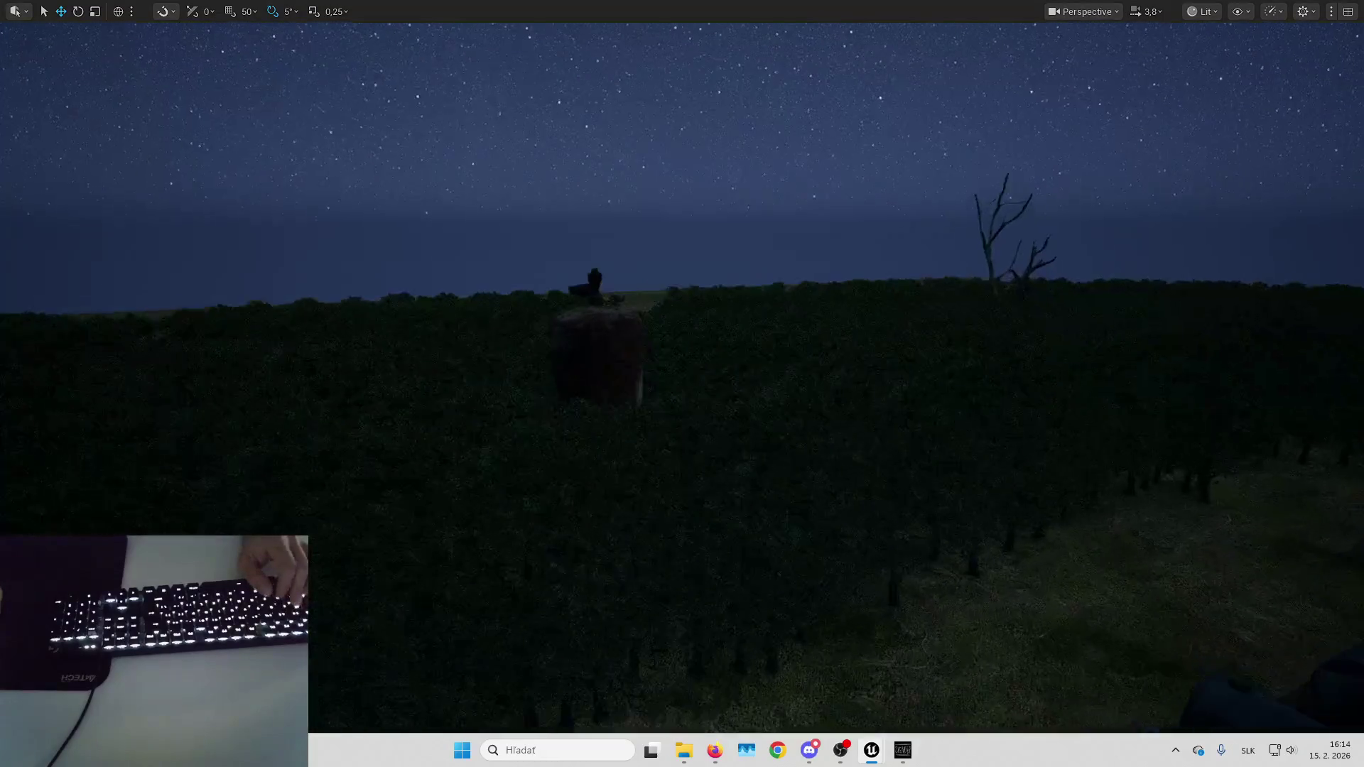
scroll(832, 372, down, 3)
key(w)
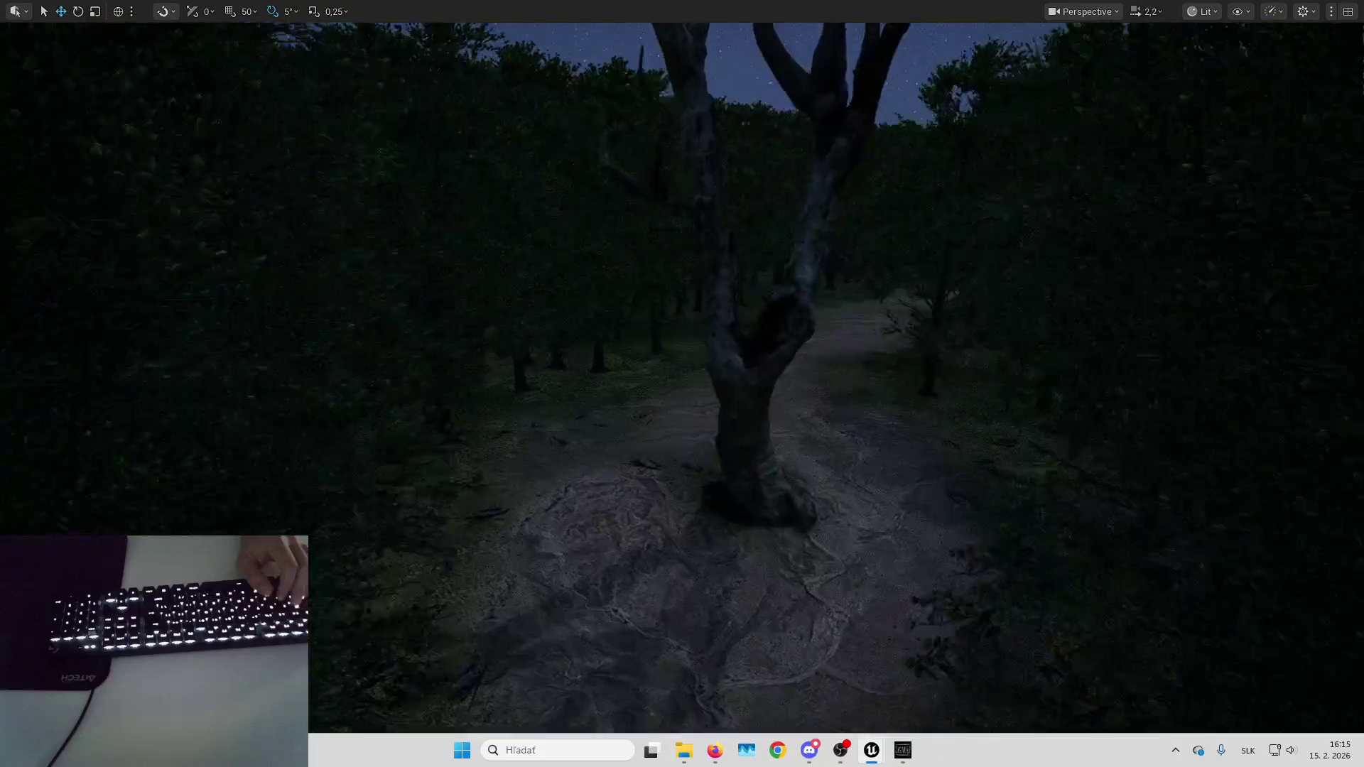
key(F11)
click(131, 54)
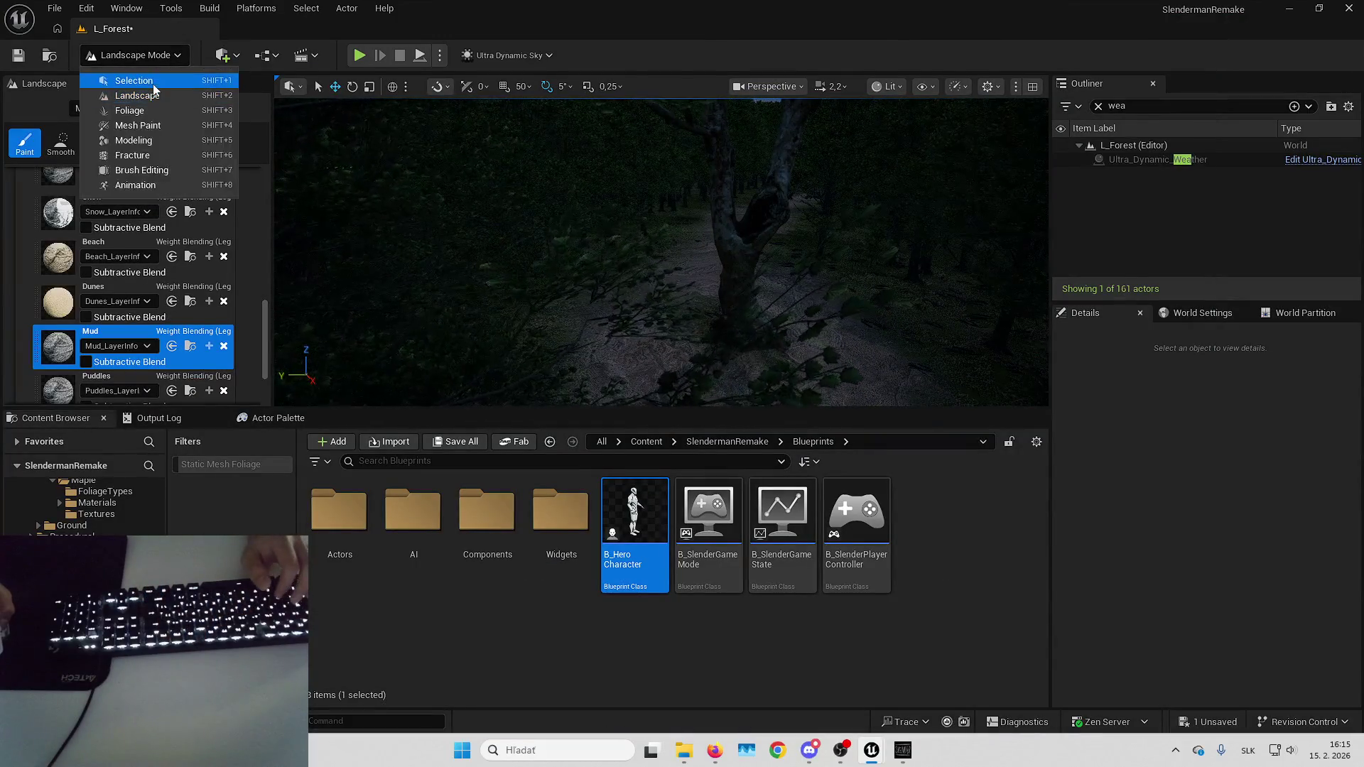
key(Escape)
Select and deselect the tree in front of the camera, then reframe the forest view.
scroll(663, 281, up, 2)
click(662, 282)
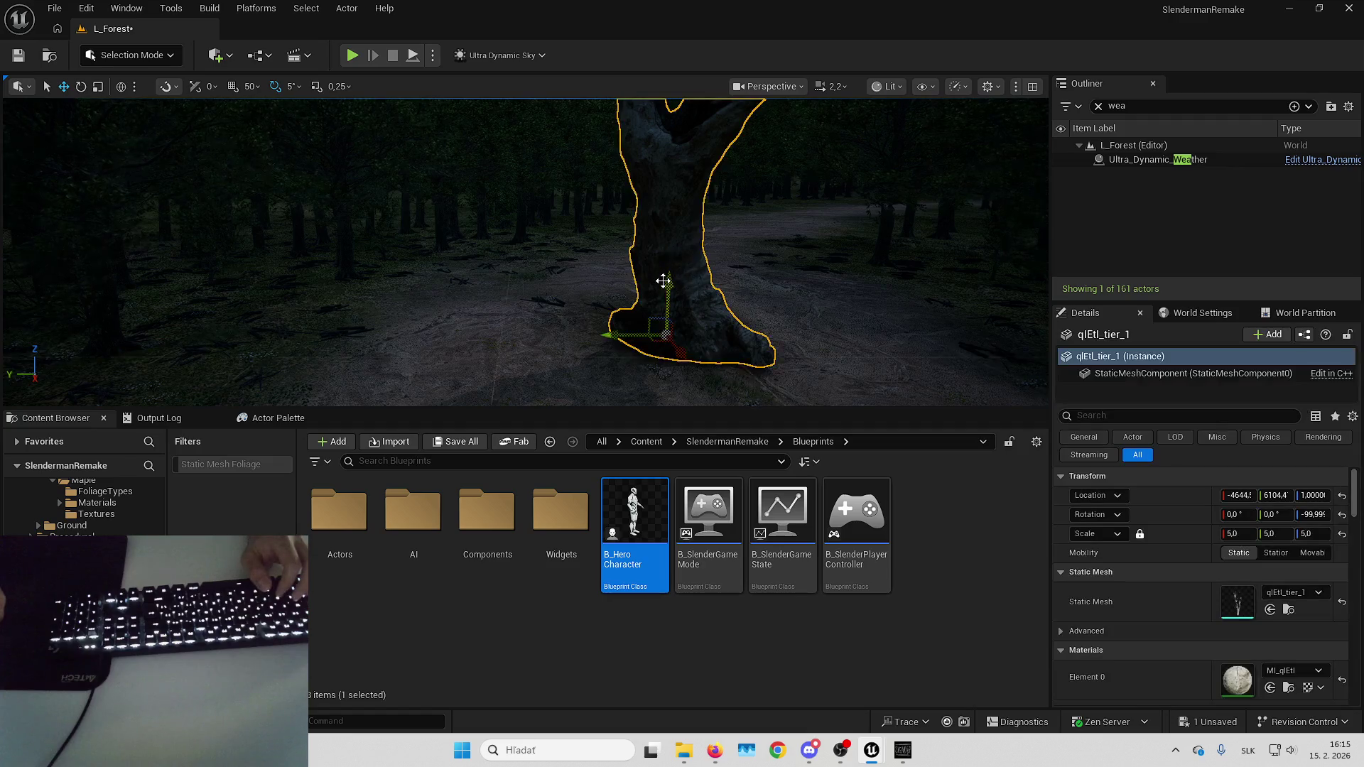
key(Escape)
scroll(665, 289, down, 2)
key(w)
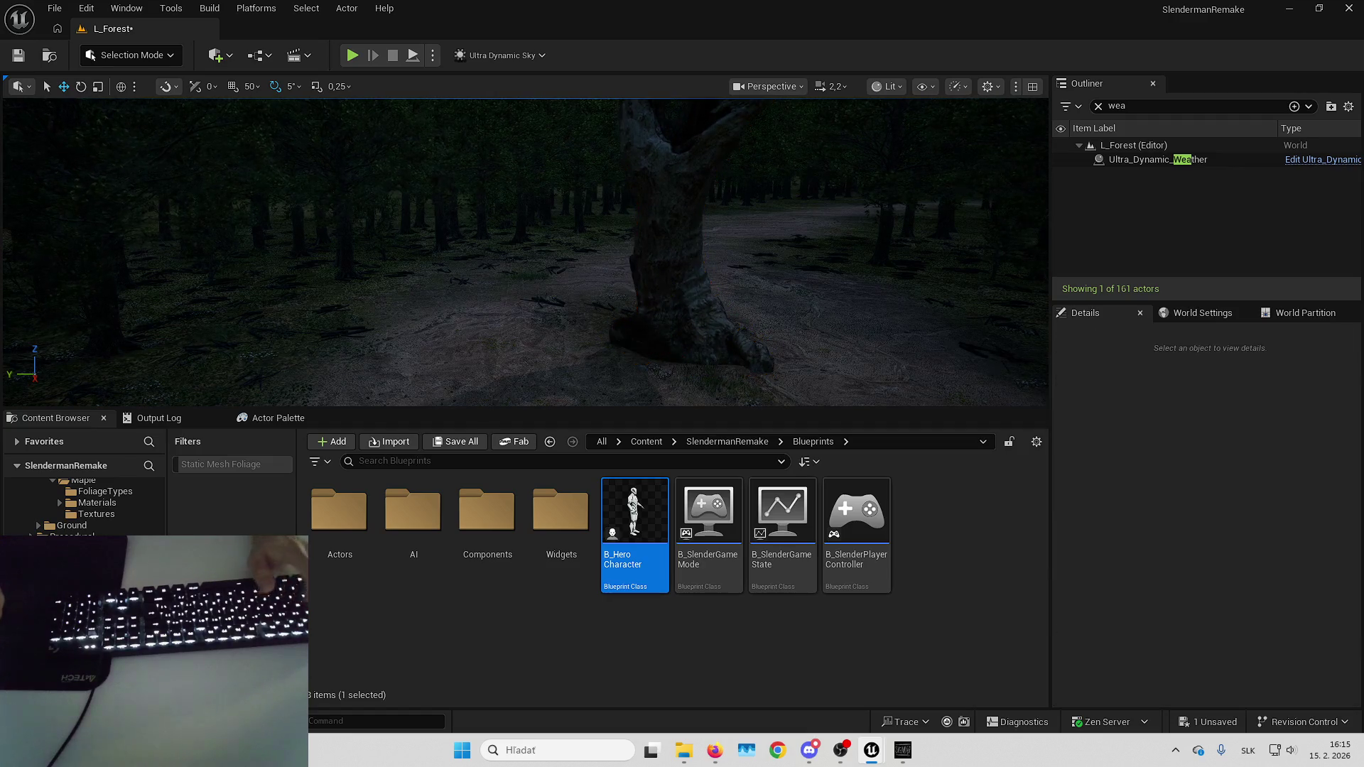
key(s)
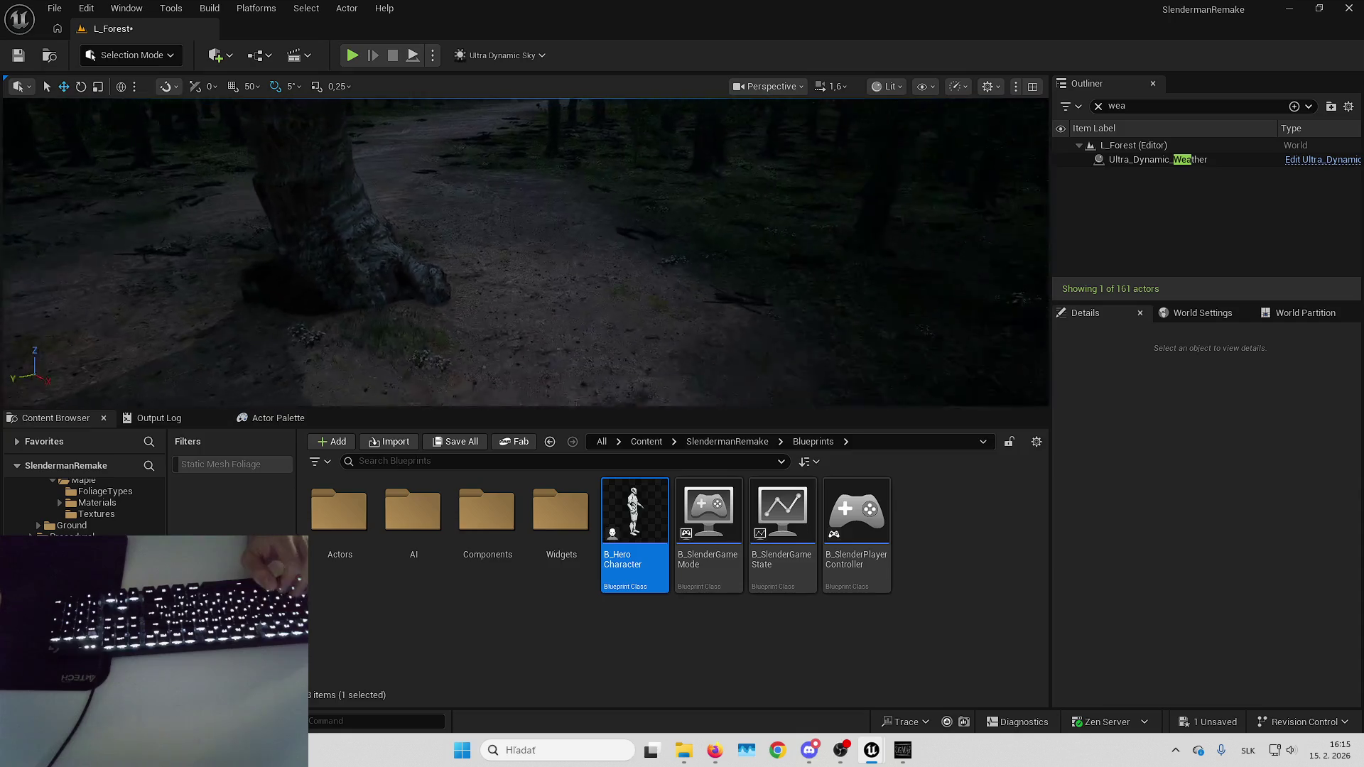
Save the L_Forest level's unsaved changes from the '1 Unsaved' indicator.
click(1194, 723)
key(Escape)
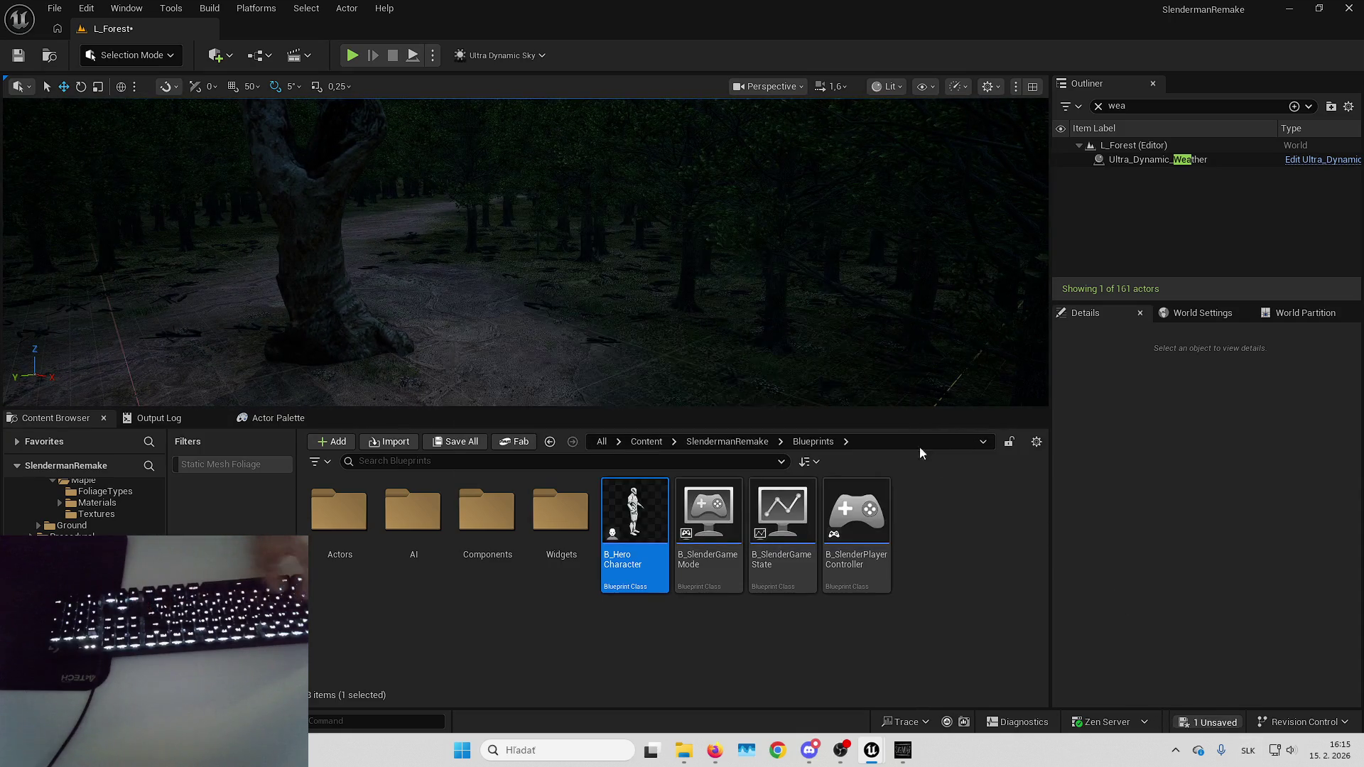
key(w)
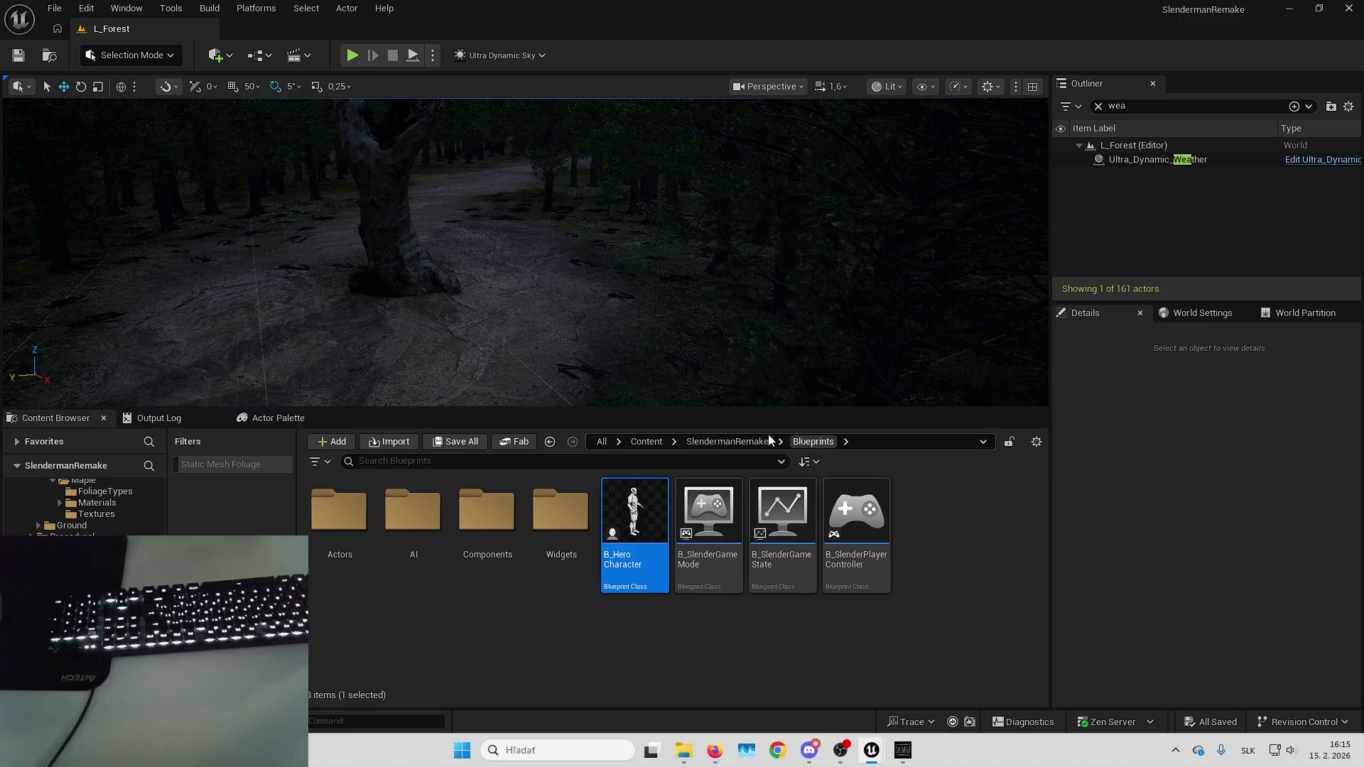
key(alt+Left)
Open Blueprints > Actors > Spawner and place a B_SpawnArea at the tree's base.
double_click(490, 545)
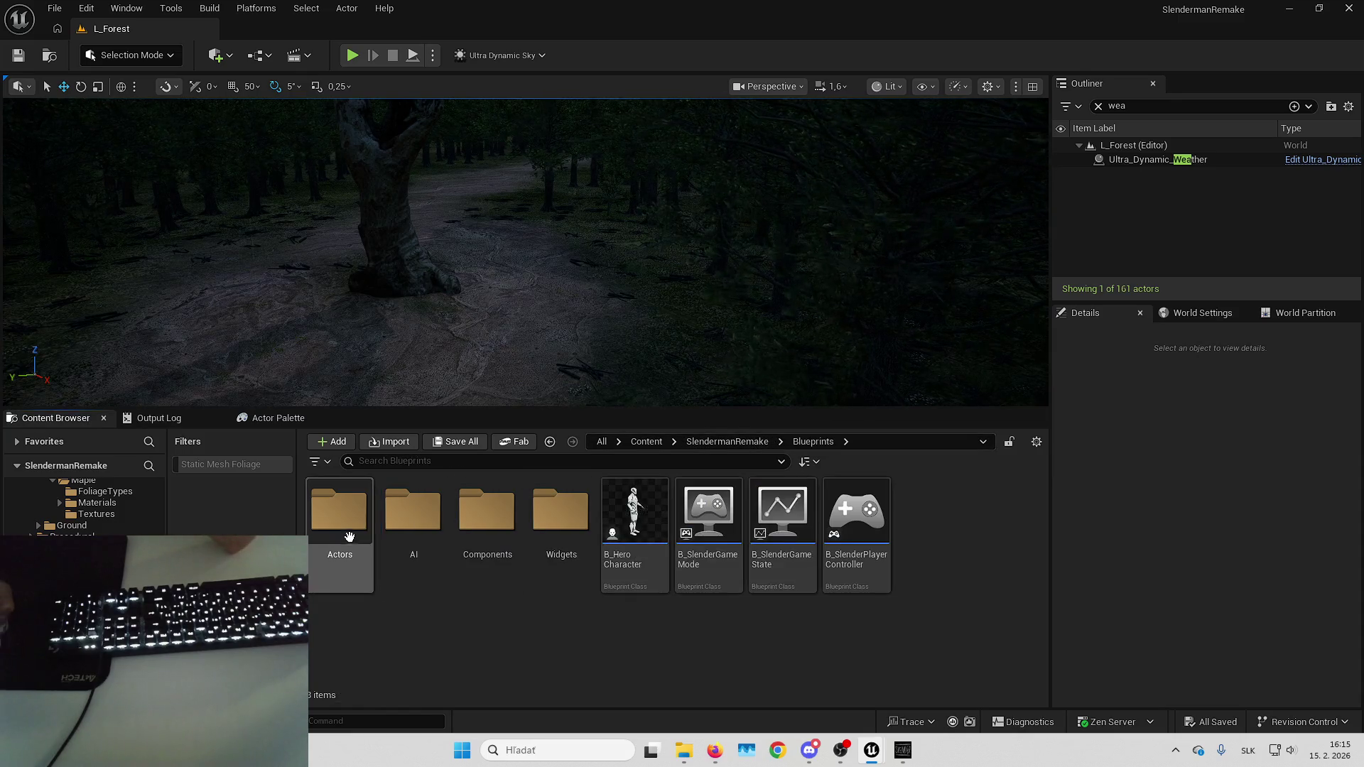
double_click(330, 543)
double_click(412, 540)
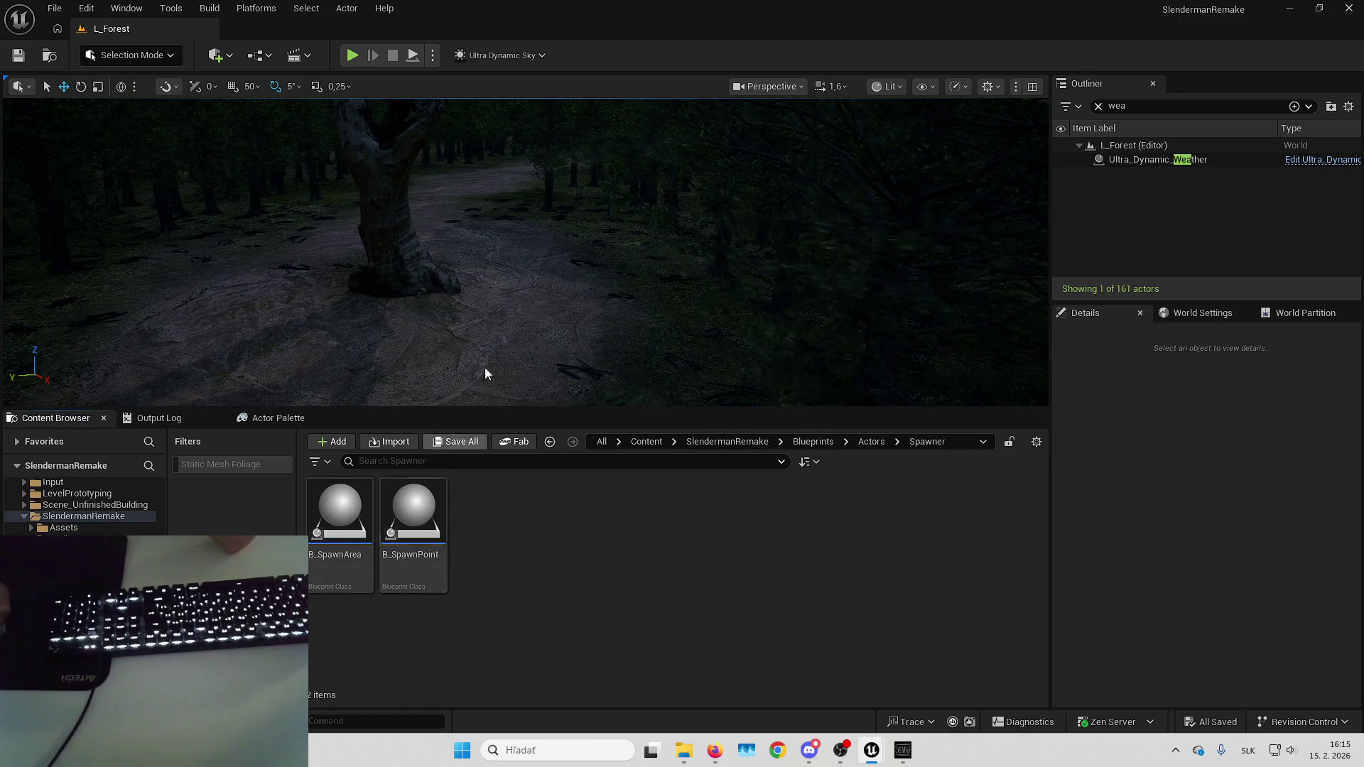
mouse_move(340, 511)
mouse_down()
mouse_move(334, 543)
mouse_move(540, 302)
mouse_up()
Place a B_SpawnPoint against the tree trunk.
scroll(540, 302, up, 5)
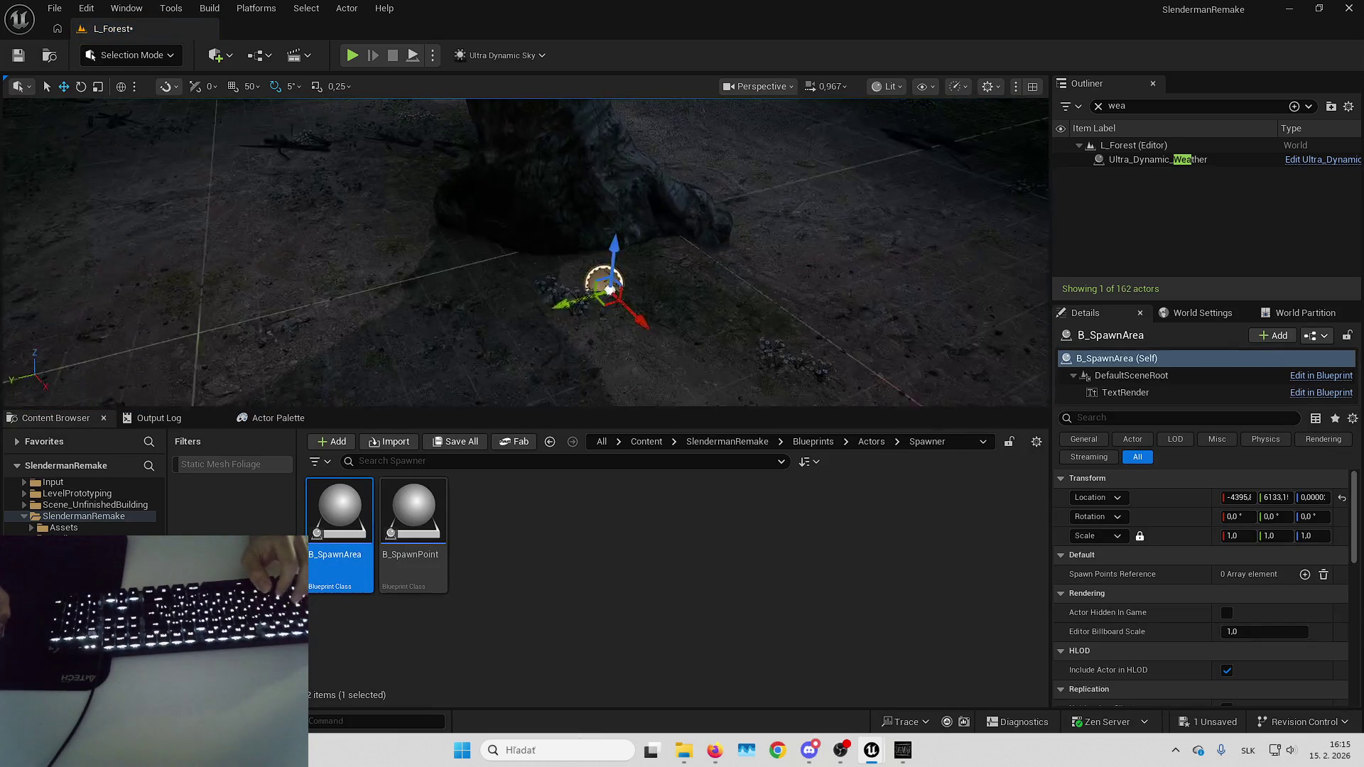
scroll(601, 278, down, 5)
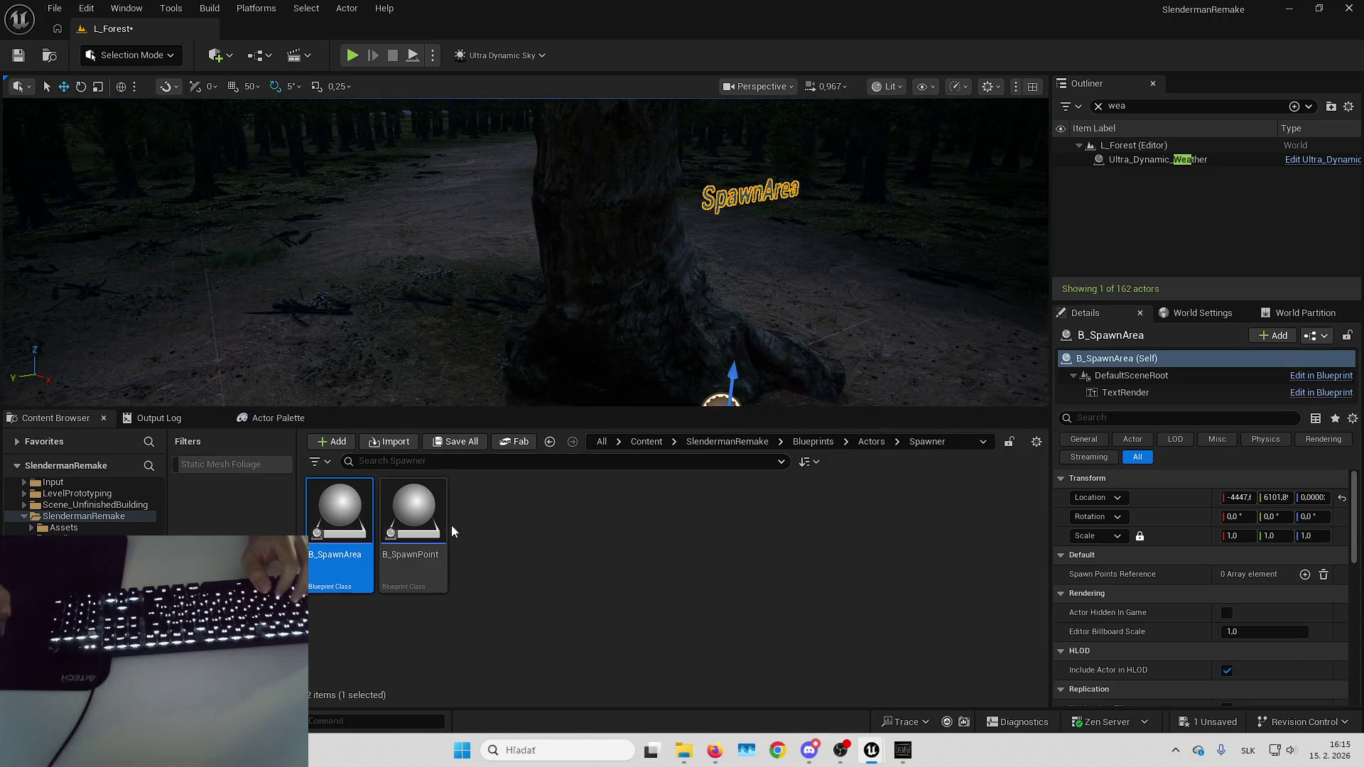
mouse_move(440, 525)
mouse_down()
mouse_move(618, 294)
mouse_move(633, 296)
mouse_up()
scroll(671, 302, up, 3)
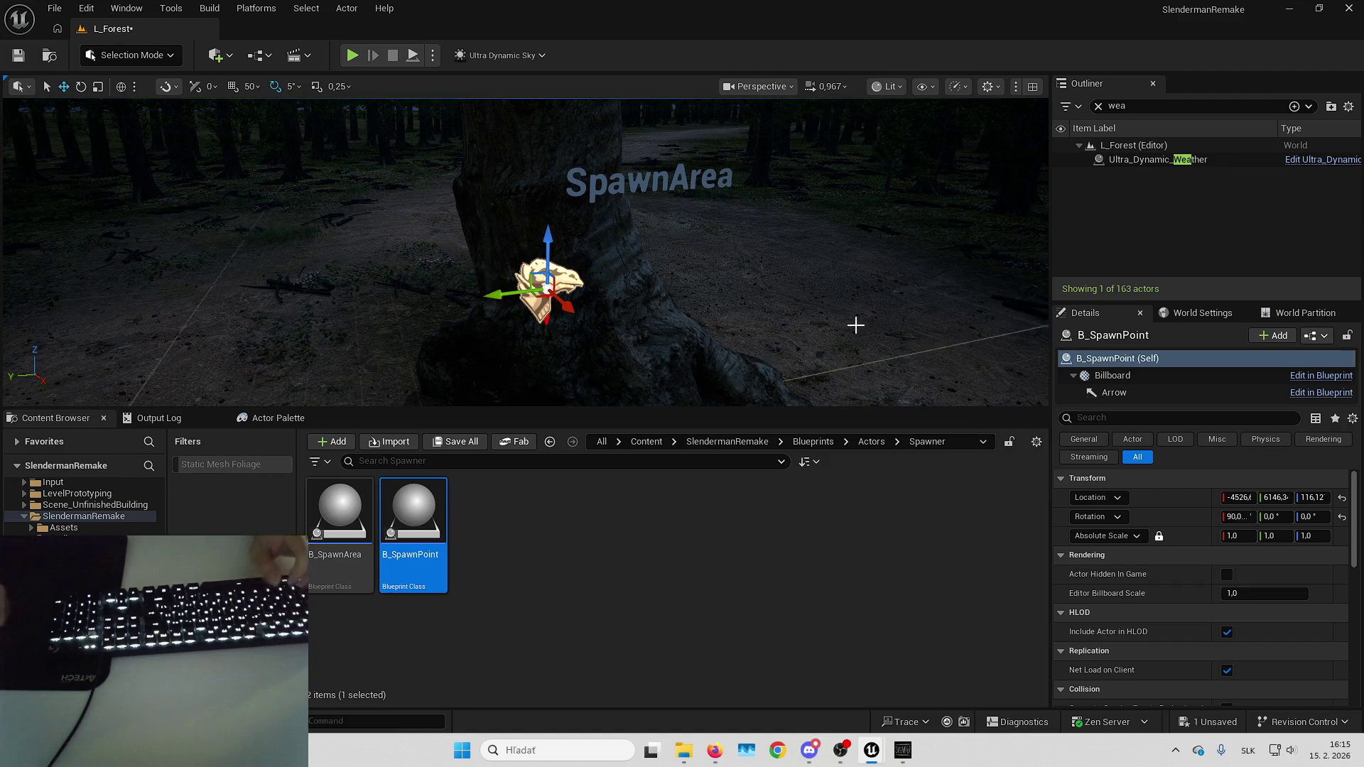
click(737, 442)
key(alt+Left)
right_click(53, 414)
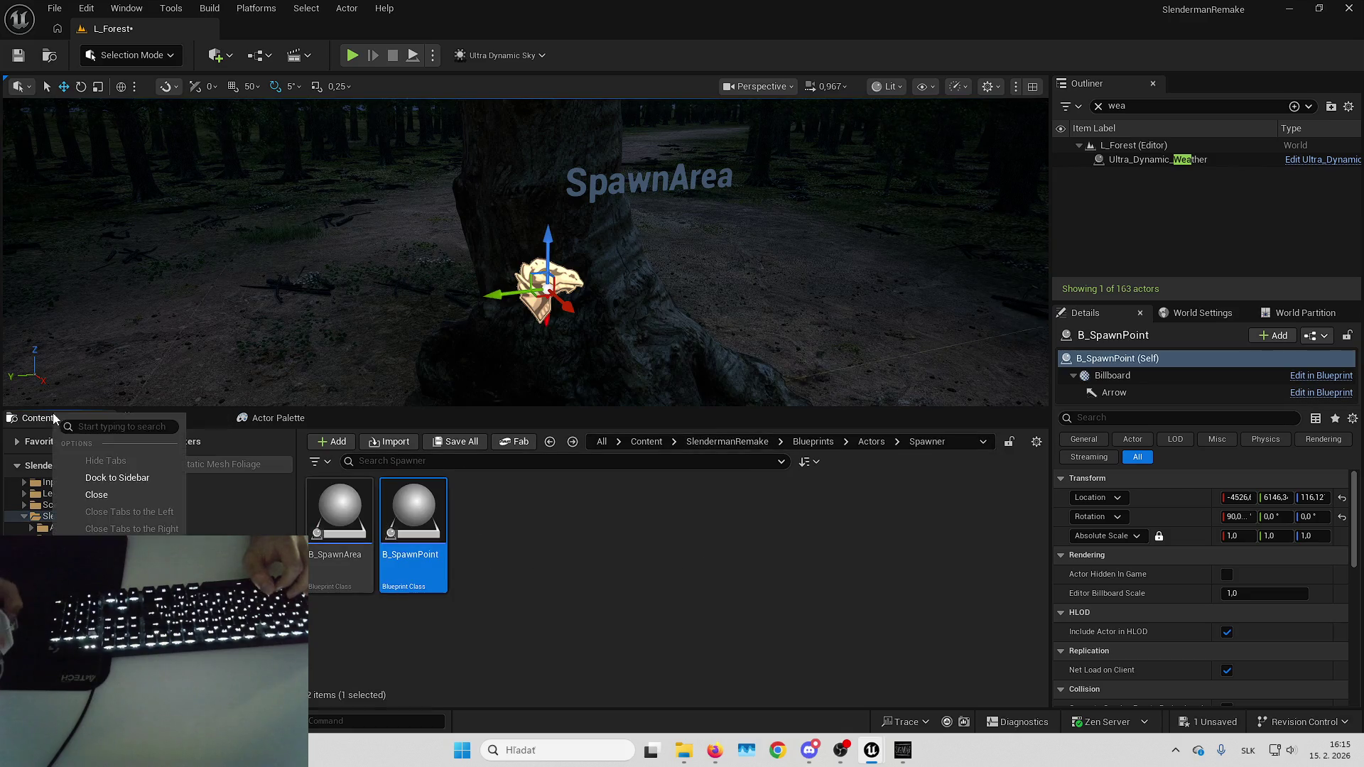
key(Escape)
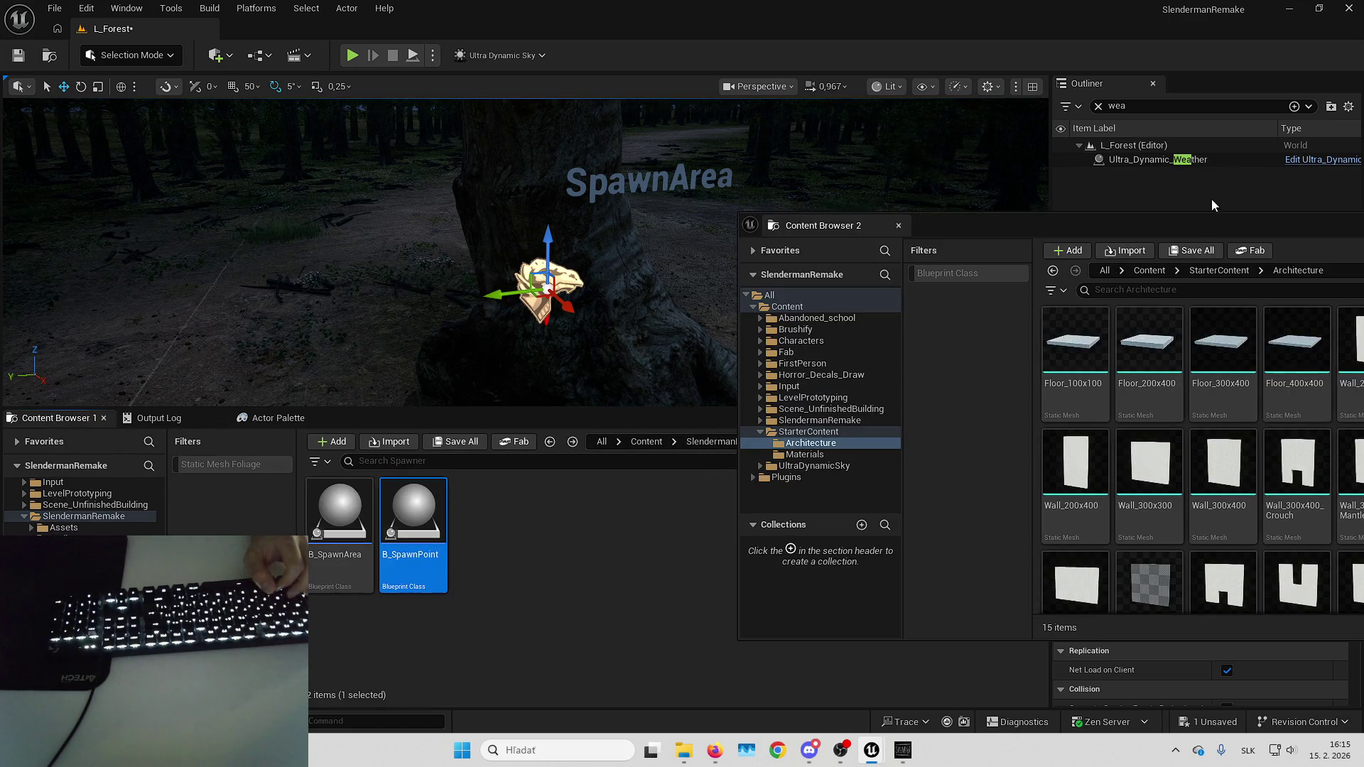
drag(1212, 225, 944, 281)
click(938, 324)
click(882, 324)
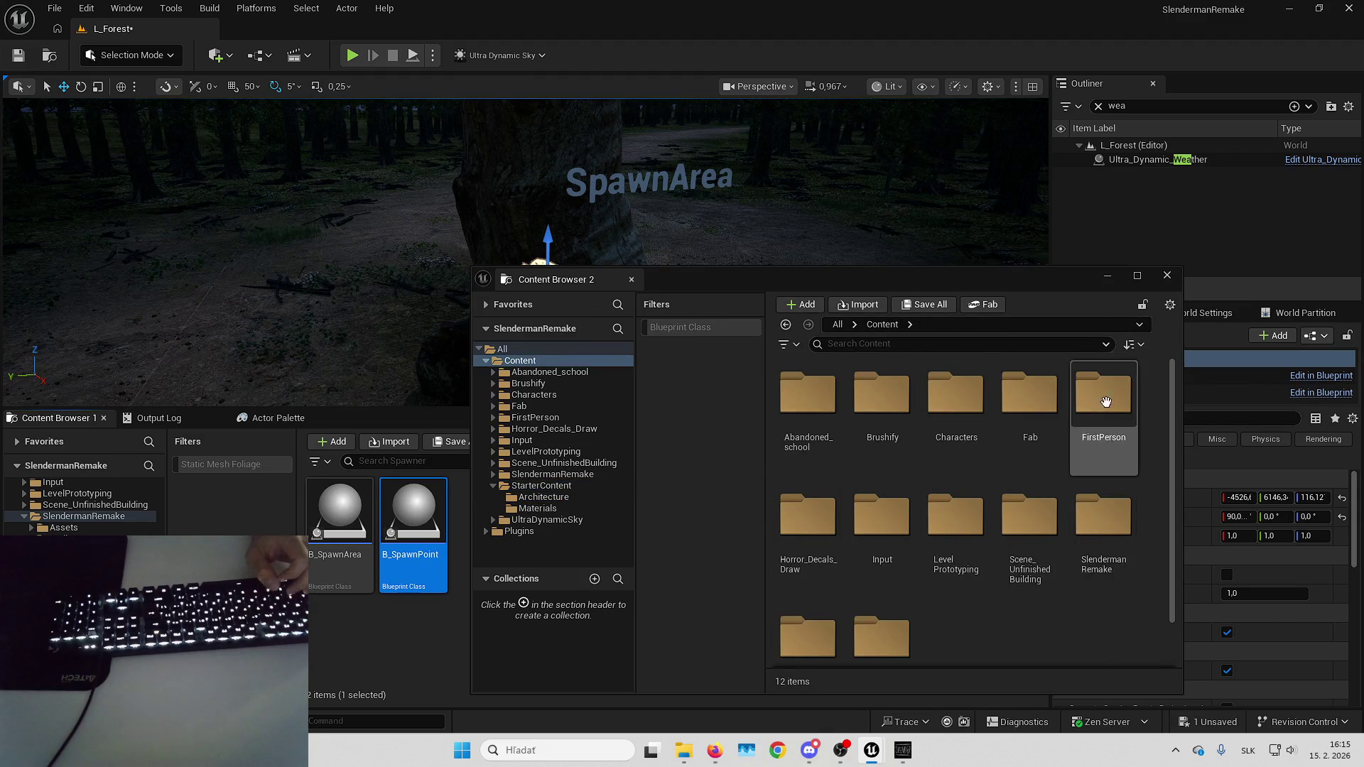
double_click(1107, 526)
double_click(949, 430)
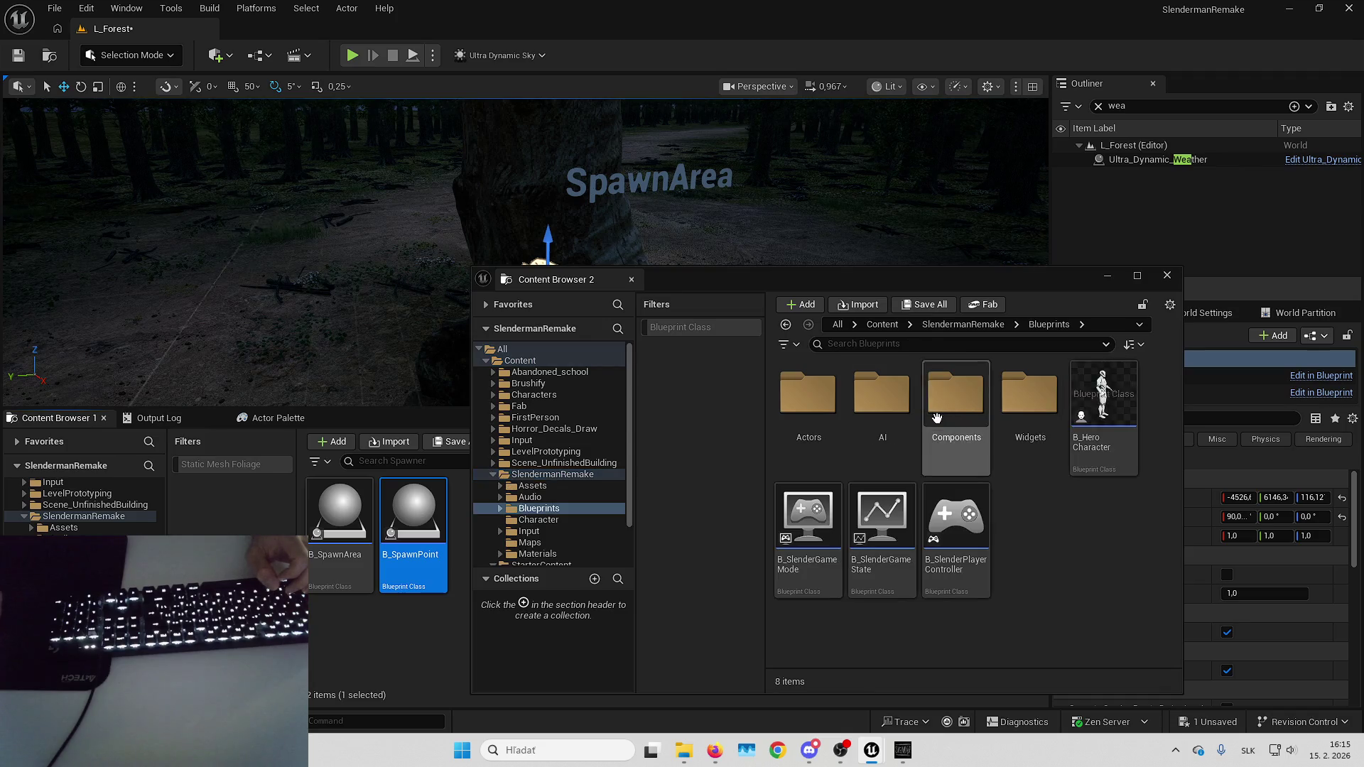
double_click(810, 398)
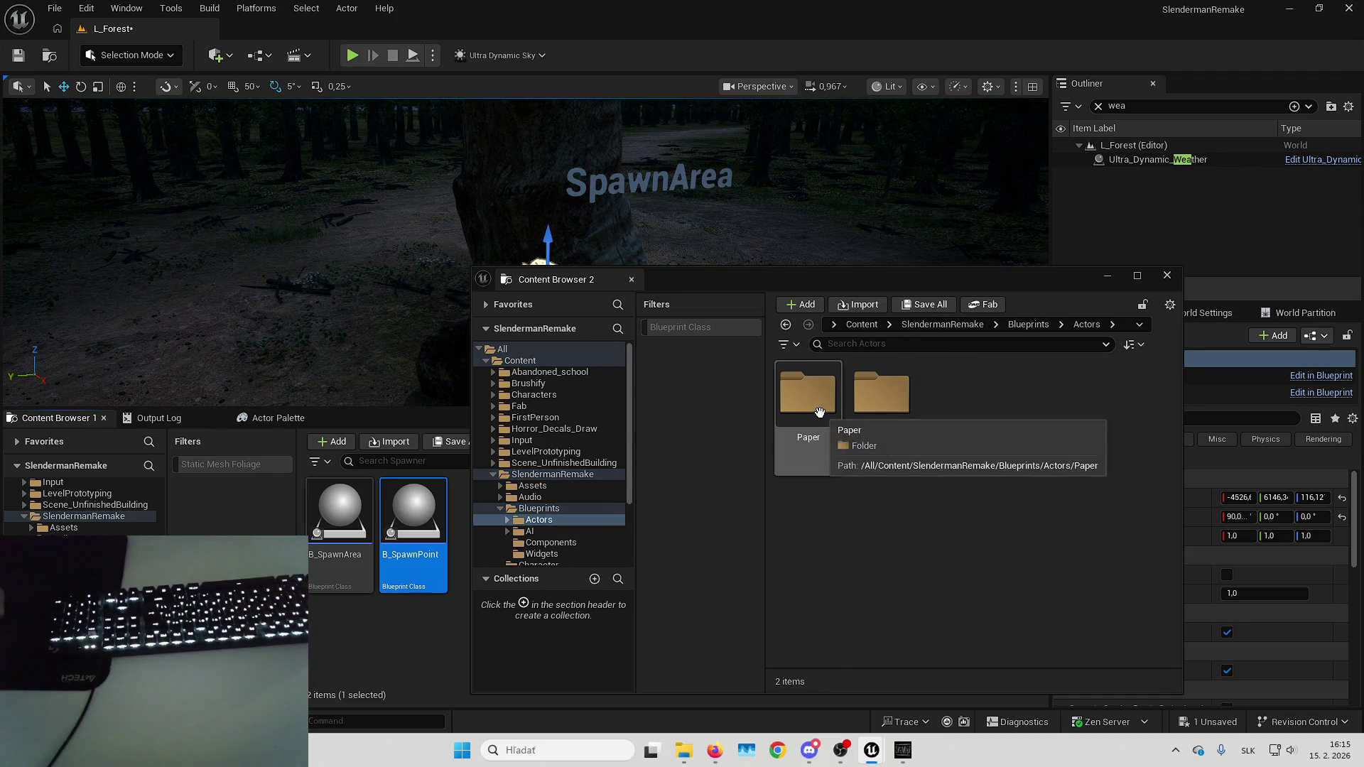
double_click(809, 398)
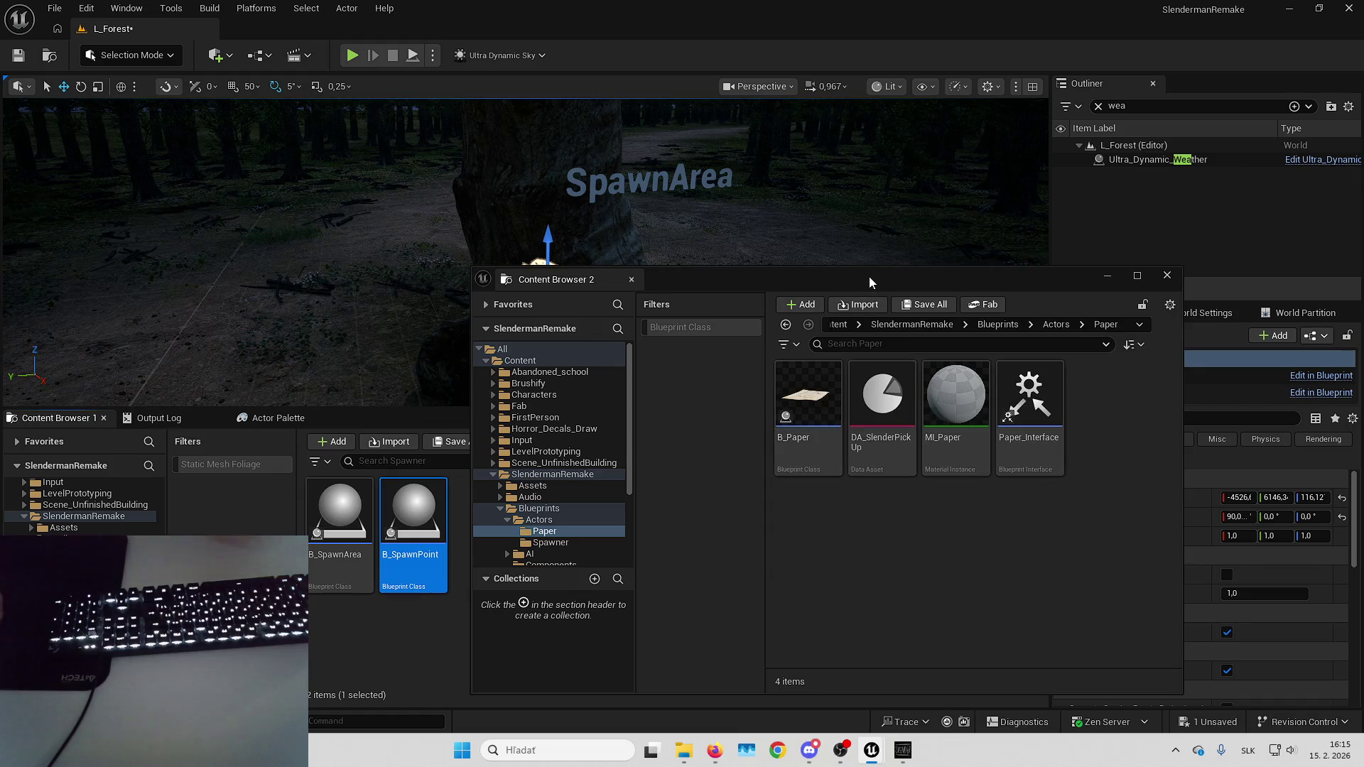
click(1166, 275)
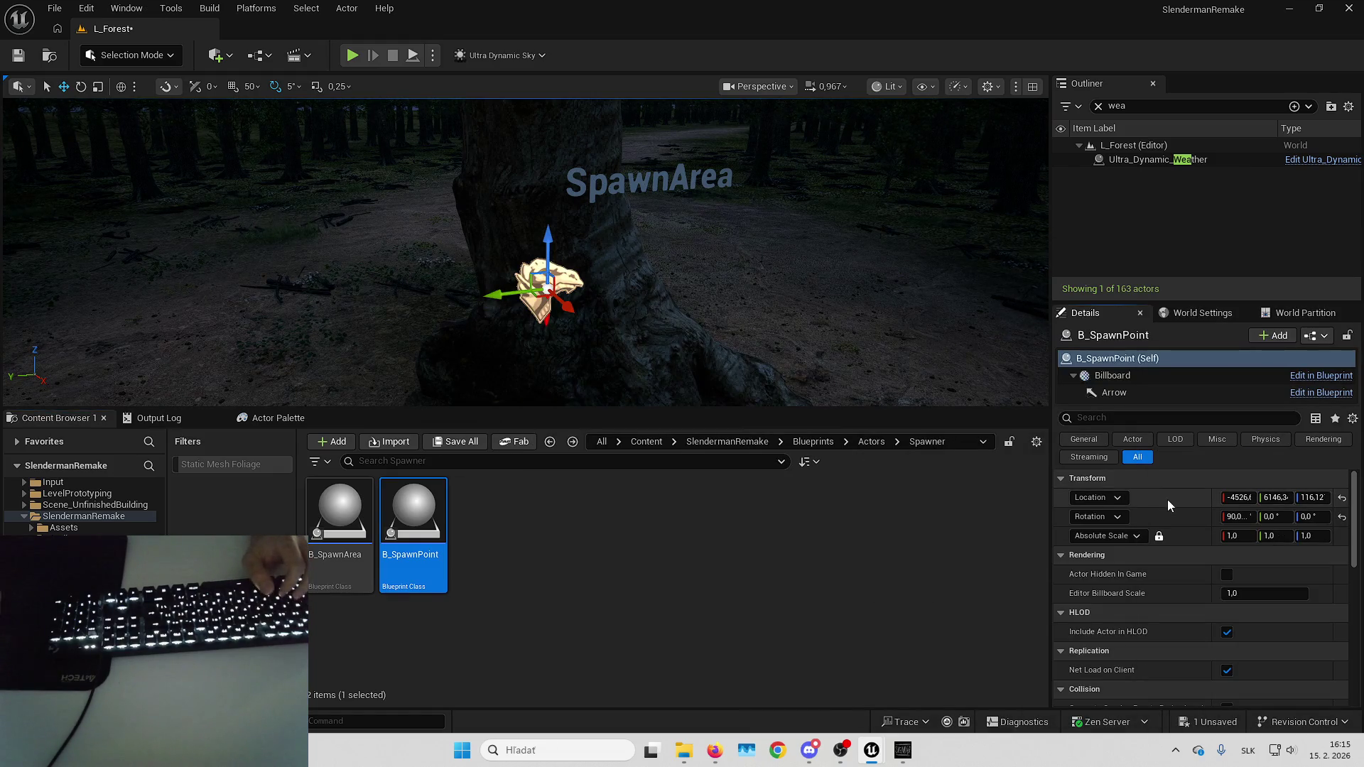
Paste the B_Paper note at the spawn point and set its rotation to 90, 0, 90.
key(ctrl+v)
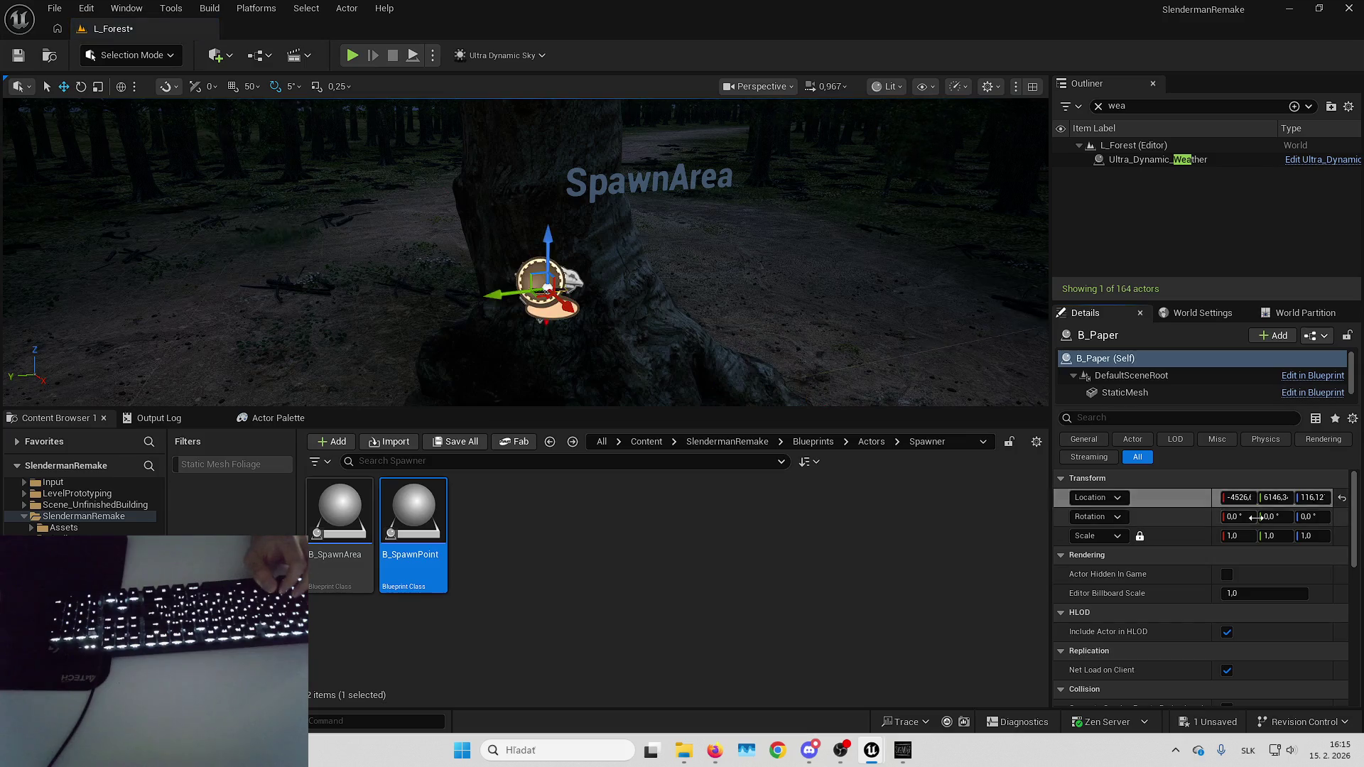
text(0)
key(Return)
text(9)
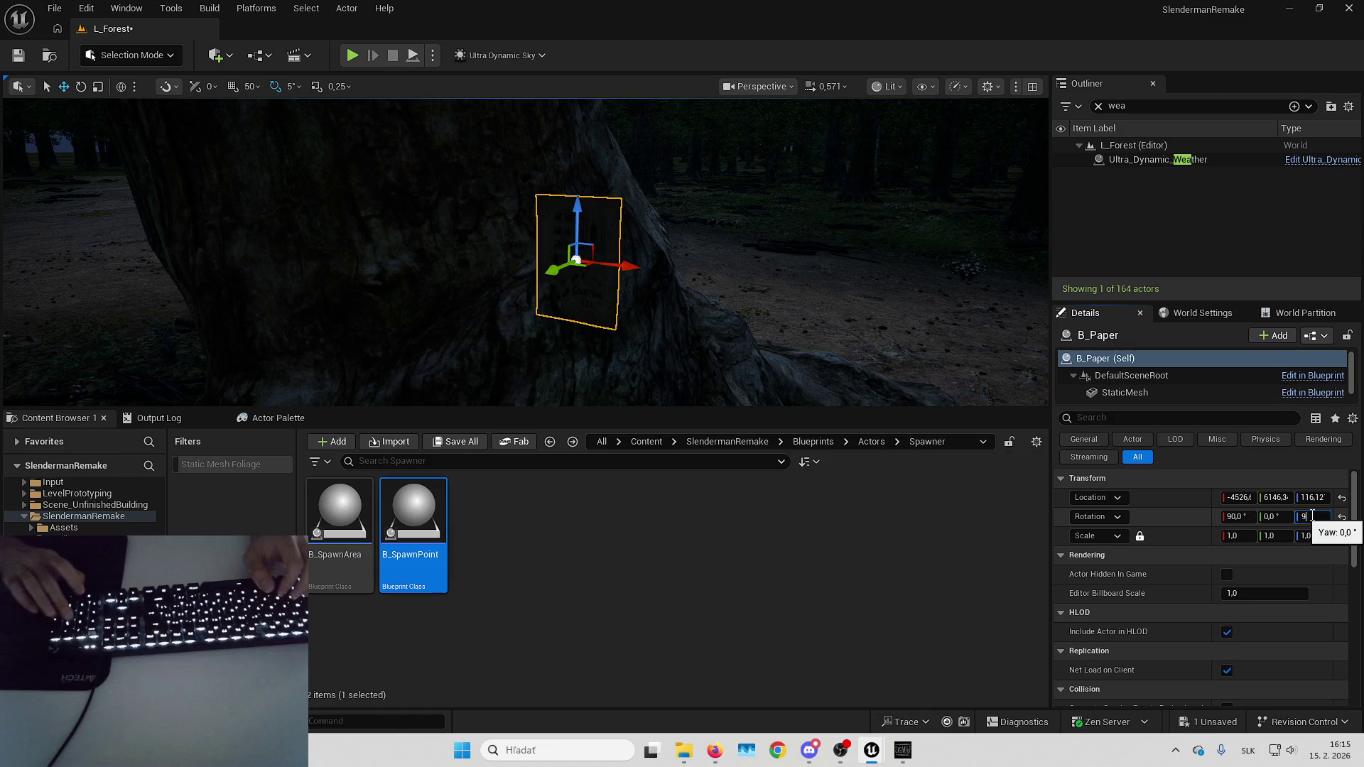
text(0)
key(Return)
text(90)
key(Return)
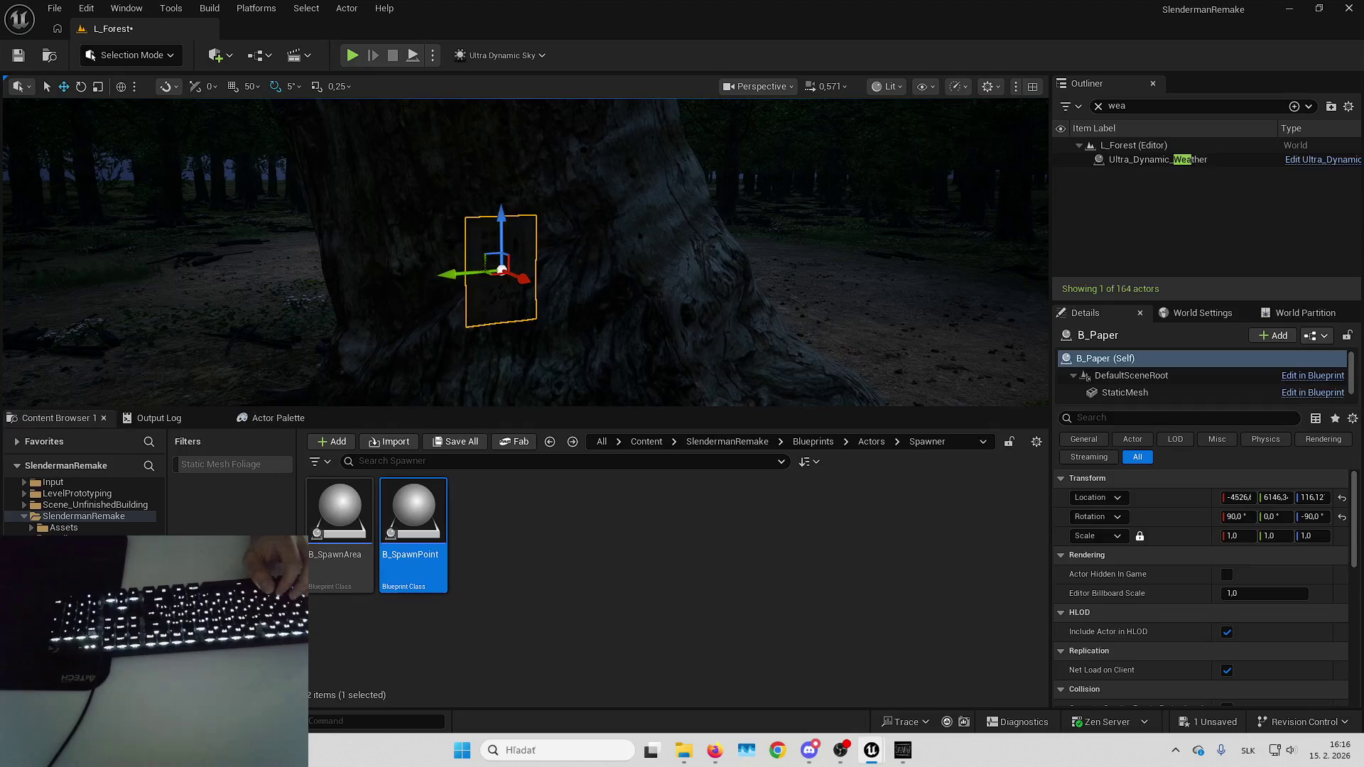
click(1326, 516)
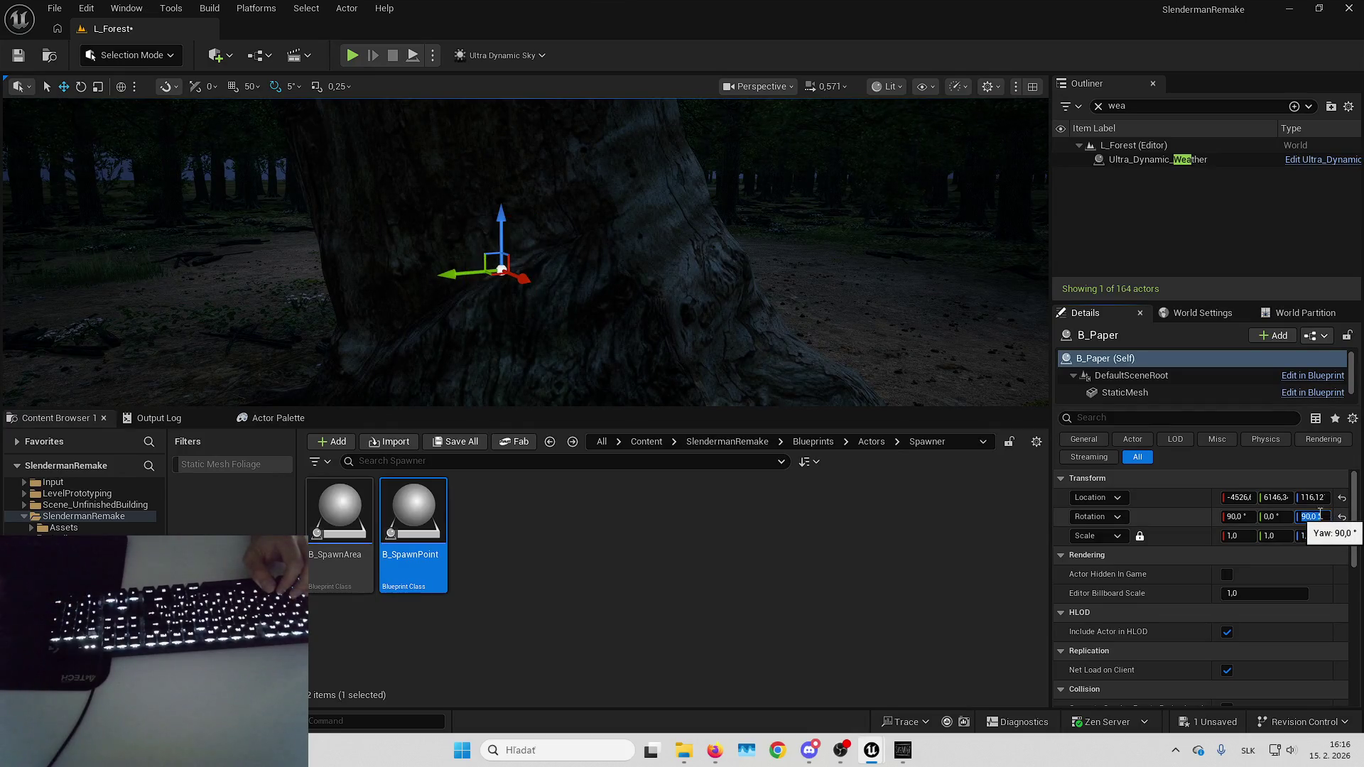
key(Return)
scroll(925, 212, down, 3)
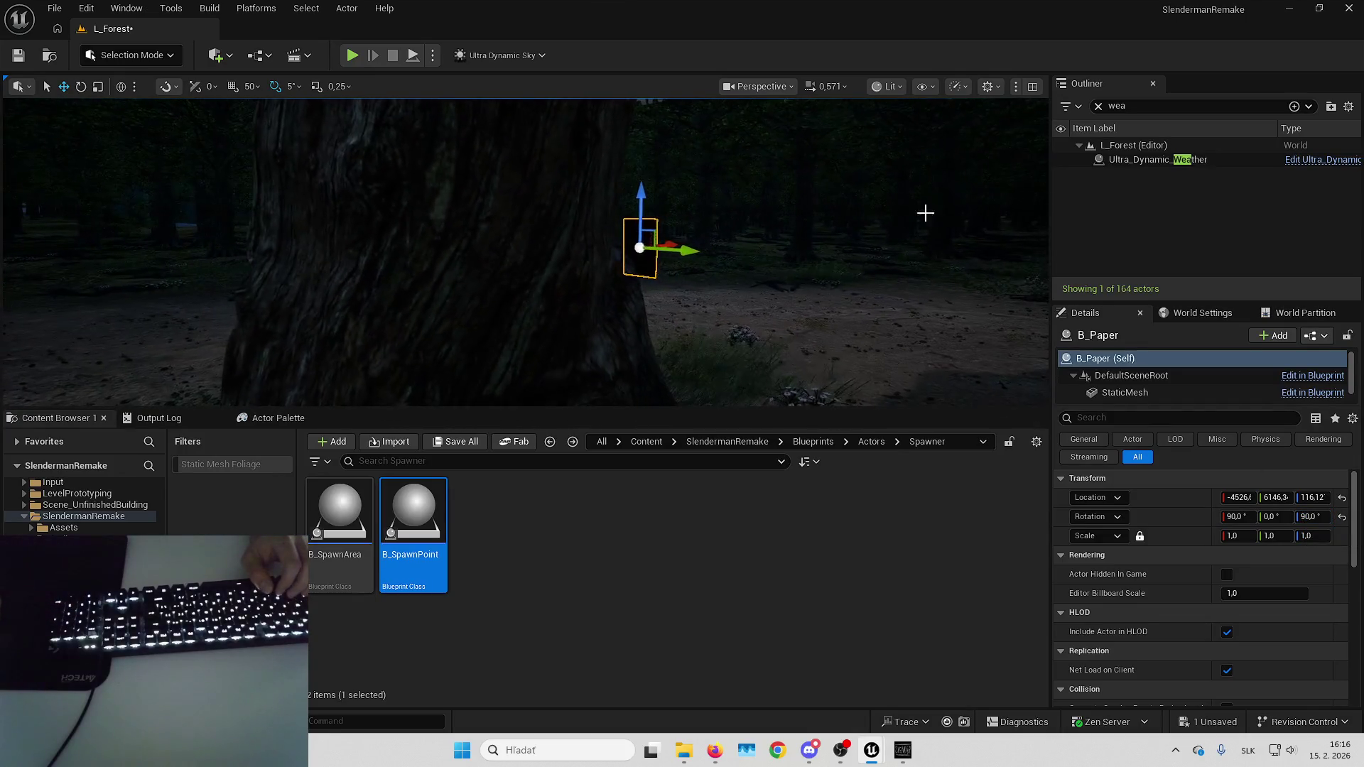
Add the B_Paper note to the selection and frame it against the tree trunk.
drag(913, 222, 689, 400)
ctrl+click(615, 369)
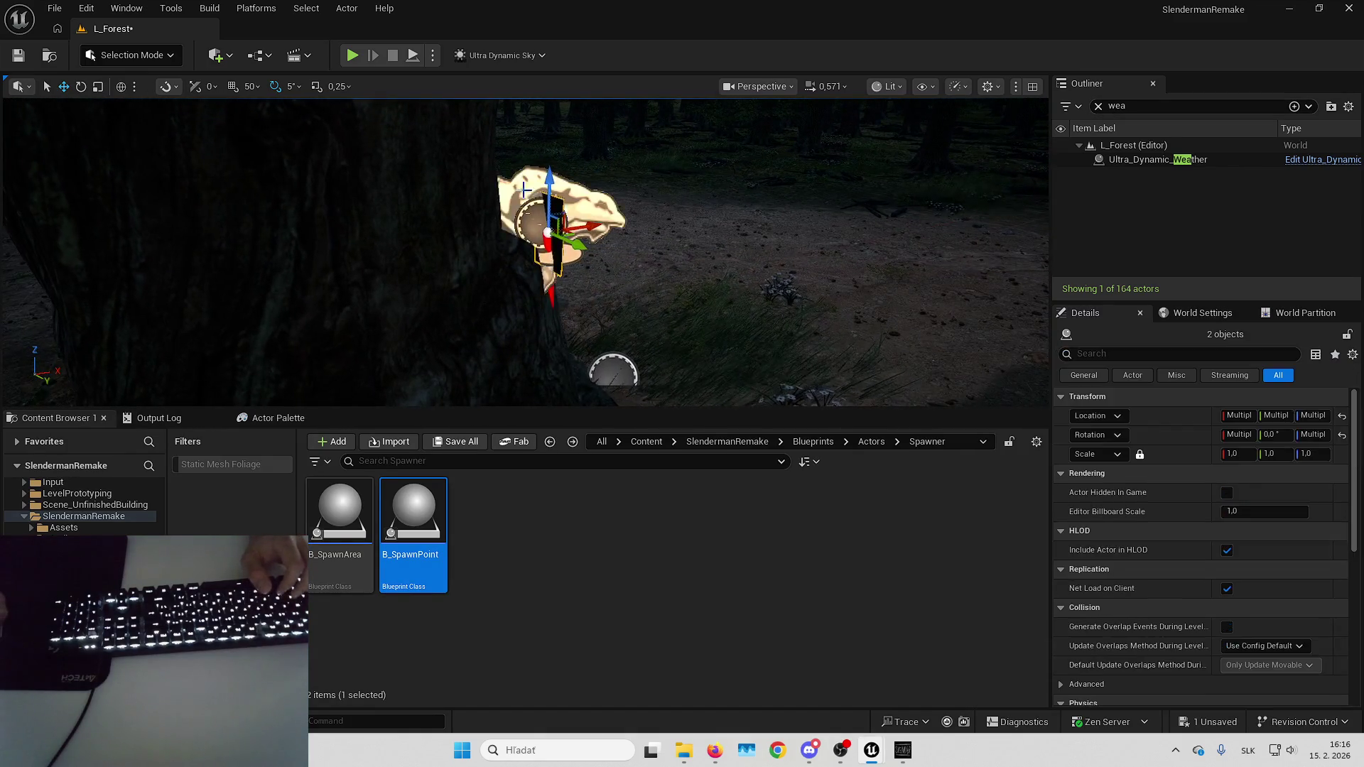
drag(648, 227, 648, 228)
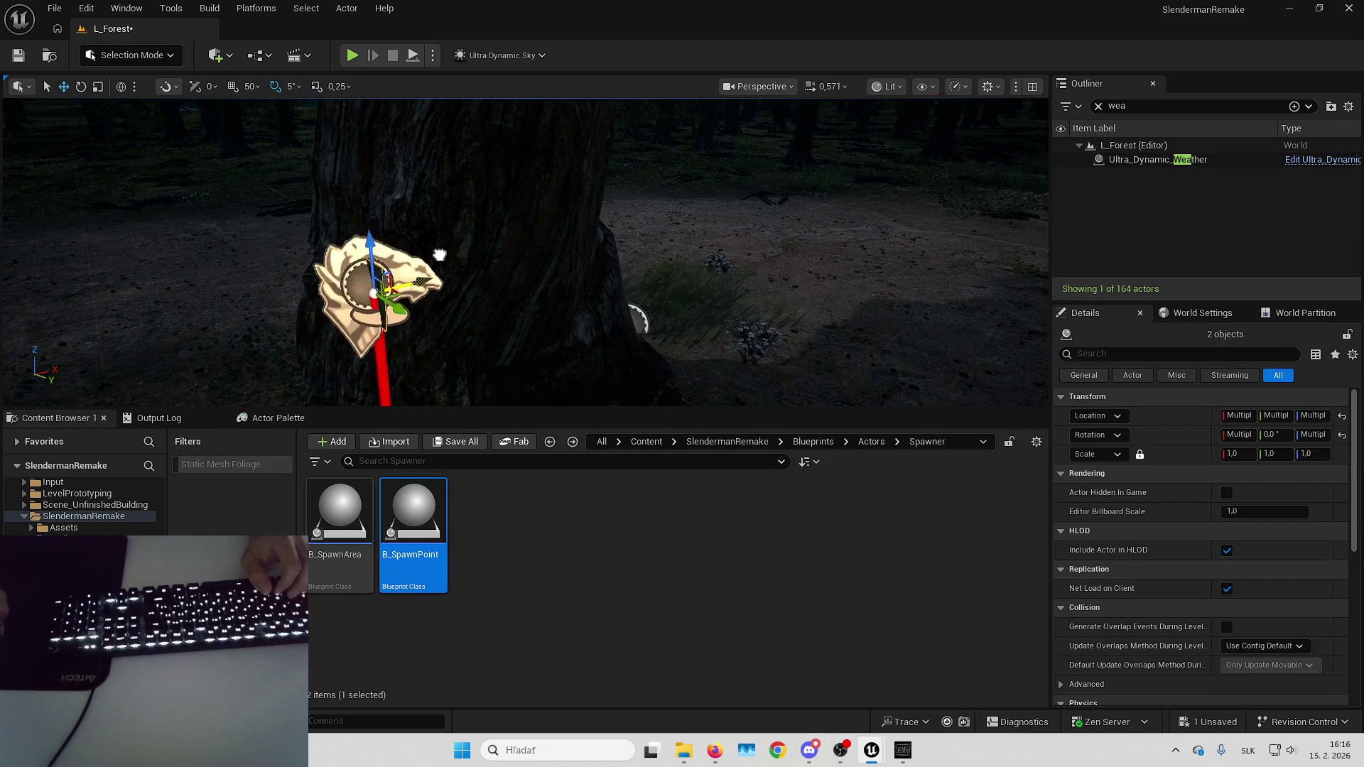
key(f)
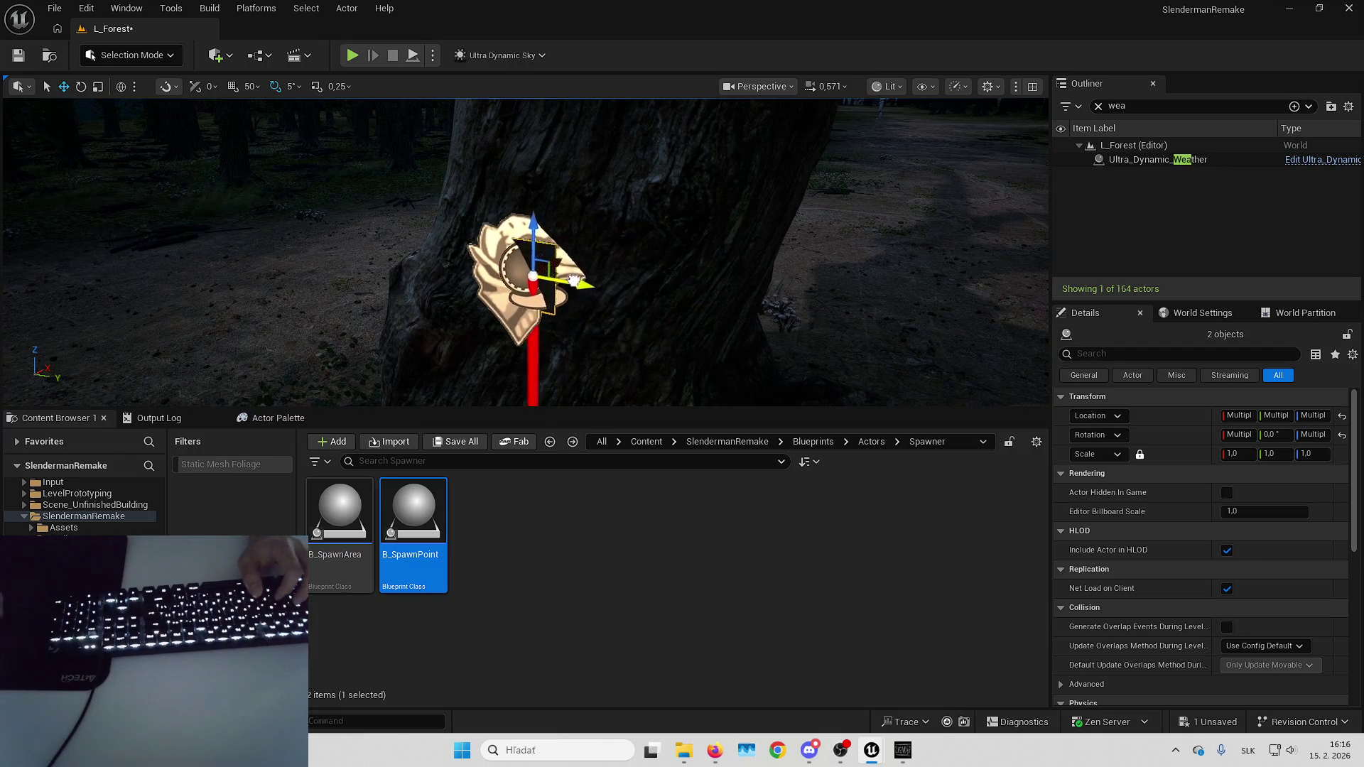
drag(574, 279, 574, 279)
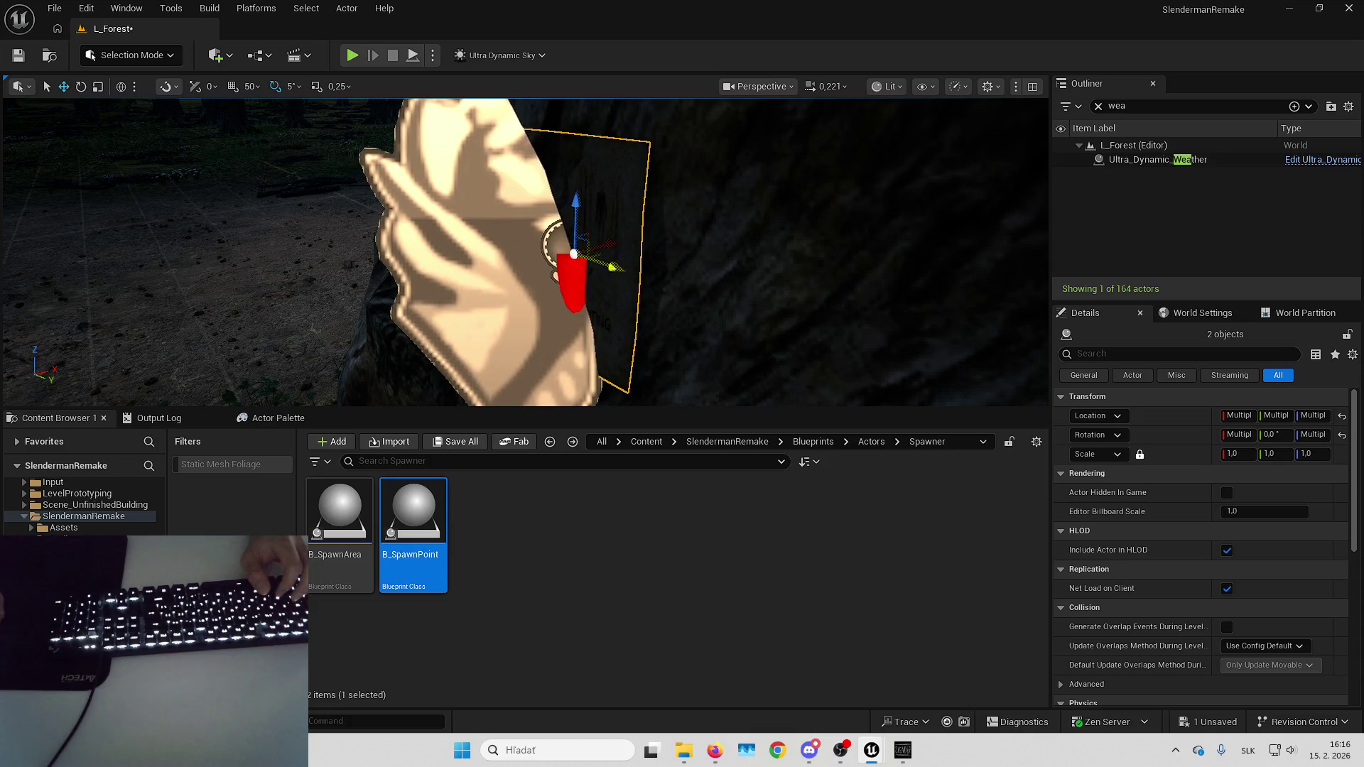
drag(574, 279, 574, 279)
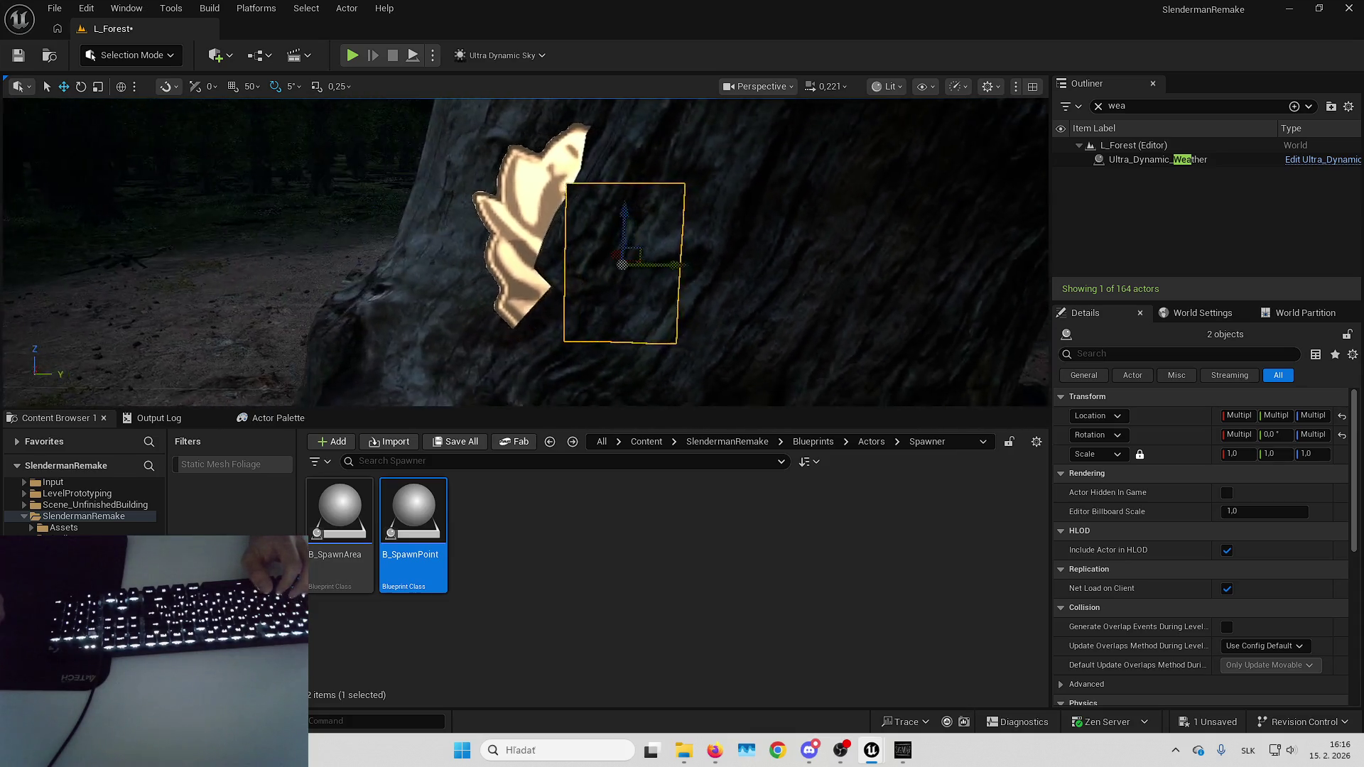
drag(604, 224, 604, 224)
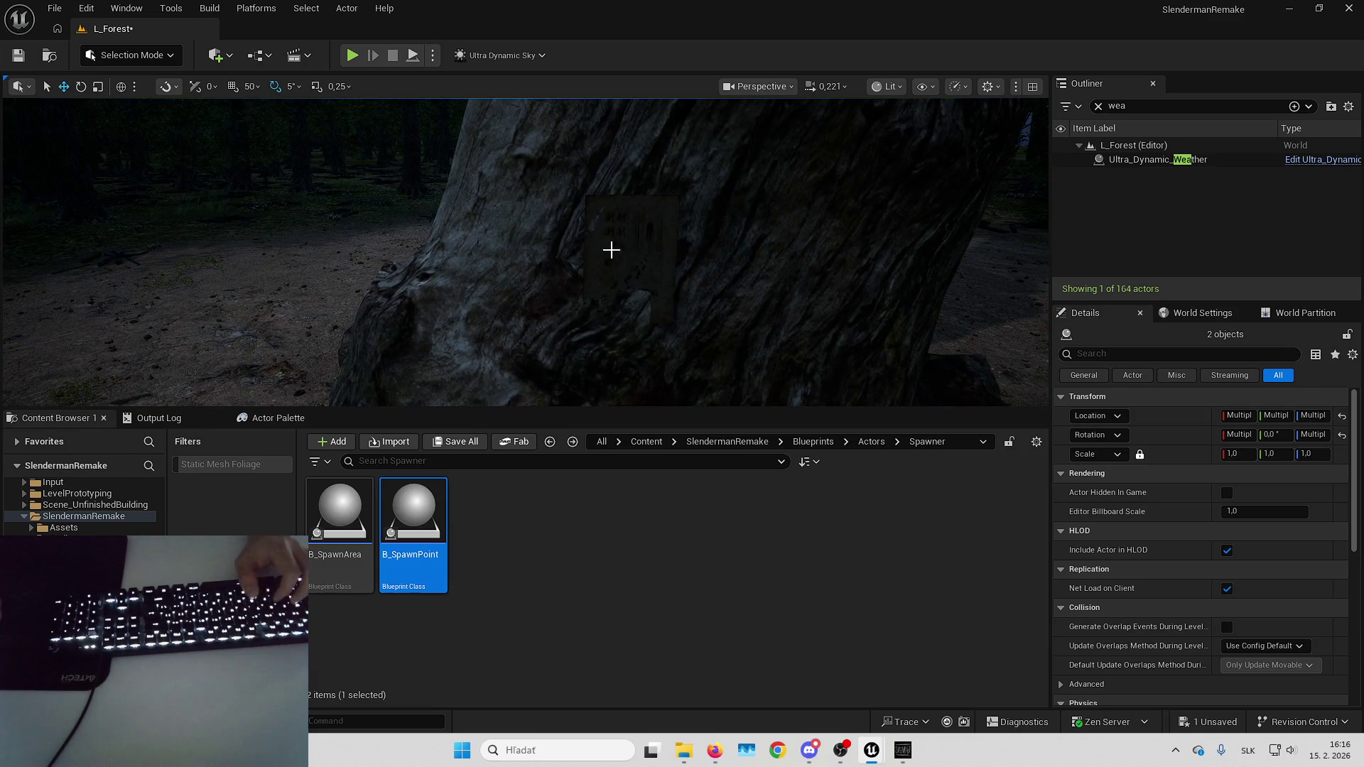
Orbit around the trunk and frame both selected actors.
mouse_move(639, 256)
mouse_down()
mouse_move(589, 243)
mouse_move(718, 268)
mouse_move(706, 268)
mouse_up()
scroll(714, 268, down, 2)
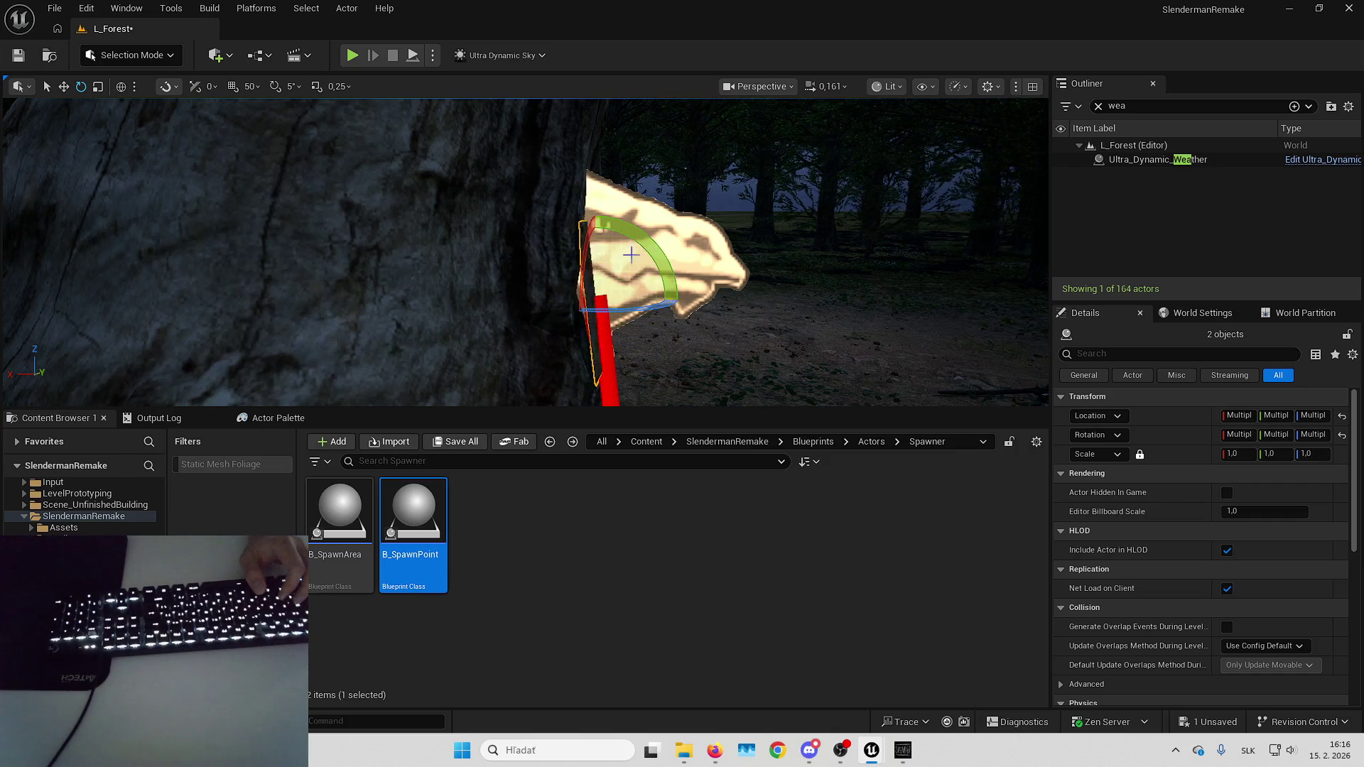
drag(630, 263, 579, 262)
key(f)
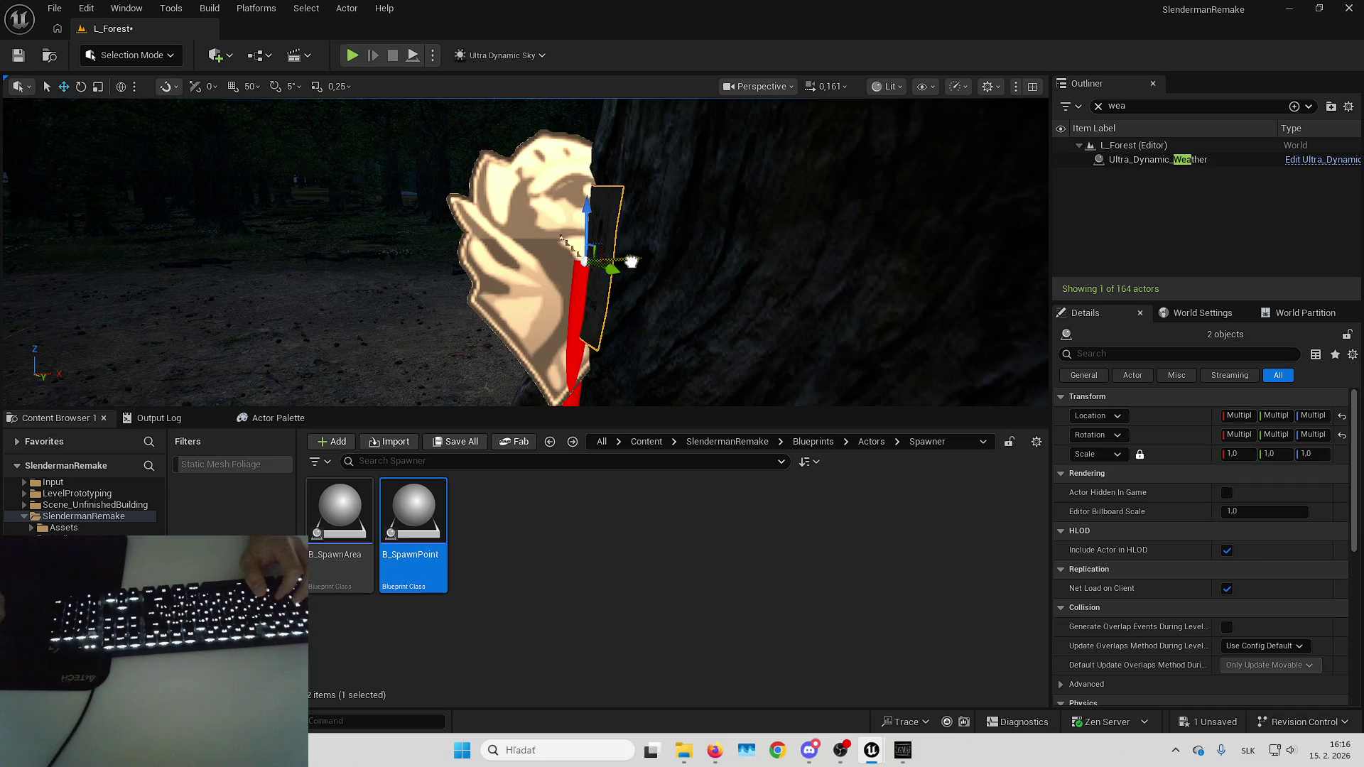
drag(630, 262, 597, 262)
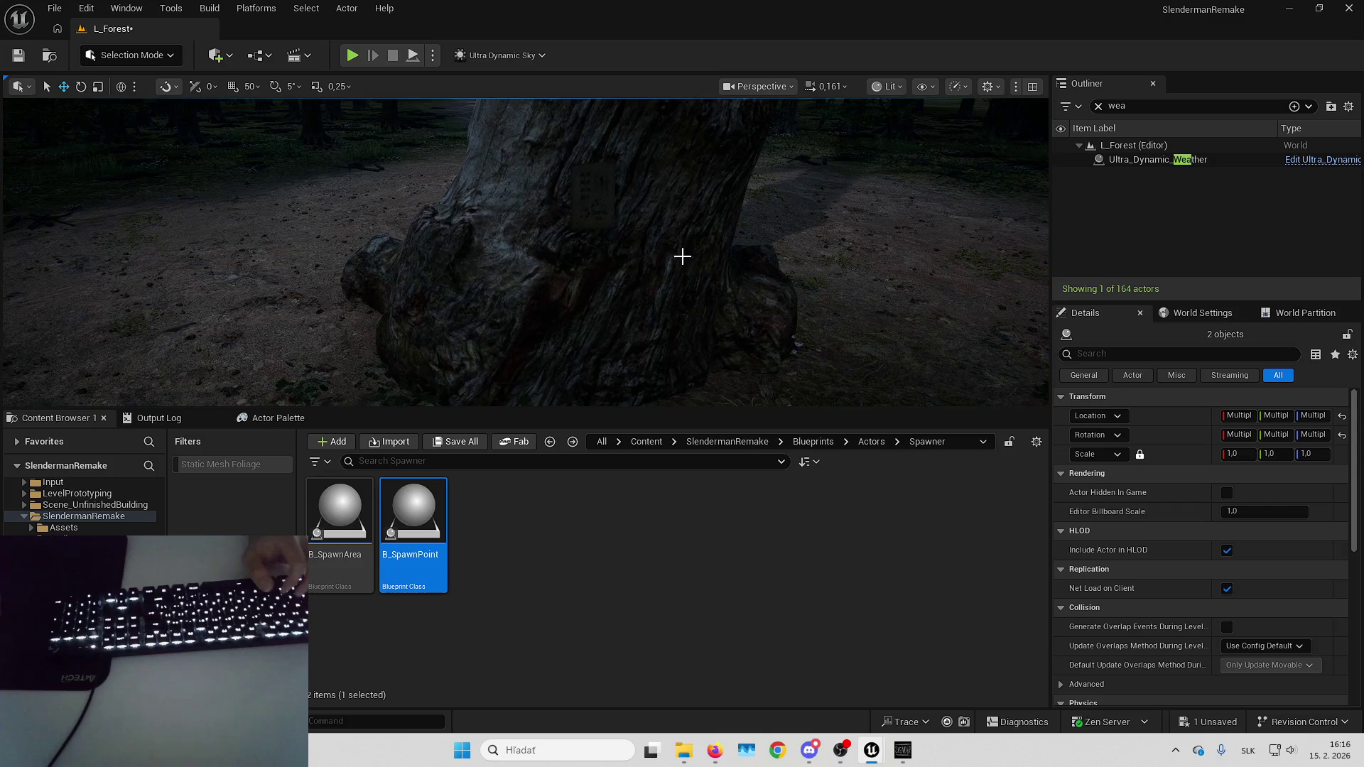
drag(682, 256, 459, 271)
Alt-drag a spawn point copy beside the paper, select B_Paper and clear the Outliner search.
click(516, 269)
mouse_move(639, 284)
mouse_down()
mouse_move(614, 271)
mouse_move(600, 282)
mouse_up()
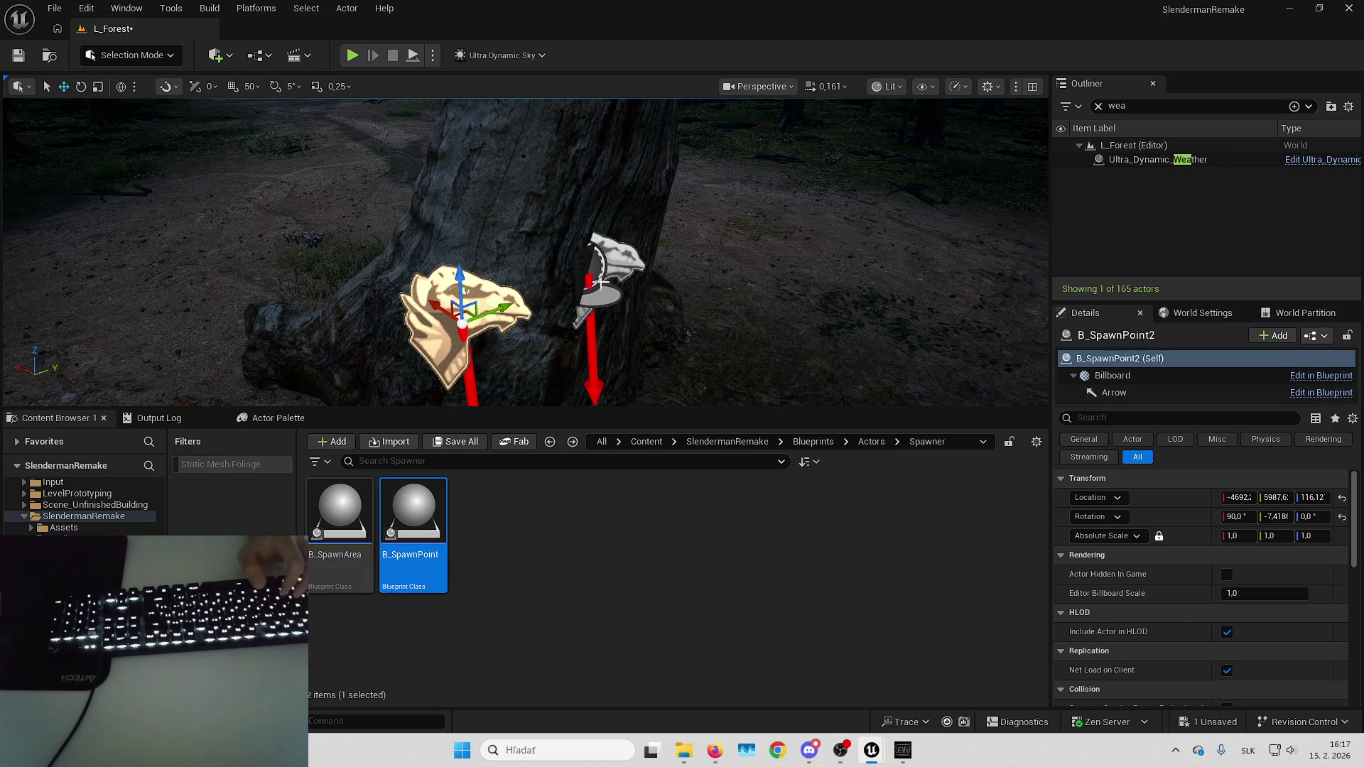
click(592, 268)
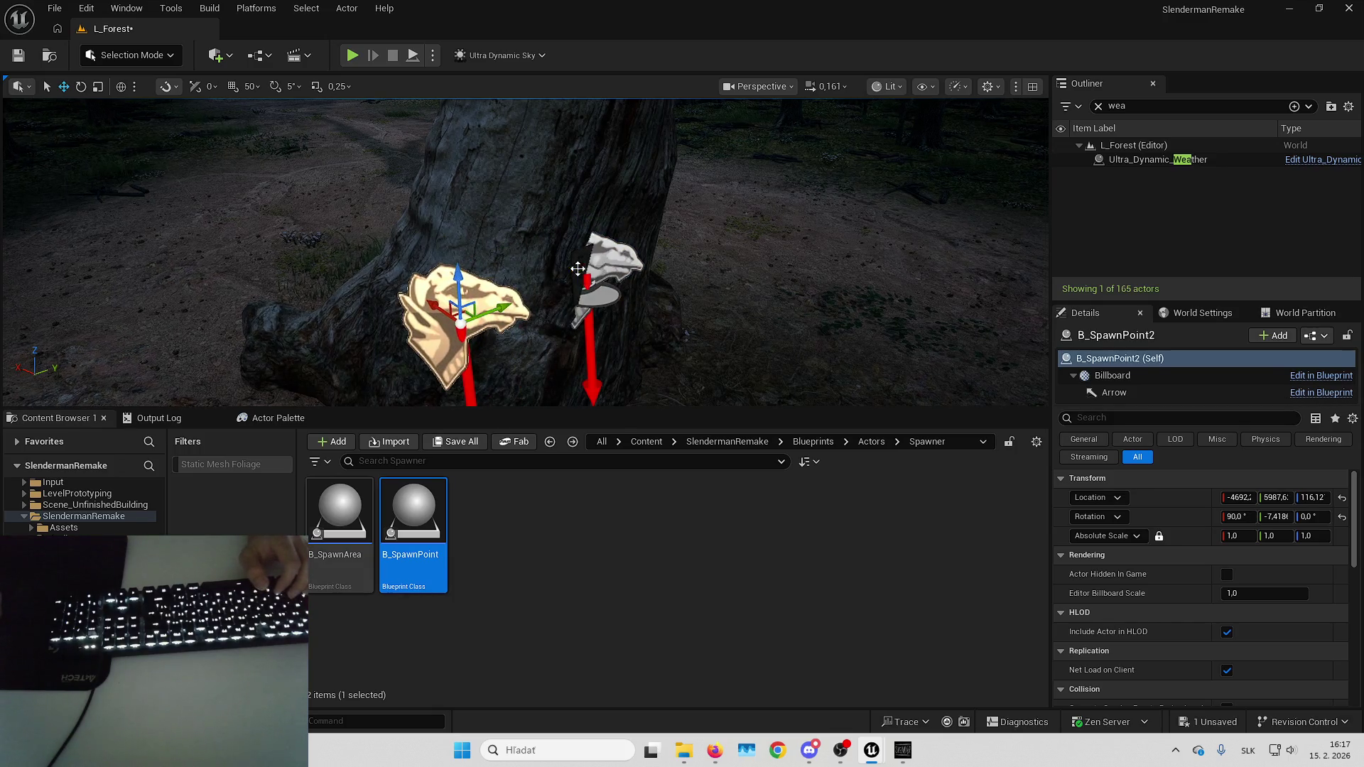
click(1098, 106)
Attach B_SpawnPoint2 to B_Paper via Attach To and reset its location to 0, 0, 0.
right_click(1120, 165)
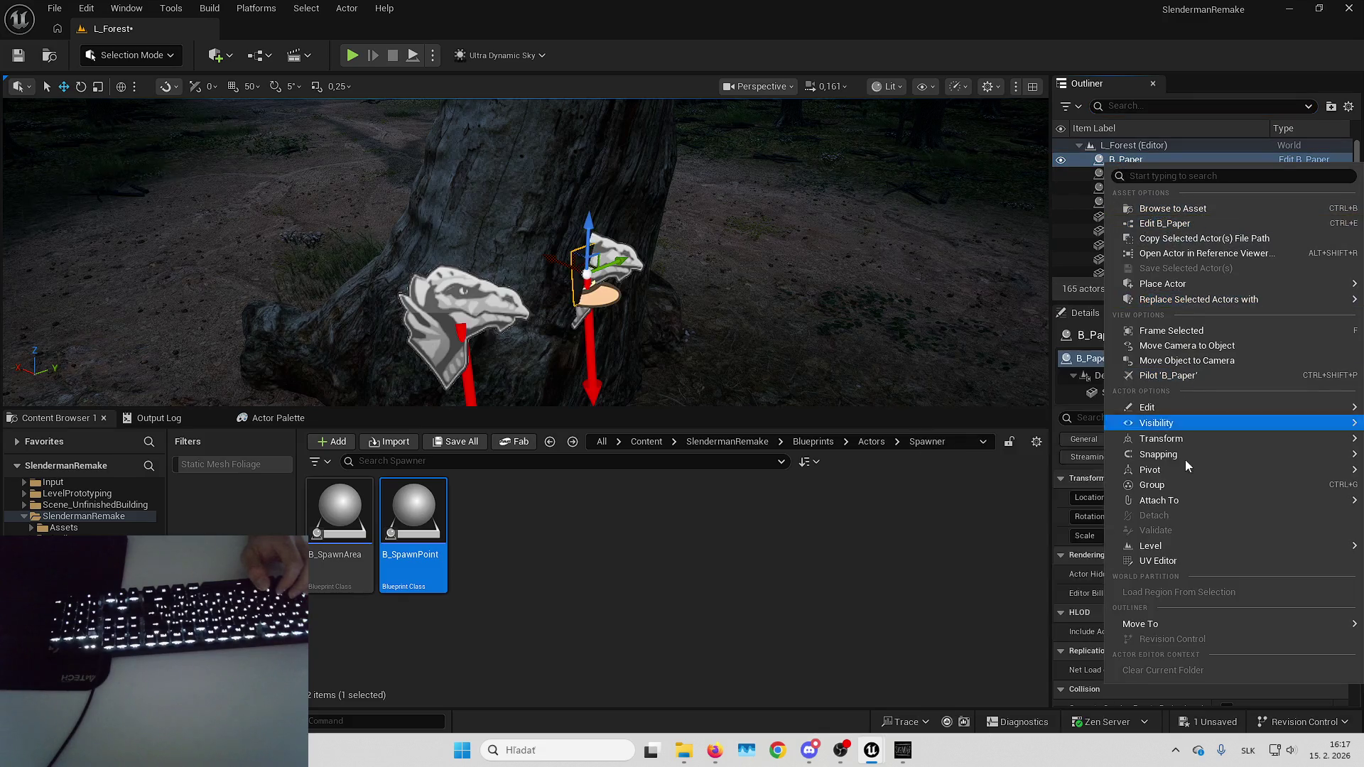
mouse_move(1187, 501)
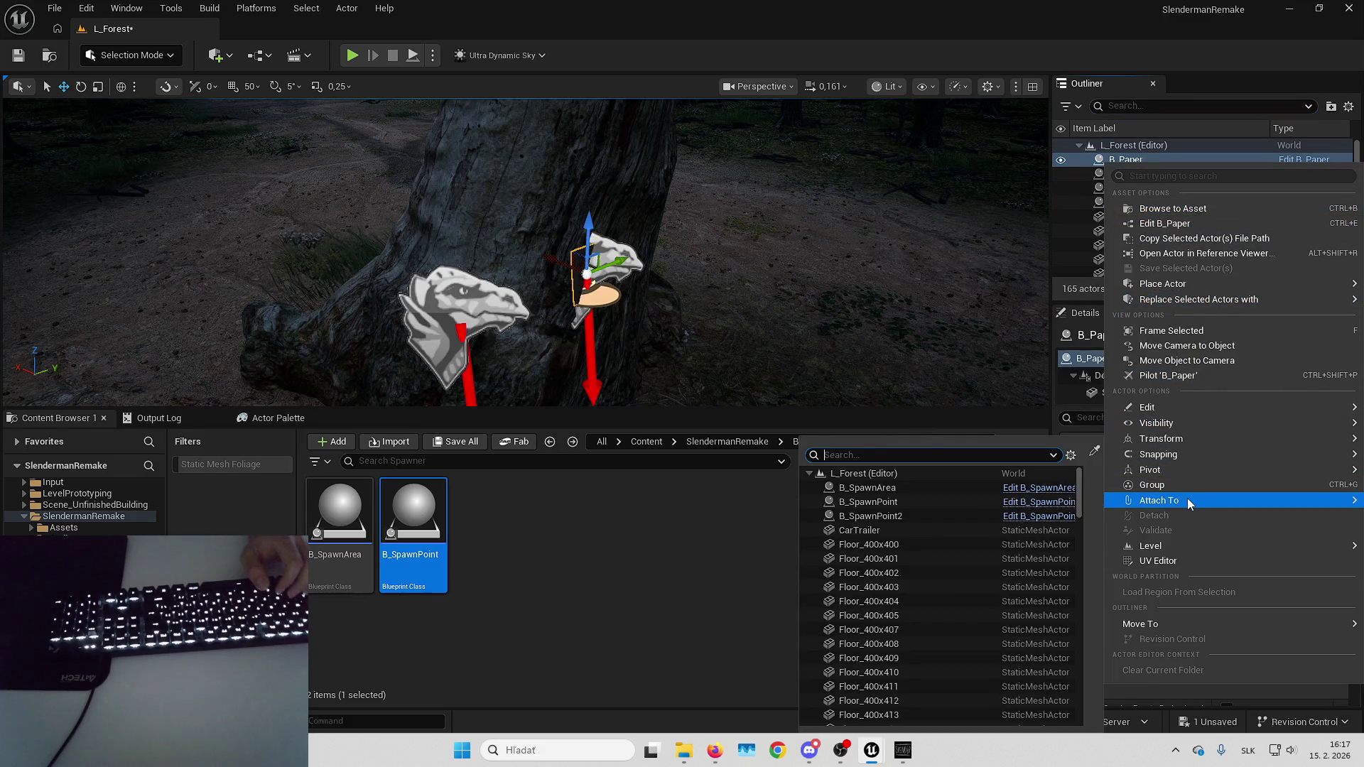
click(1150, 202)
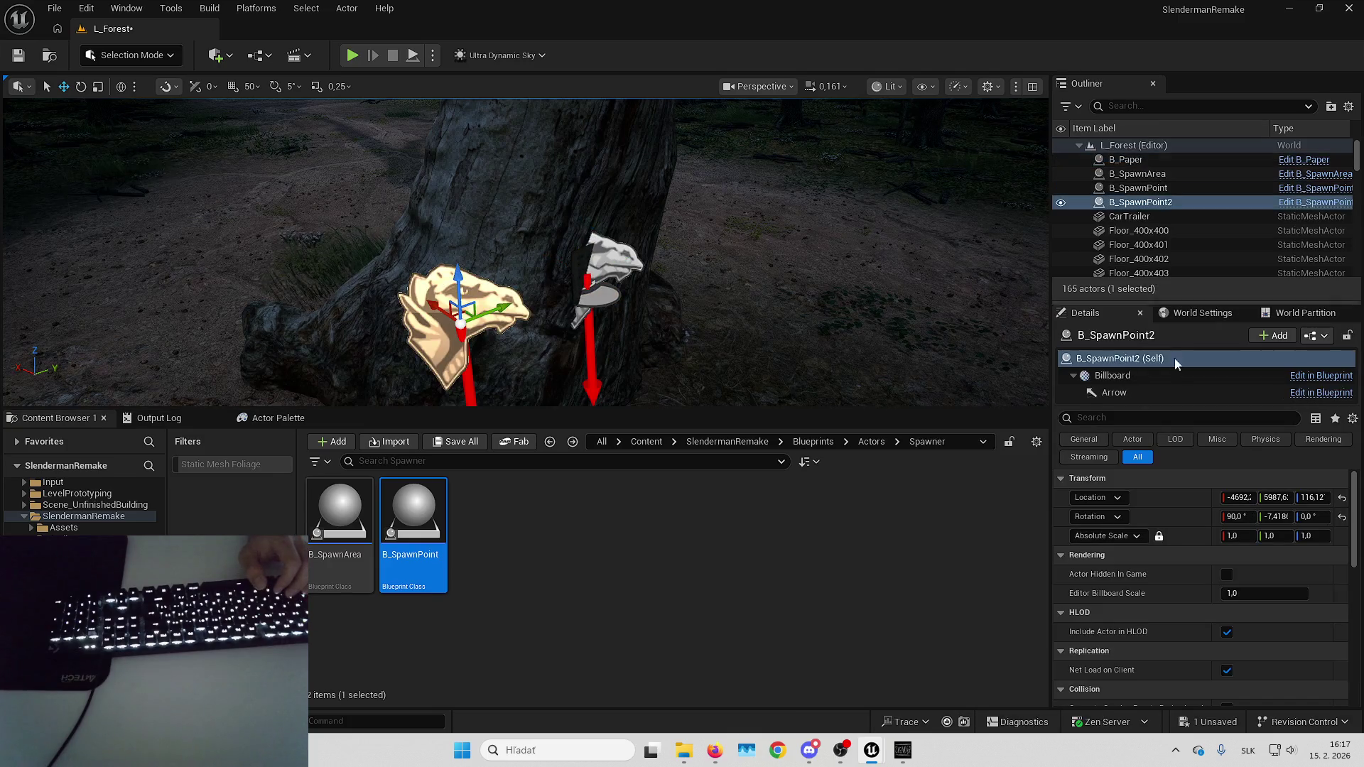
right_click(1150, 205)
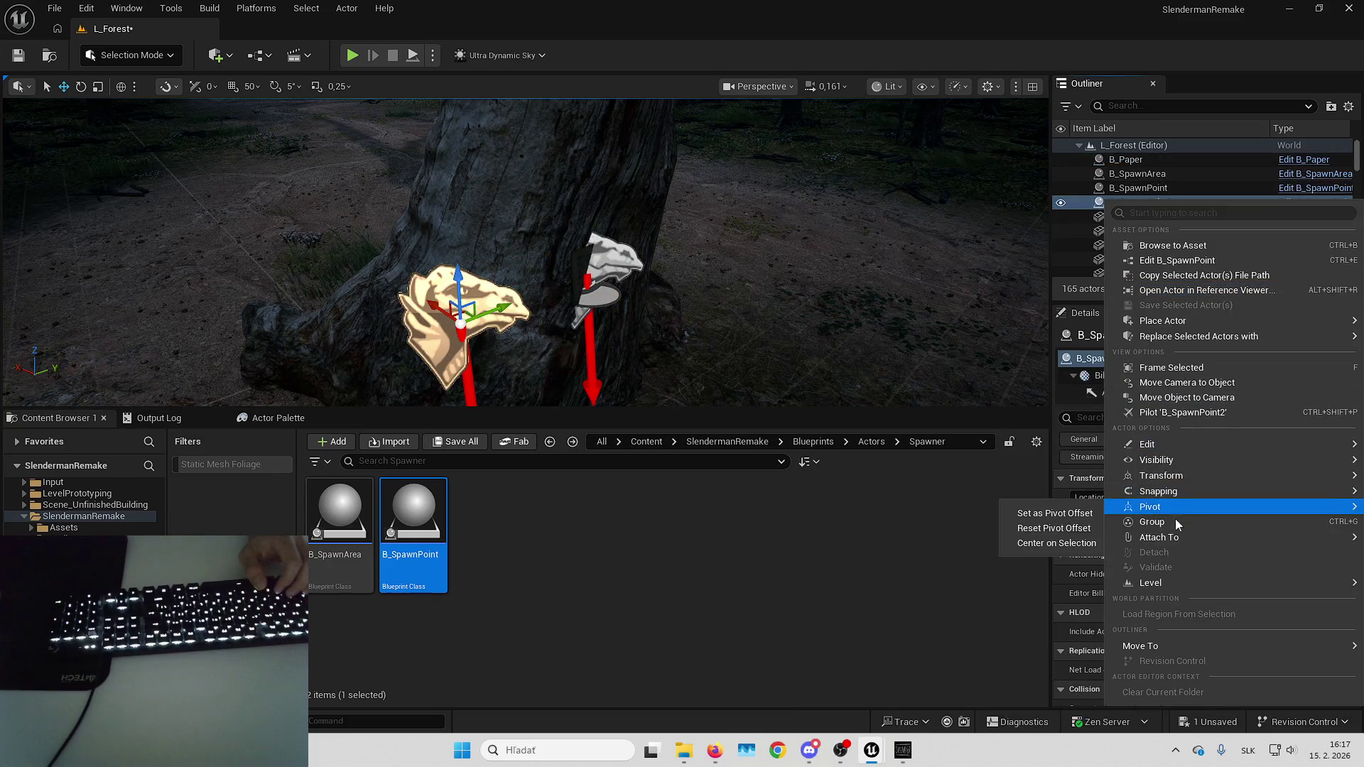
mouse_move(1173, 538)
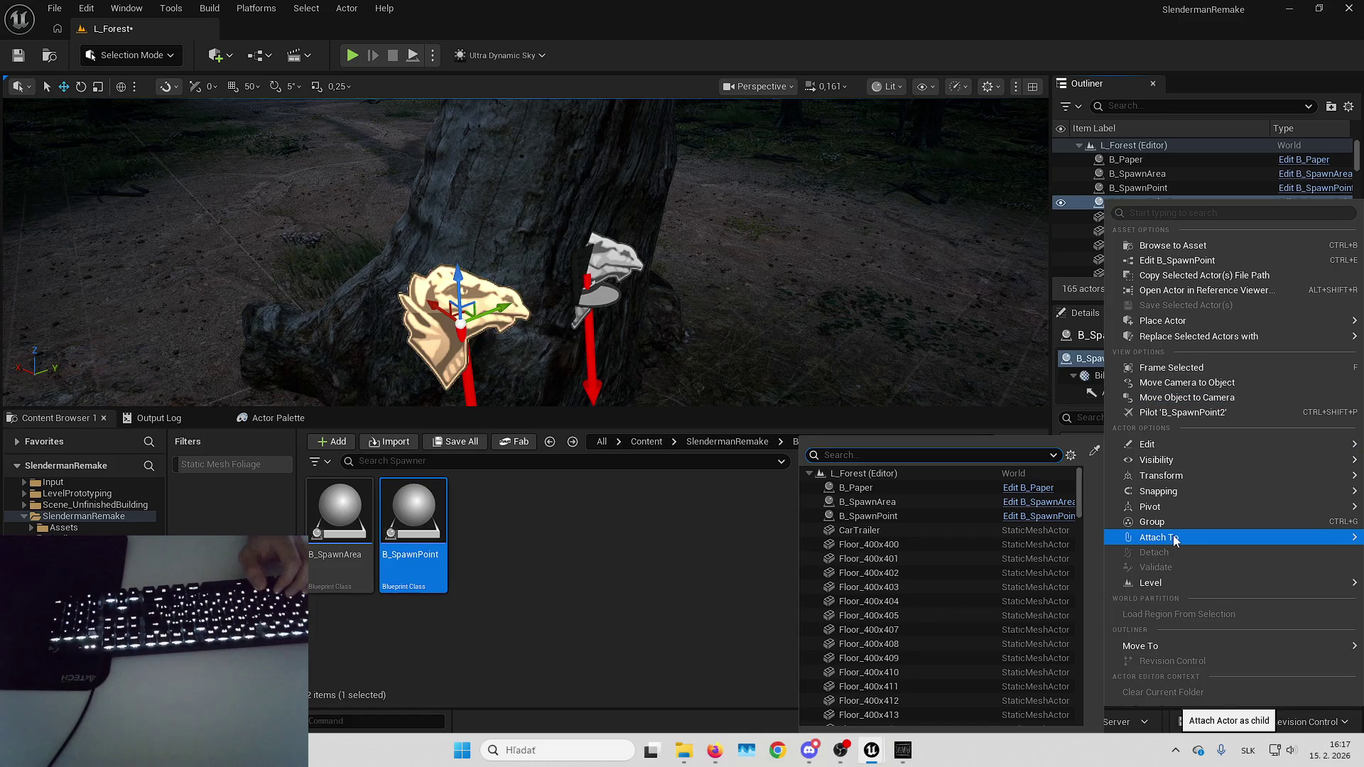
click(859, 487)
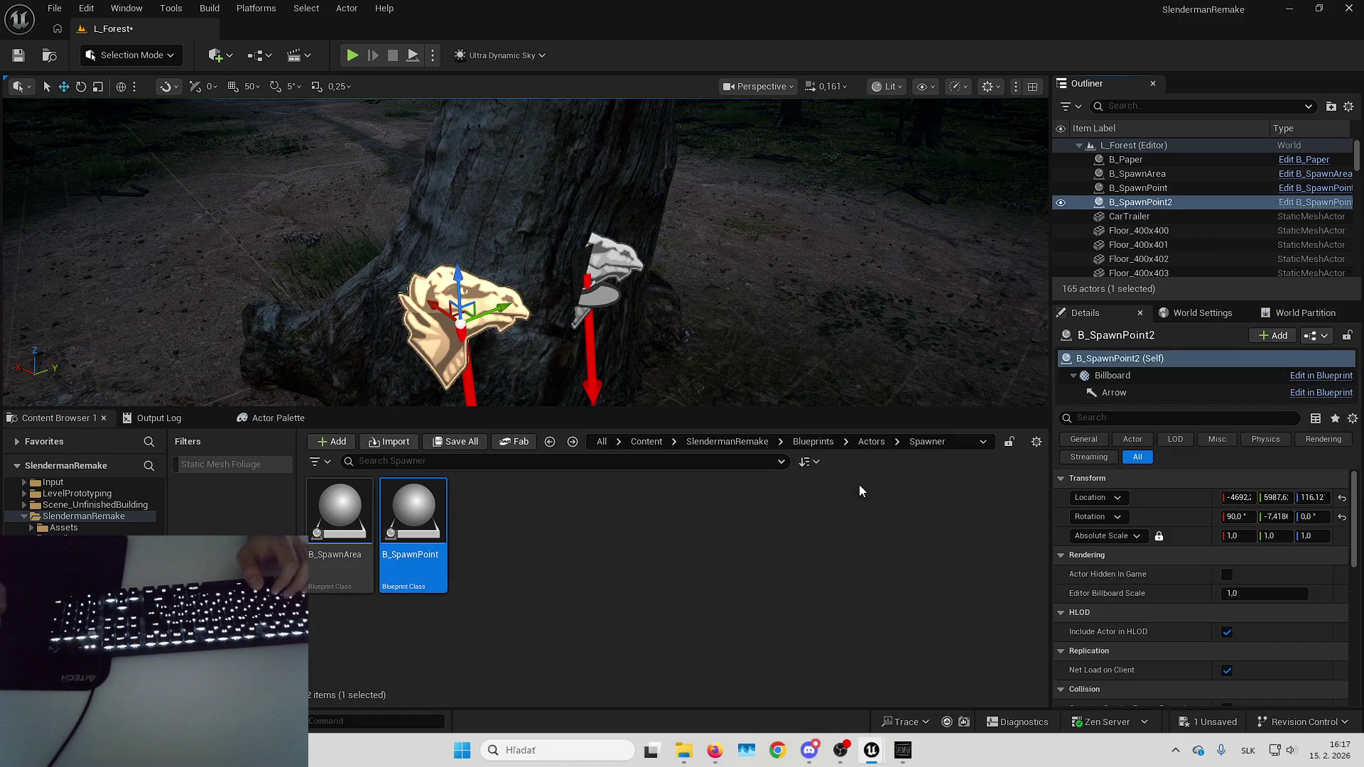
click(1343, 501)
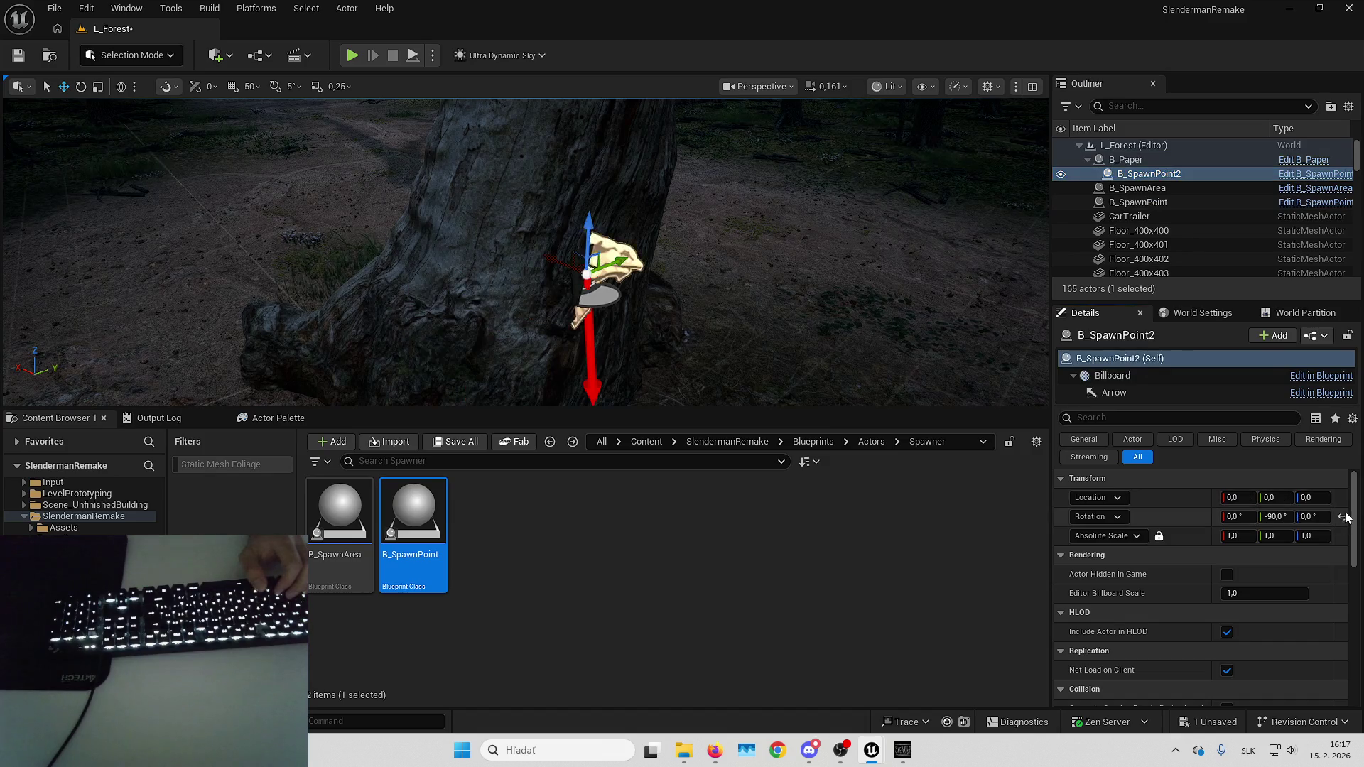
scroll(731, 312, up, 5)
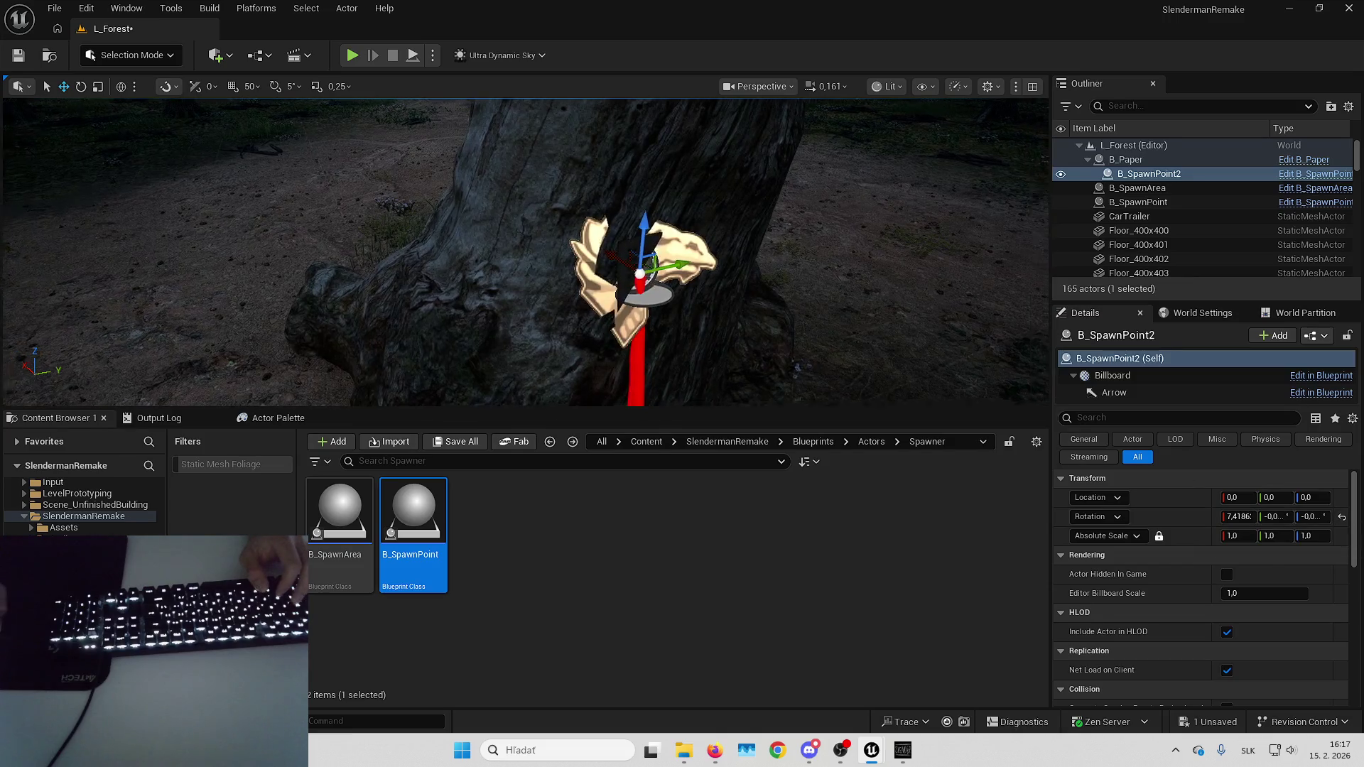
Select and focus B_Paper, then move it left onto the tree trunk.
click(1137, 161)
key(f)
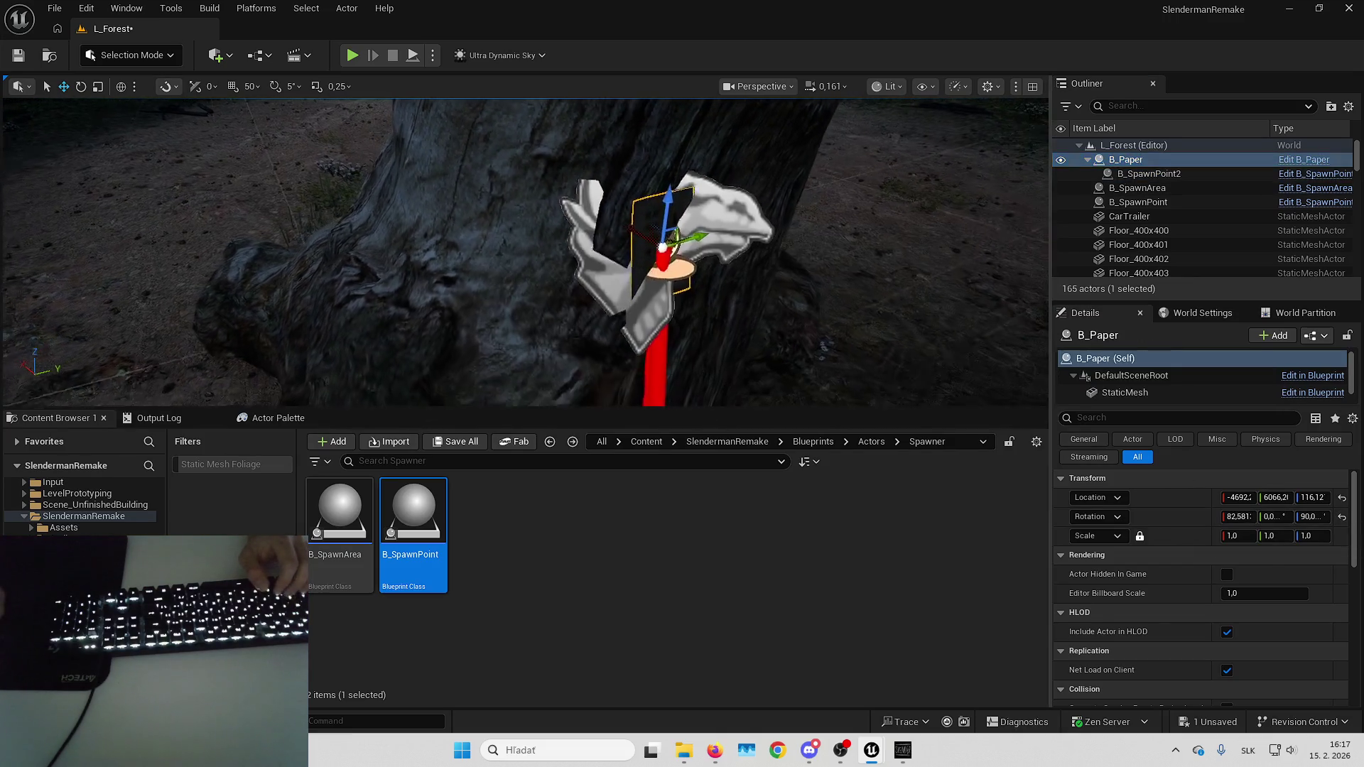
key(e)
key(w)
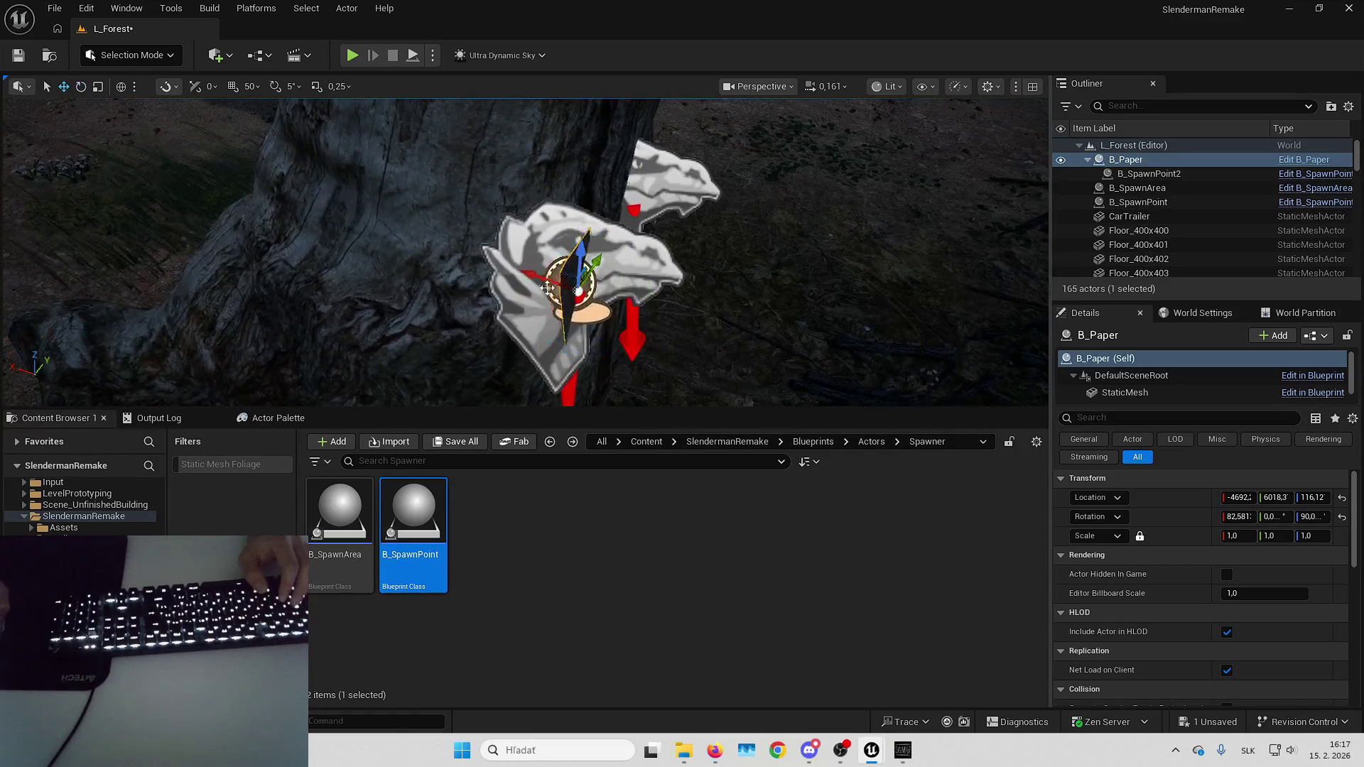
drag(529, 273, 387, 273)
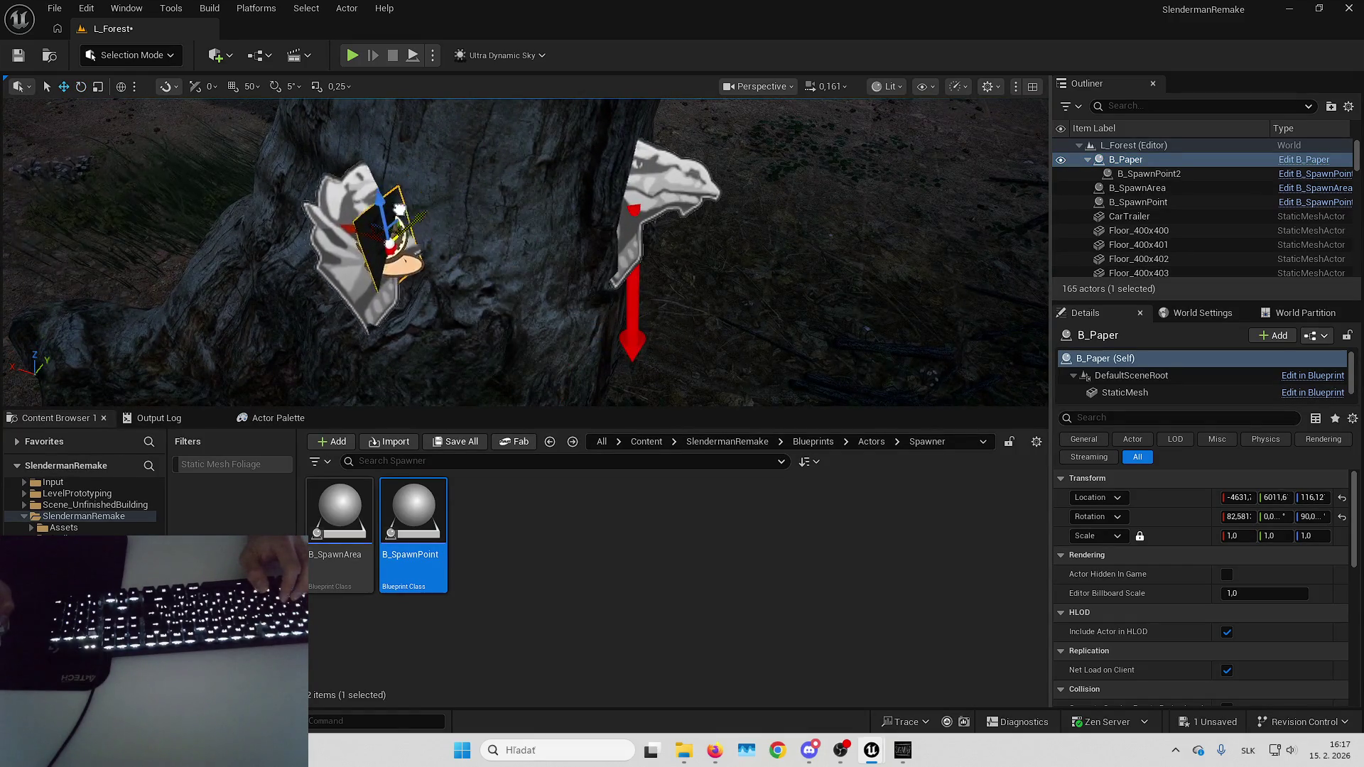
key(e)
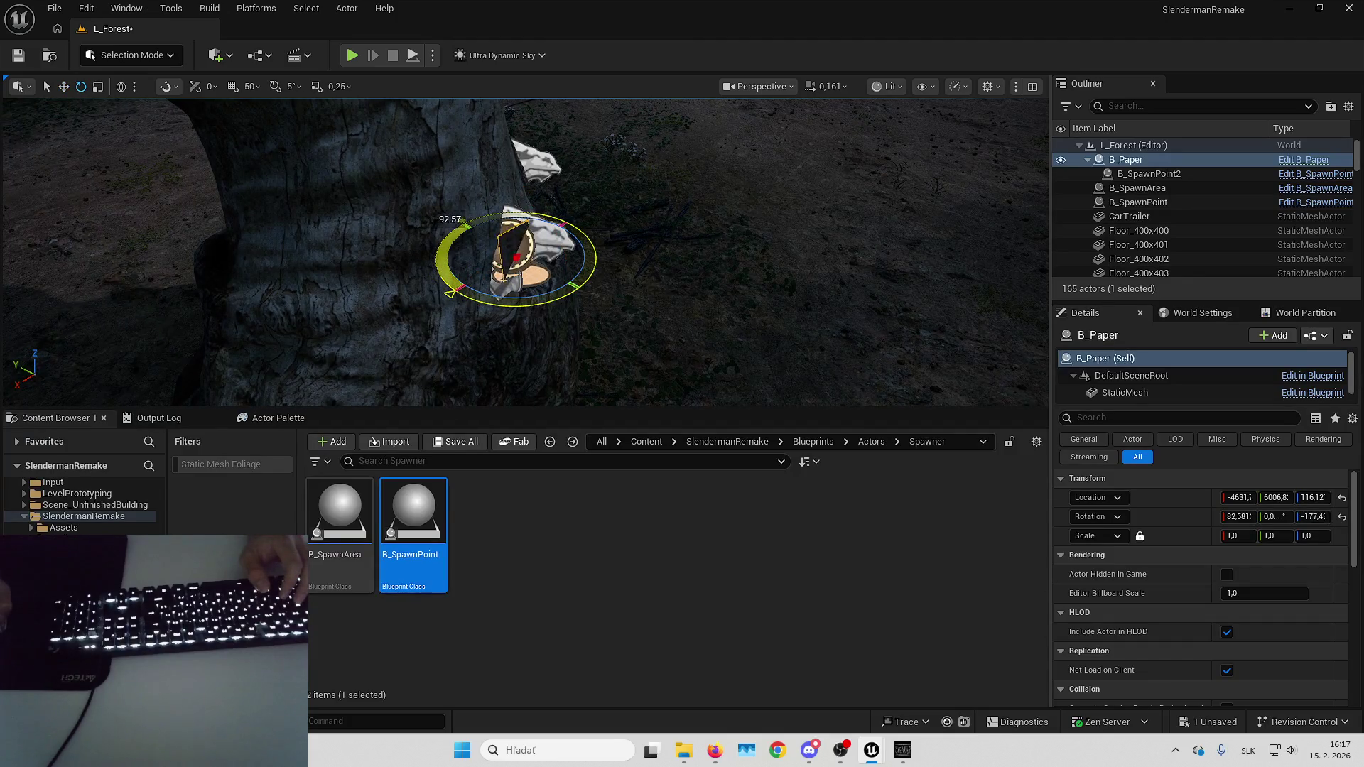
Rotate the paper to about 63°, 0.32°, -179° so it lies flush with the bark.
key(Up)
key(Left)
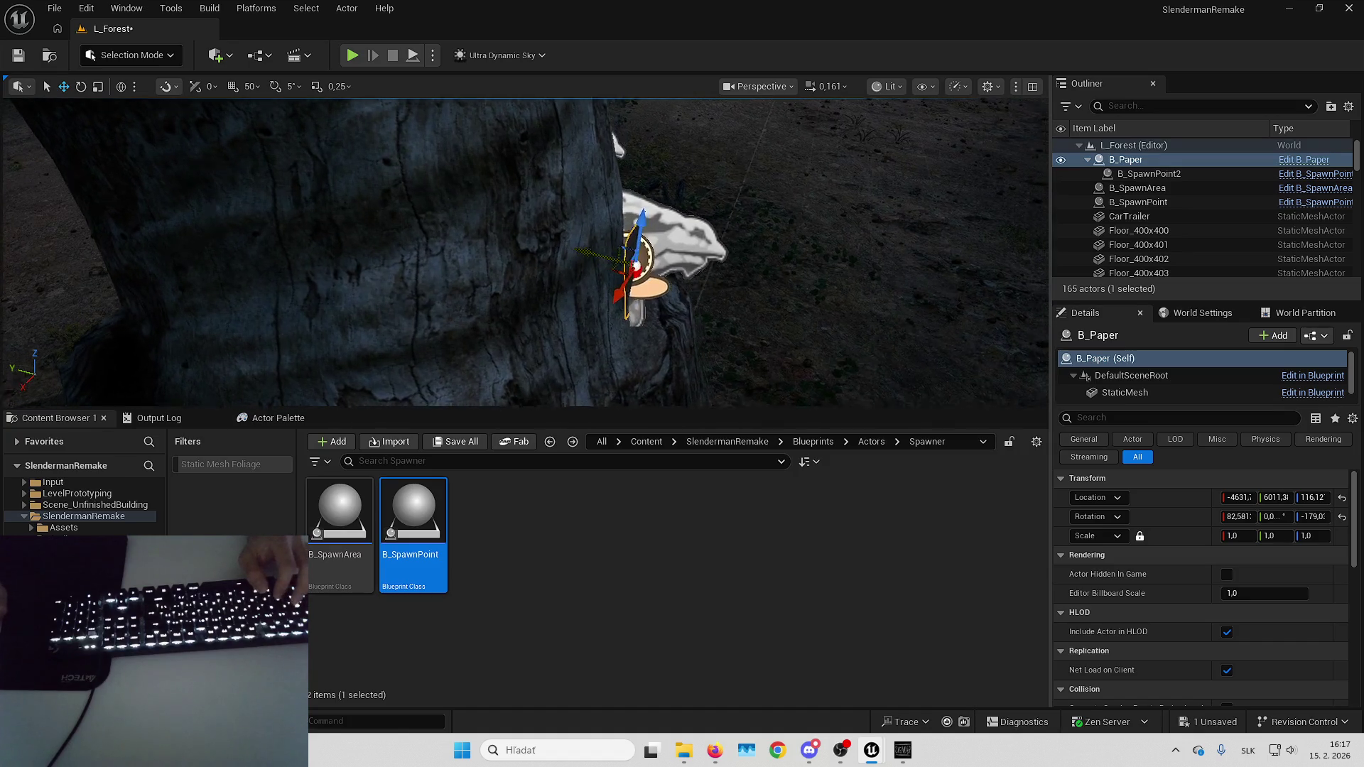
key(Right)
key(e)
key(Up)
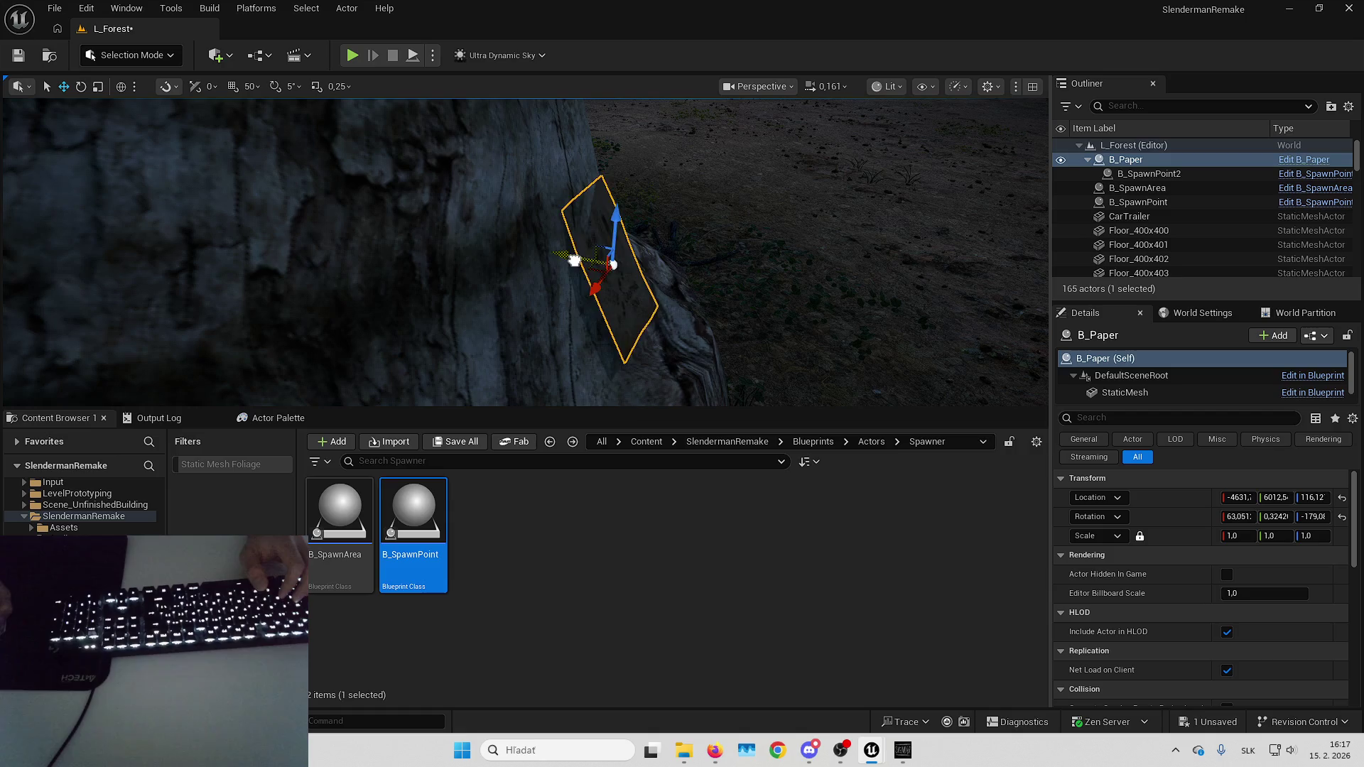
Inspect the trunk from several angles, then reselect the paper and view it edge-on.
key(Escape)
key(Down)
key(Down)
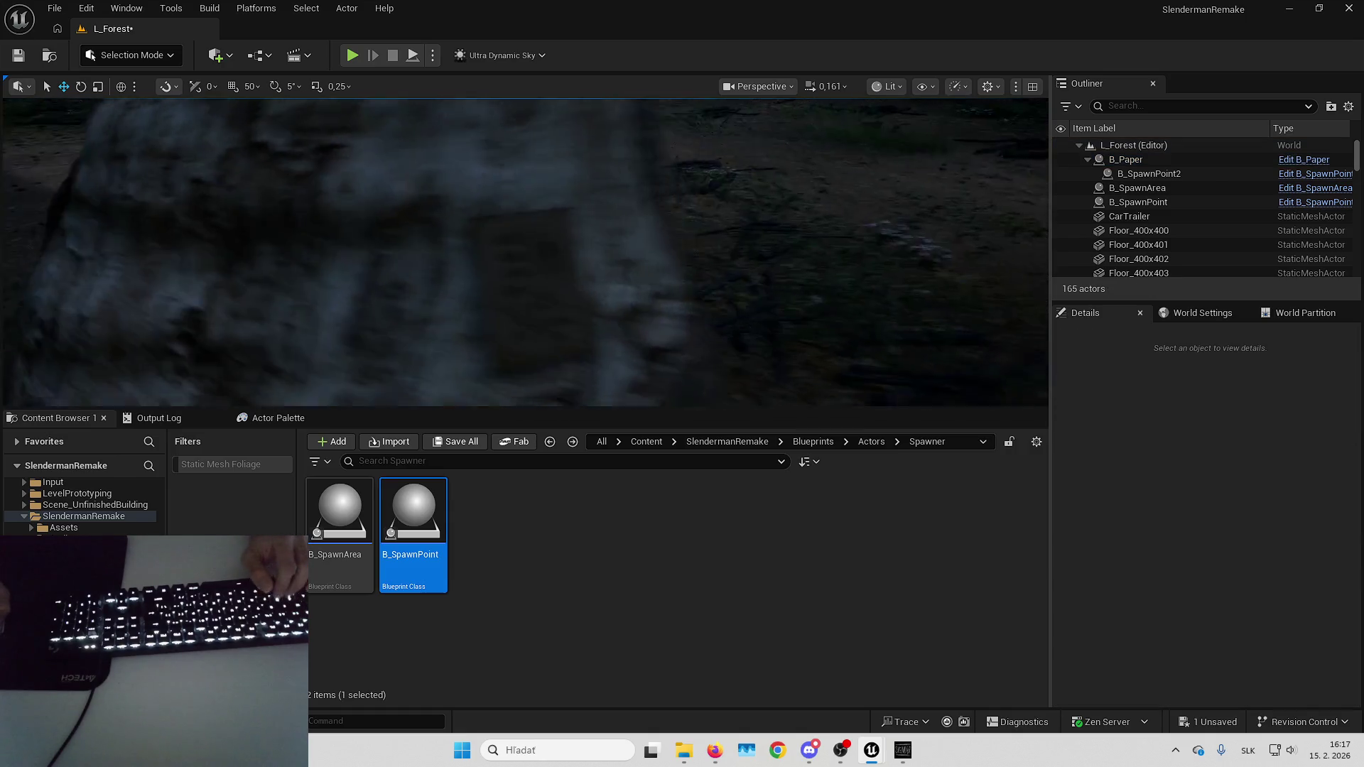
key(Right)
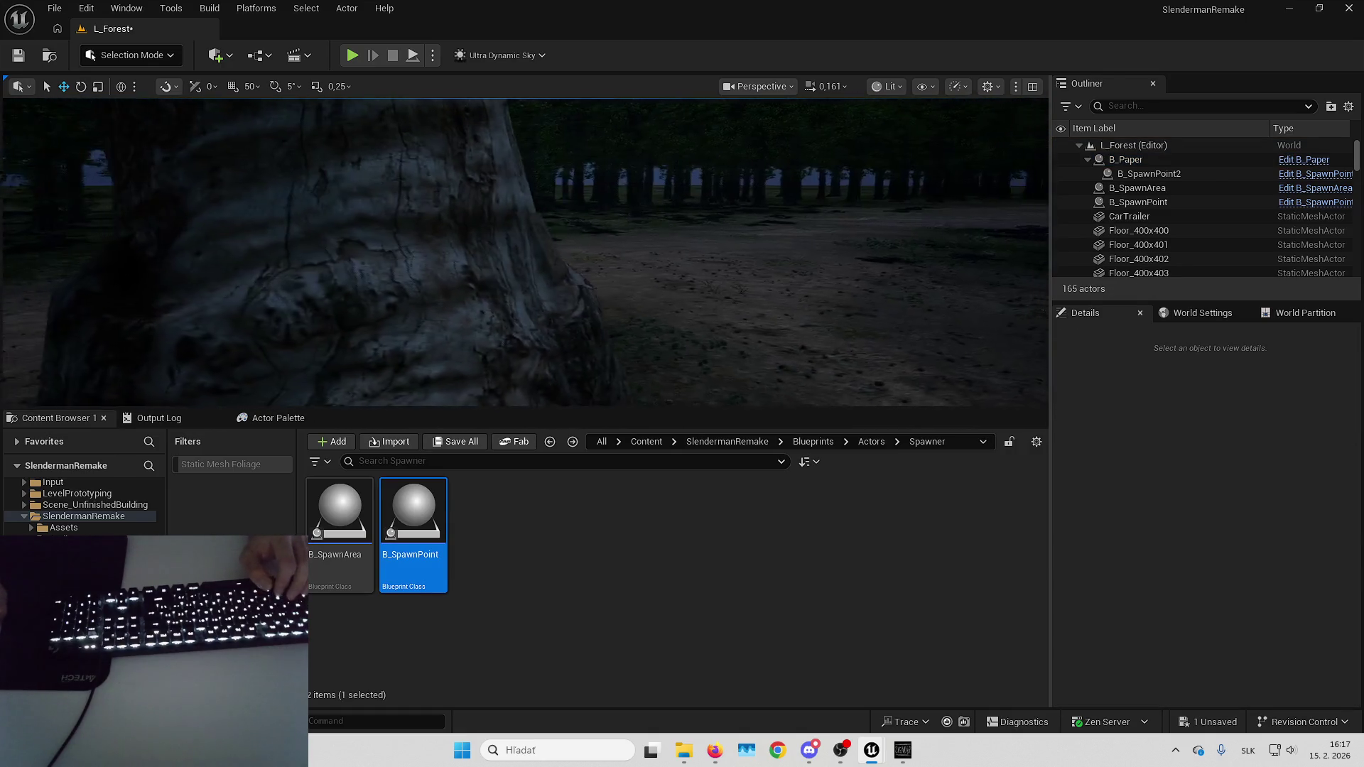
key(Up)
key(Left)
key(Left)
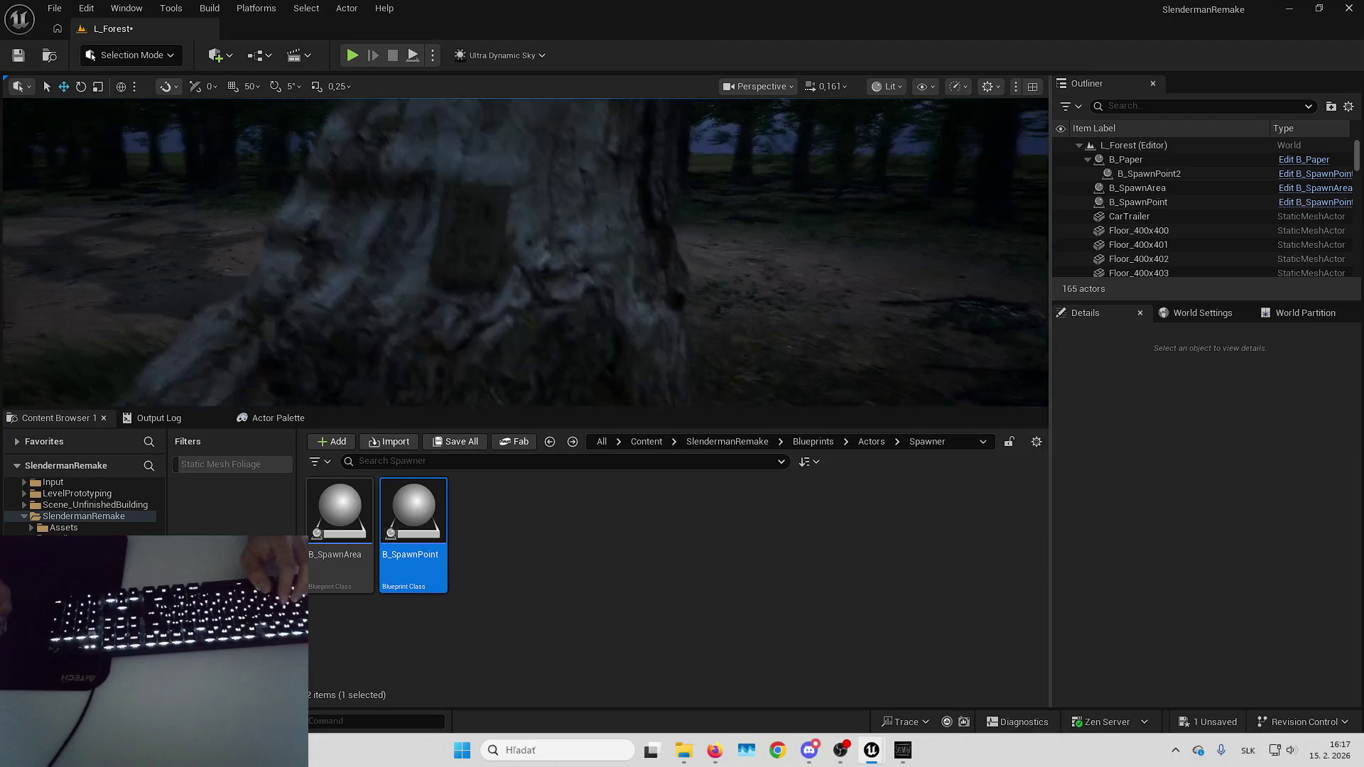
key(Up)
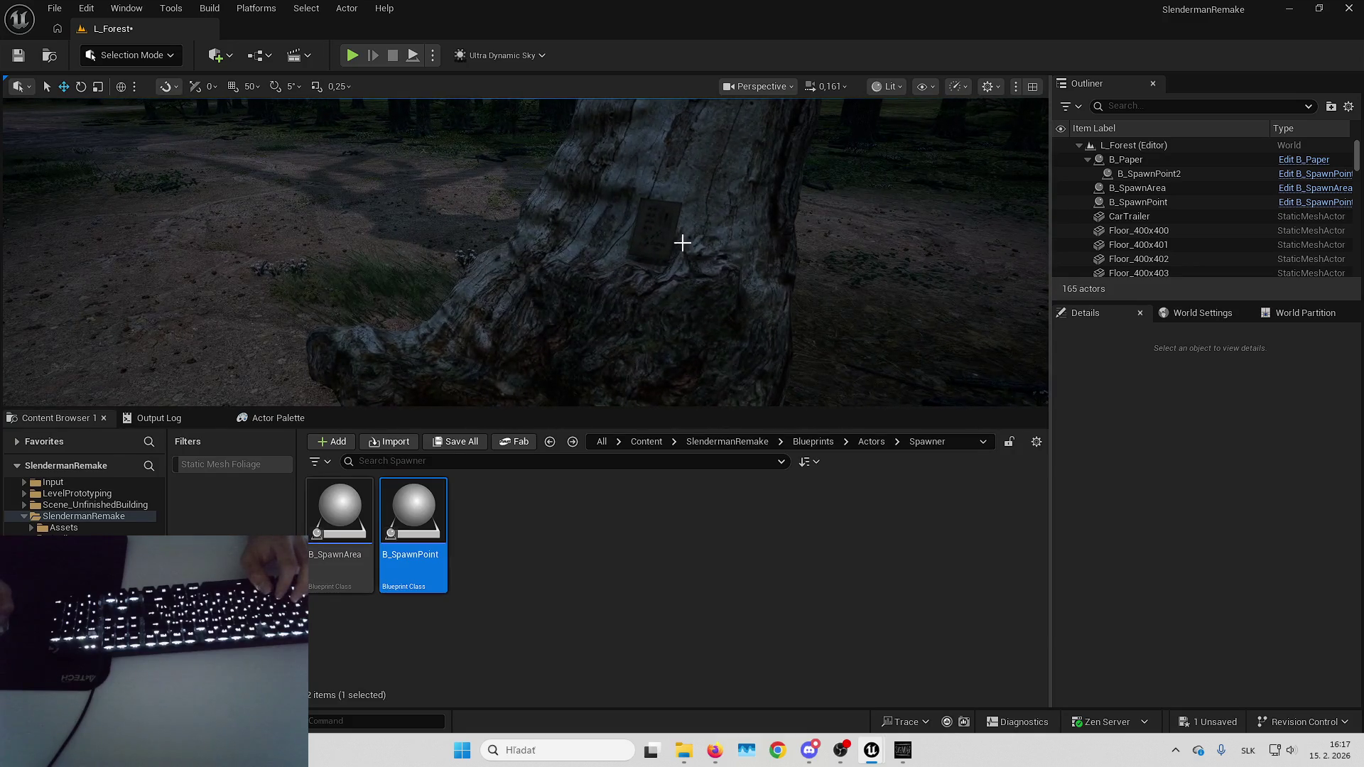
click(661, 214)
key(Left)
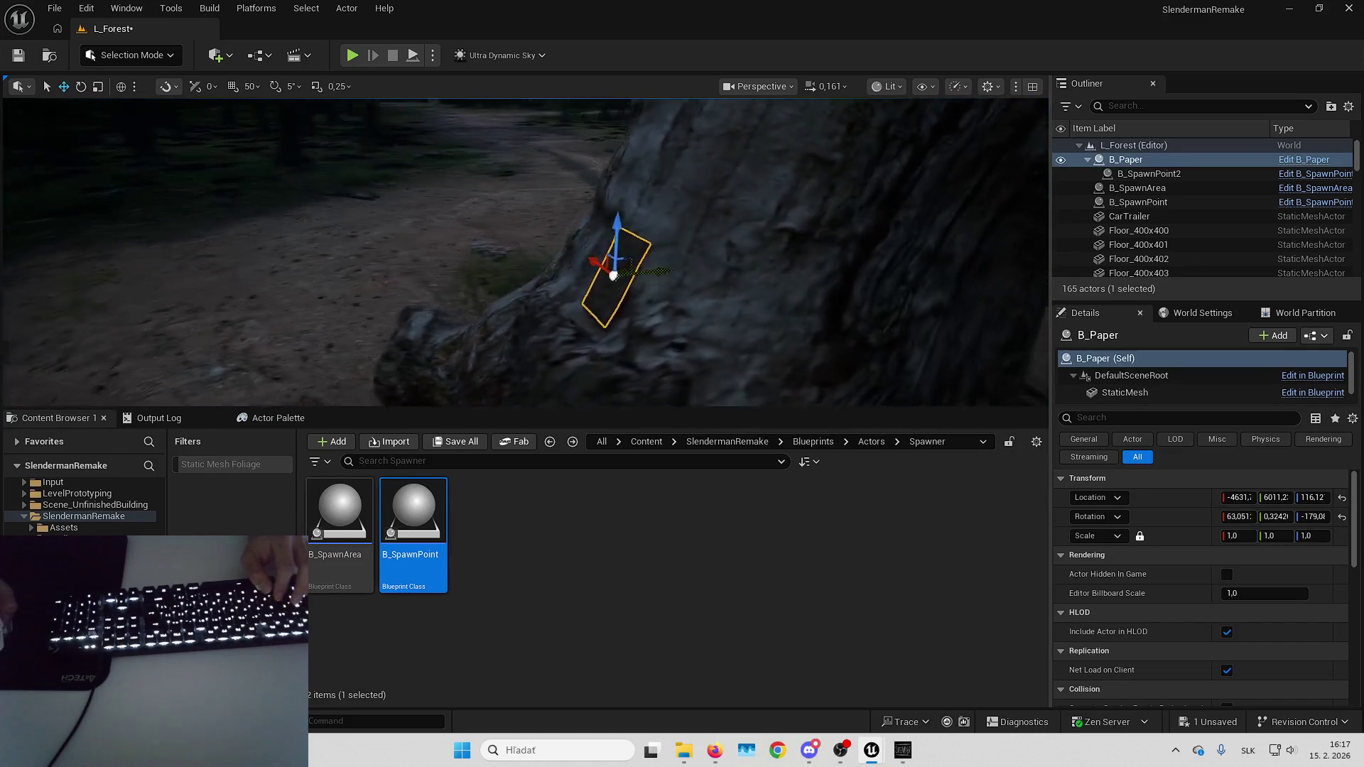
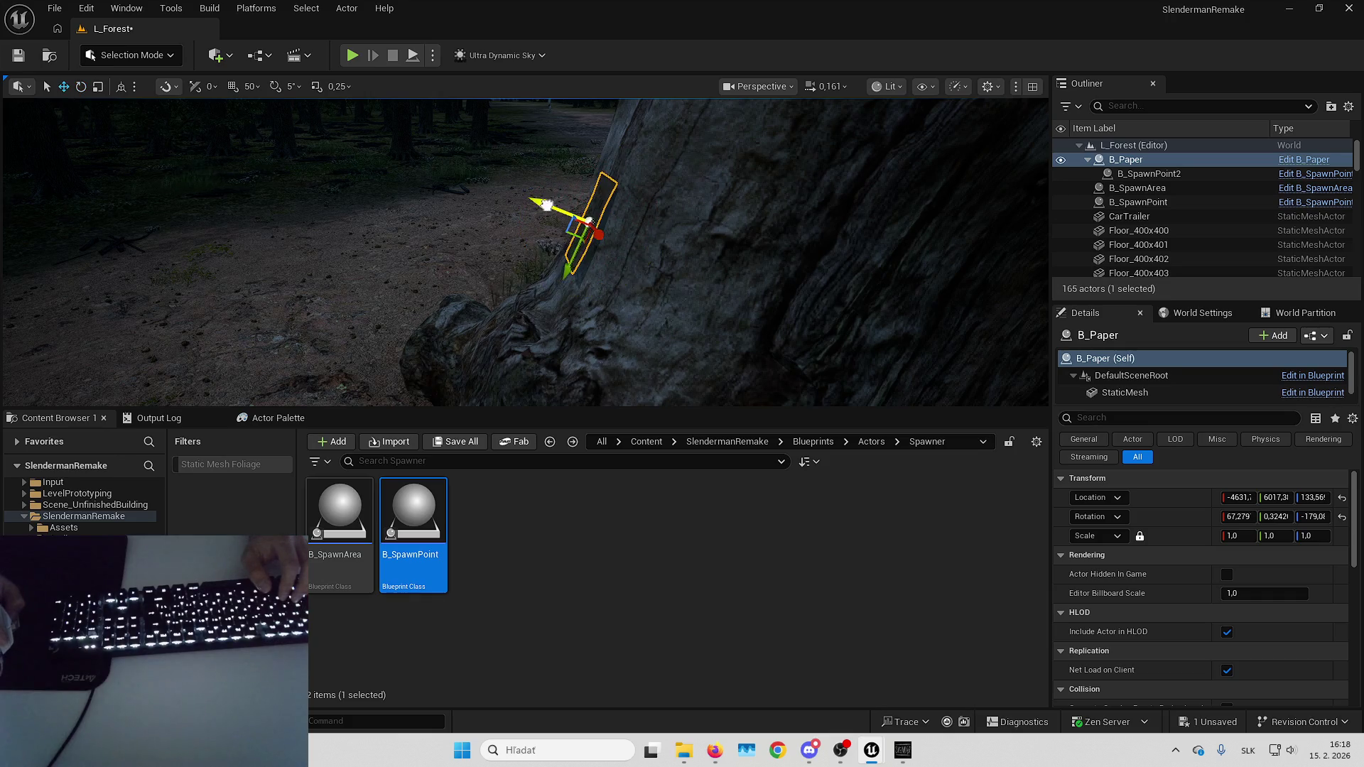
Detach B_SpawnPoint2 from the paper pickup on the tree in the Outliner.
key(f)
key(Escape)
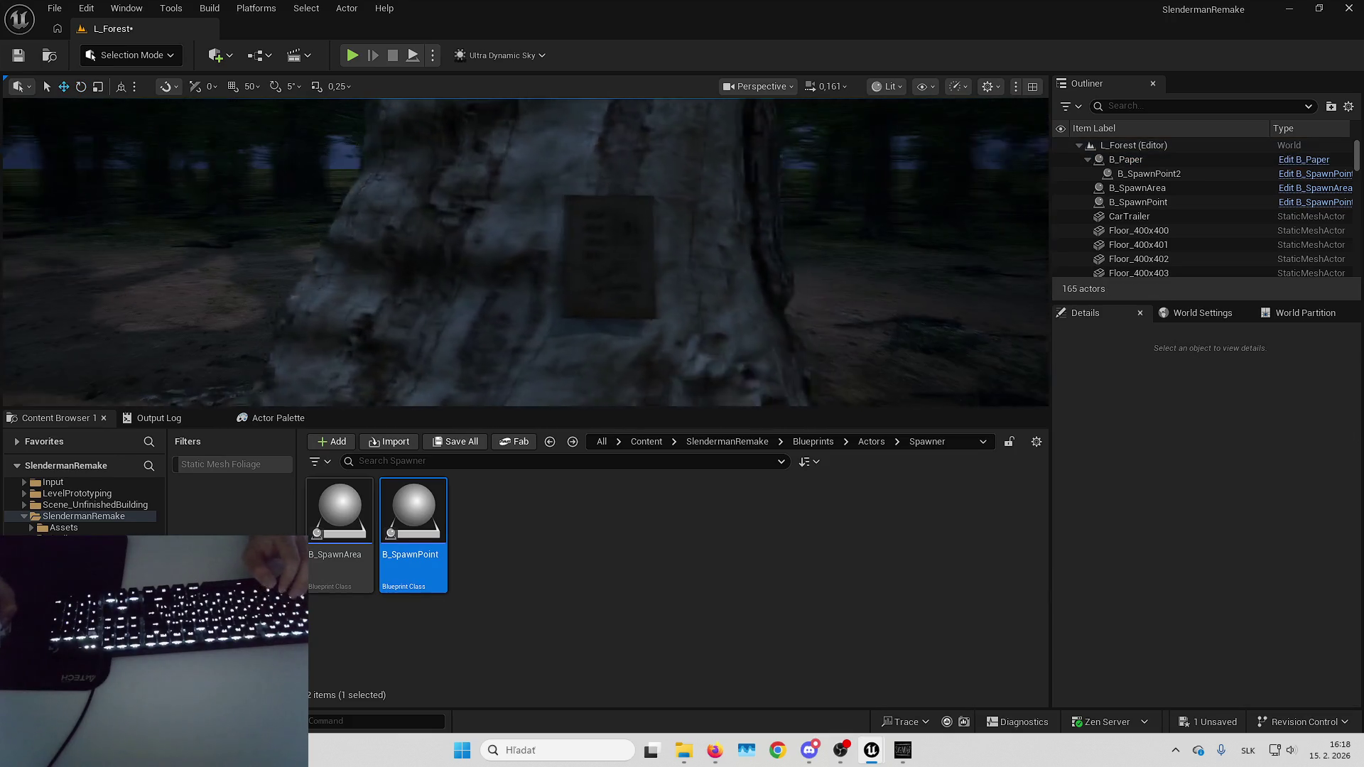
click(719, 262)
click(1149, 174)
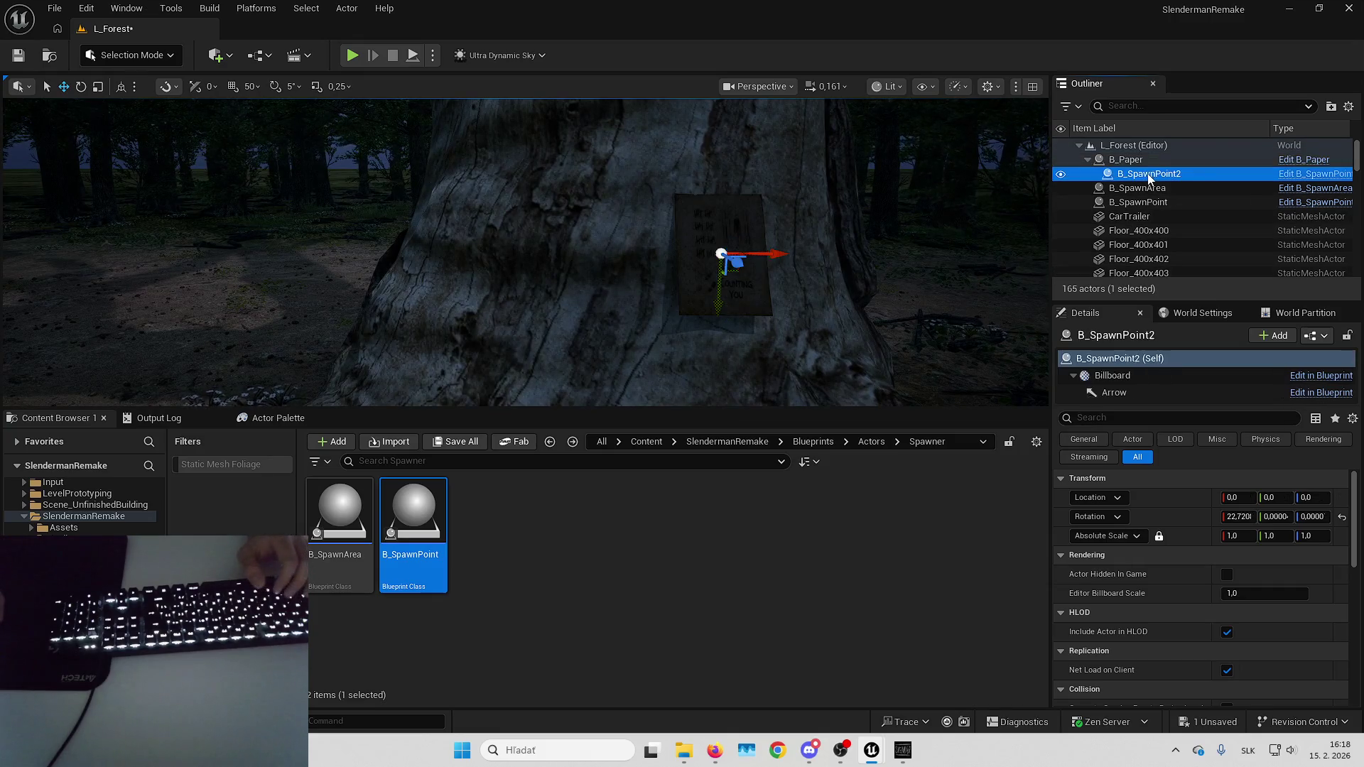
drag(1129, 178, 1128, 164)
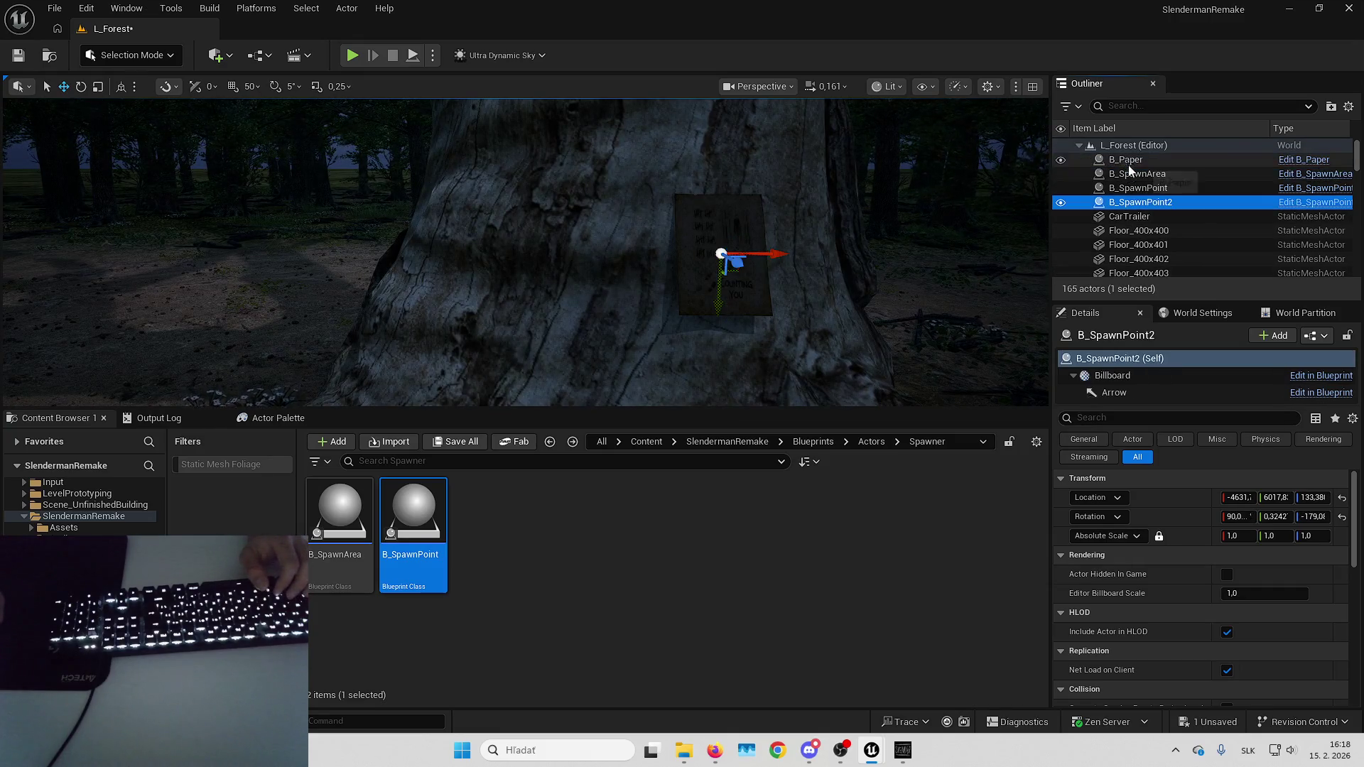
Frame the tree and select the B_SpawnArea standing beside it.
click(685, 243)
key(f)
mouse_move(685, 244)
mouse_down()
mouse_move(639, 255)
mouse_move(582, 327)
mouse_move(564, 292)
mouse_move(540, 320)
mouse_move(764, 301)
mouse_move(995, 426)
mouse_up()
click(563, 292)
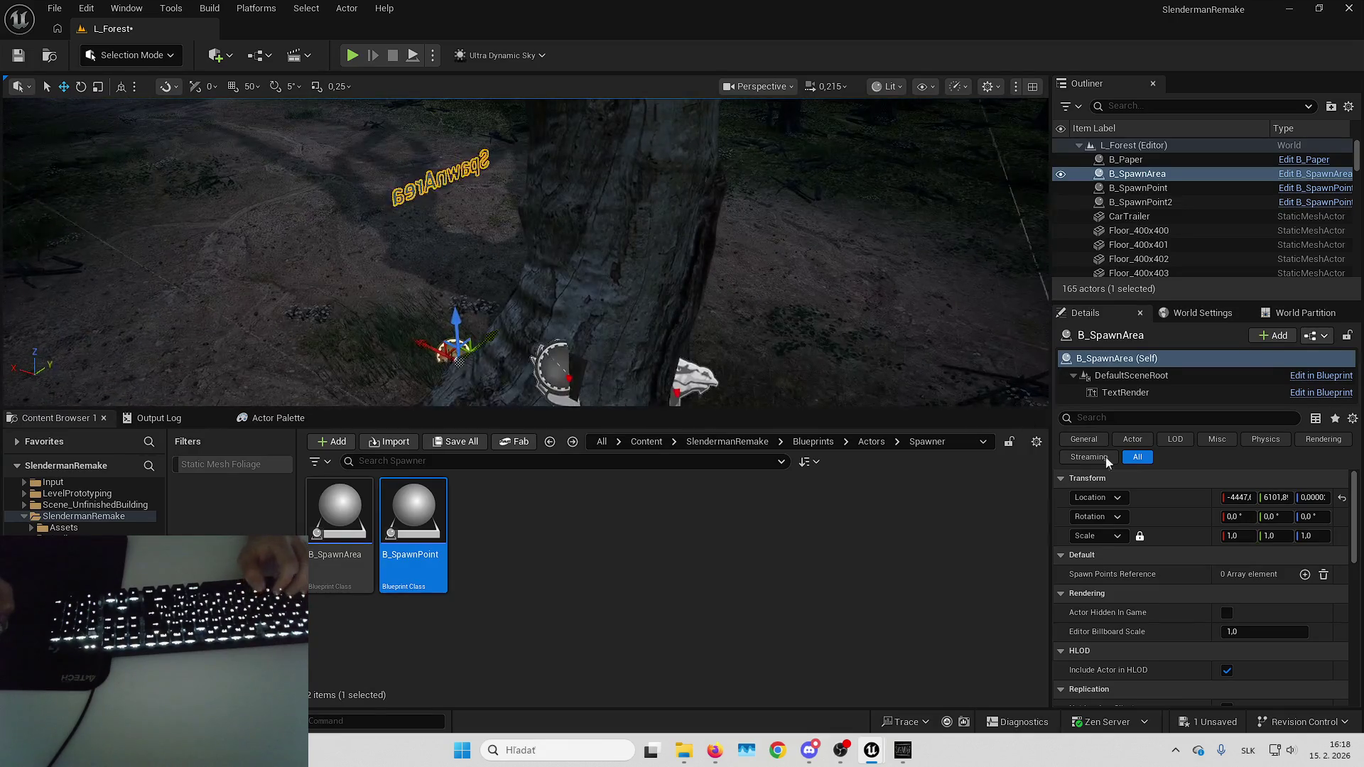
Add Index [0] and Index [1] to Spawn Points Reference and try picking actors with the eyedropper.
click(1305, 574)
click(1305, 573)
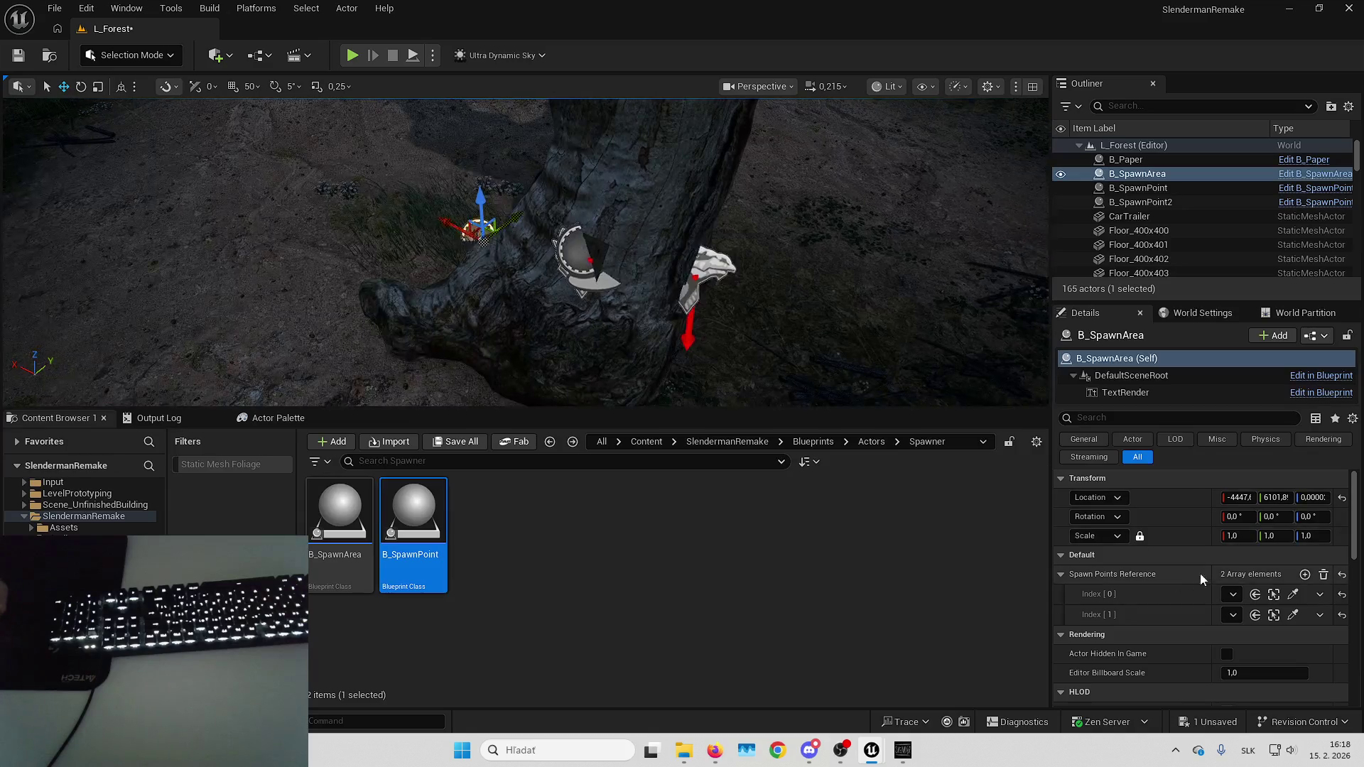
click(1292, 594)
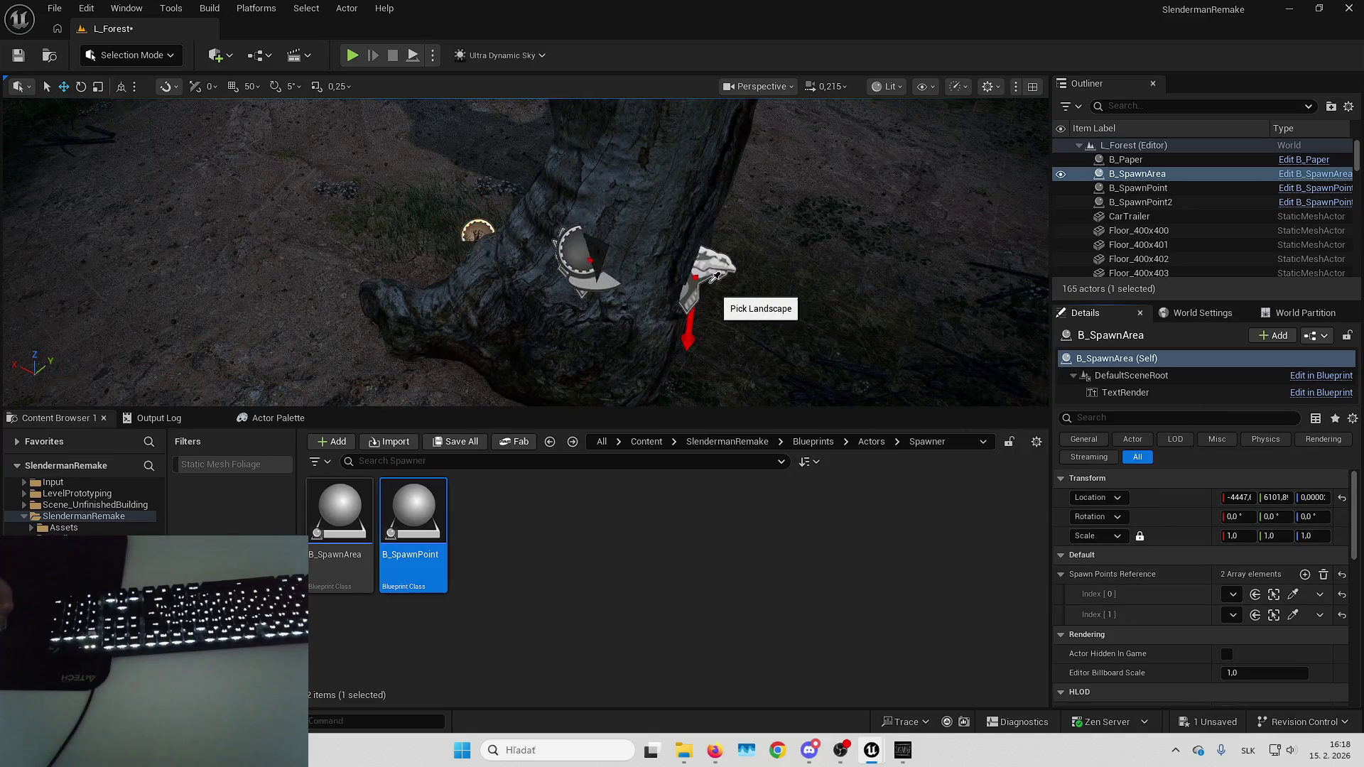
click(1292, 614)
click(581, 256)
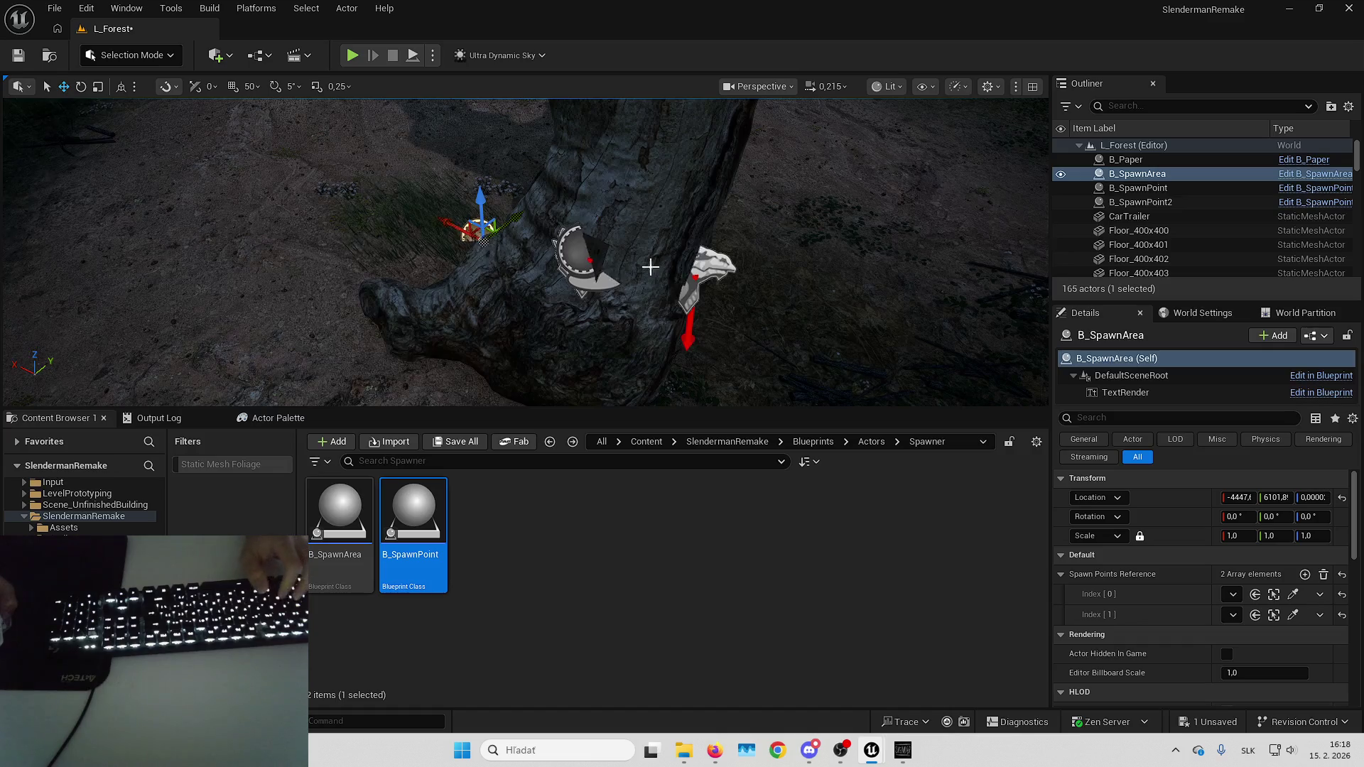
click(1292, 614)
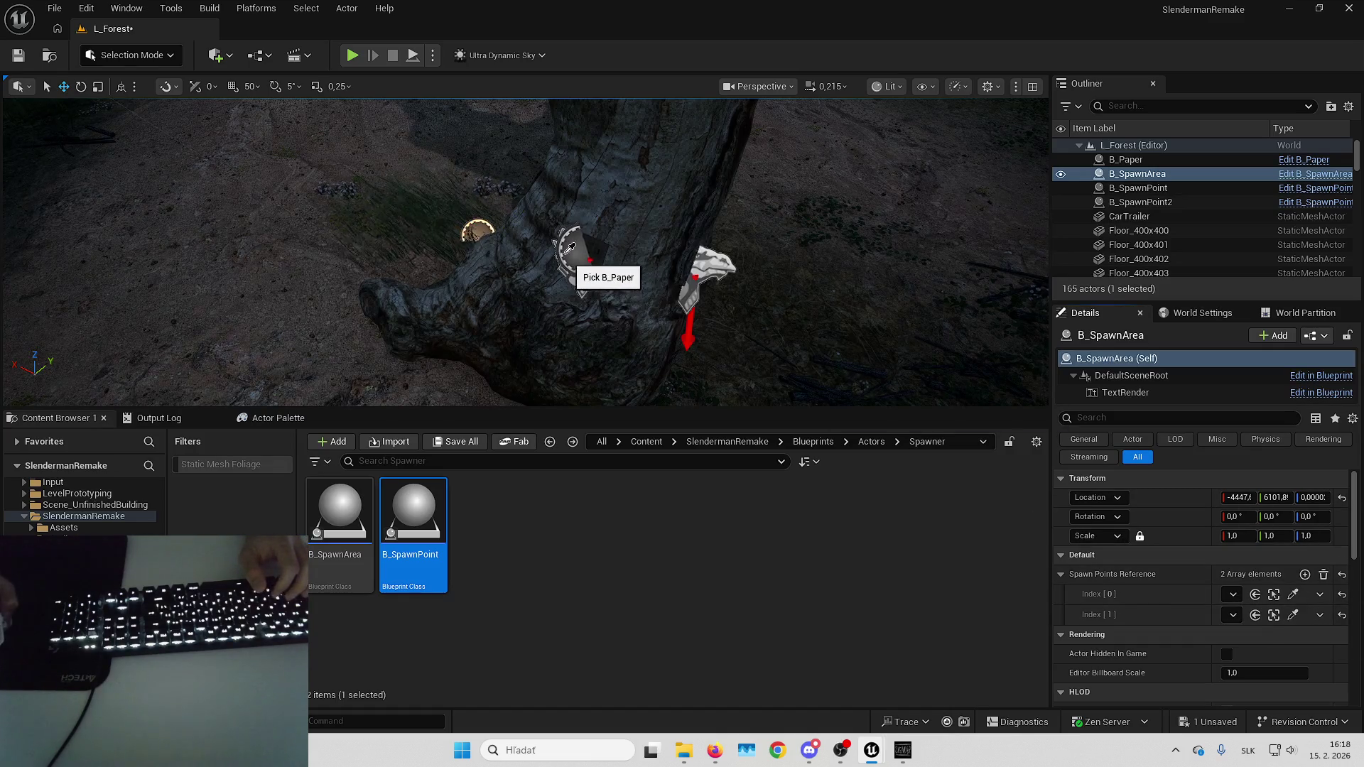
click(608, 245)
Delete the B_Paper pickup from the tree.
drag(622, 280, 822, 366)
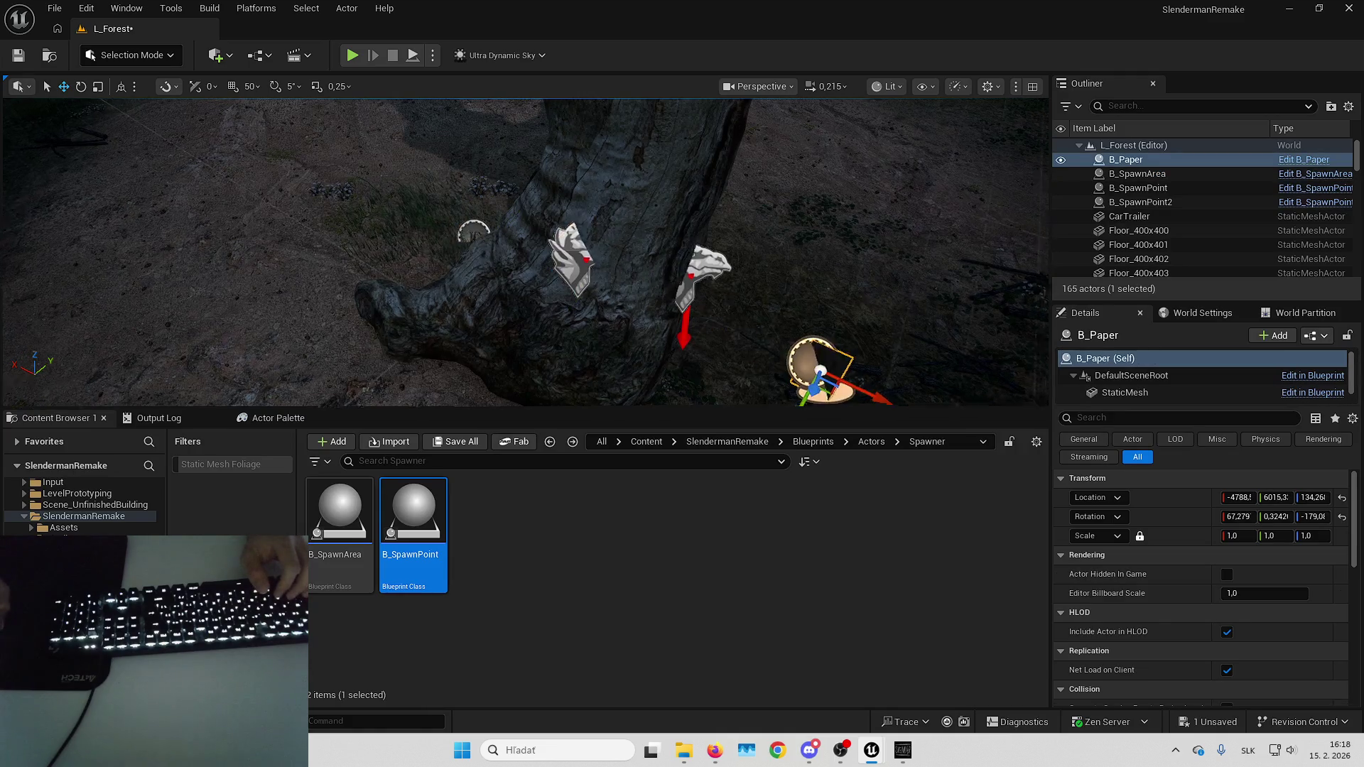
key(f)
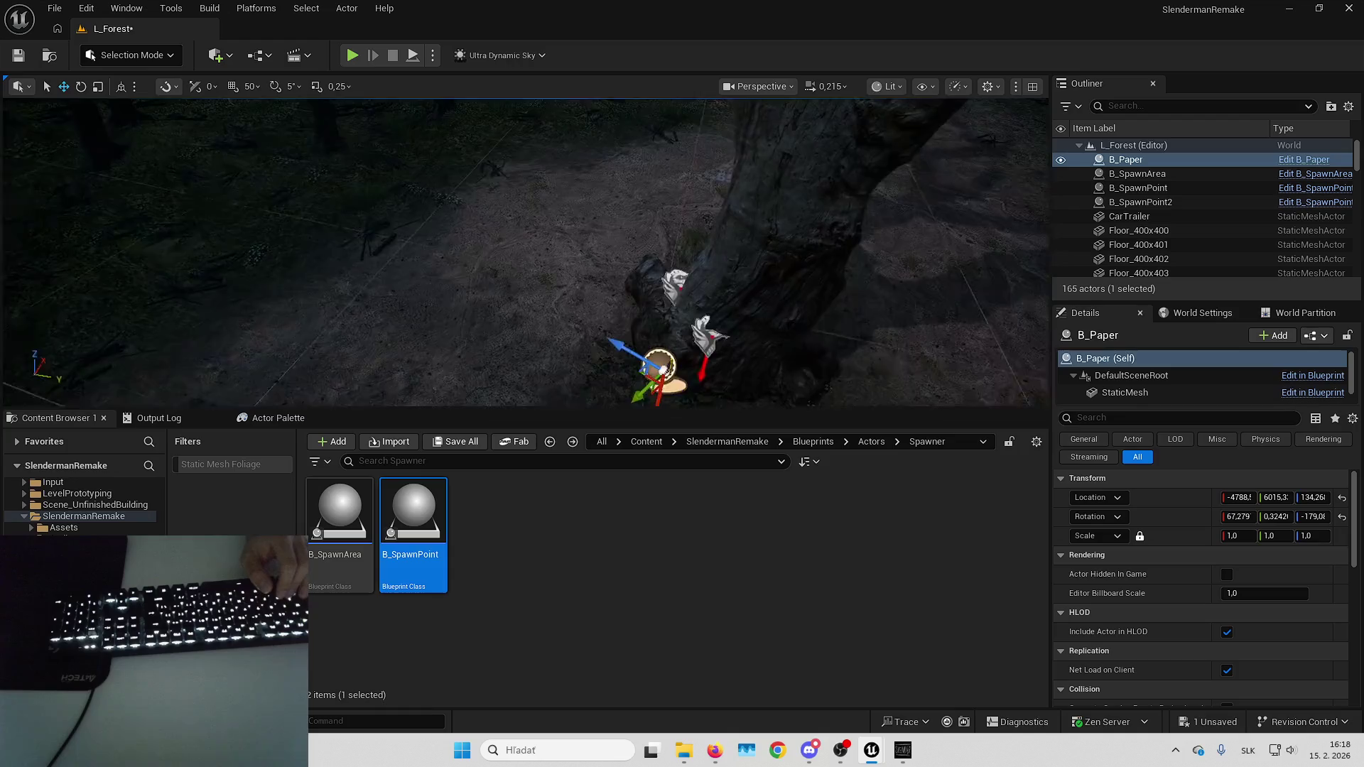
key(Delete)
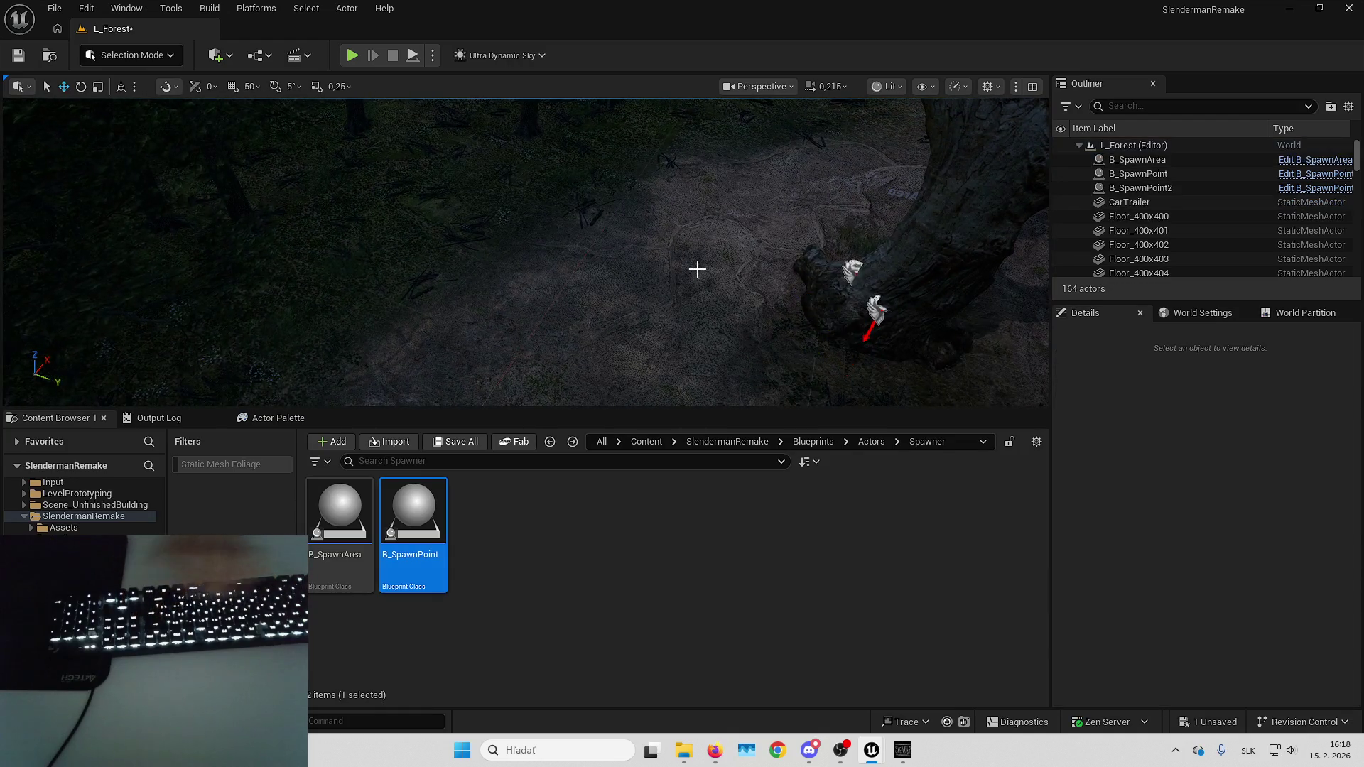
Fly the viewport camera down the path to the car.
scroll(700, 268, up, 3)
key(w)
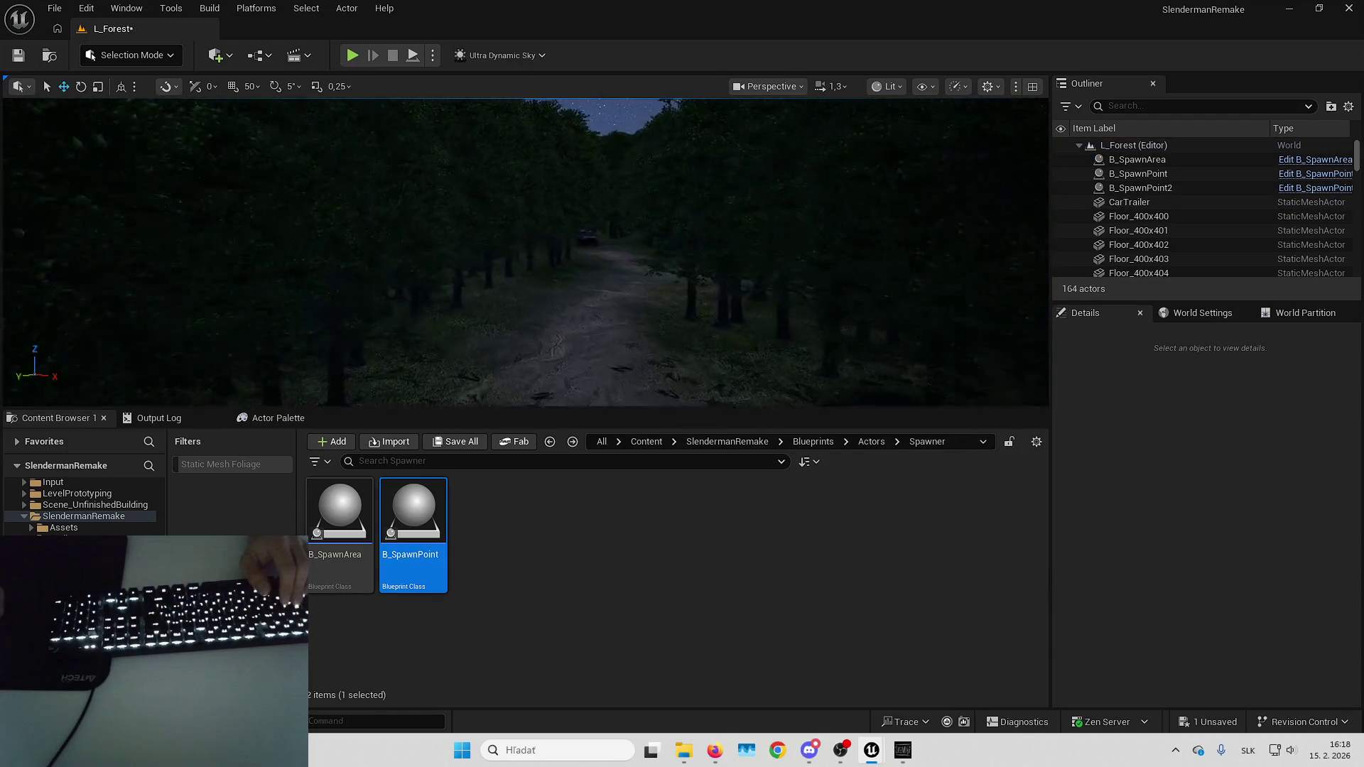
scroll(526, 252, up, 2)
scroll(686, 290, down, 3)
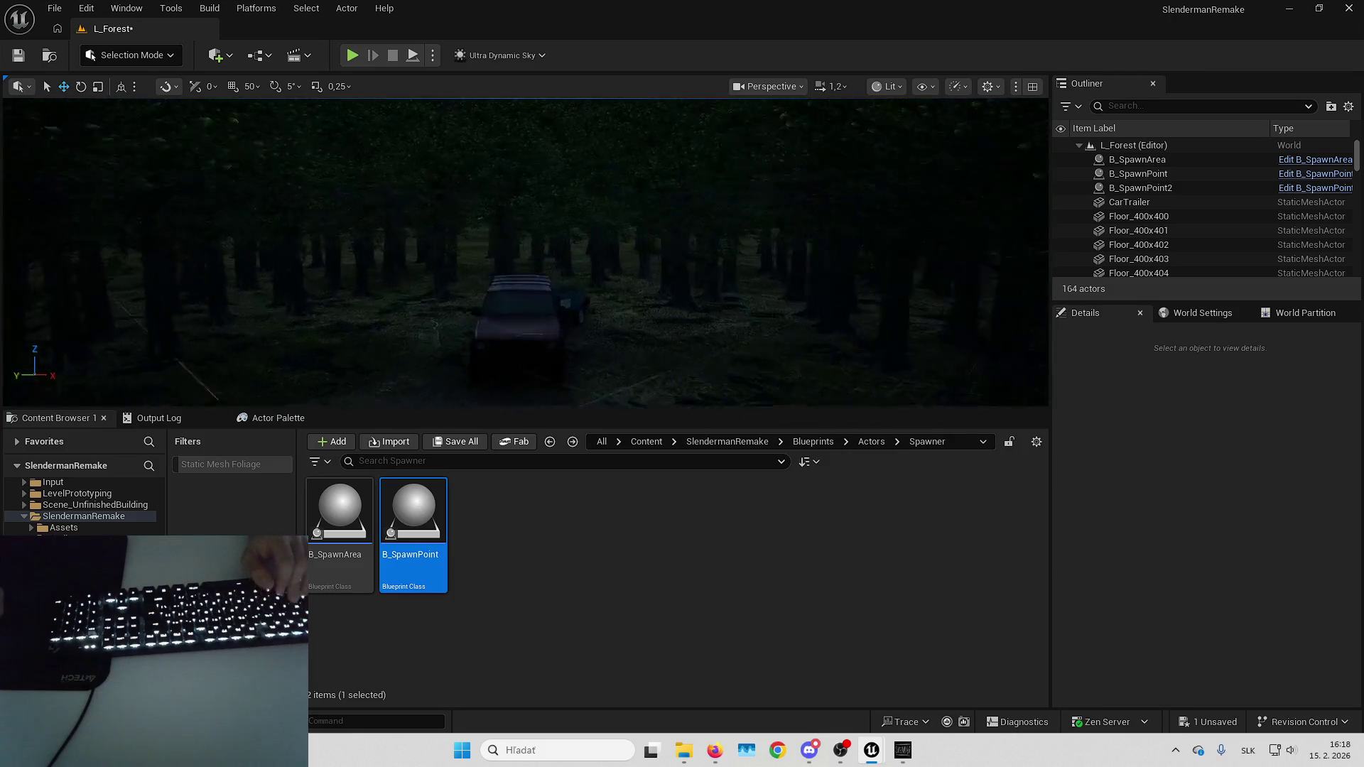
key(s)
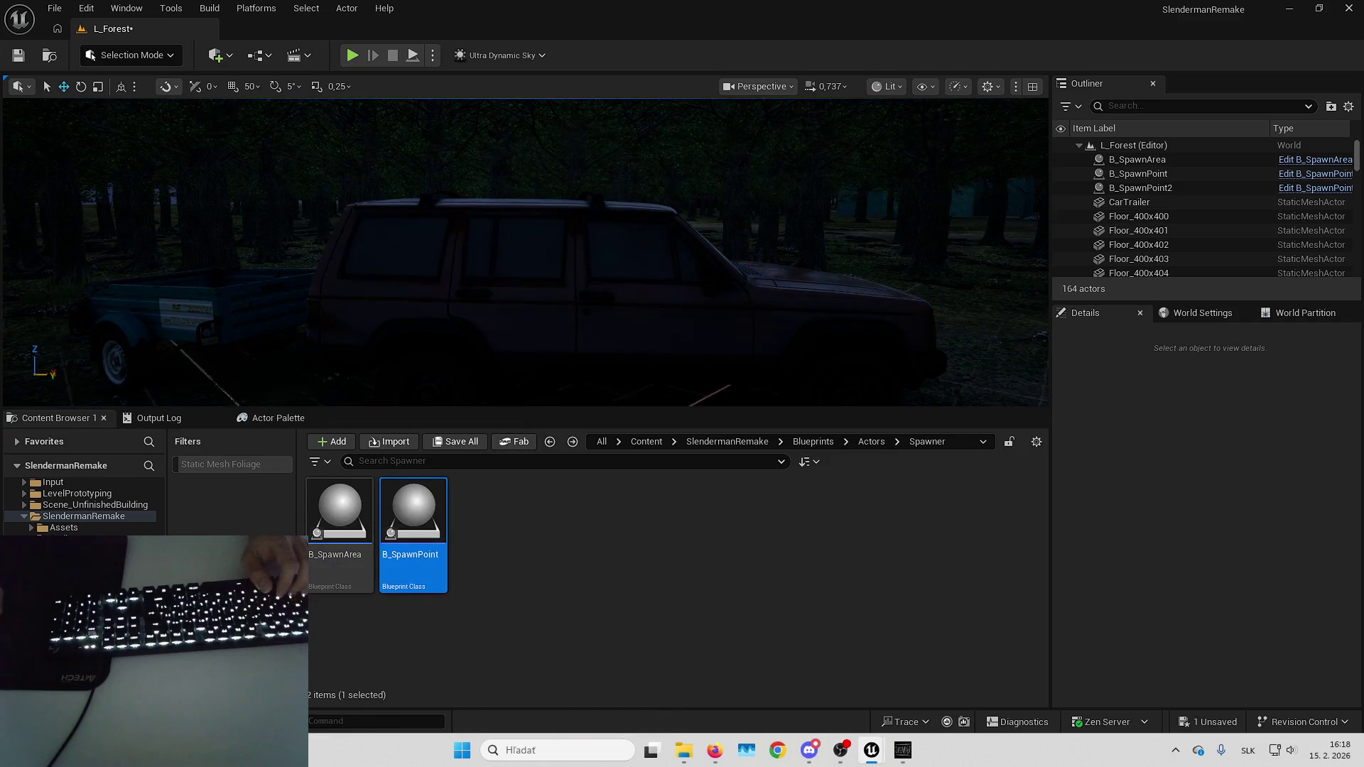
Place B_SpawnArea, B_SpawnPoint and B_Paper from the Content Browser beside the car.
click(340, 525)
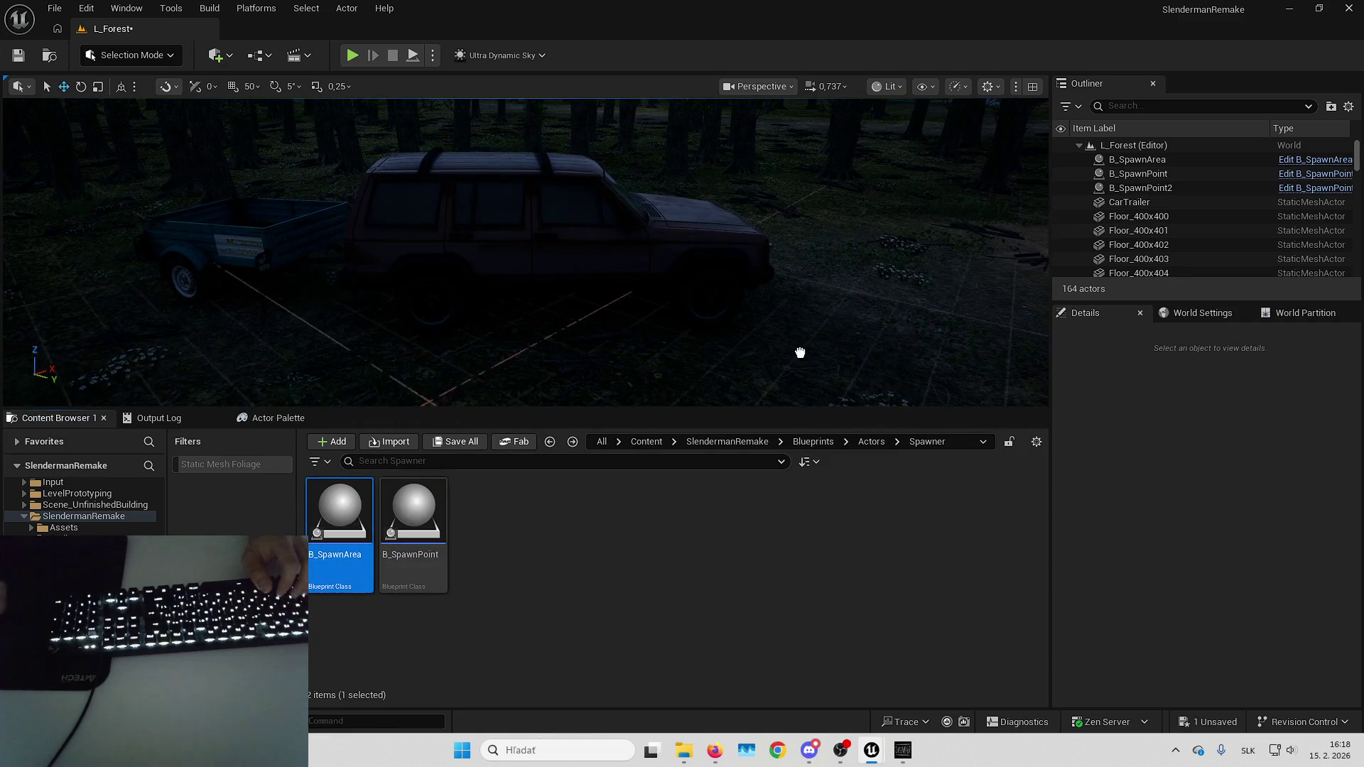
drag(800, 353, 852, 291)
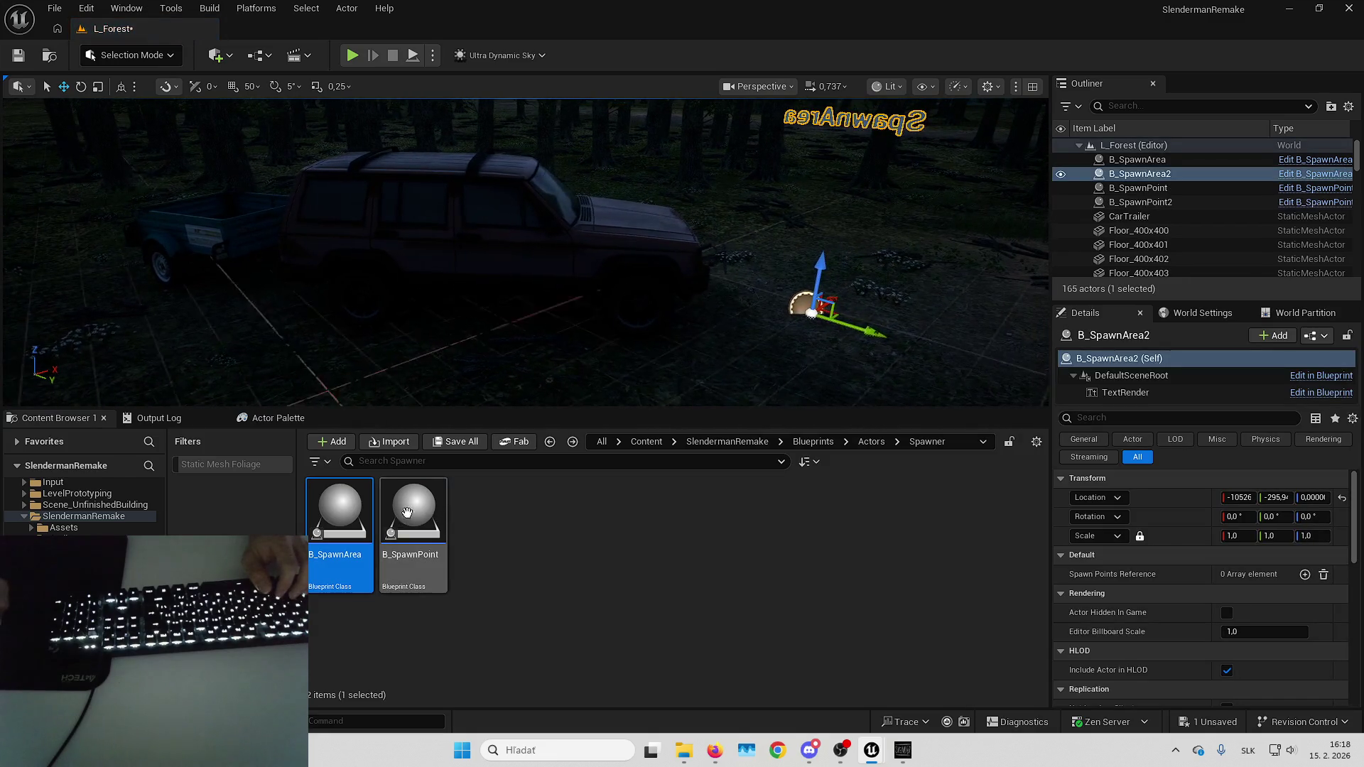
drag(407, 511, 499, 259)
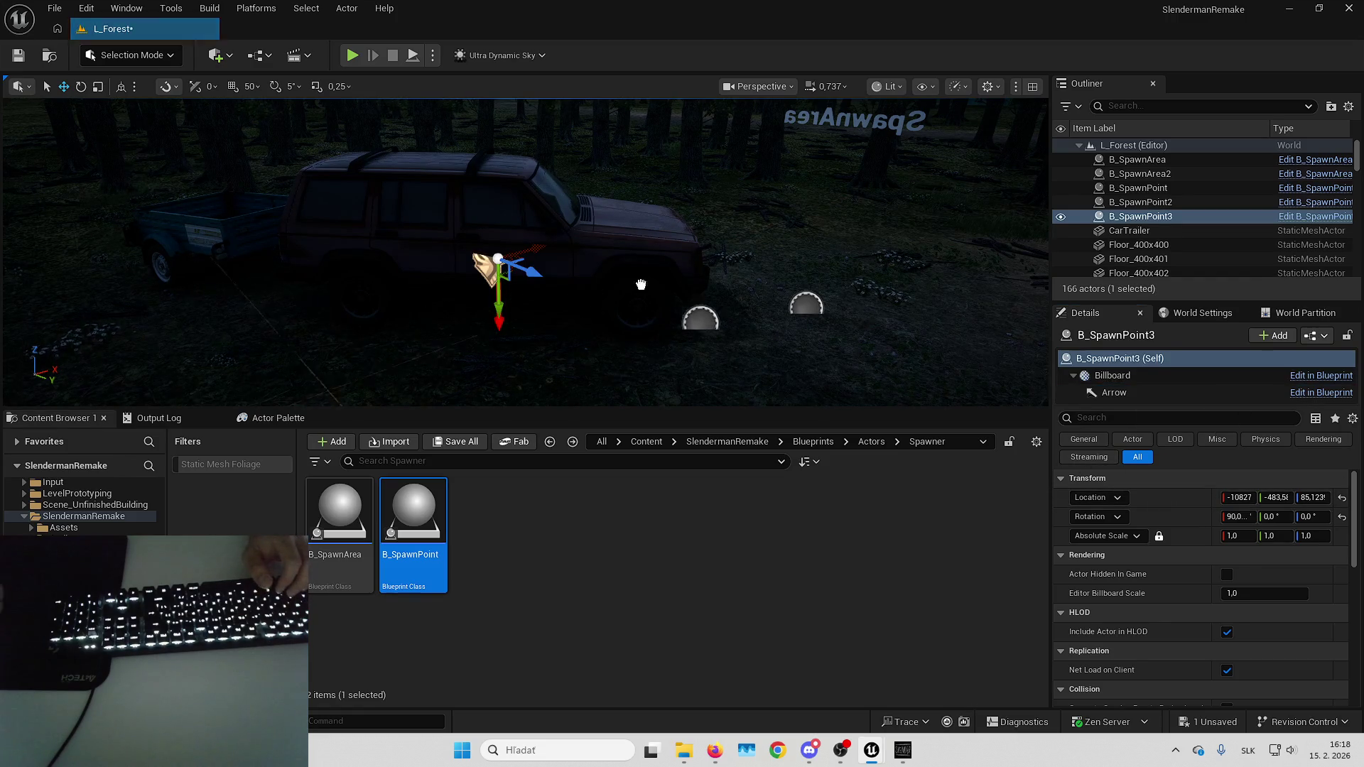
mouse_move(639, 284)
mouse_down()
mouse_move(518, 222)
mouse_move(503, 229)
mouse_move(515, 238)
mouse_up()
Set the new paper's X rotation to -90 and move it toward the car's side.
key(f)
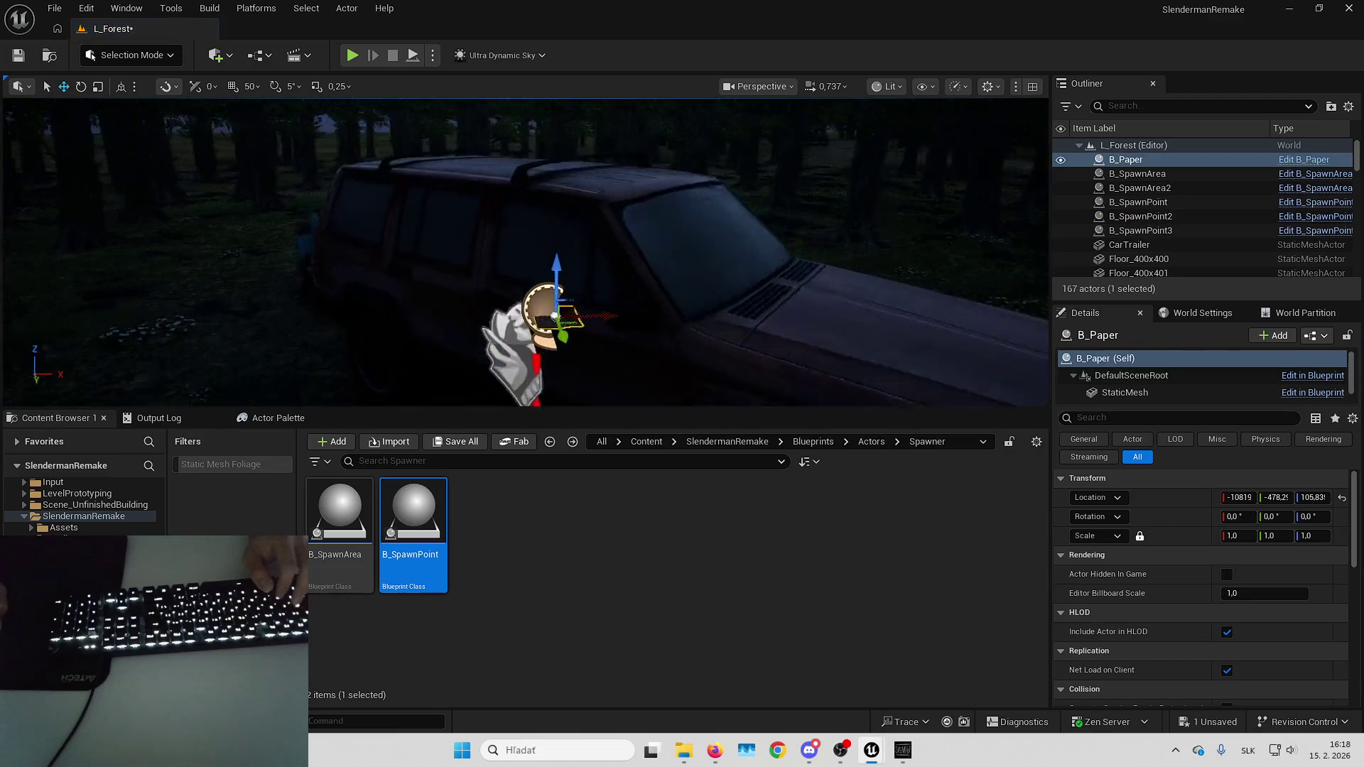
click(1244, 516)
text(-90)
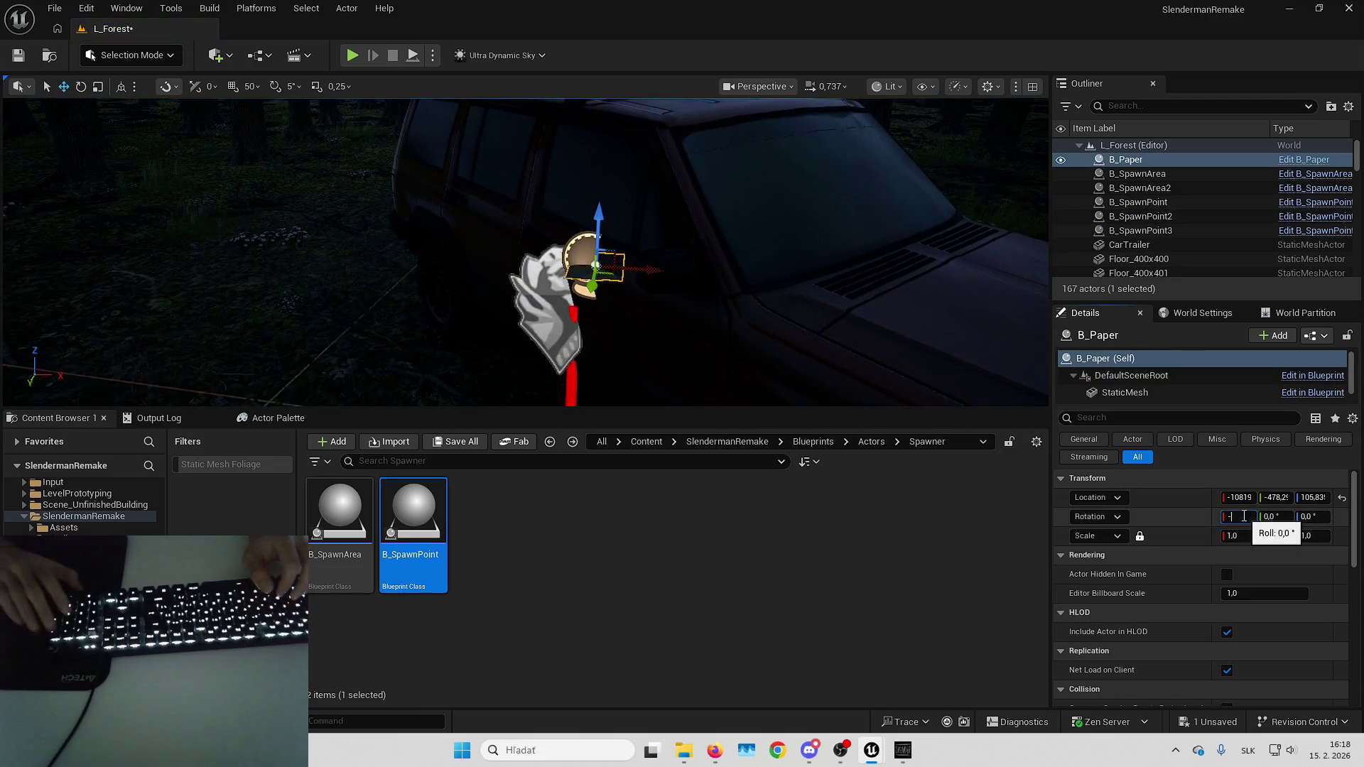
key(Return)
mouse_move(561, 237)
mouse_down()
mouse_move(770, 238)
mouse_move(609, 219)
mouse_move(807, 228)
mouse_move(630, 252)
mouse_up()
scroll(491, 93, down, 3)
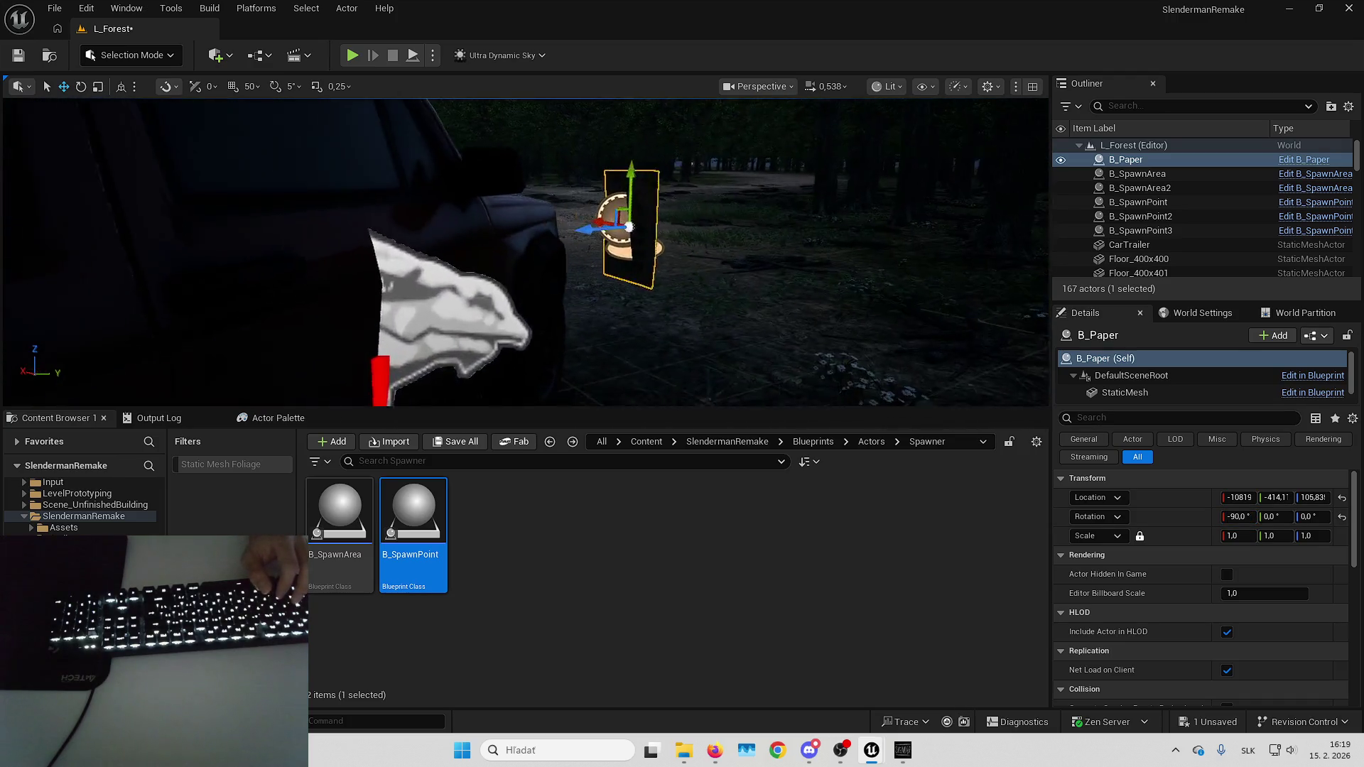
Switch the viewport to Unlit and set the paper's X rotation to 90.
click(906, 86)
click(909, 153)
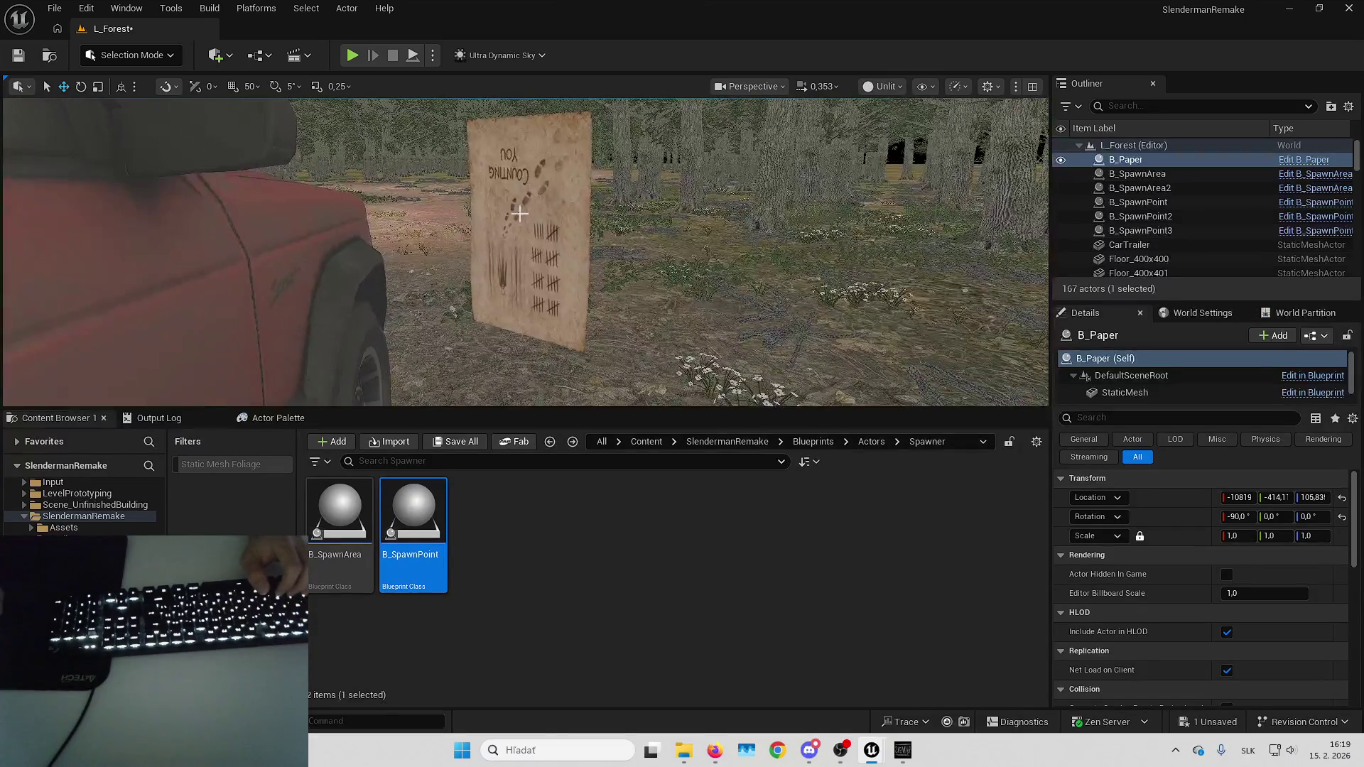
scroll(519, 214, down, 5)
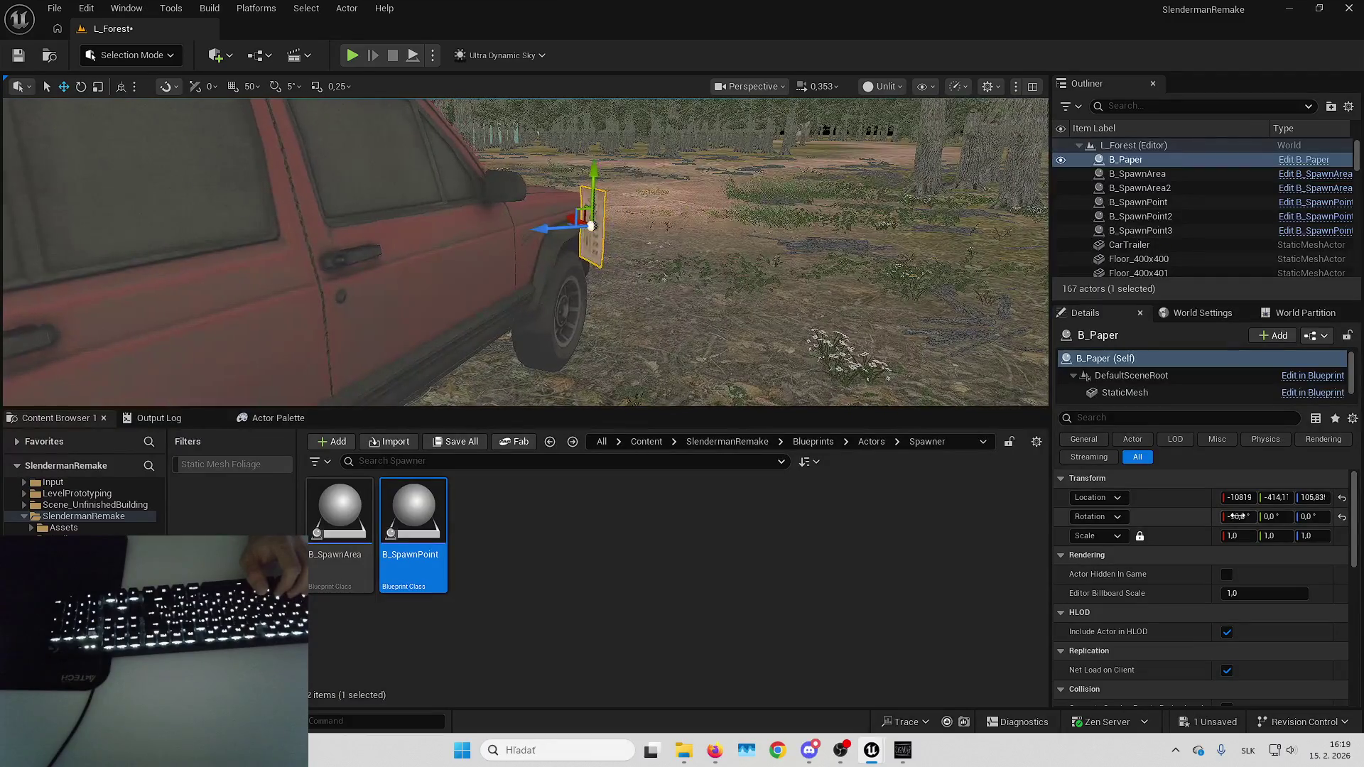
click(1236, 517)
text(90)
key(Return)
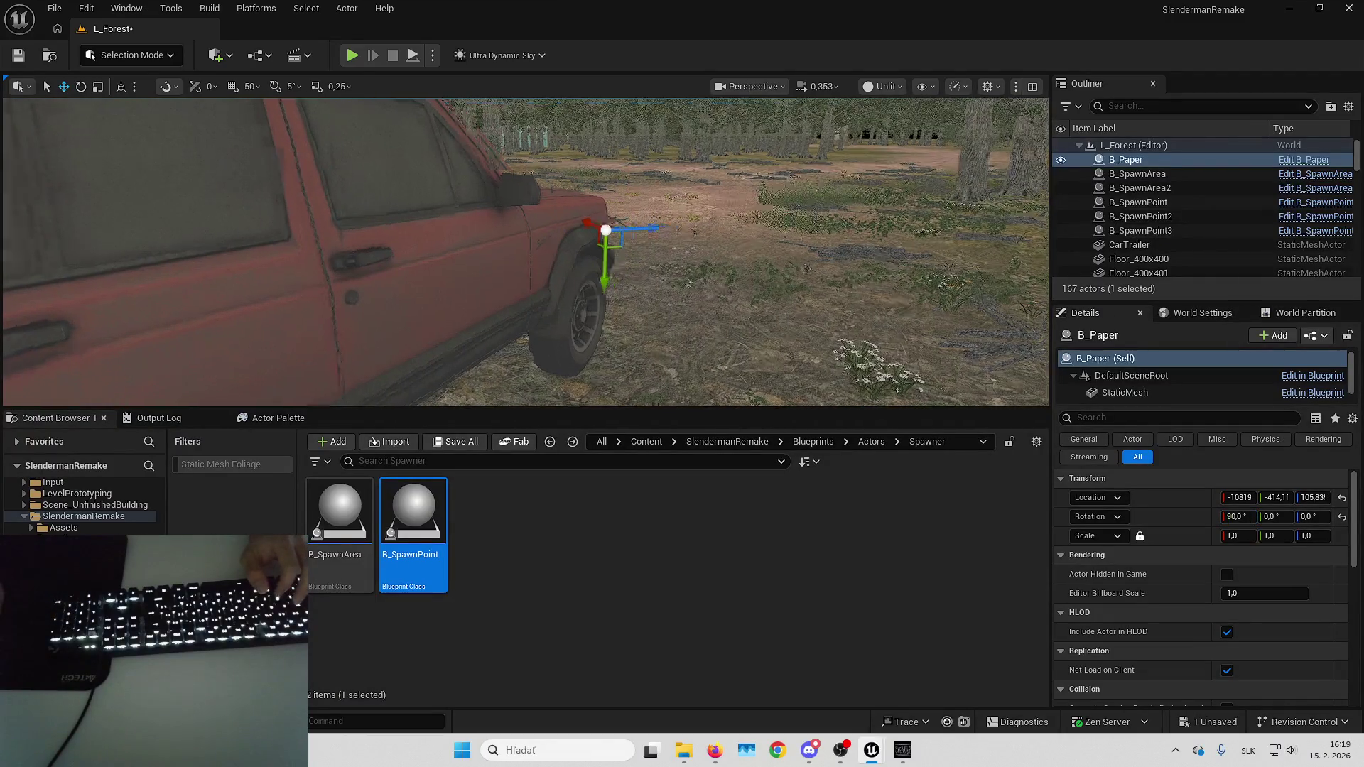
Turn and position the paper flat against the car's rear side window.
drag(525, 252, 468, 252)
scroll(735, 228, down, 5)
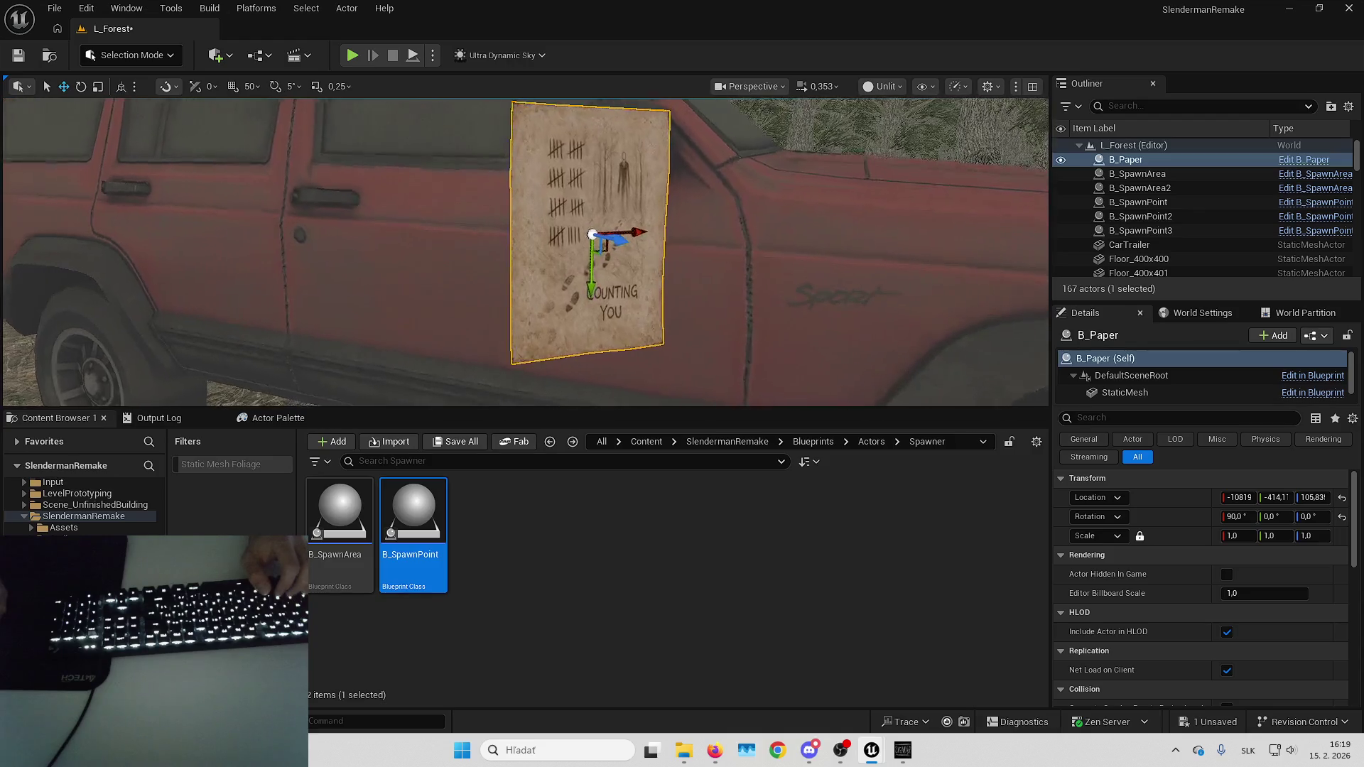
mouse_move(690, 267)
mouse_down()
mouse_move(648, 280)
mouse_move(643, 306)
mouse_move(561, 311)
mouse_move(510, 282)
mouse_move(561, 236)
mouse_move(519, 245)
mouse_move(785, 253)
mouse_up()
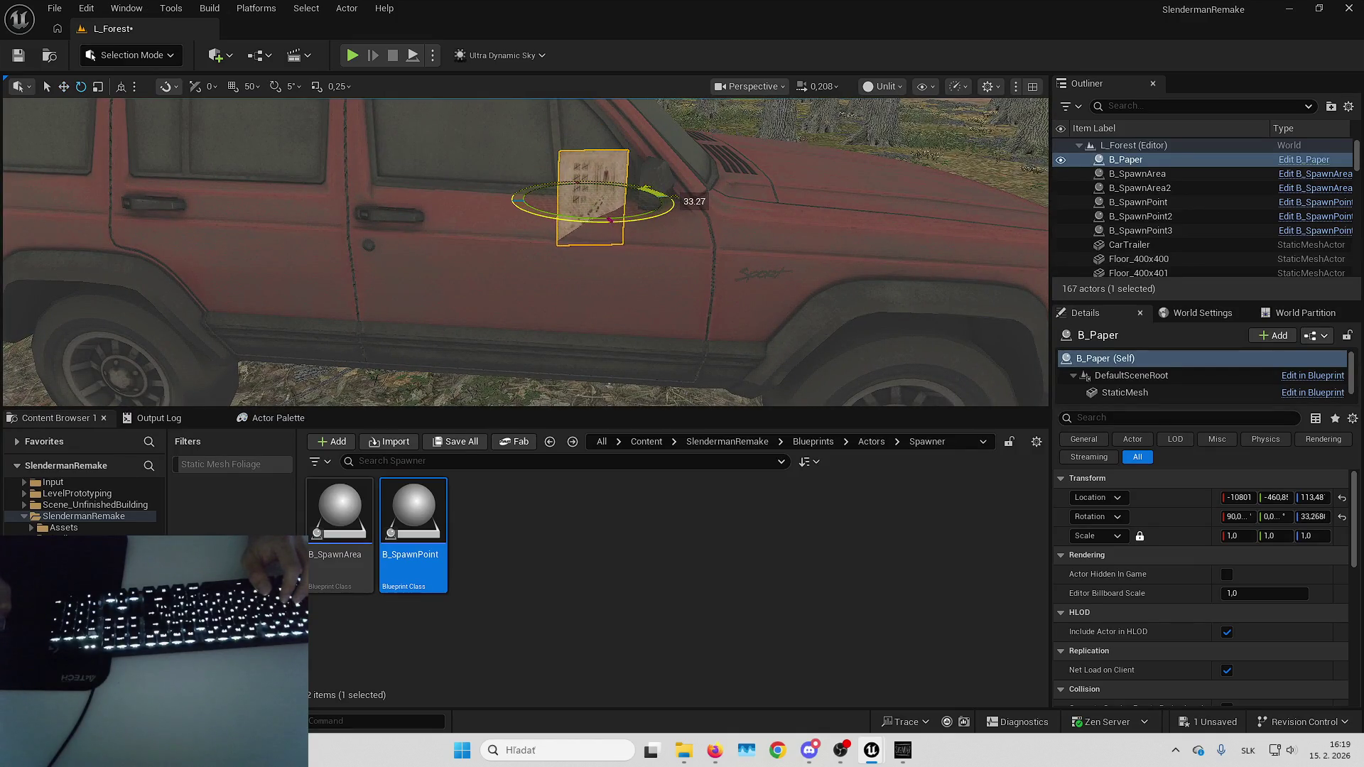
drag(704, 206, 707, 208)
key(w)
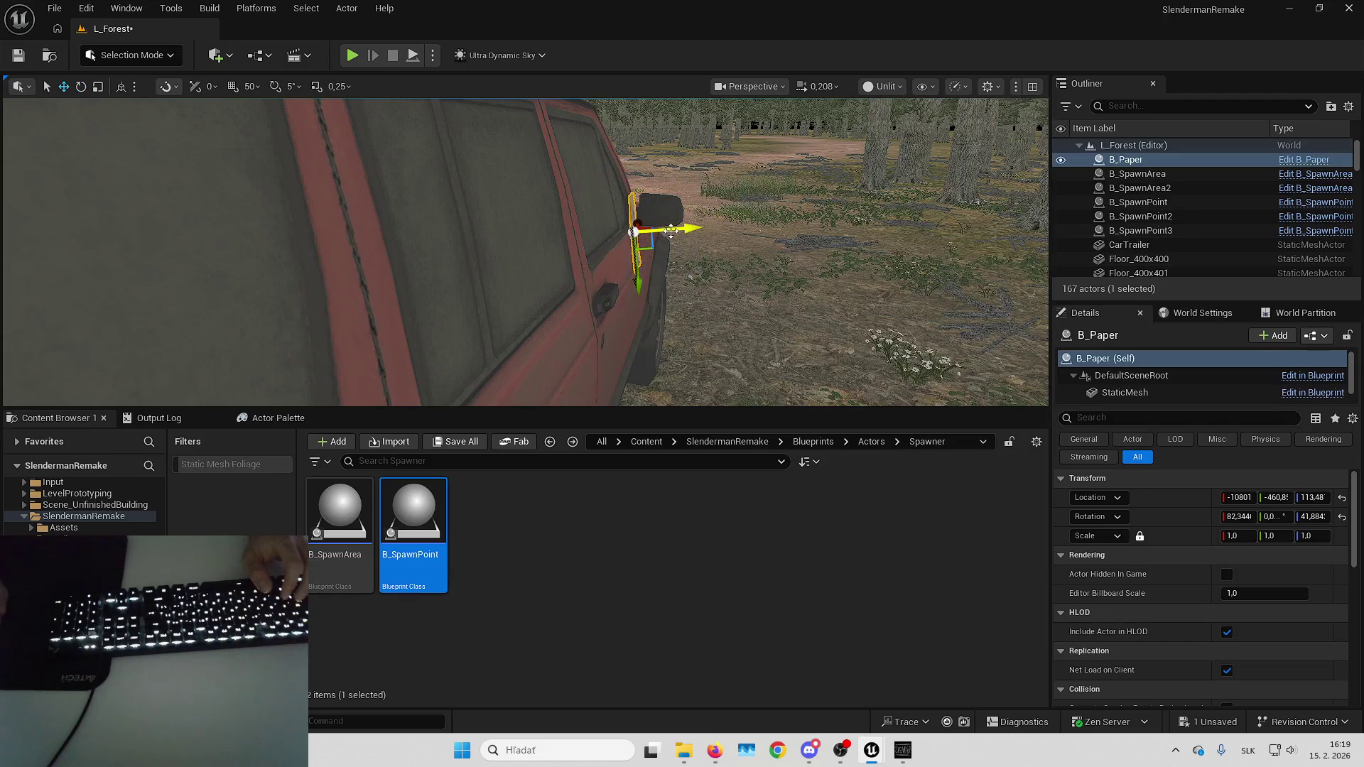
drag(604, 227, 707, 211)
drag(619, 218, 674, 194)
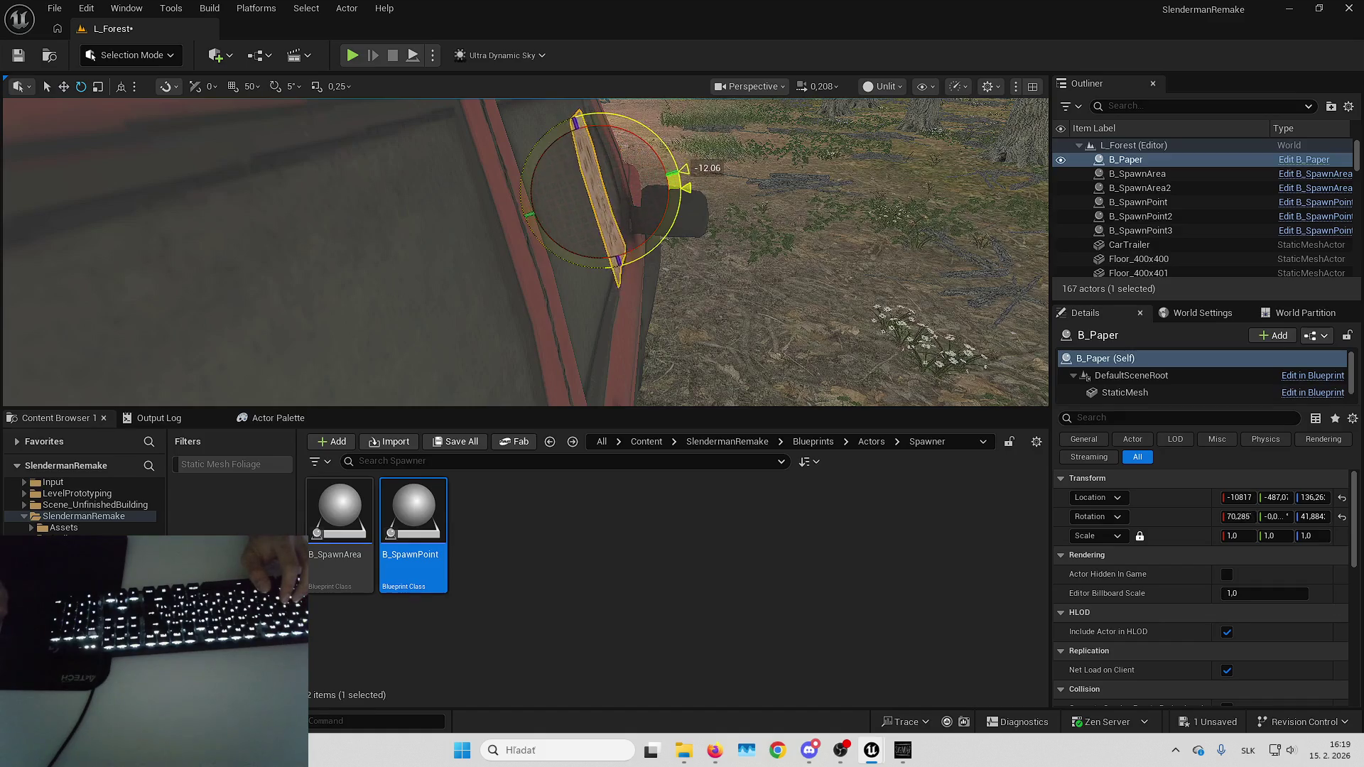
drag(525, 252, 697, 201)
Check the paper's placement, then select the new spawn point by the car.
key(Escape)
click(613, 233)
mouse_move(613, 233)
mouse_down()
mouse_move(862, 228)
mouse_move(654, 281)
mouse_up()
click(642, 298)
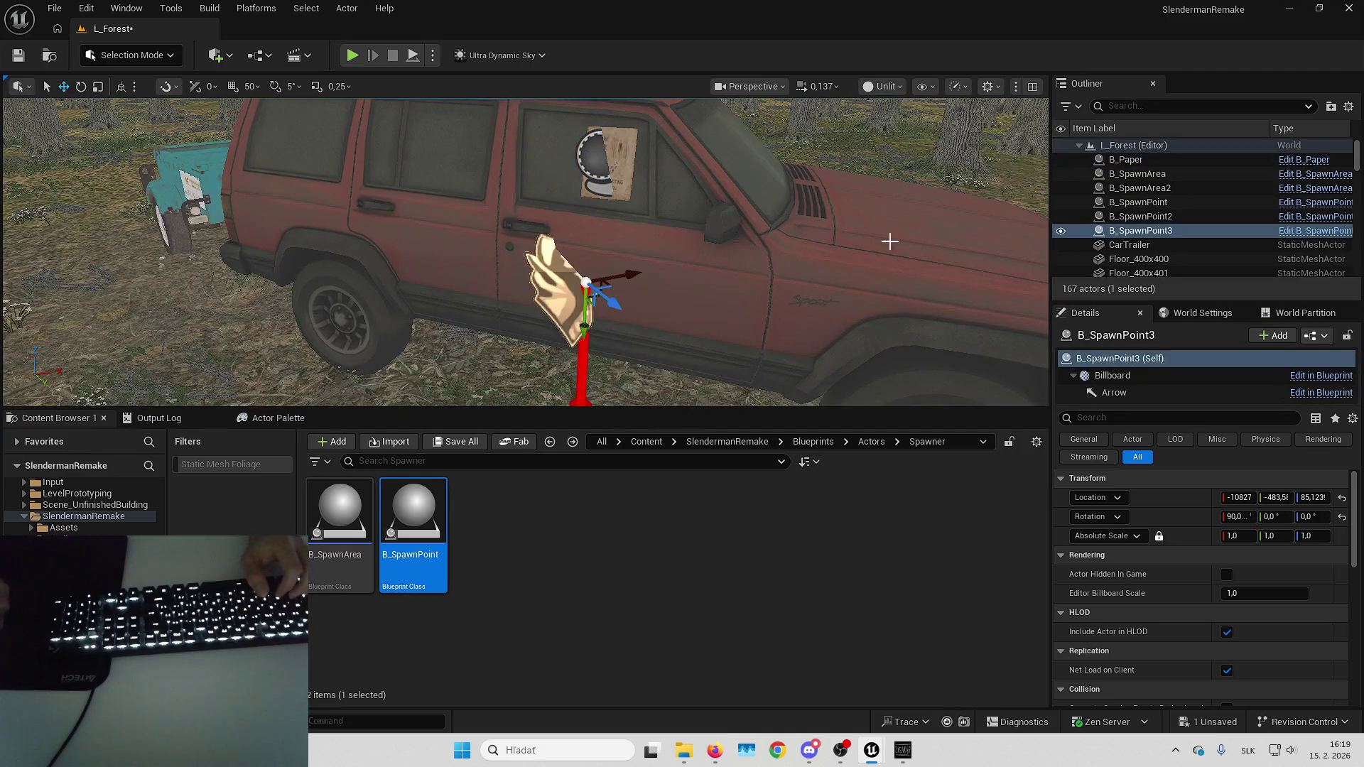
Attach B_SpawnPoint3 to B_Paper, zero its offset, then detach it at the paper's spot.
right_click(1160, 229)
mouse_move(1007, 564)
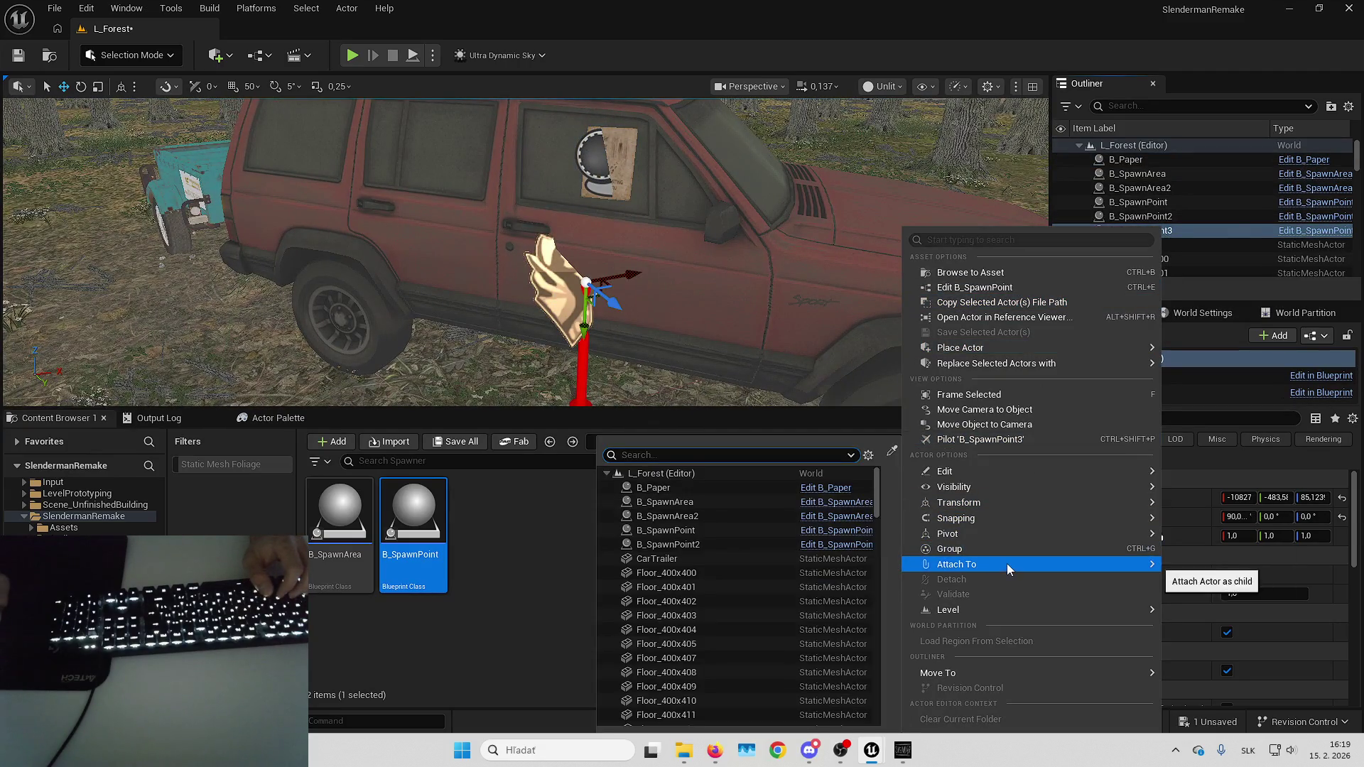
click(726, 490)
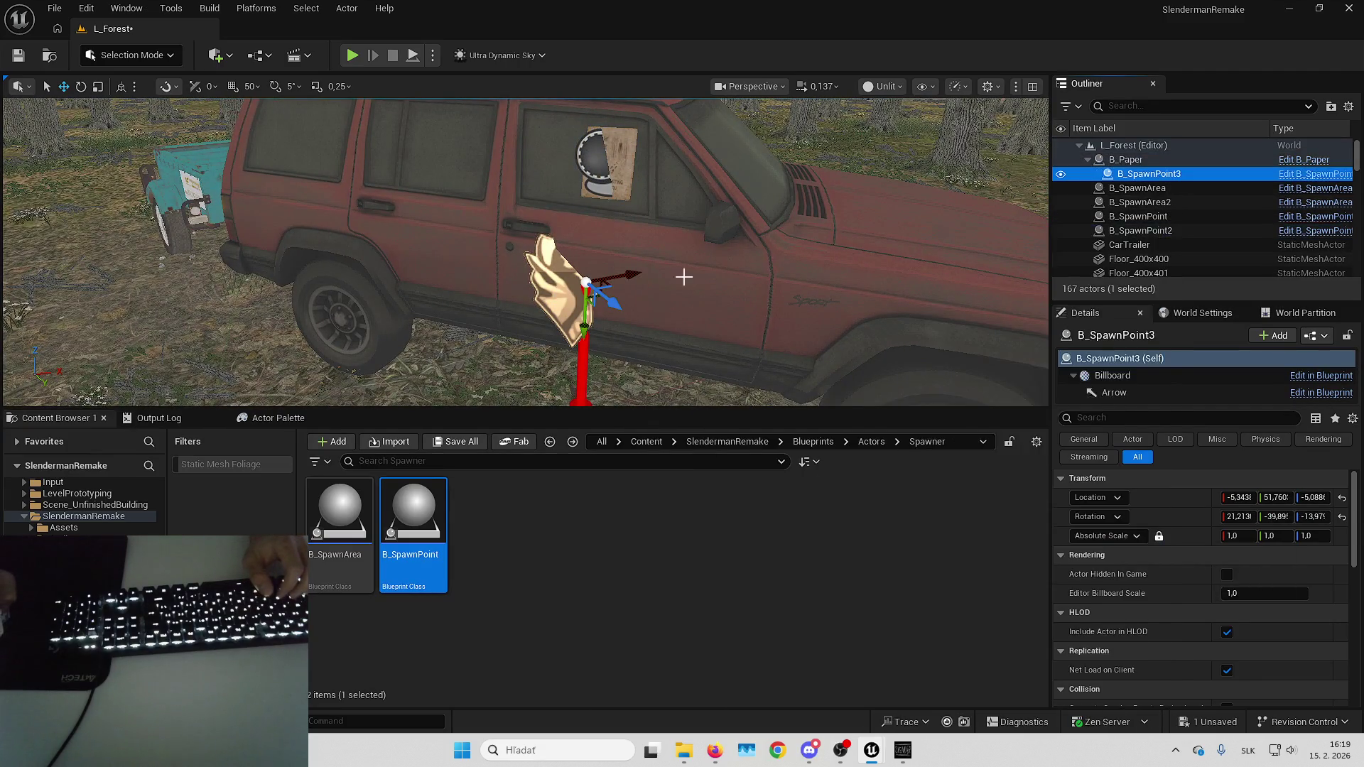
click(1343, 498)
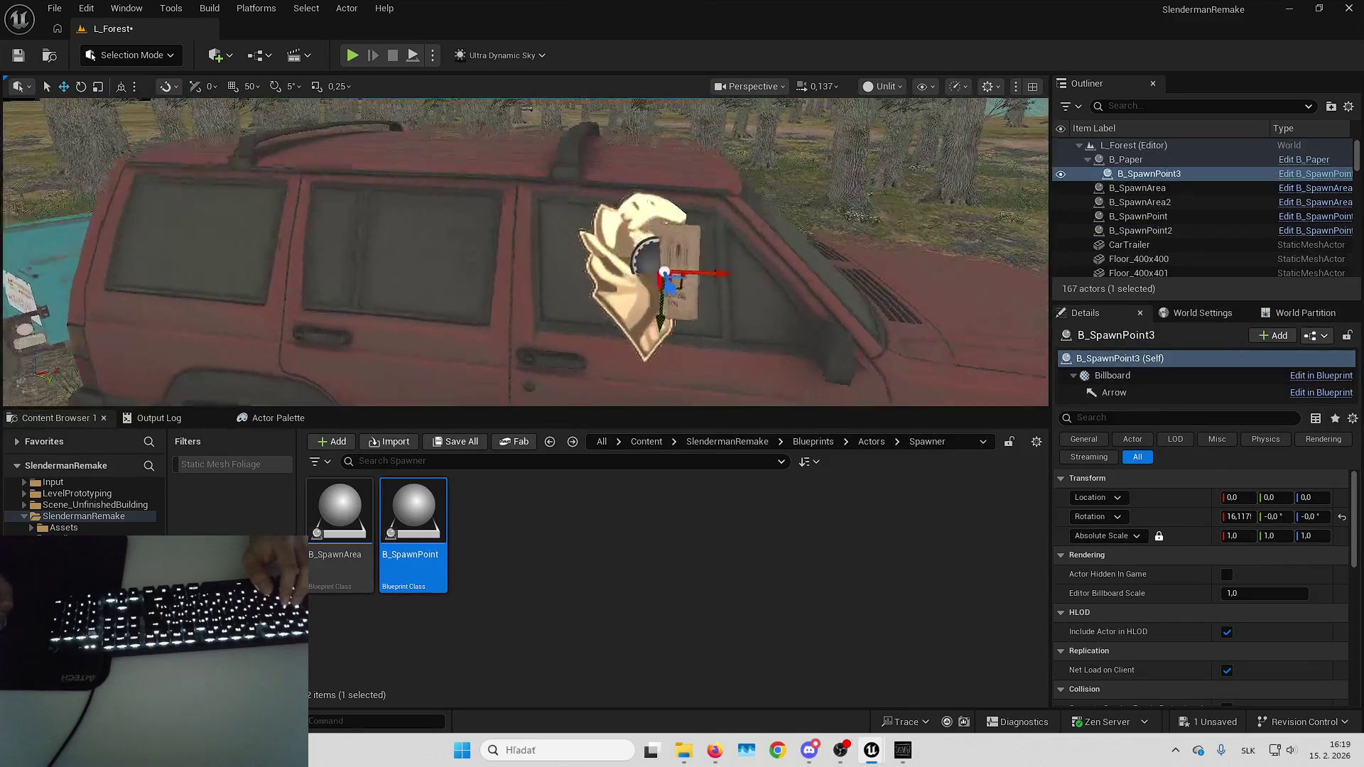
scroll(843, 283, up, 4)
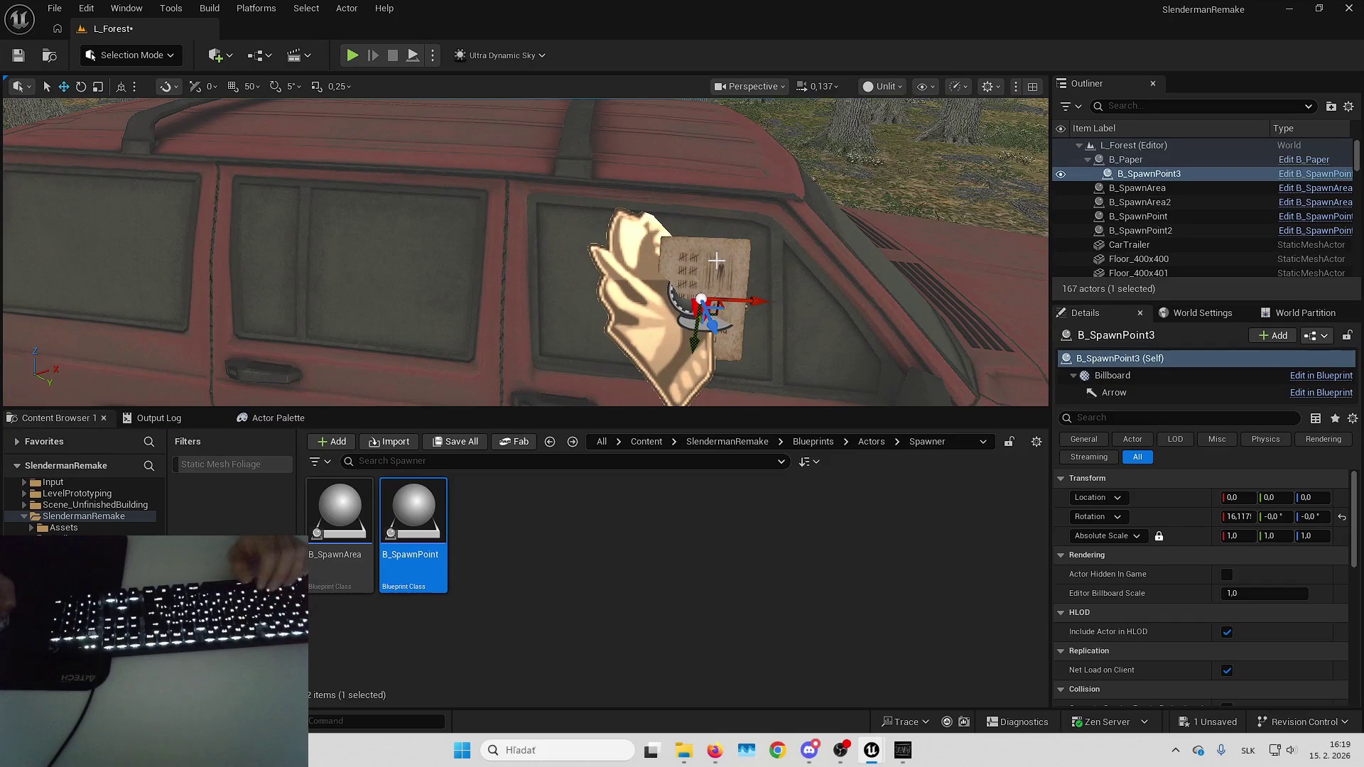
scroll(716, 260, down, 4)
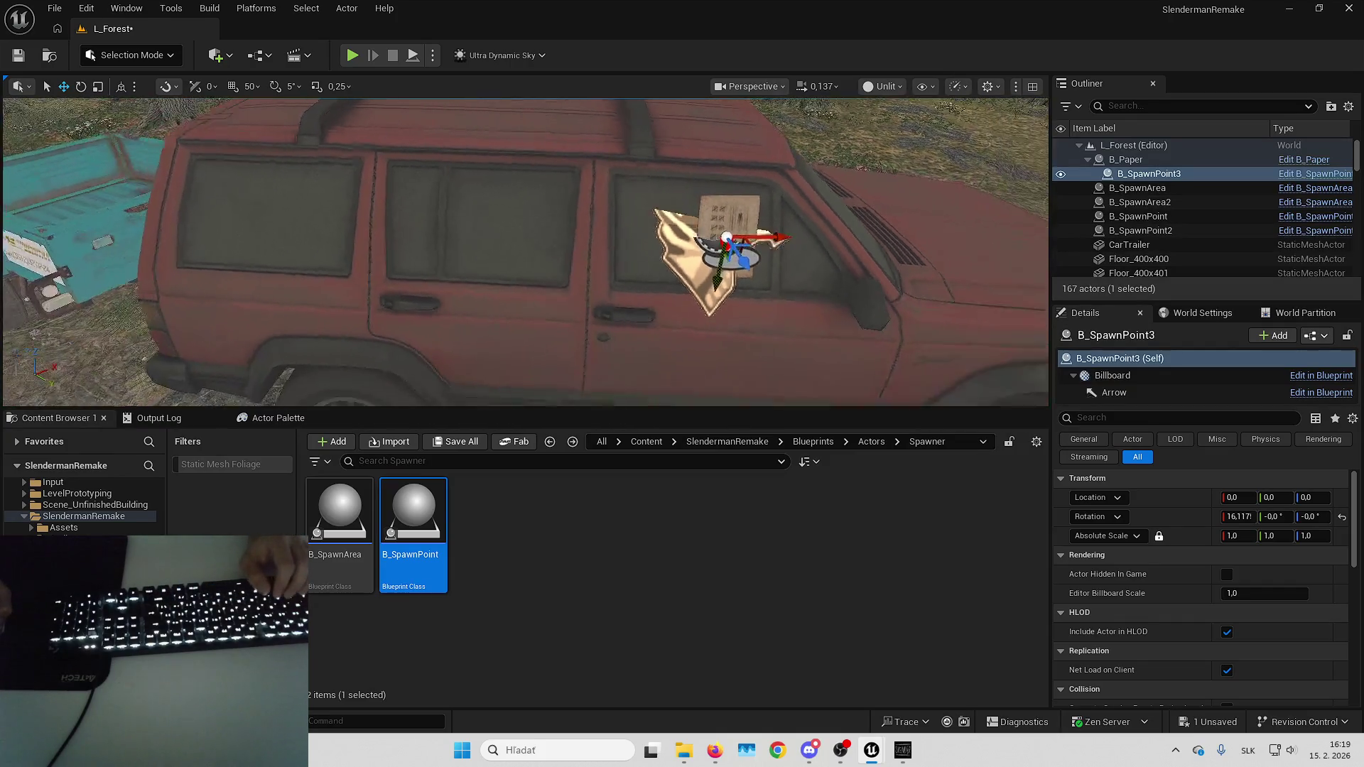
drag(1177, 174, 1165, 162)
scroll(772, 214, up, 3)
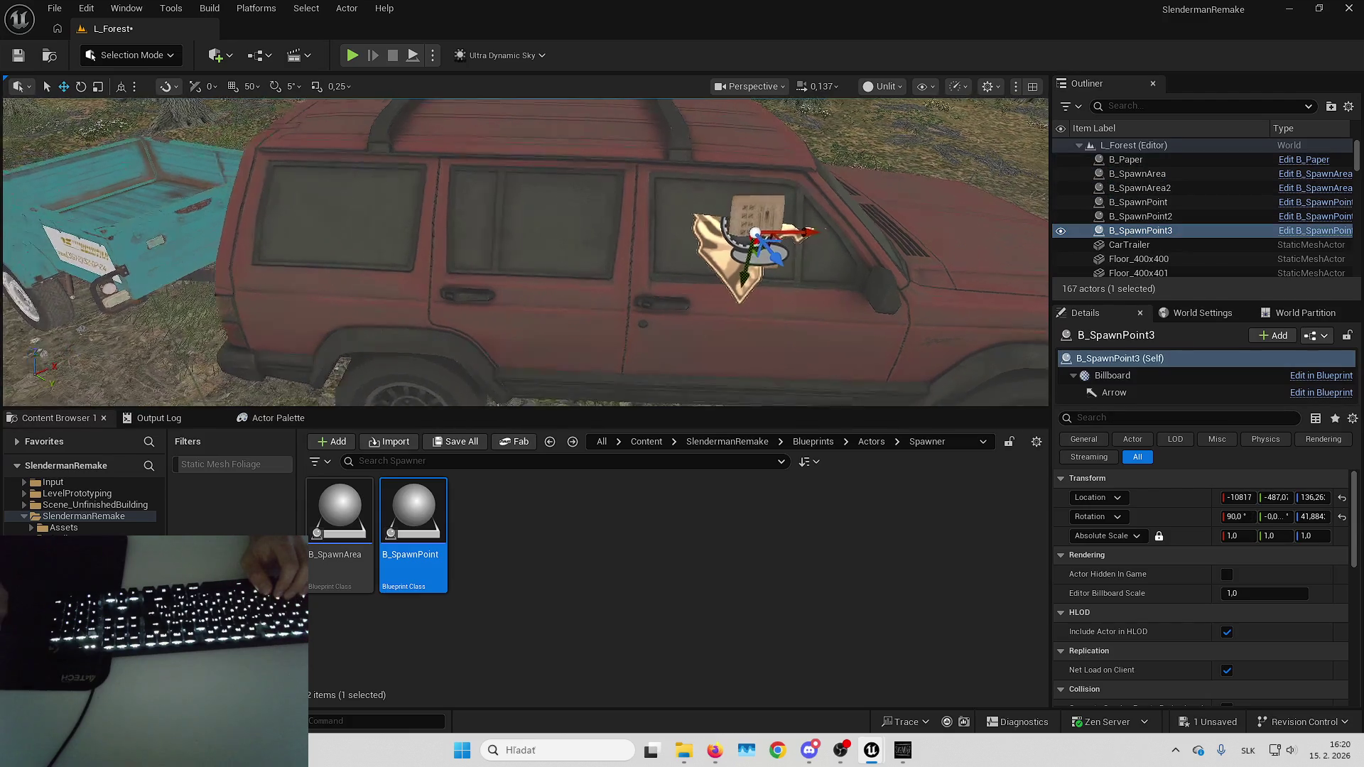
Move the paper from the side window onto the car's rear window.
click(772, 213)
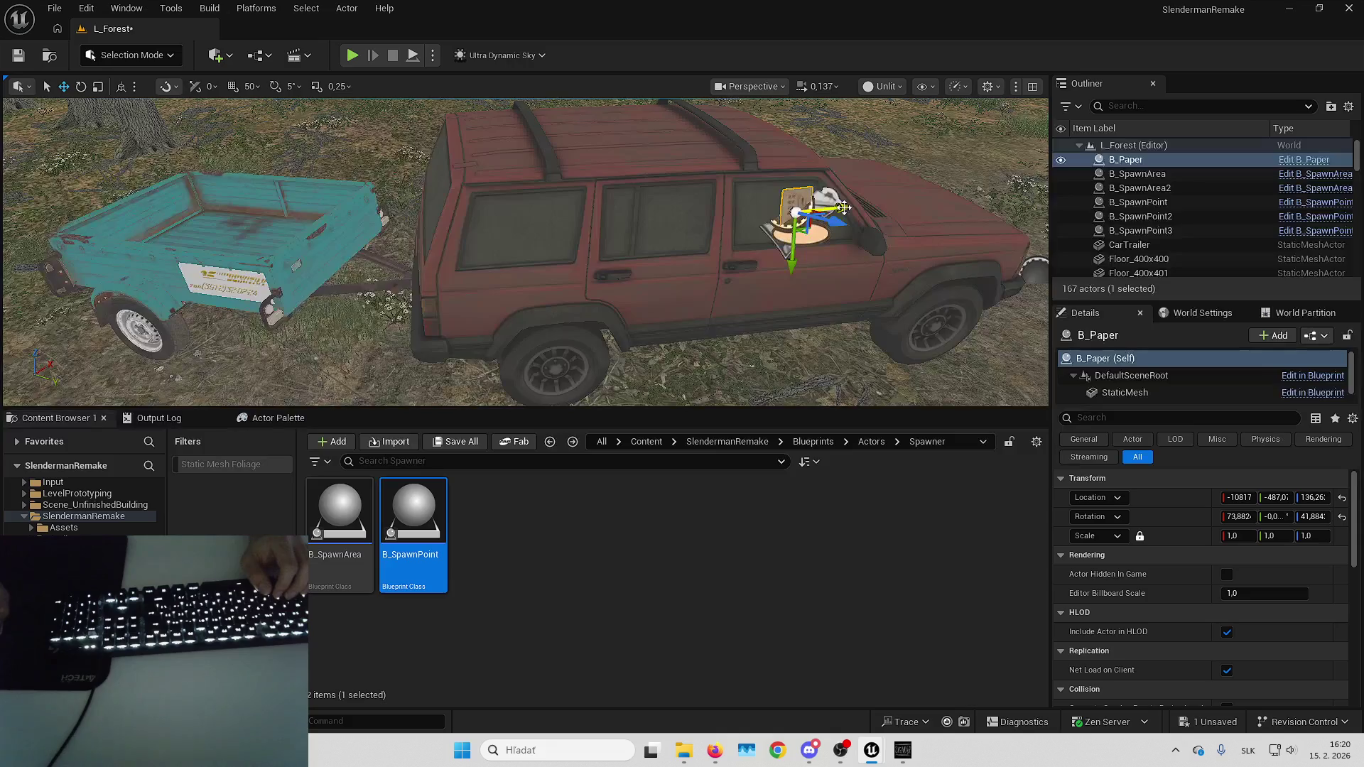
drag(843, 206, 427, 244)
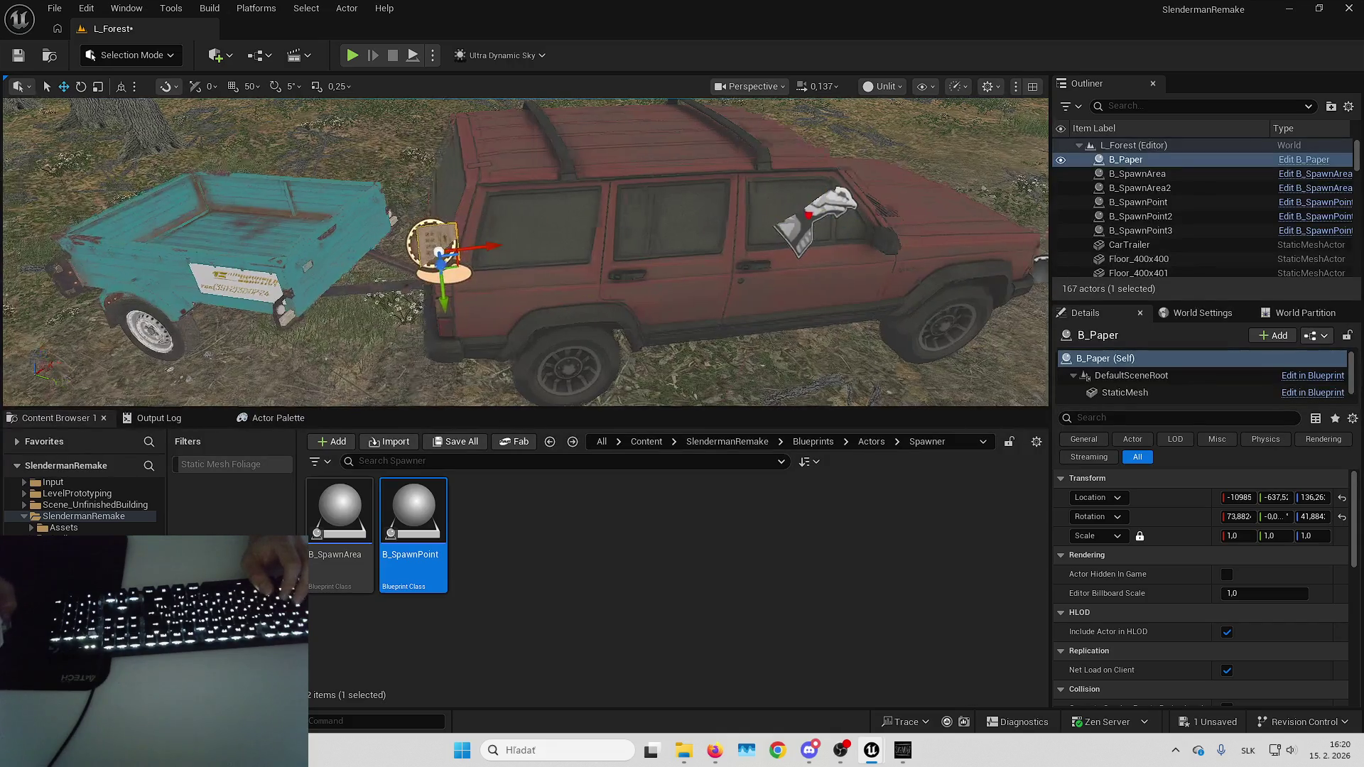
key(f)
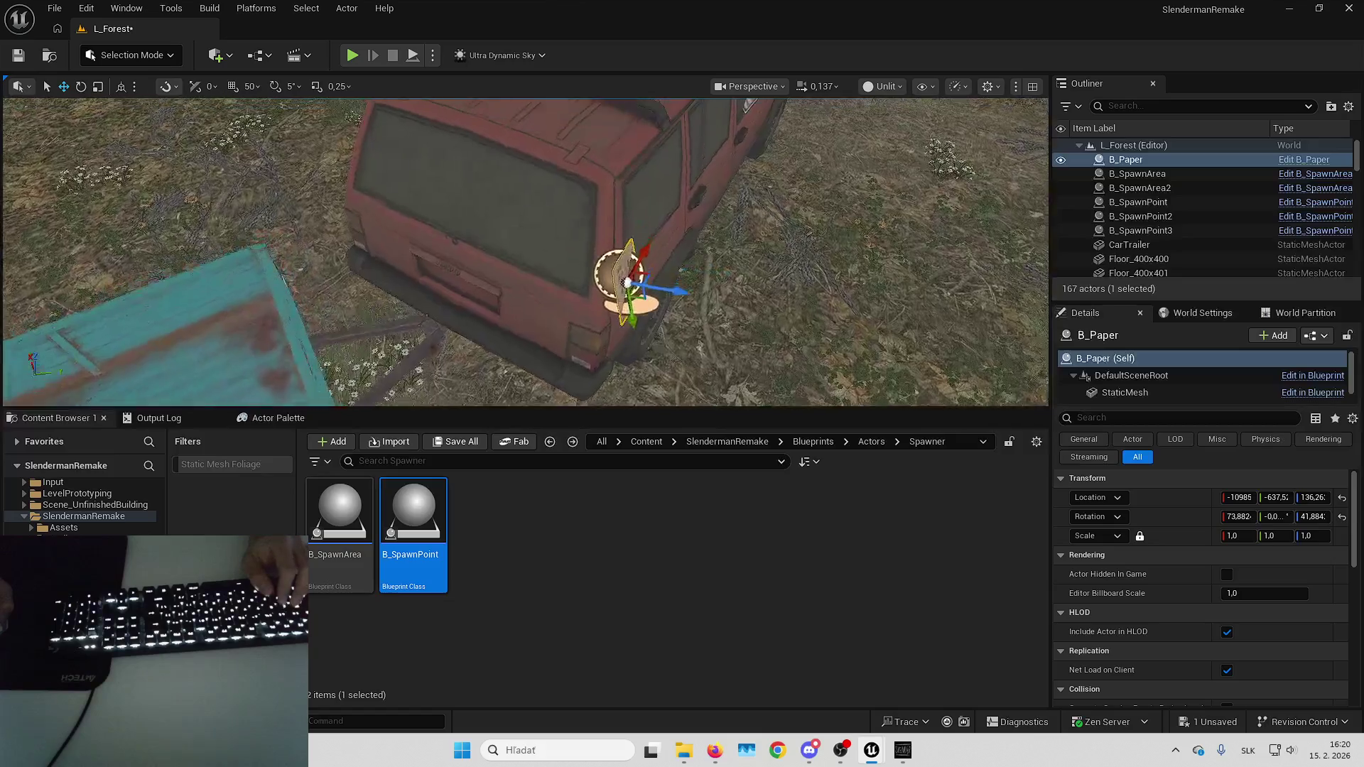
drag(649, 288, 565, 280)
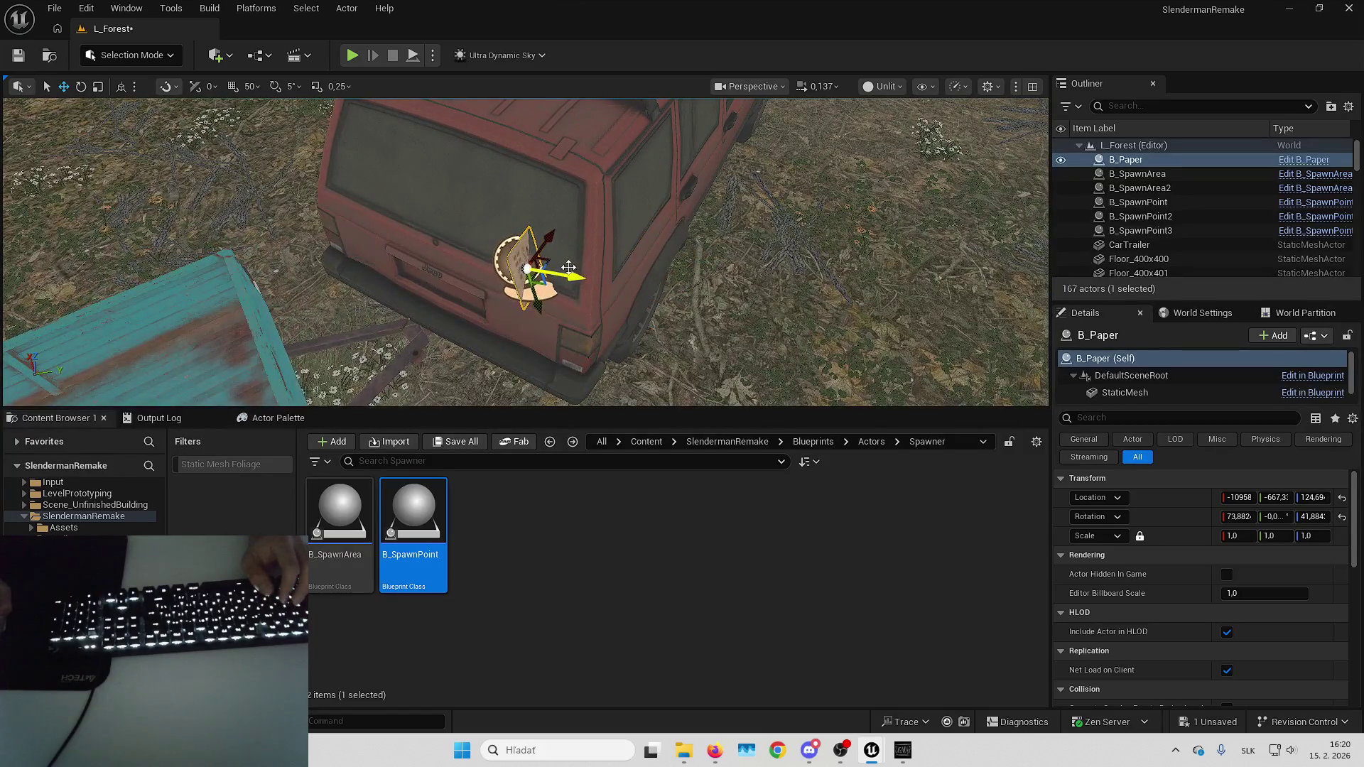
Rotate the paper so it lies flush against the rear window.
key(e)
drag(561, 222, 610, 256)
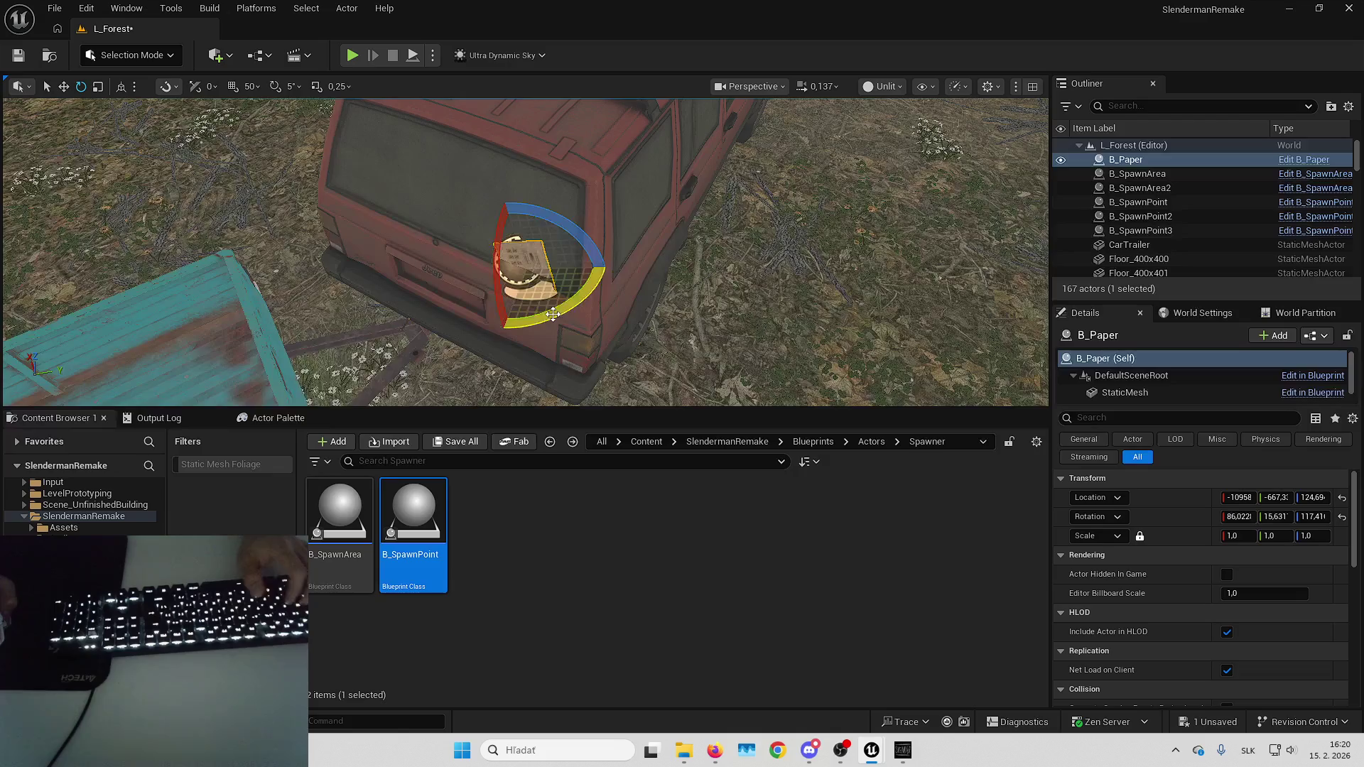
key(ctrl+z)
mouse_move(454, 285)
mouse_down()
mouse_move(497, 326)
mouse_move(554, 327)
mouse_move(564, 302)
mouse_up()
key(w)
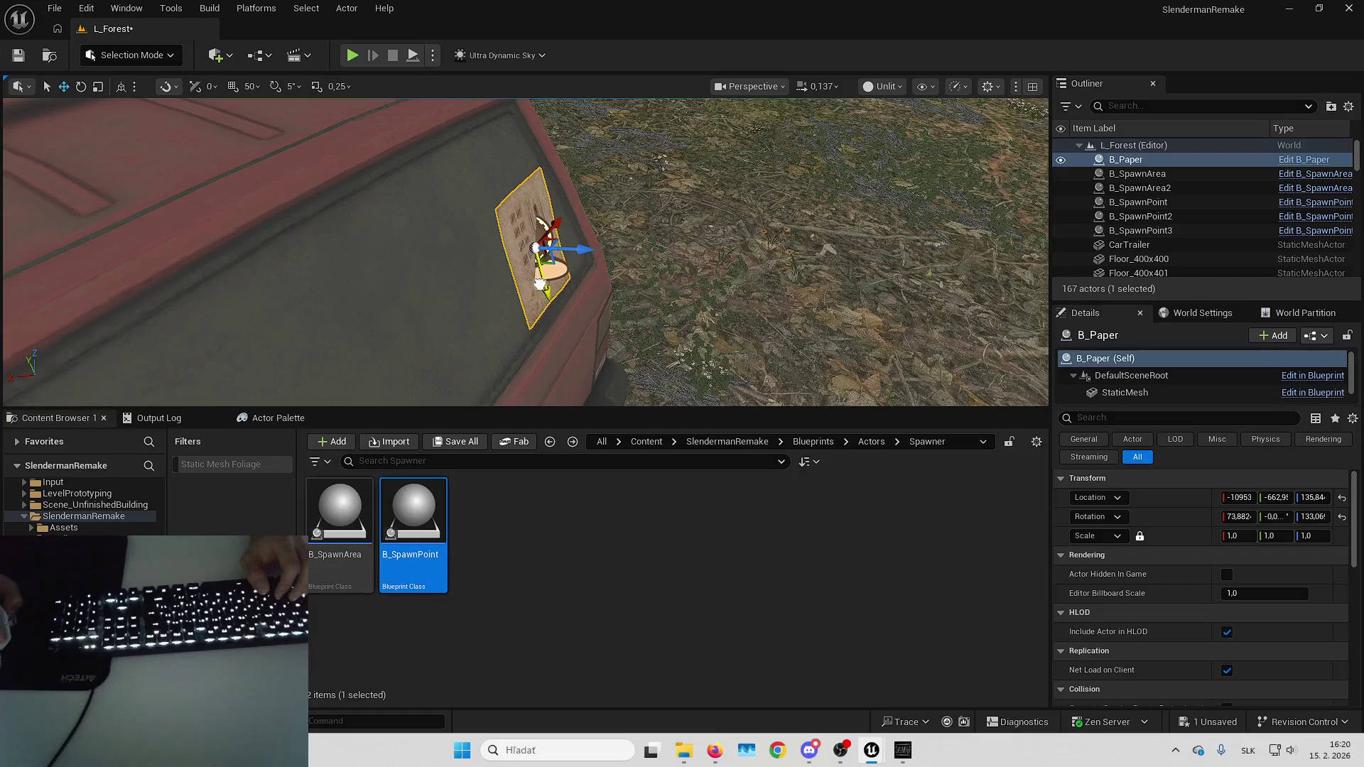
drag(640, 268, 640, 268)
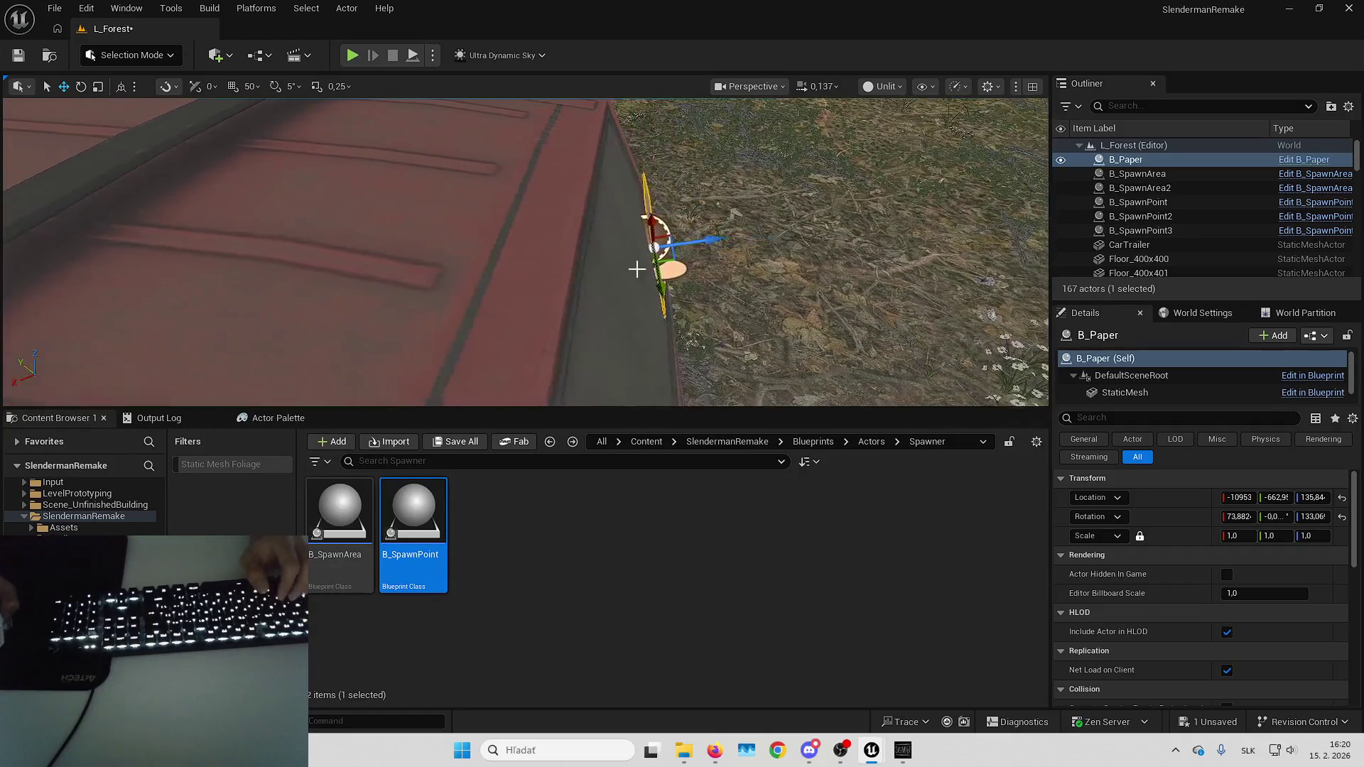
key(e)
mouse_move(724, 206)
mouse_down()
mouse_move(742, 234)
mouse_move(695, 237)
mouse_move(739, 237)
mouse_up()
key(f)
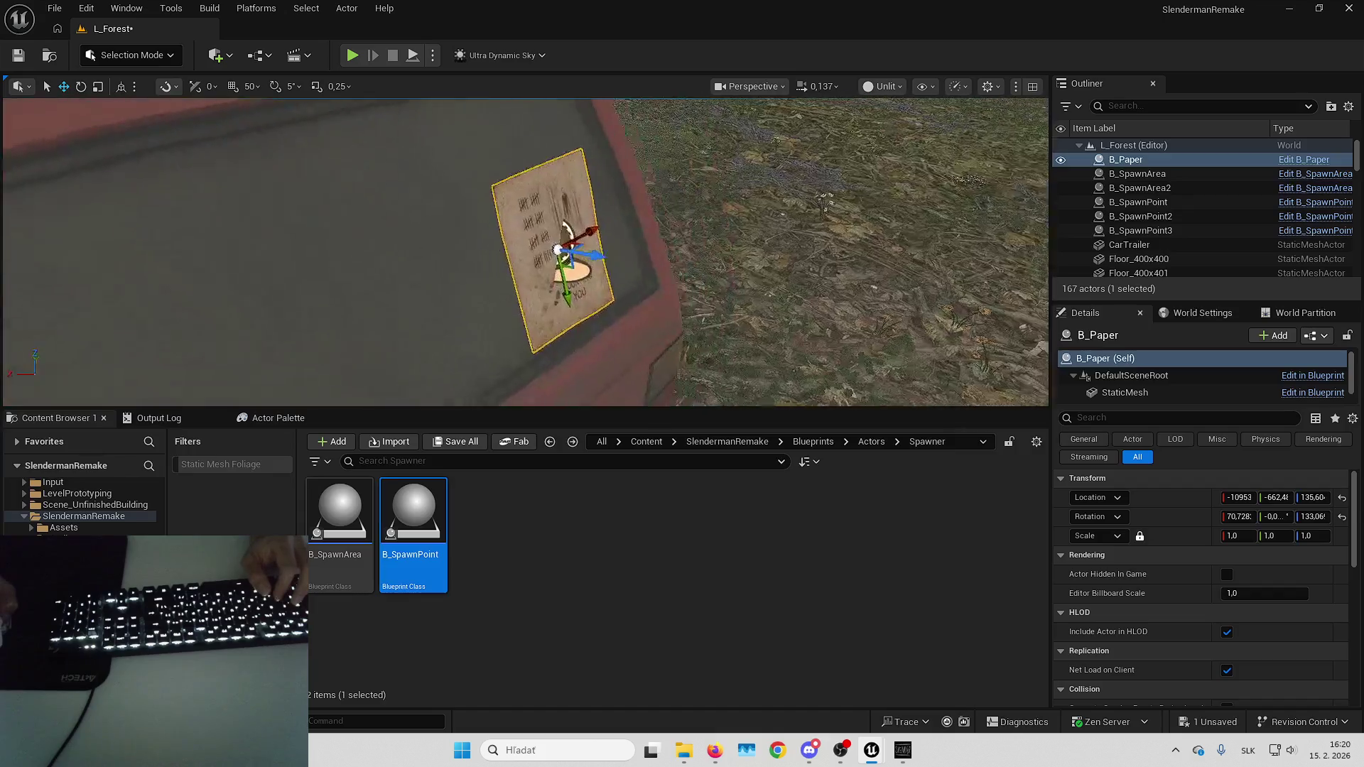
key(Escape)
Reselect the paper, then select B_SpawnPoint3 at the side window.
scroll(731, 255, up, 2)
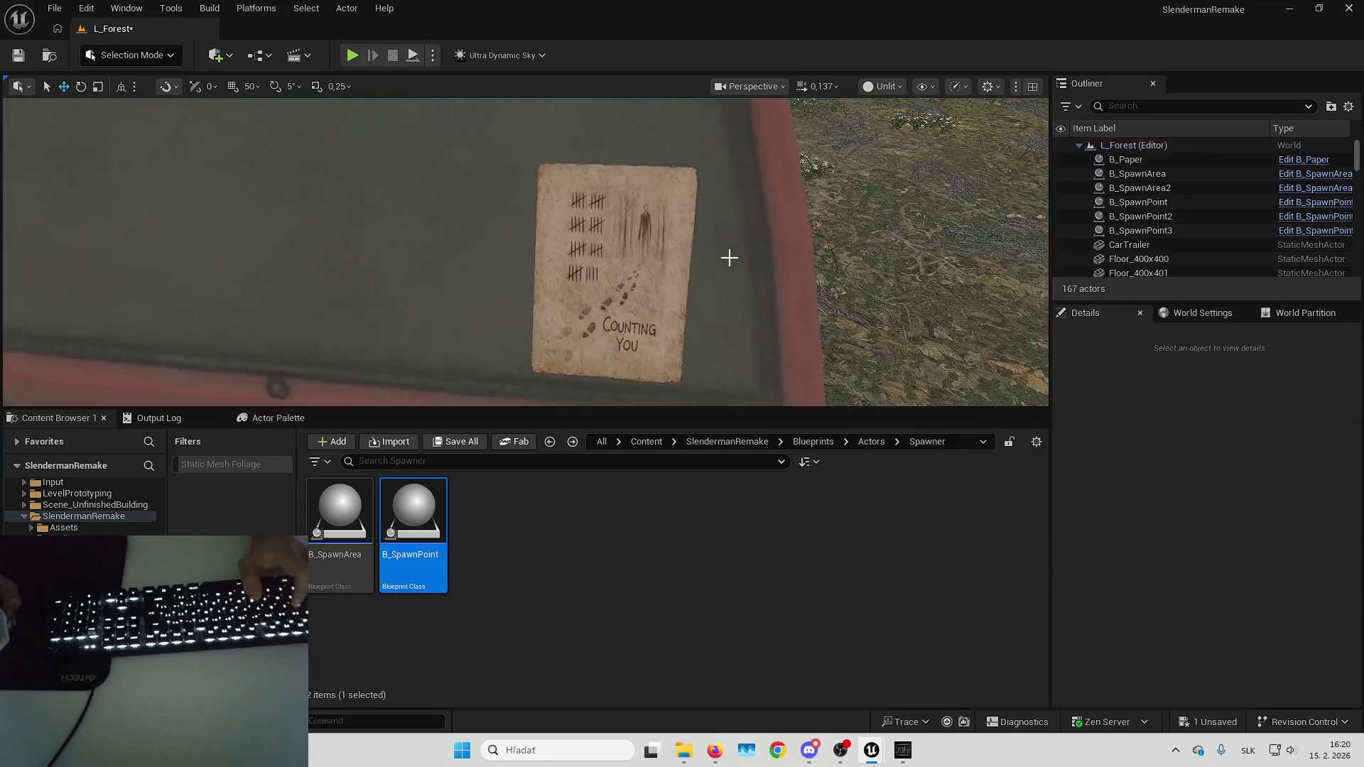
click(693, 272)
scroll(693, 272, down, 10)
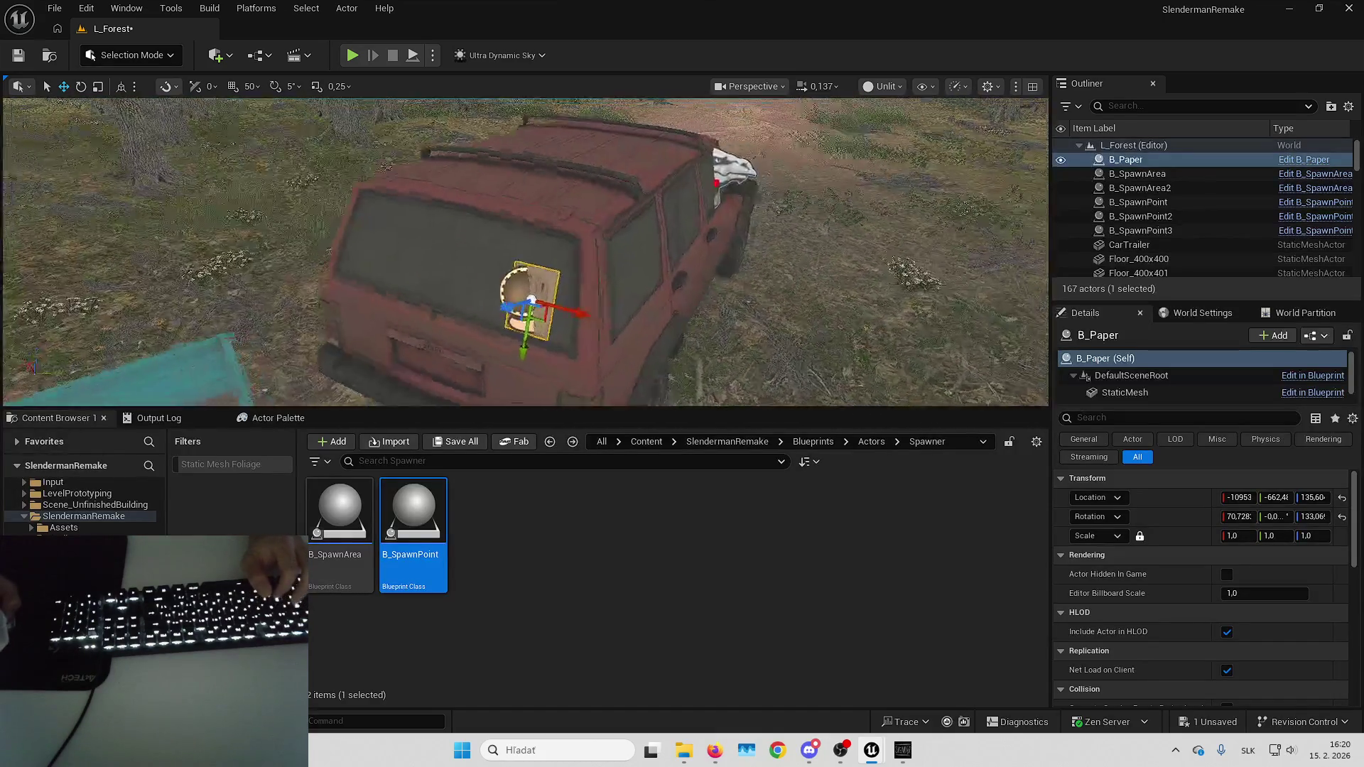
click(693, 224)
Duplicate into B_SpawnPoint4, snap it onto B_Paper via attach and location reset, then detach it.
key(ctrl+d)
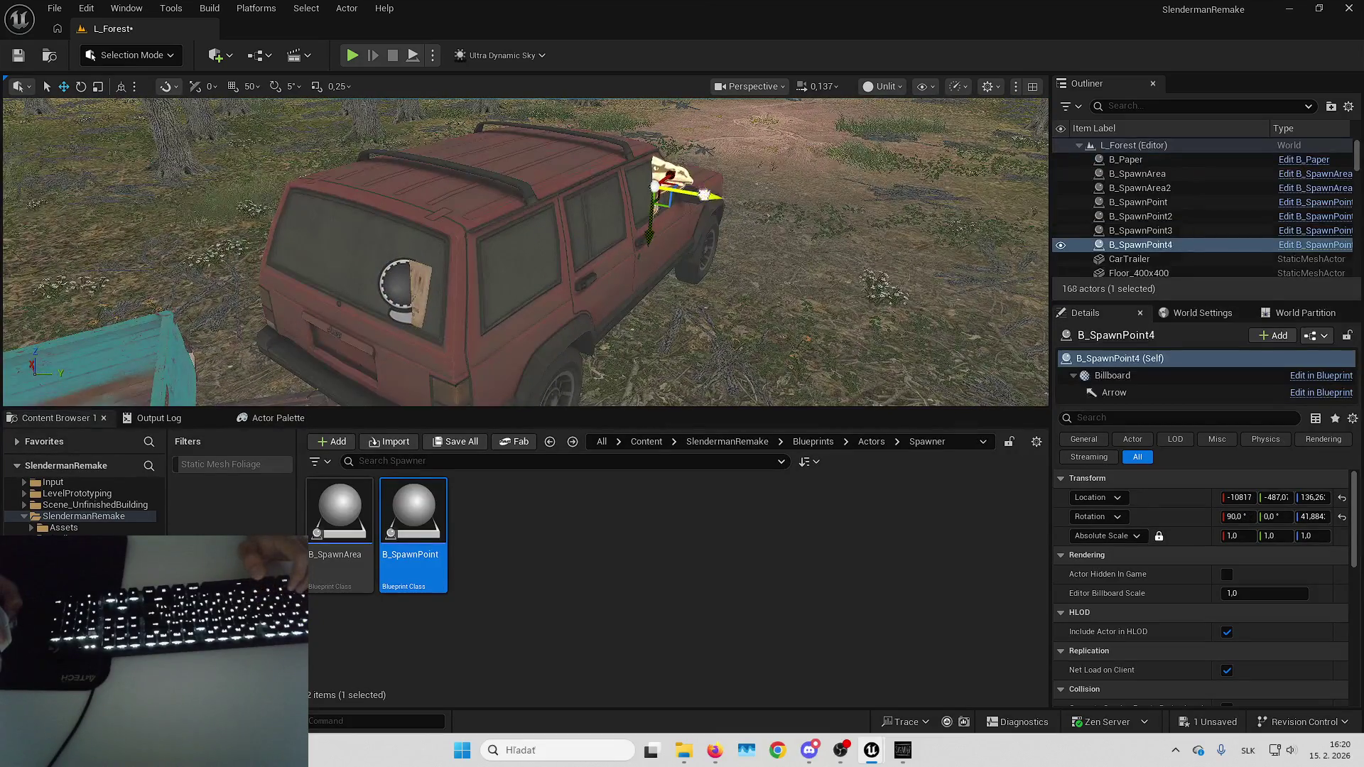
right_click(1157, 250)
click(1168, 249)
right_click(1167, 249)
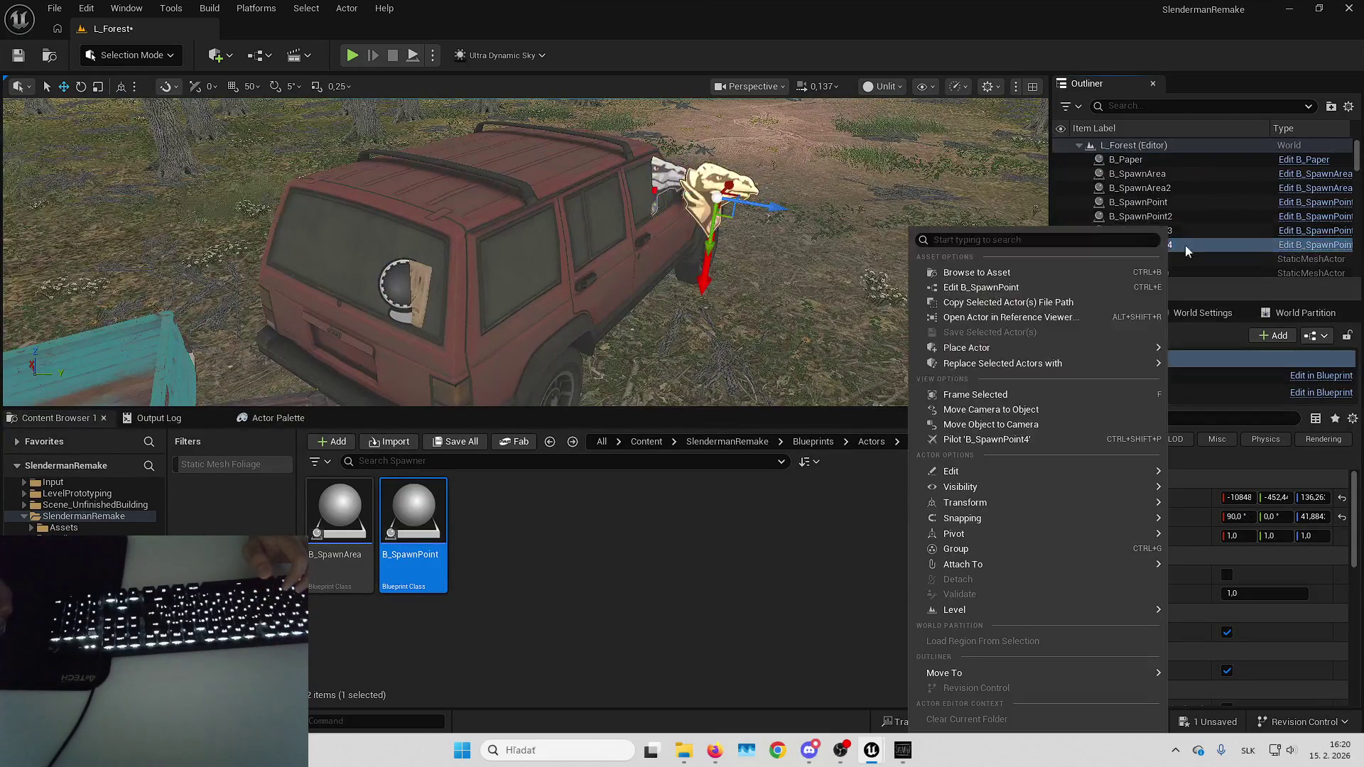
right_click(1169, 245)
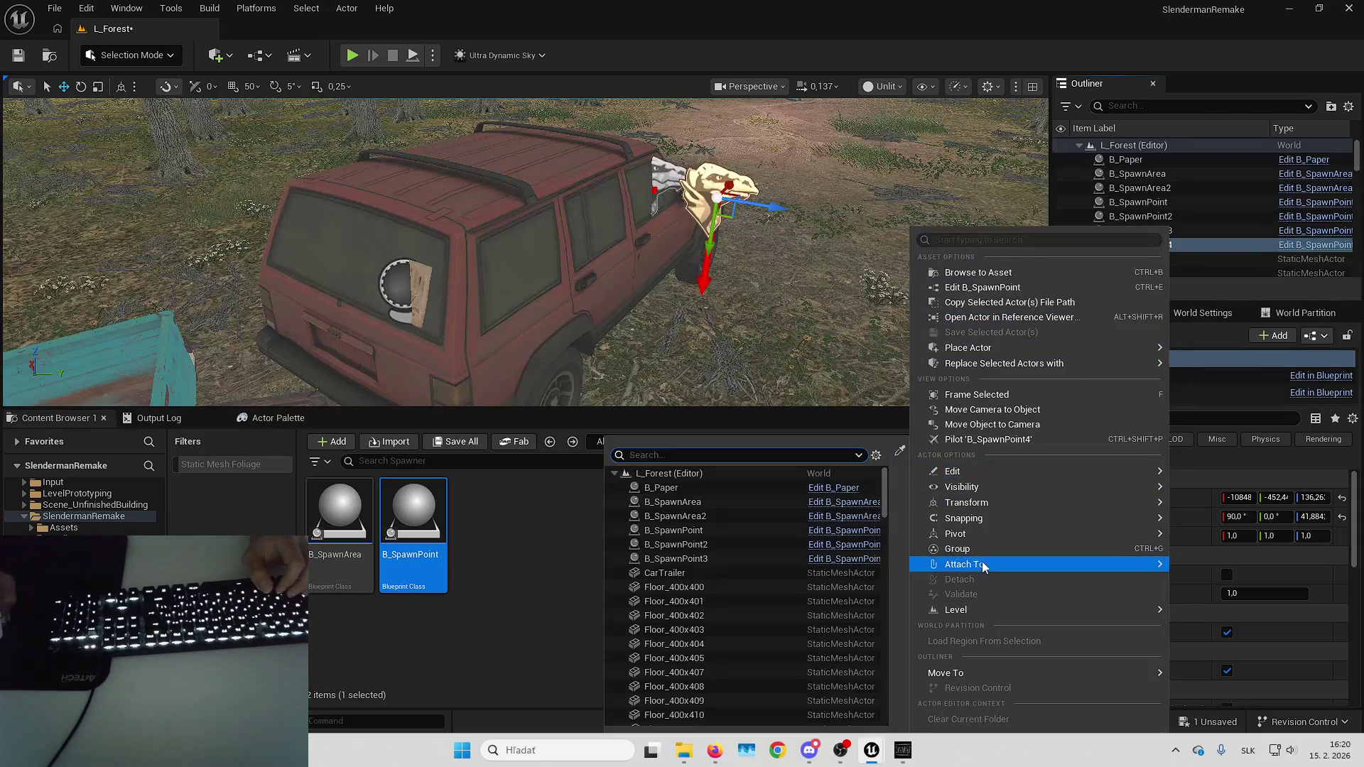
mouse_move(1007, 565)
click(741, 486)
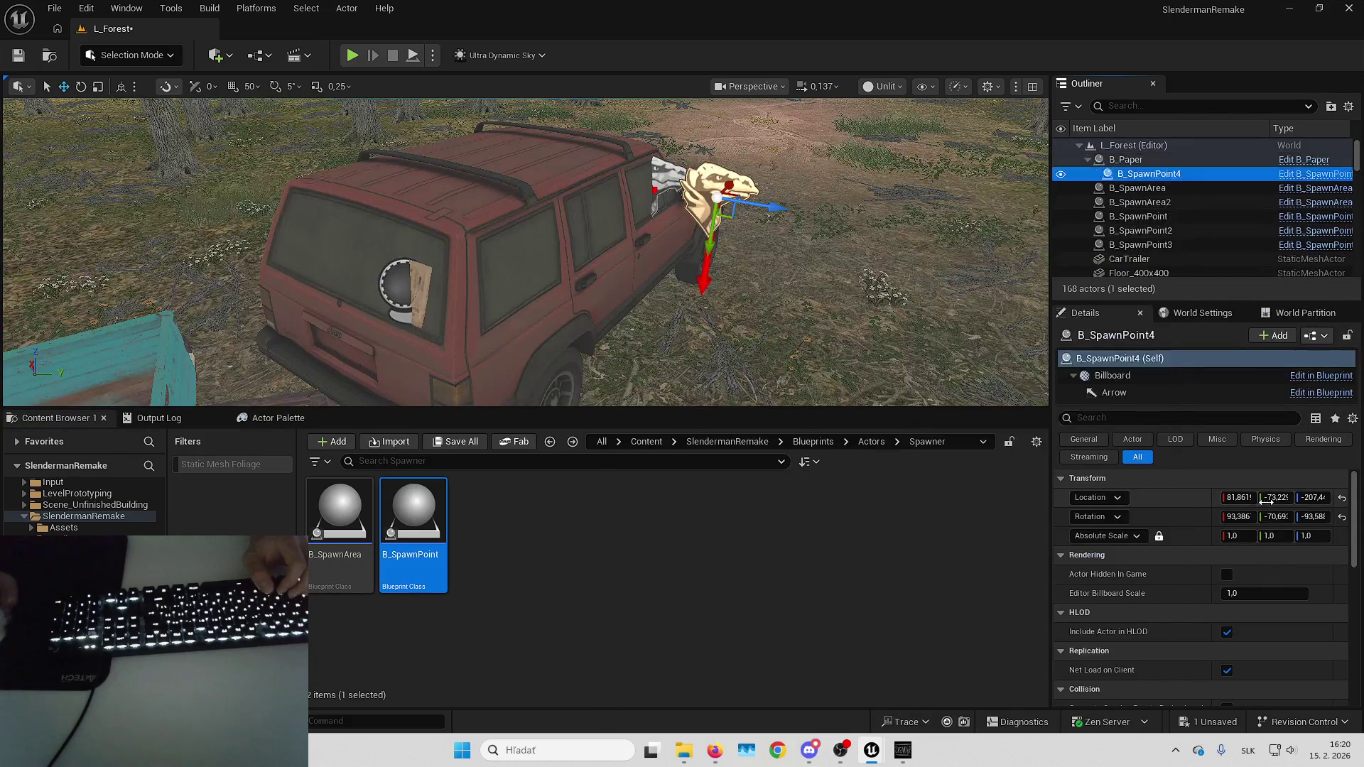
click(1342, 517)
click(1341, 497)
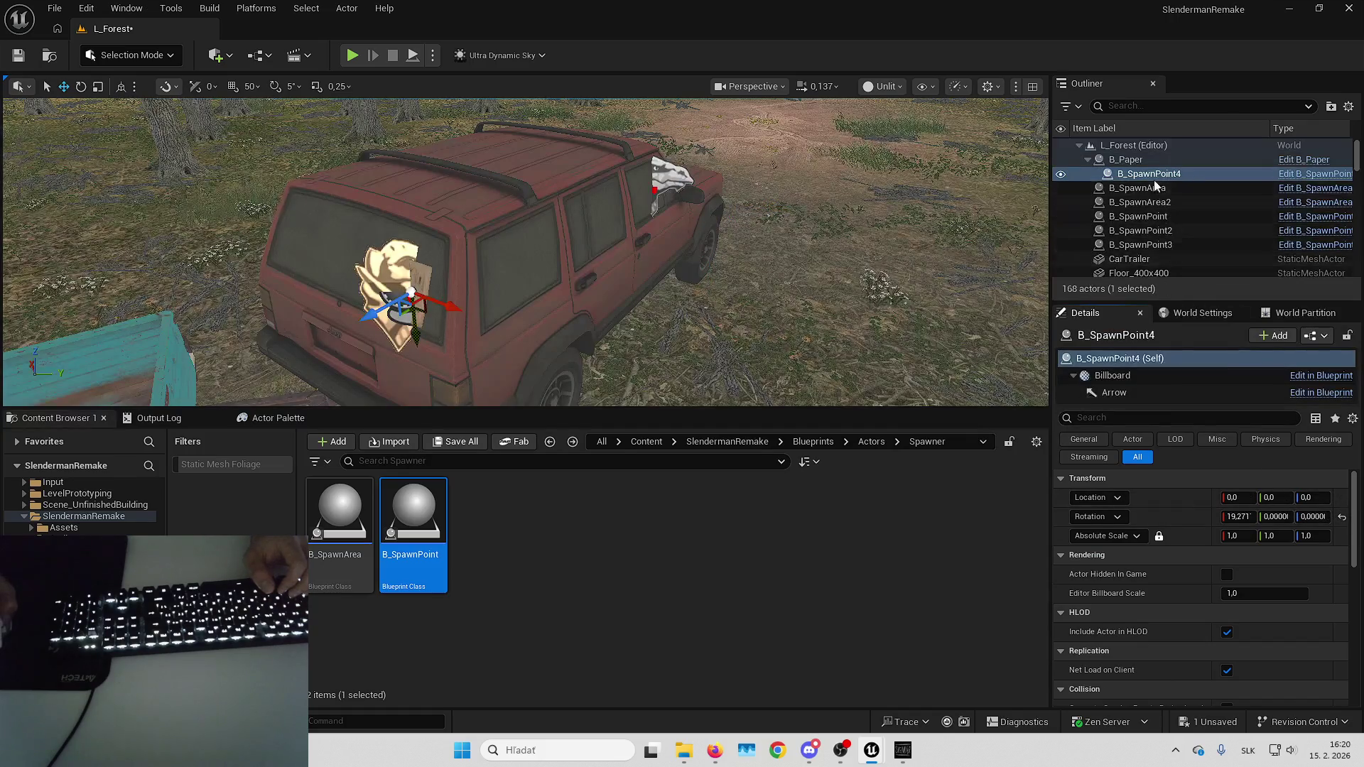
drag(1153, 180, 1155, 146)
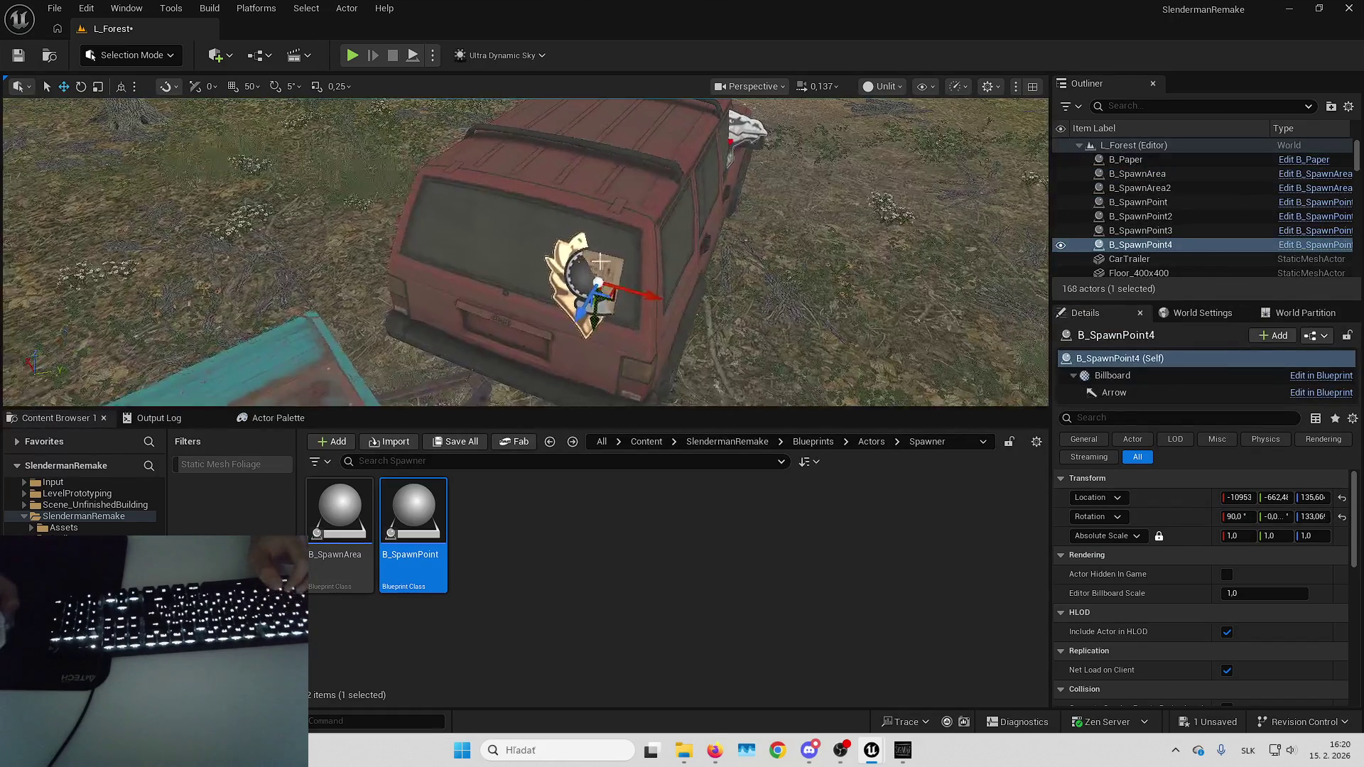
double_click(1125, 160)
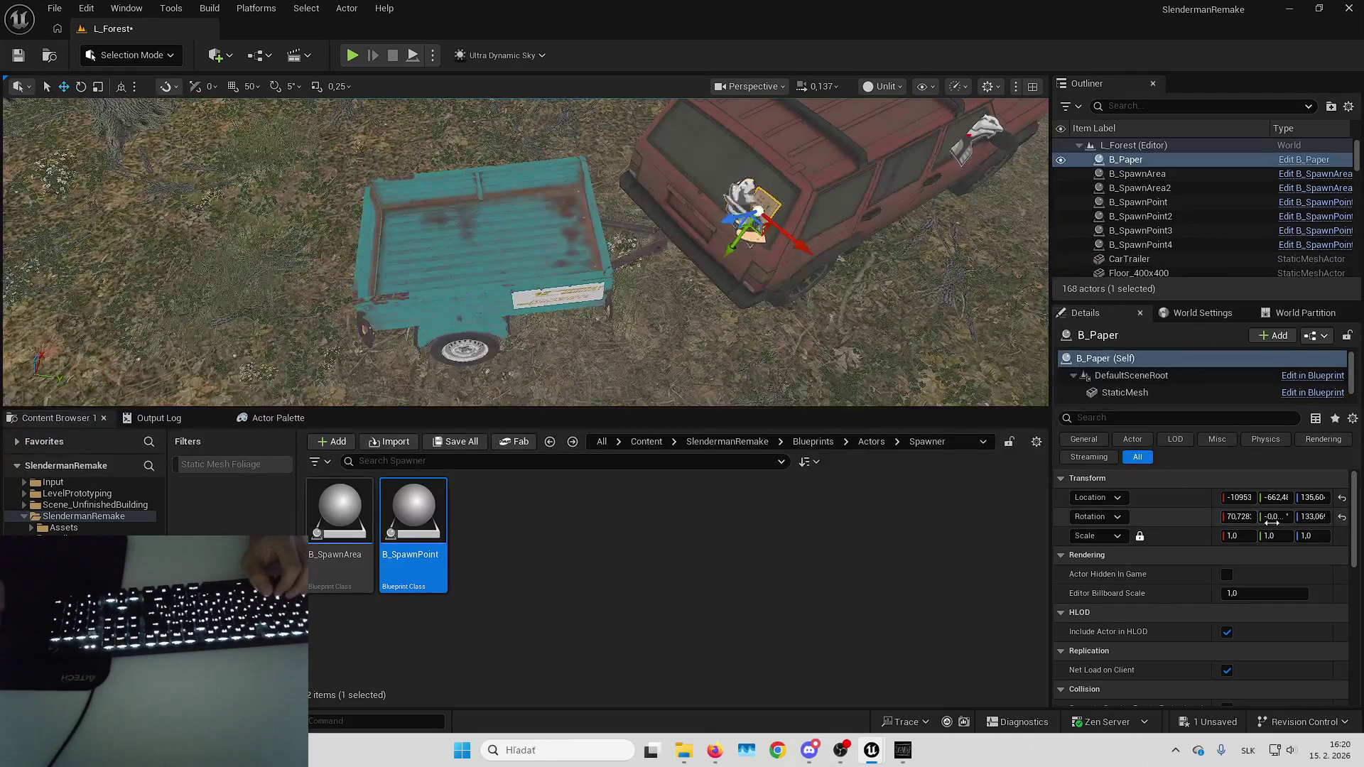
Reset the paper's rotation and set its roll to 90.
click(1341, 517)
click(1234, 517)
text(90)
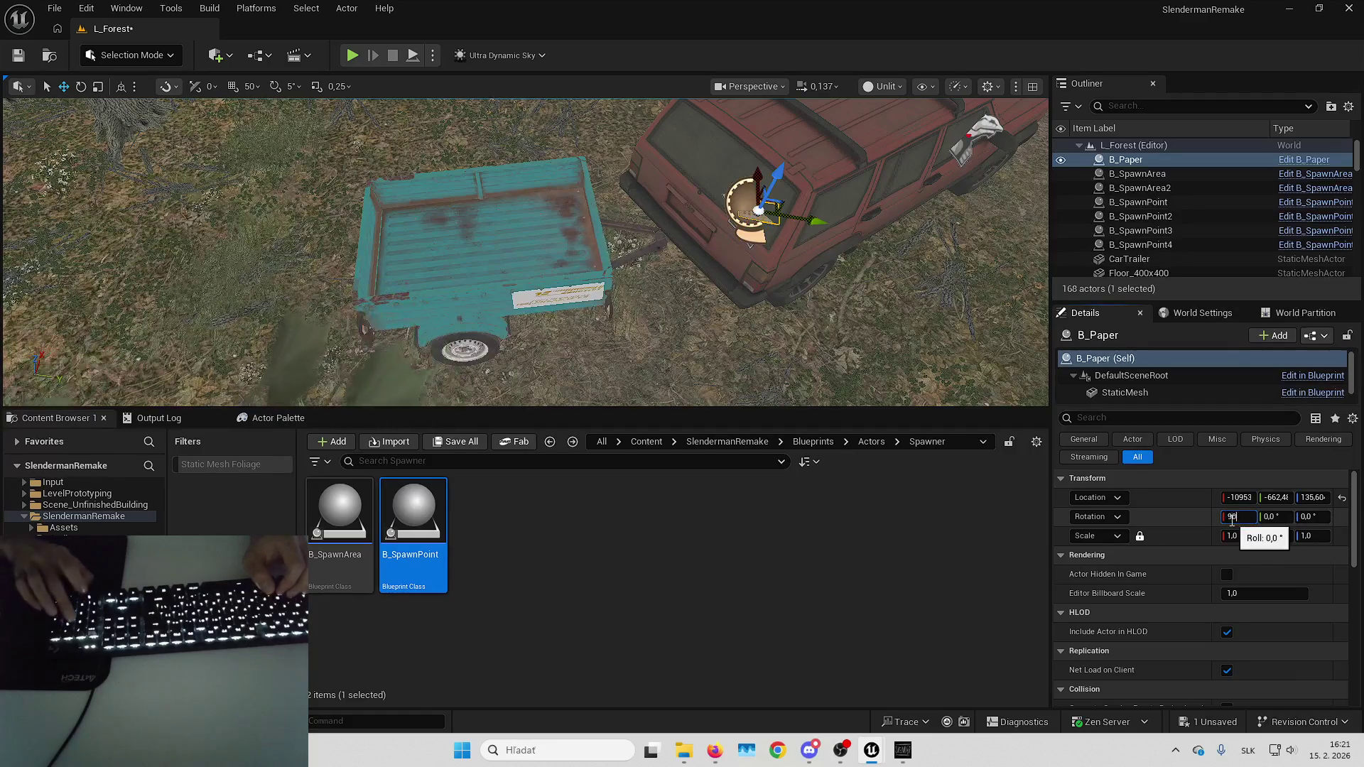
key(Return)
Move the paper onto the trailer's rear panel and set its yaw to 180.
drag(785, 220, 506, 183)
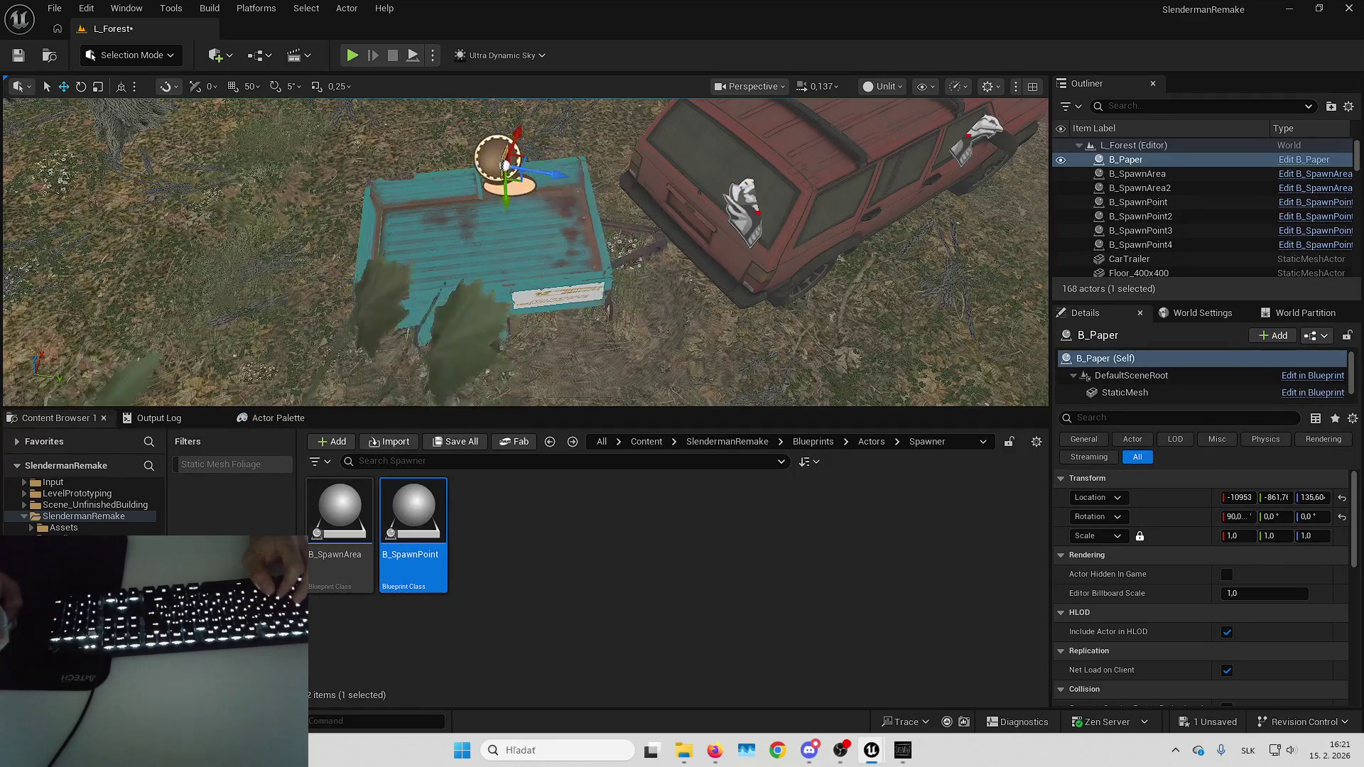
scroll(526, 252, up, 6)
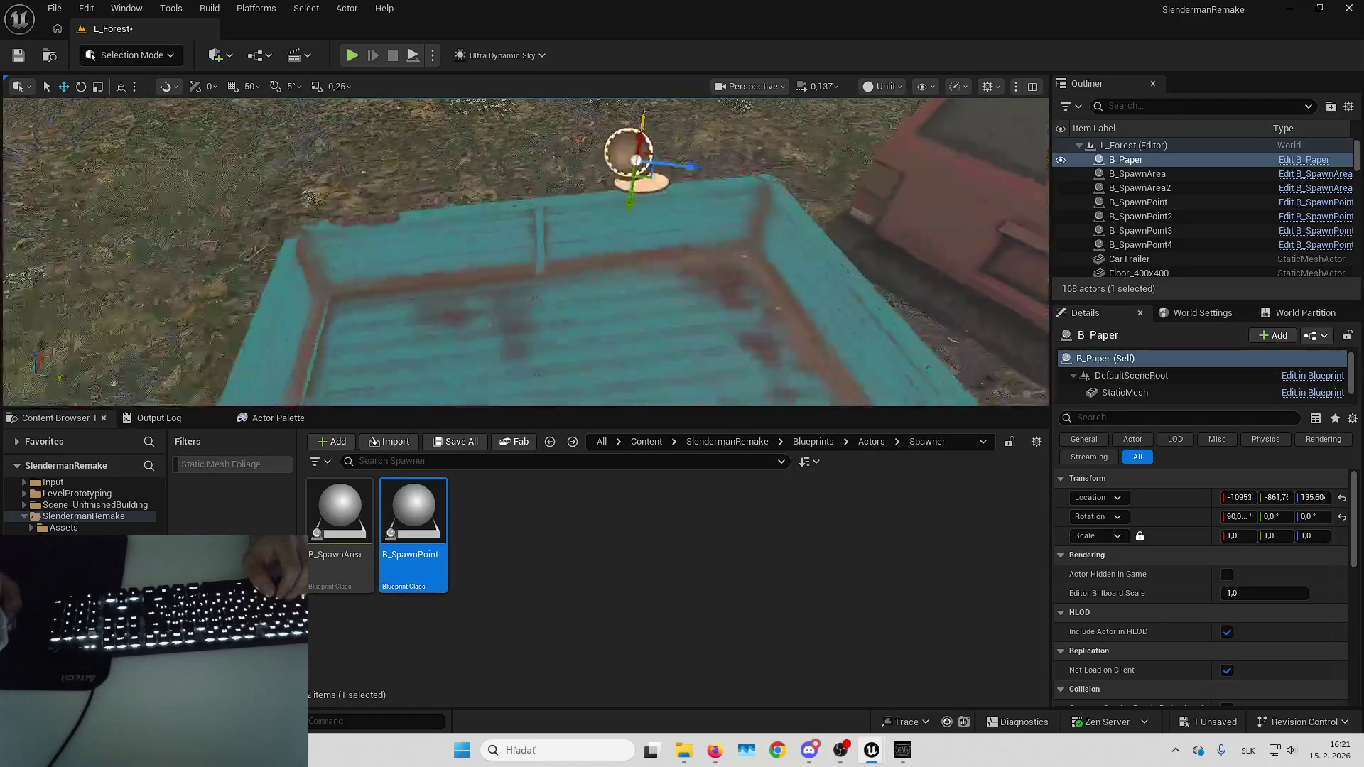
scroll(724, 245, down, 5)
drag(724, 245, 499, 239)
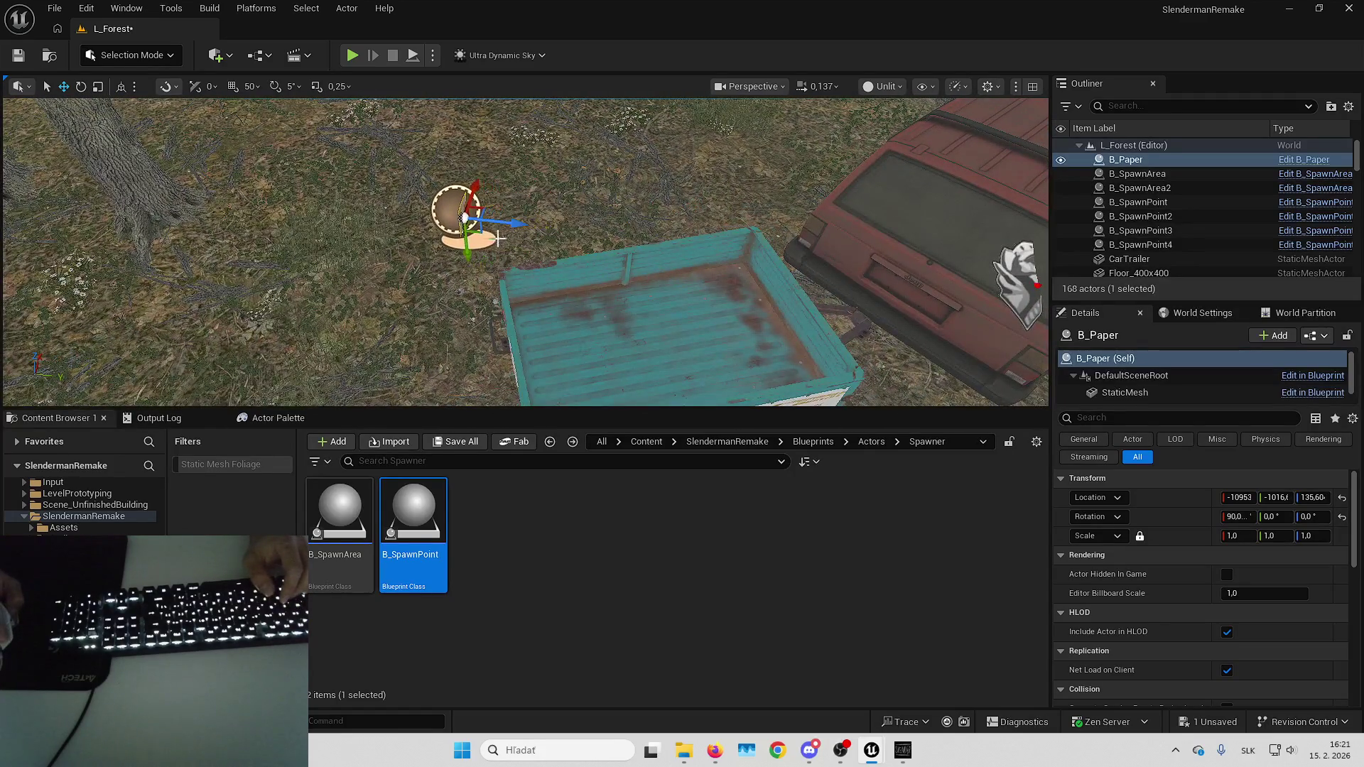
drag(640, 319, 874, 390)
click(1311, 517)
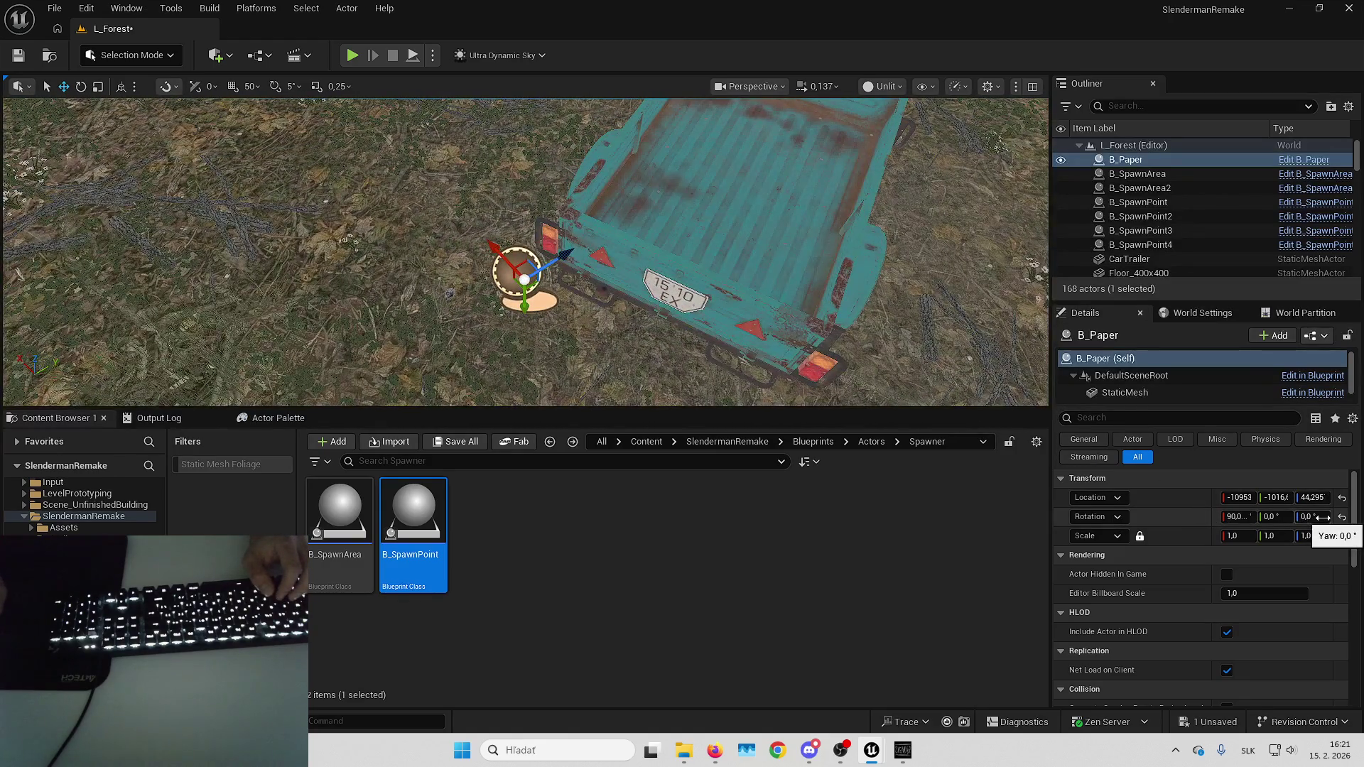
text(180)
key(Return)
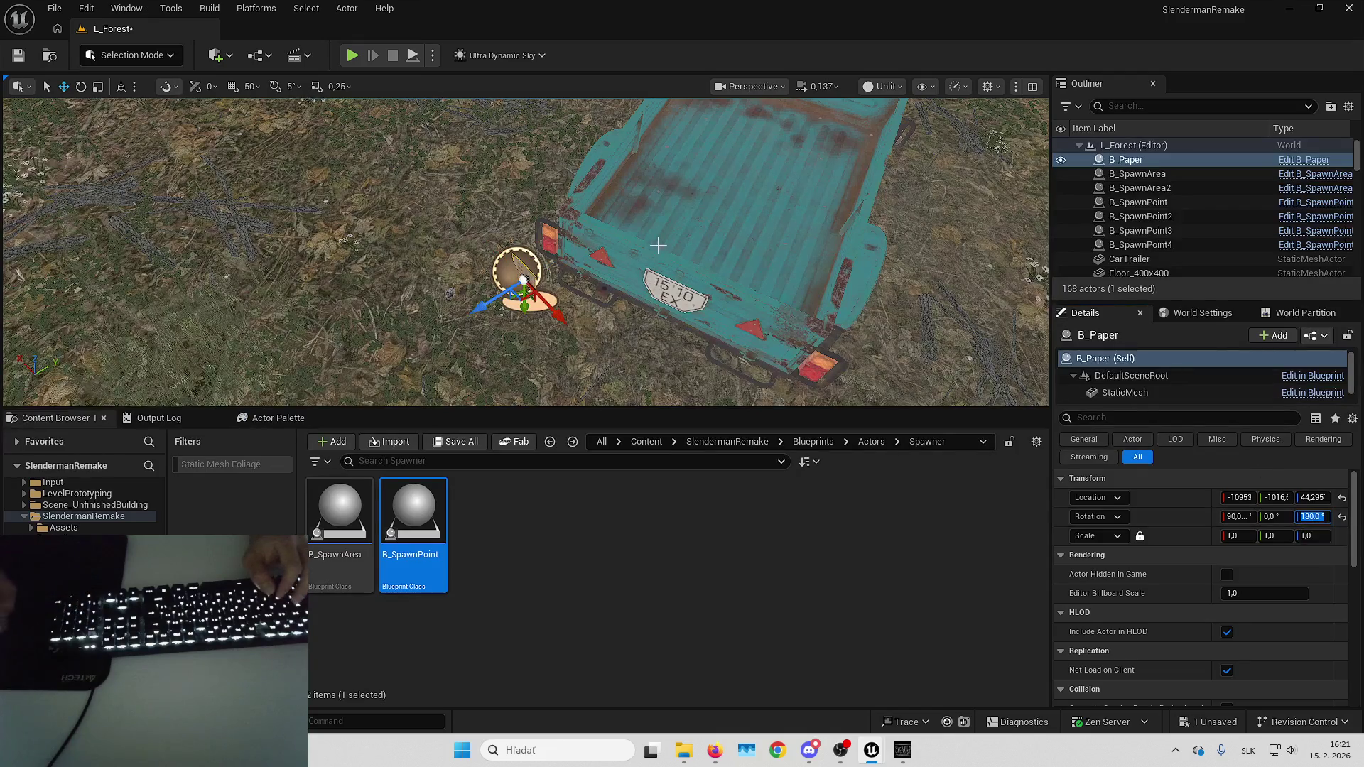
Orbit around the trailer to check the paper, then focus on B_SpawnPoint4.
drag(656, 246, 656, 245)
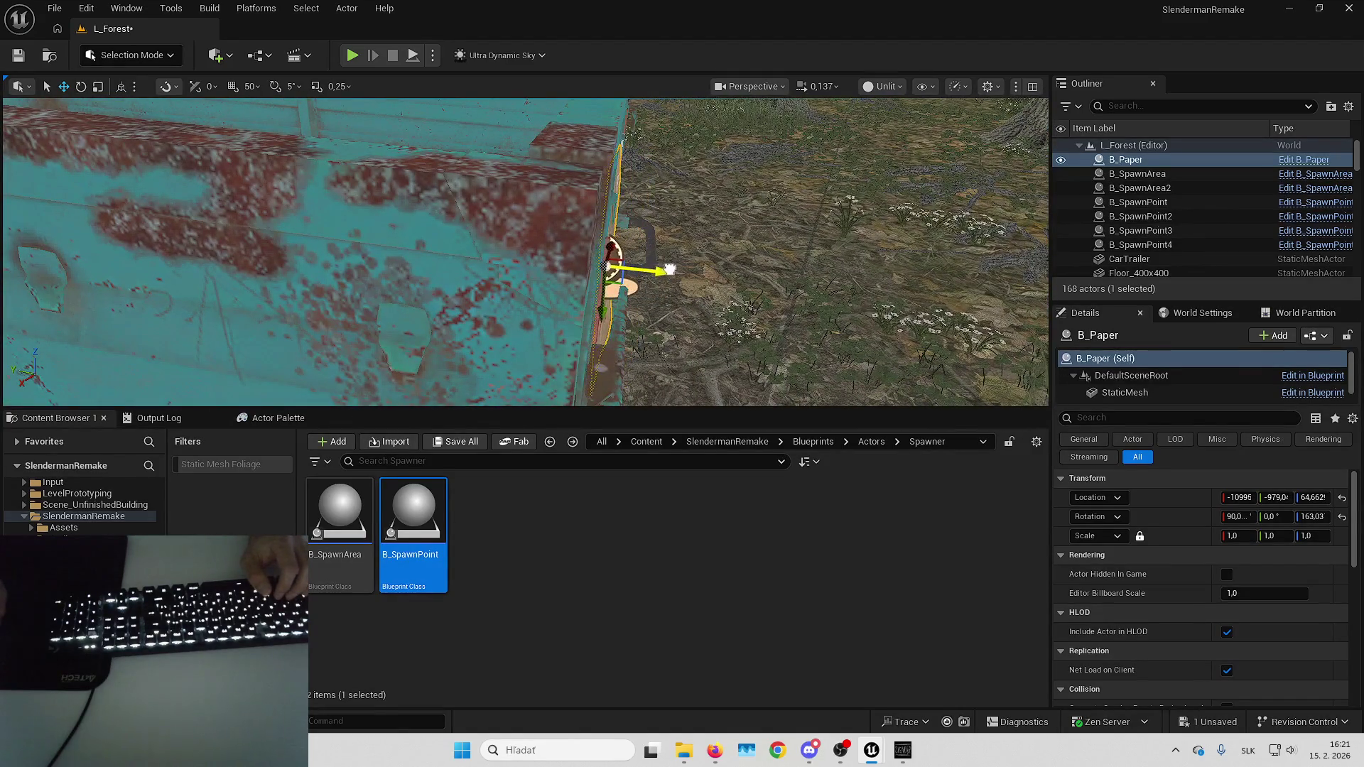
key(s)
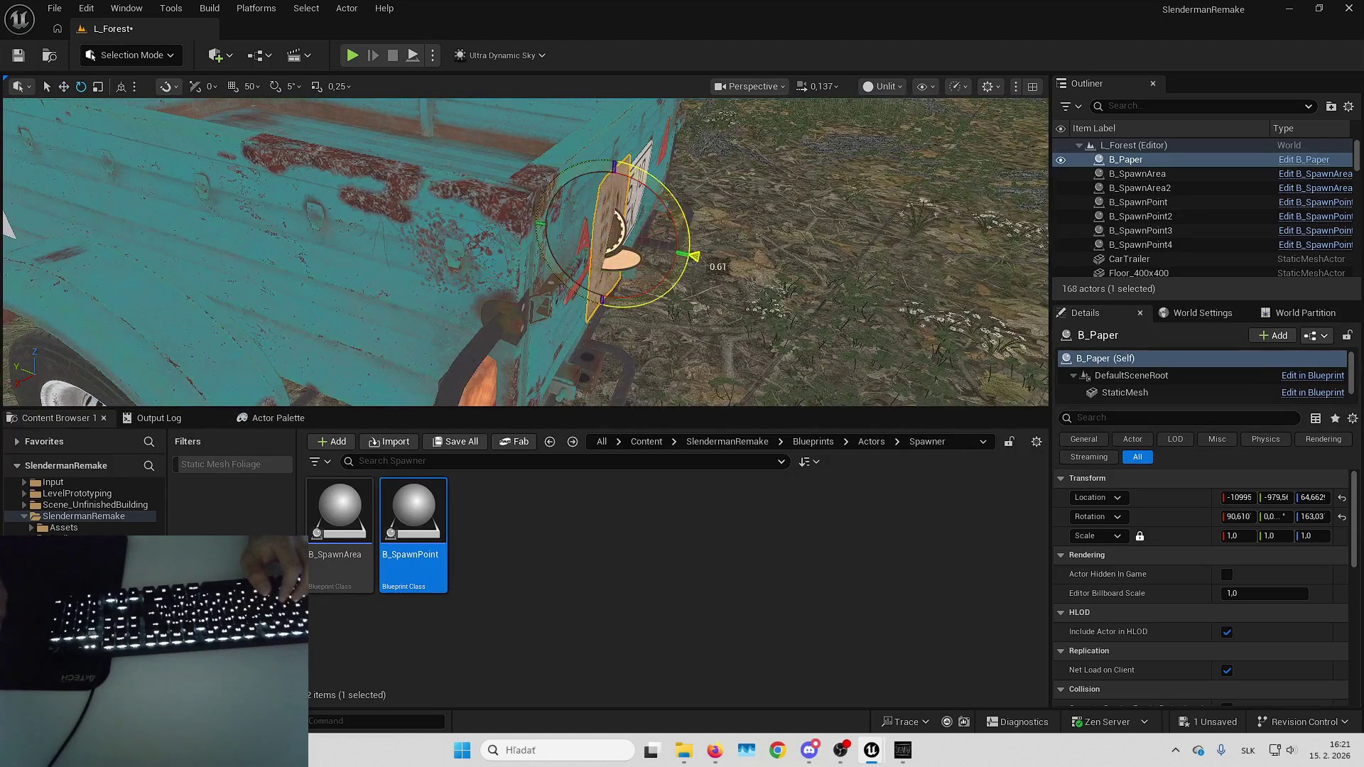
key(d)
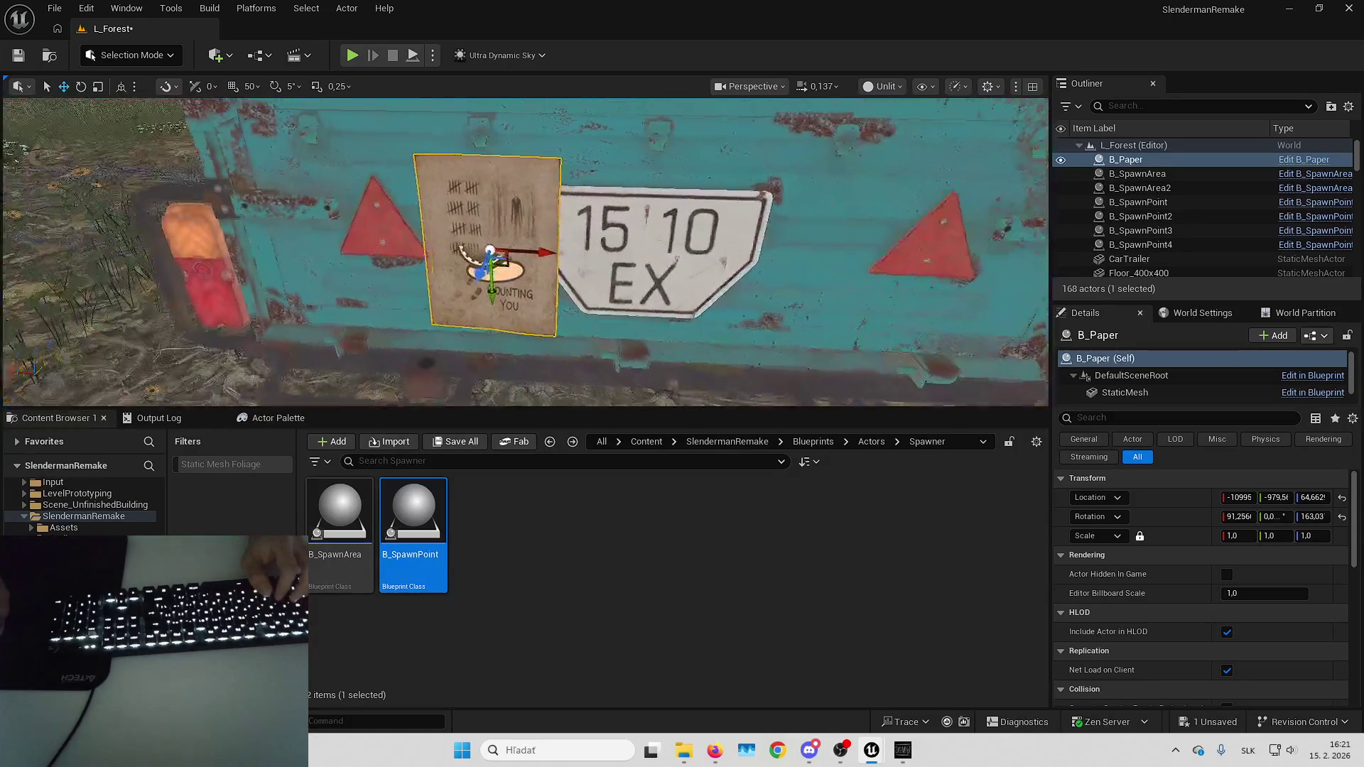
key(Escape)
key(a)
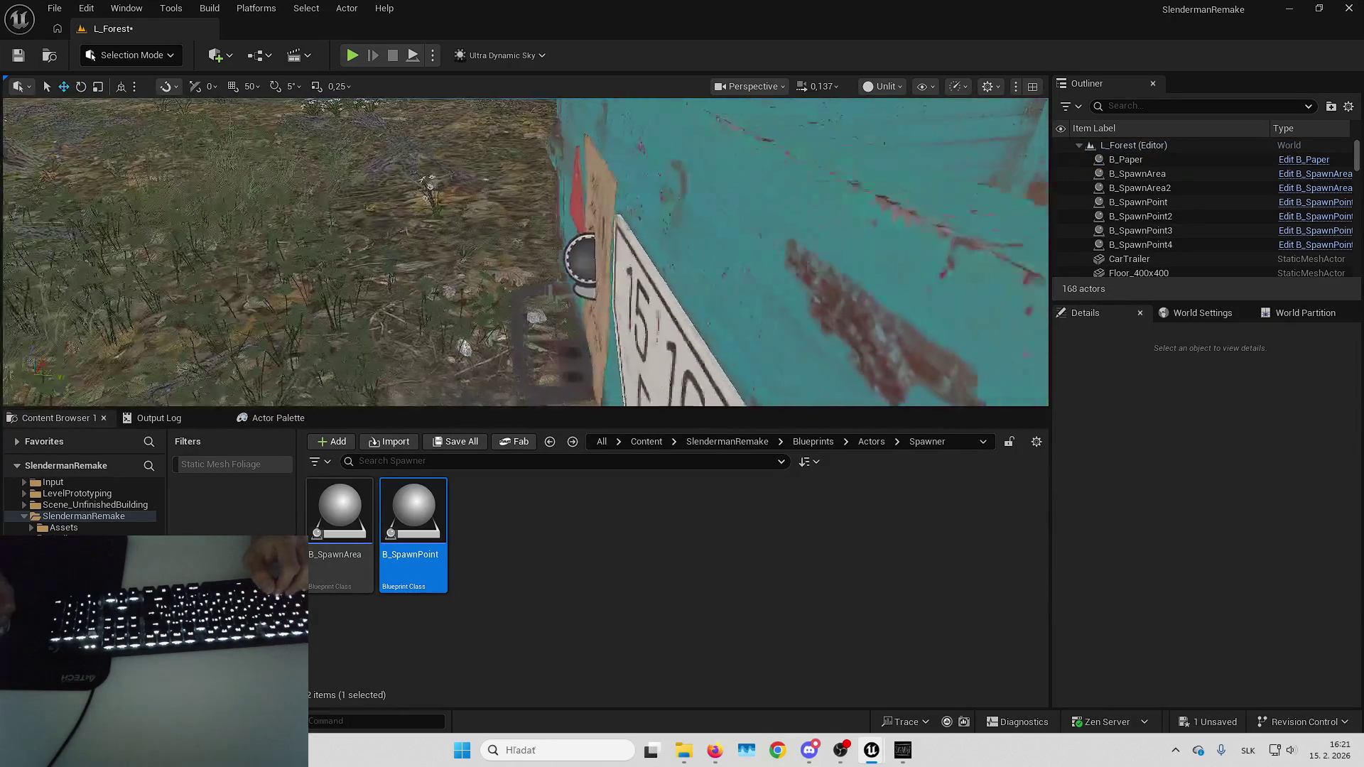
key(s)
key(a)
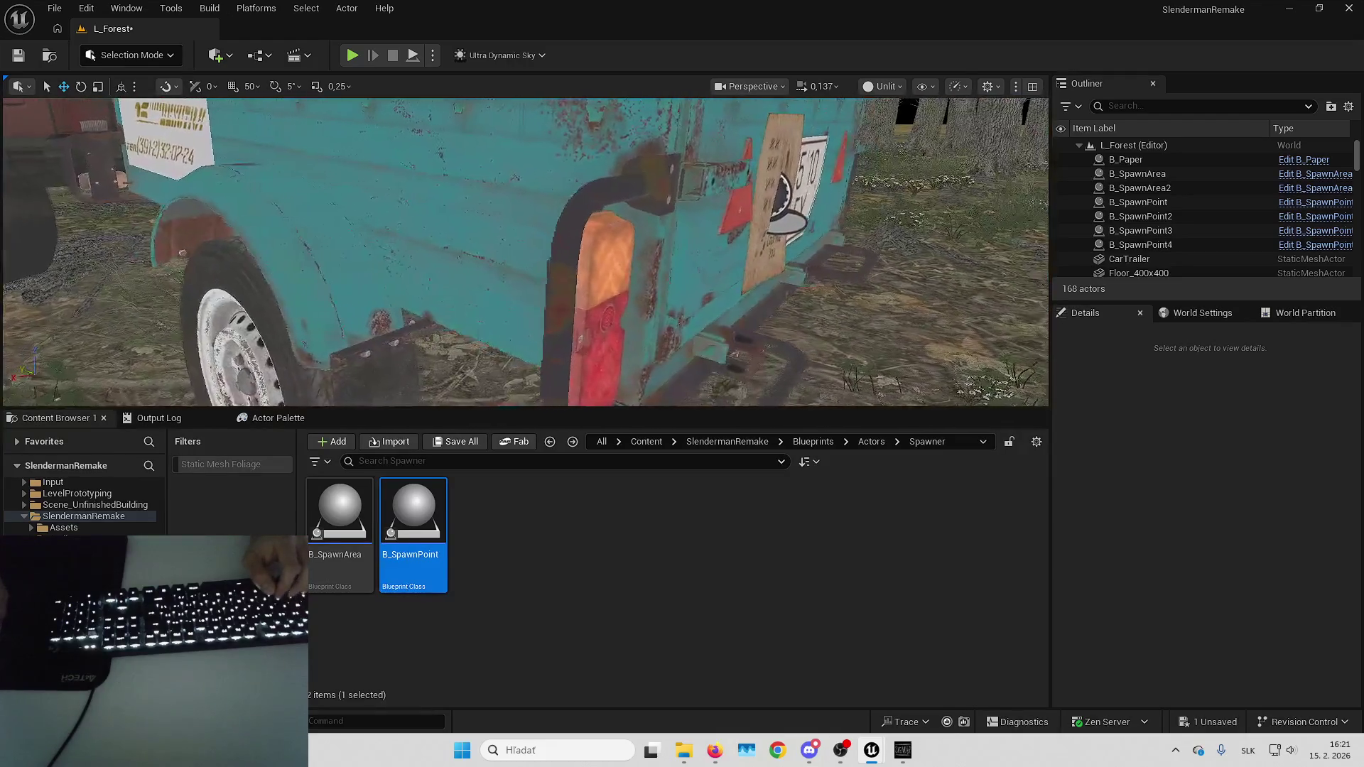
key(d)
click(643, 260)
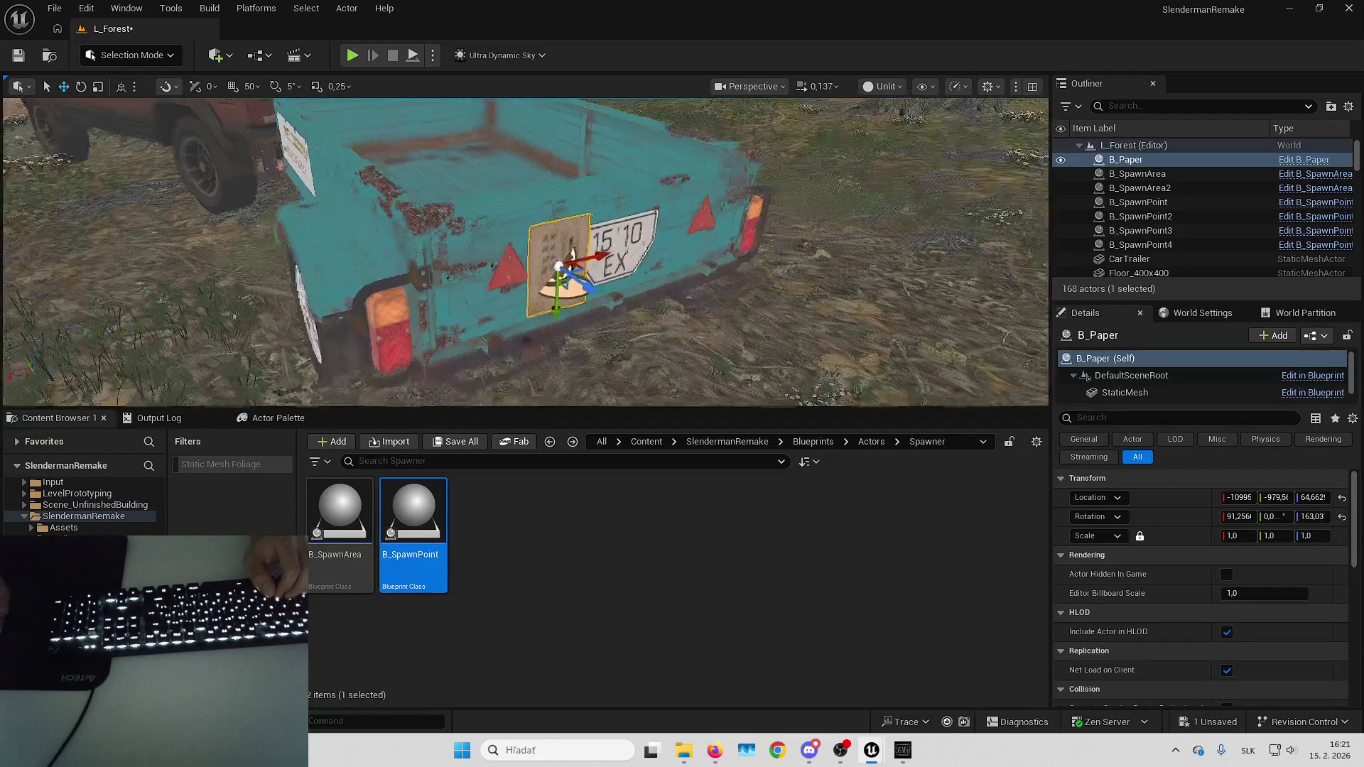
double_click(1123, 245)
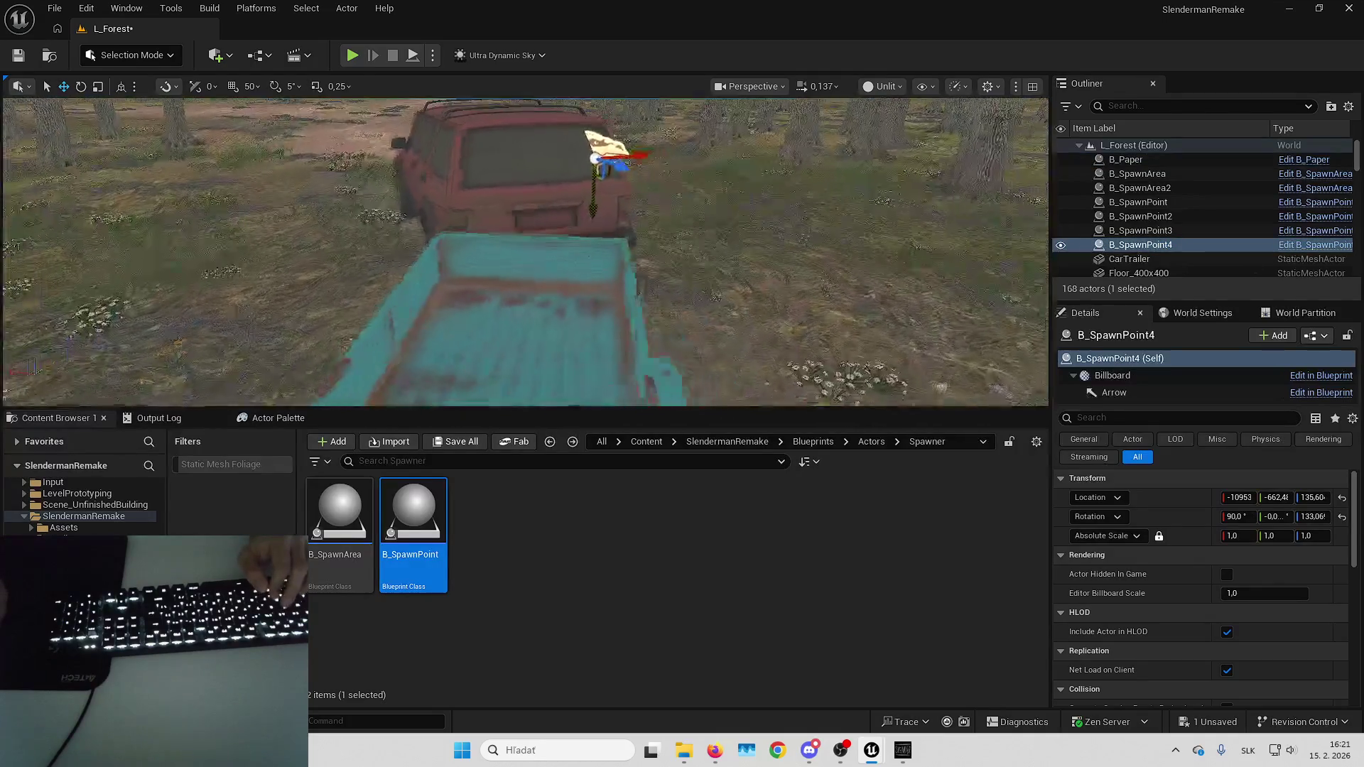
Place a new B_SpawnPoint5 behind the trailer.
key(s)
key(a)
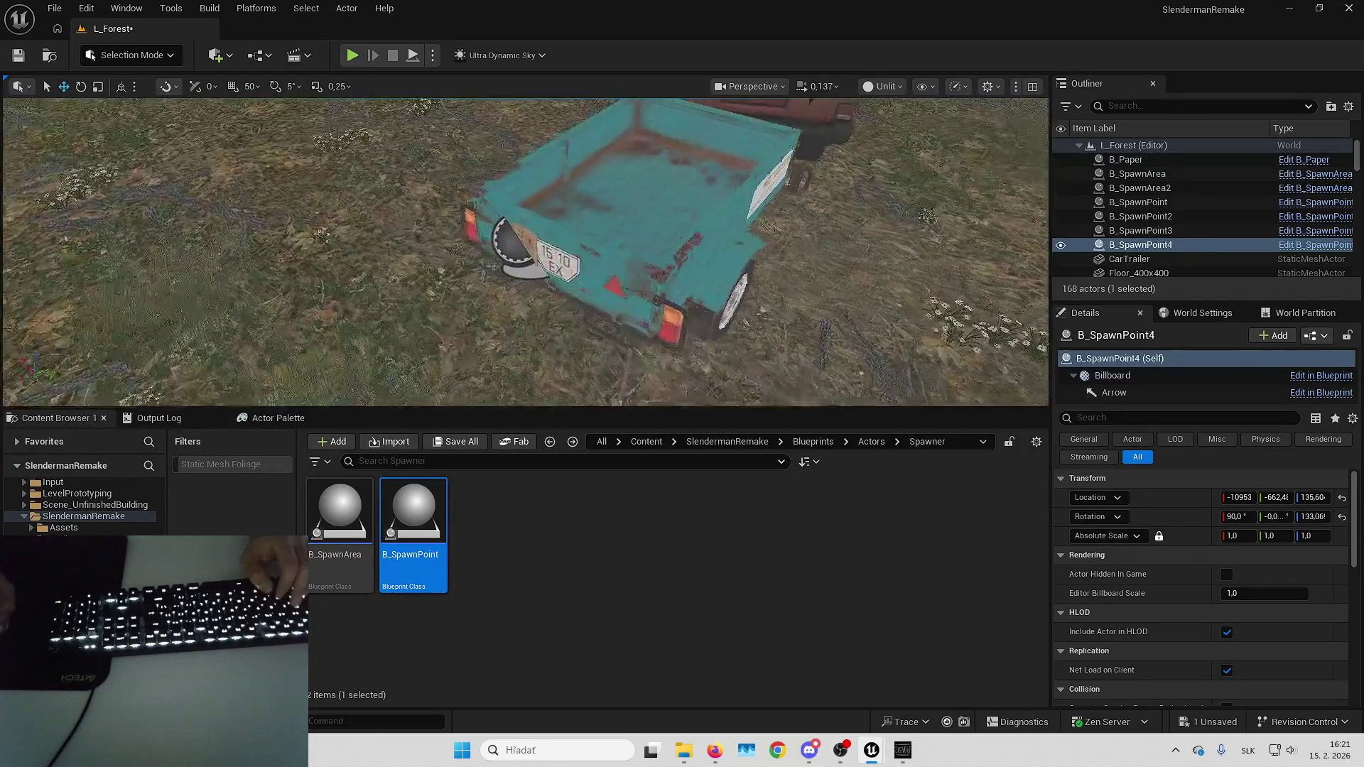
mouse_move(443, 486)
mouse_down()
mouse_move(483, 383)
mouse_move(510, 359)
mouse_up()
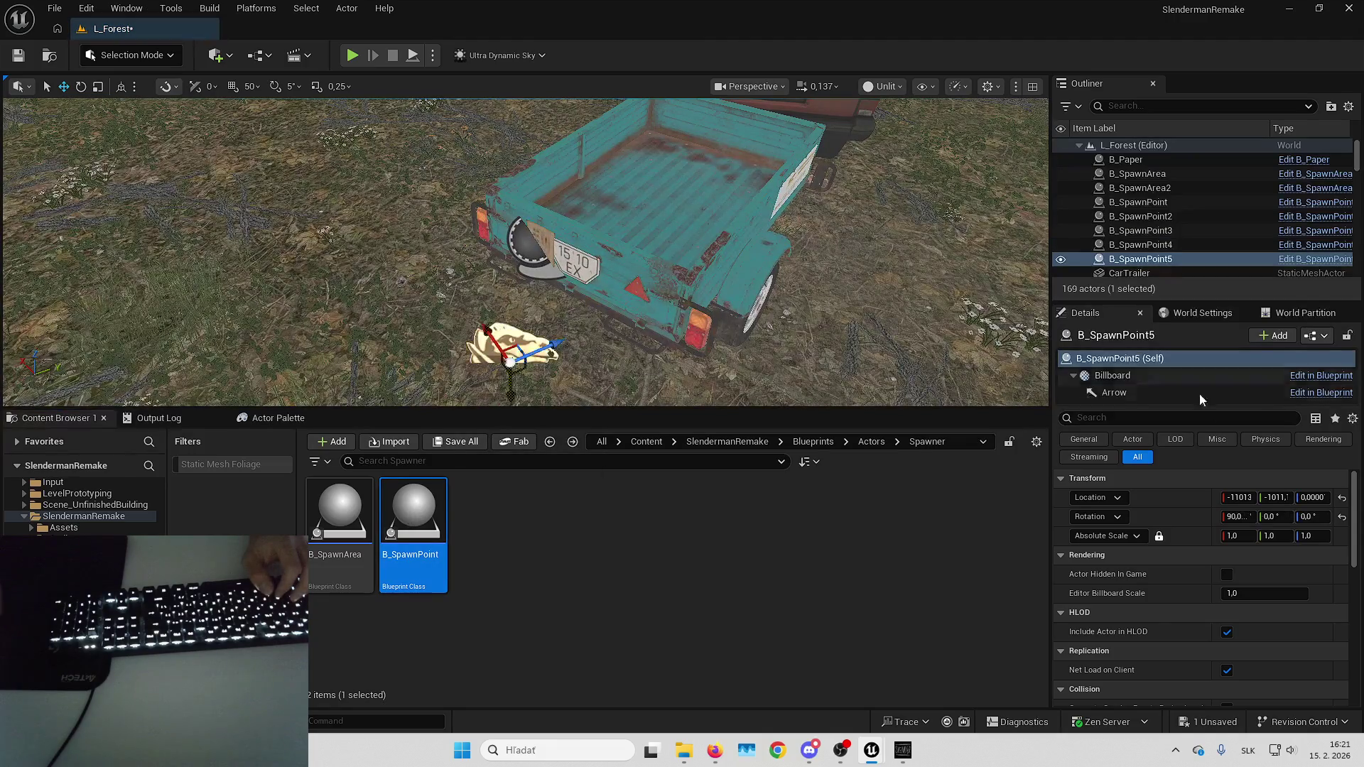
Snap B_SpawnPoint5 to B_Paper's spot by attaching and detaching, then delete that paper.
right_click(1207, 259)
mouse_move(1029, 563)
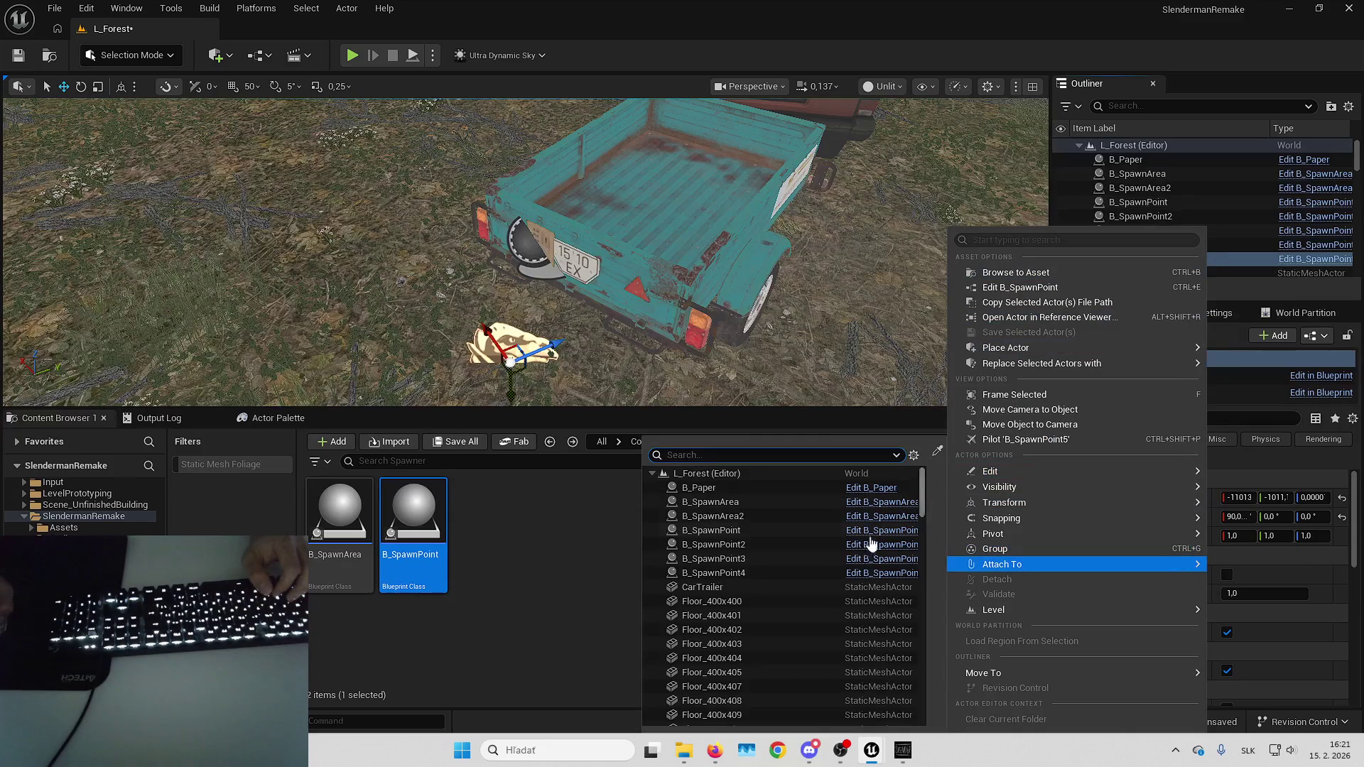
click(774, 488)
click(1342, 498)
scroll(688, 193, up, 10)
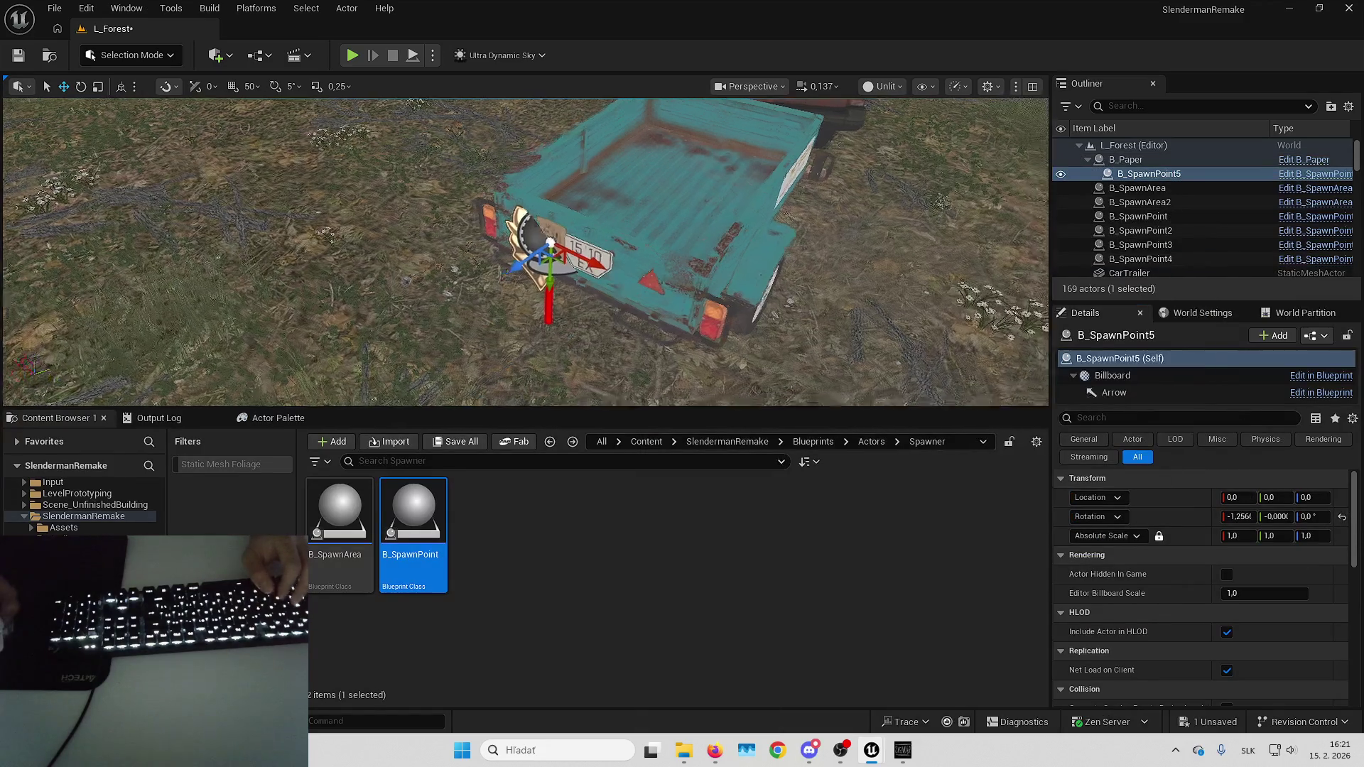
key(shift+b)
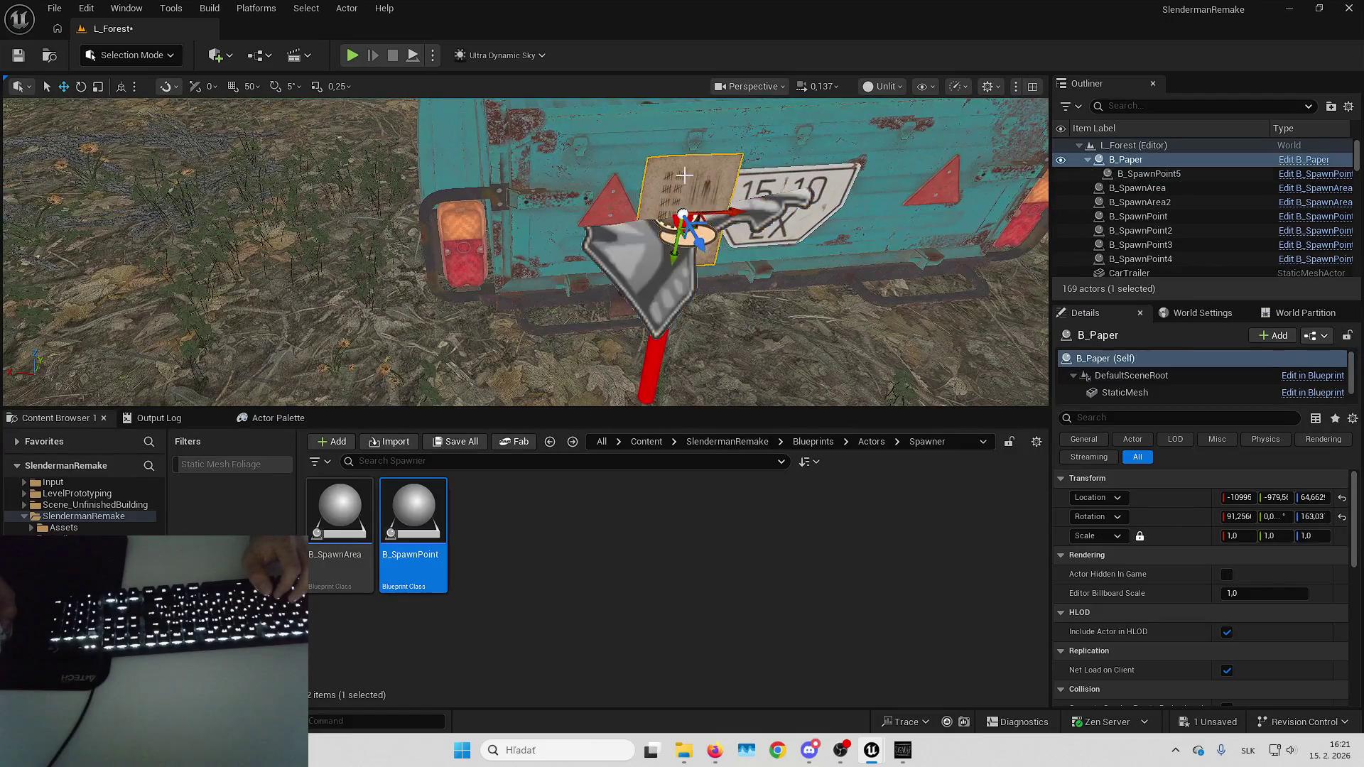
click(699, 184)
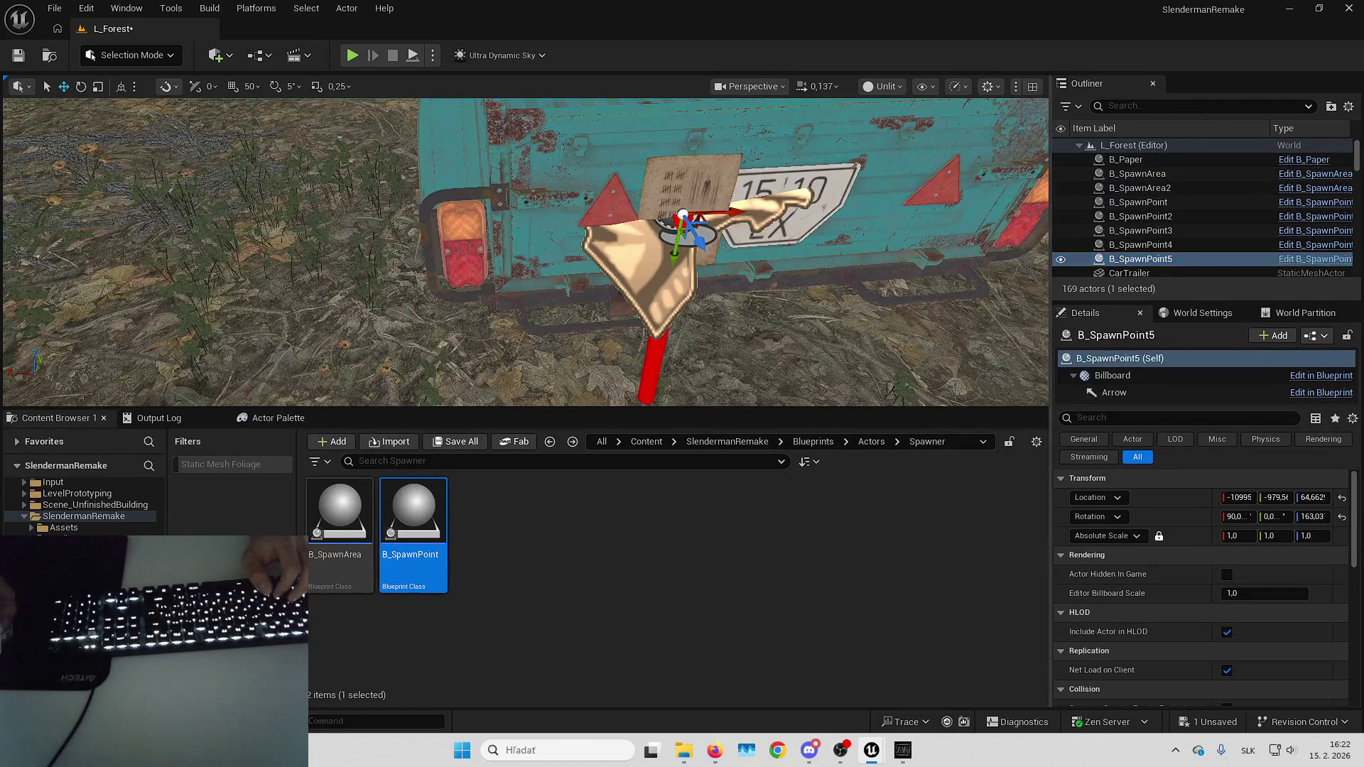
key(Delete)
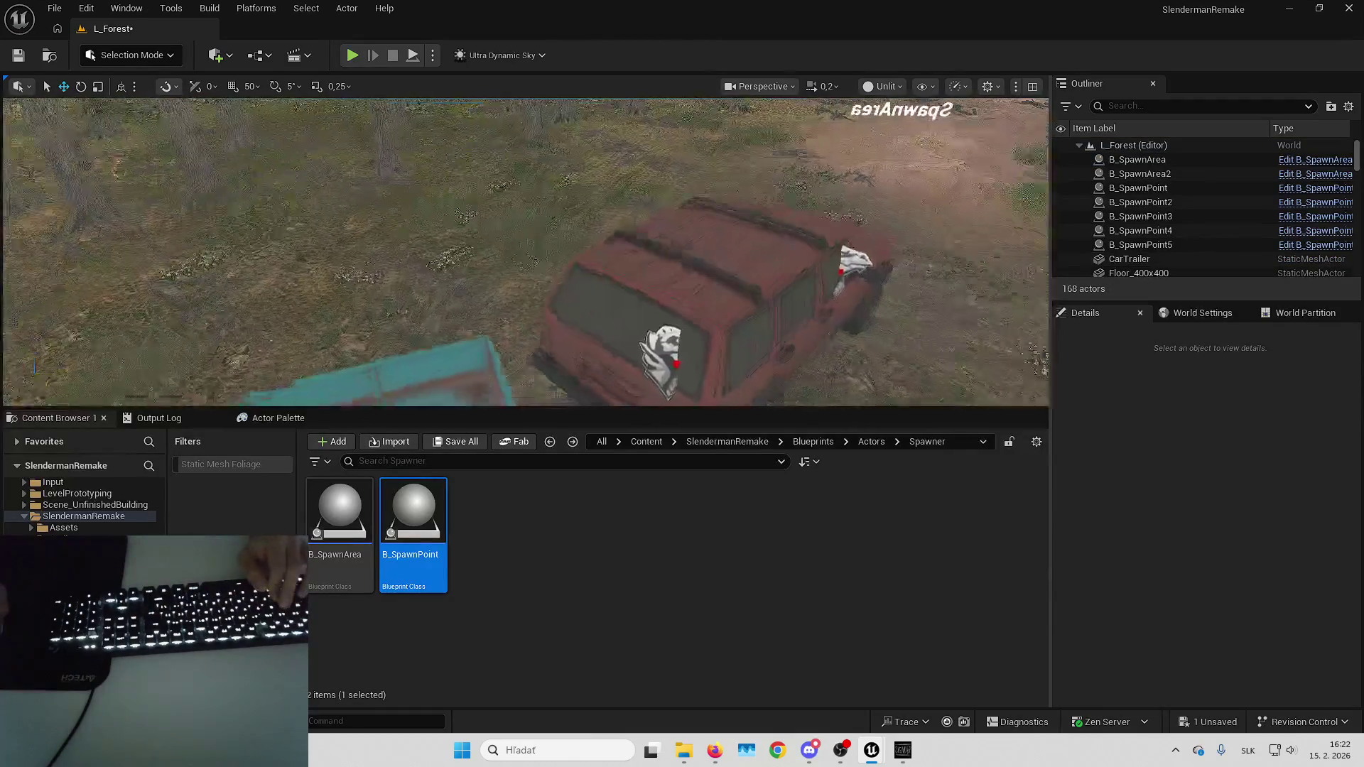
Fill B_SpawnArea2's Spawn Points Reference with the three spawn points by the red car, including B_SpawnPoint5.
click(865, 127)
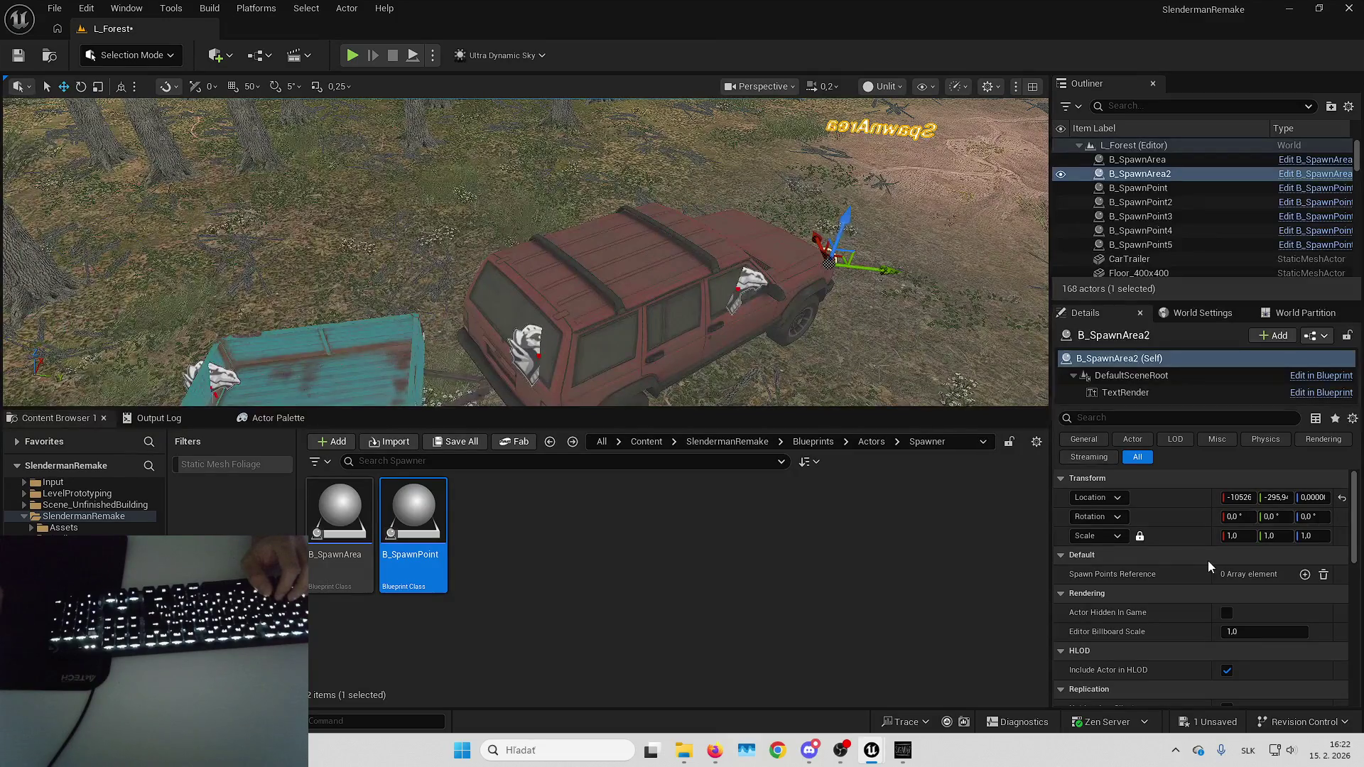
click(1304, 574)
click(1305, 574)
click(1305, 575)
click(1293, 595)
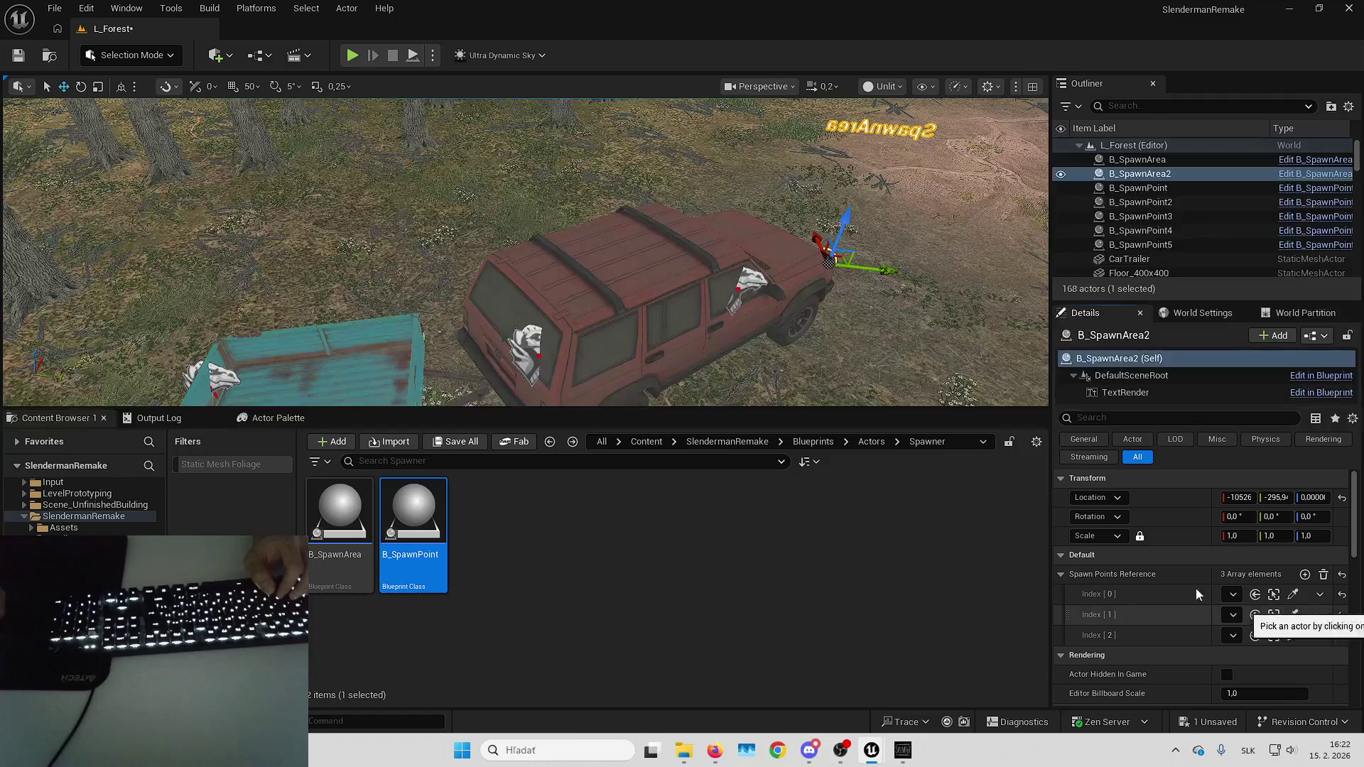
click(1292, 616)
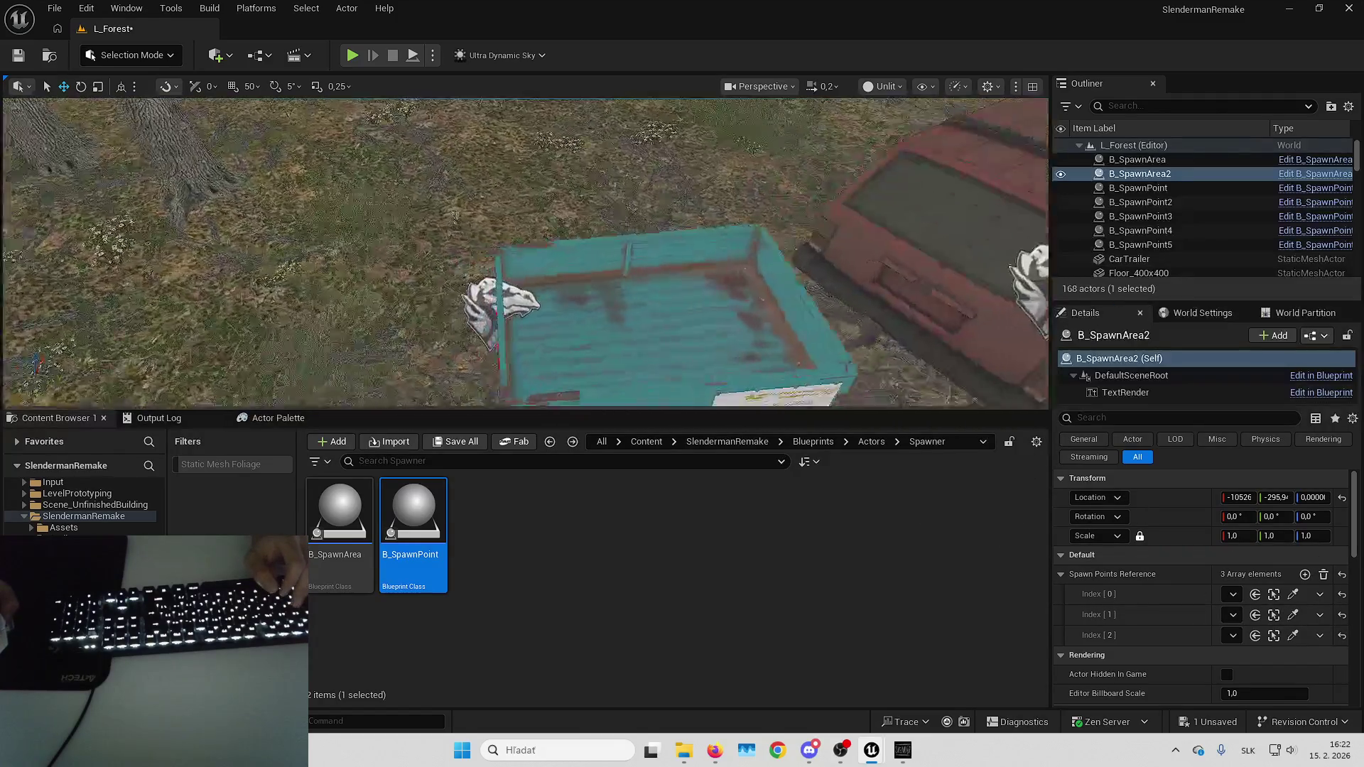
click(1293, 636)
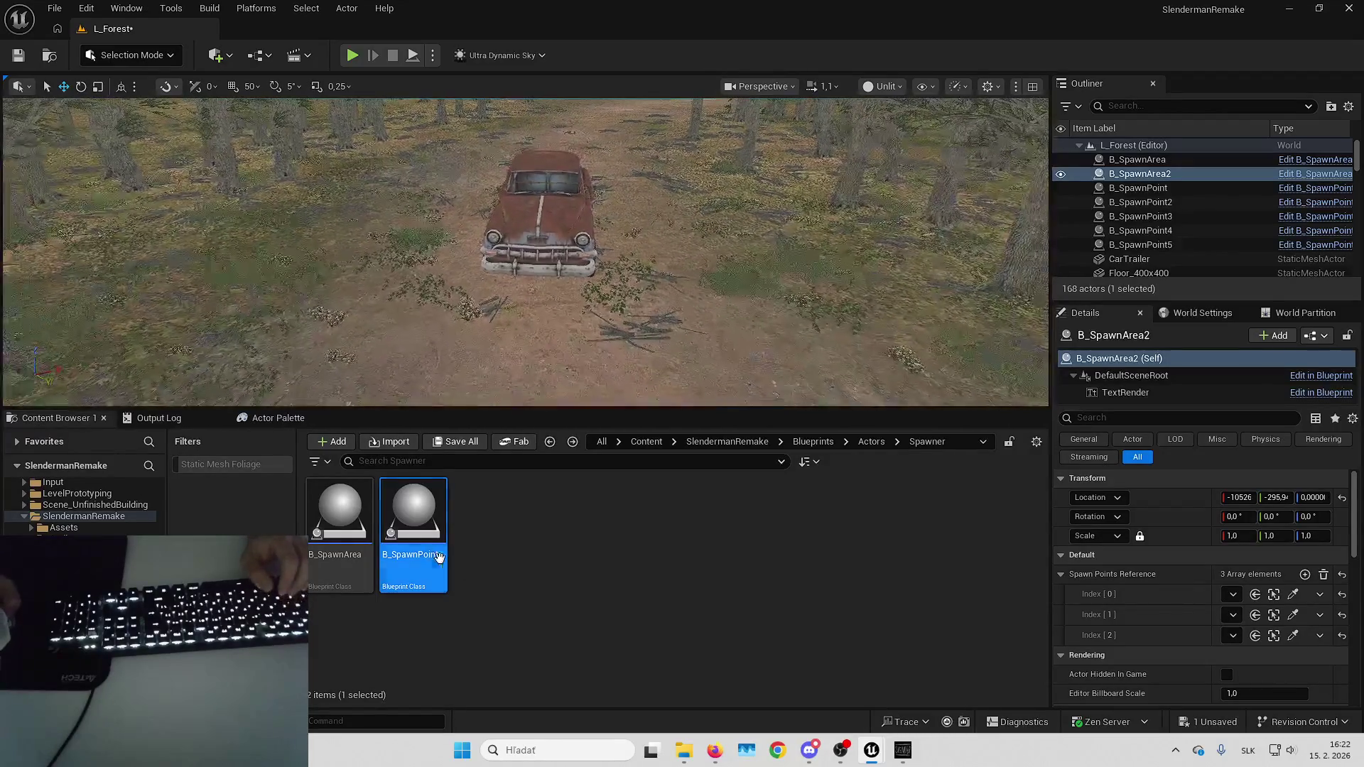
Place B_SpawnArea3, B_SpawnPoint6 and a new B_Paper beside the rusty blue car.
drag(340, 511, 545, 329)
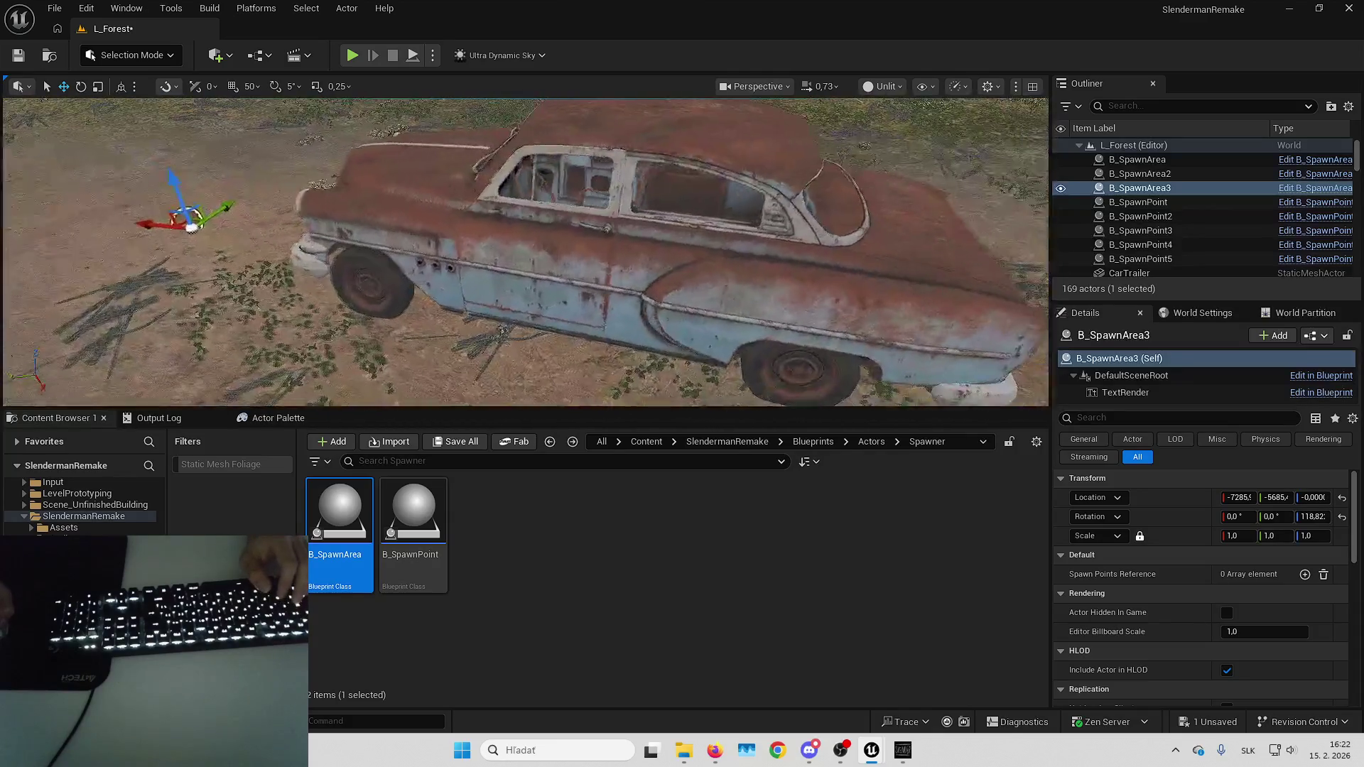
key(w)
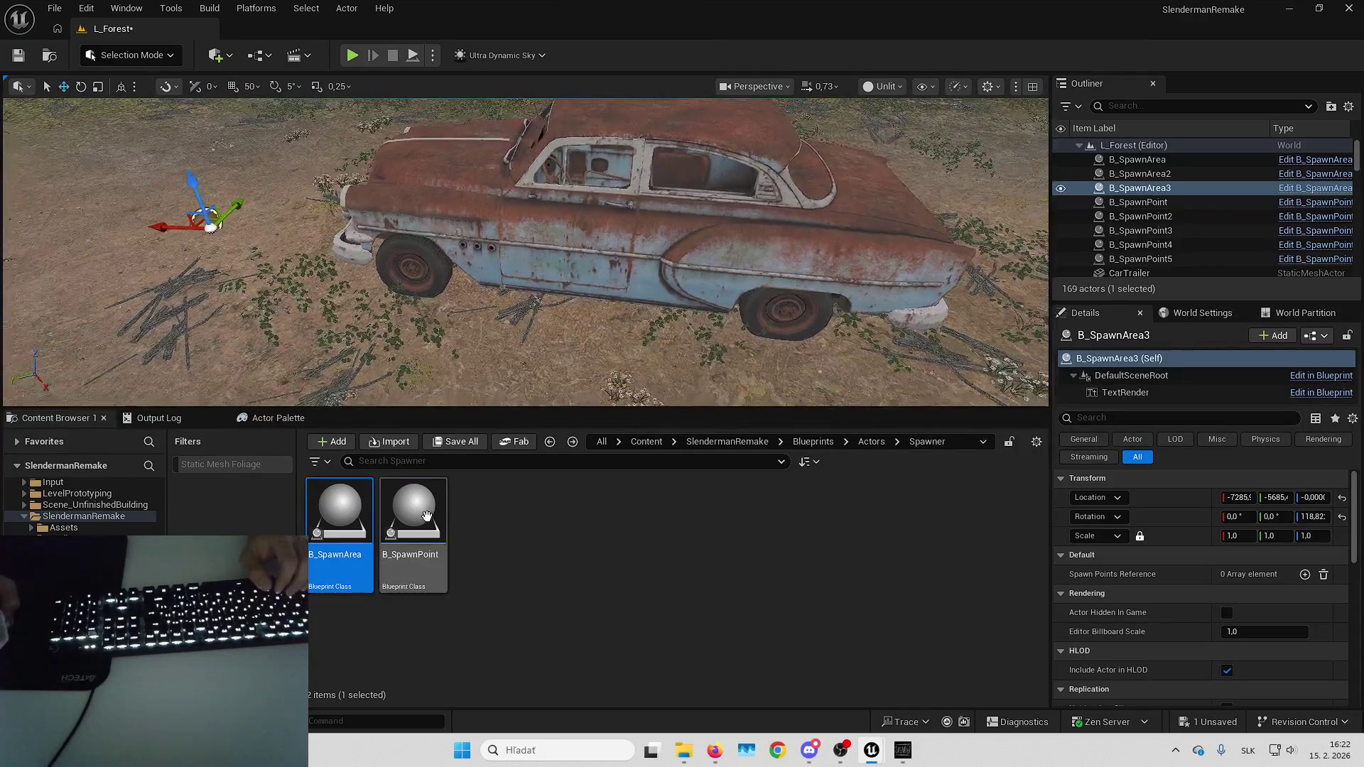
drag(414, 511, 522, 383)
mouse_move(536, 335)
mouse_down()
mouse_move(587, 327)
mouse_move(584, 245)
mouse_up()
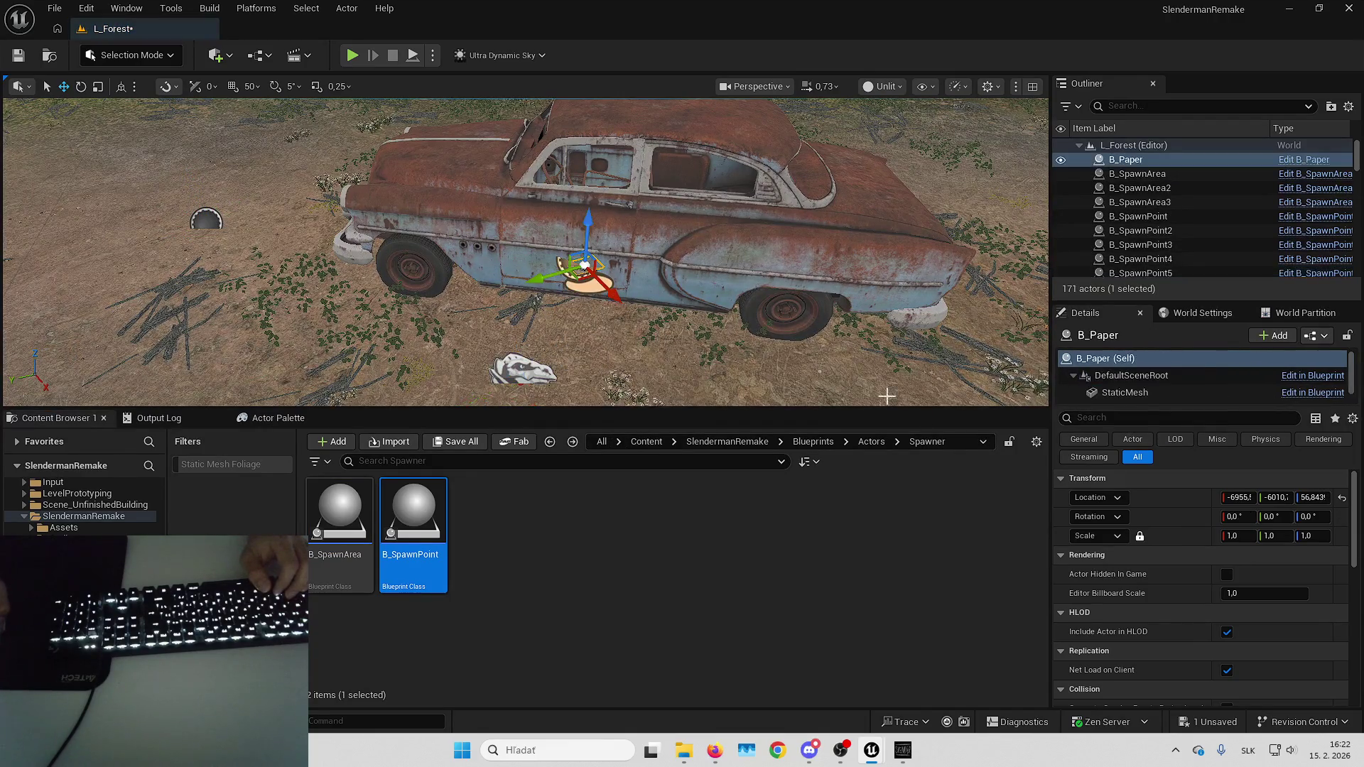
Set the paper's X rotation to 90 and turn it to about -54° yaw along the car.
click(1231, 517)
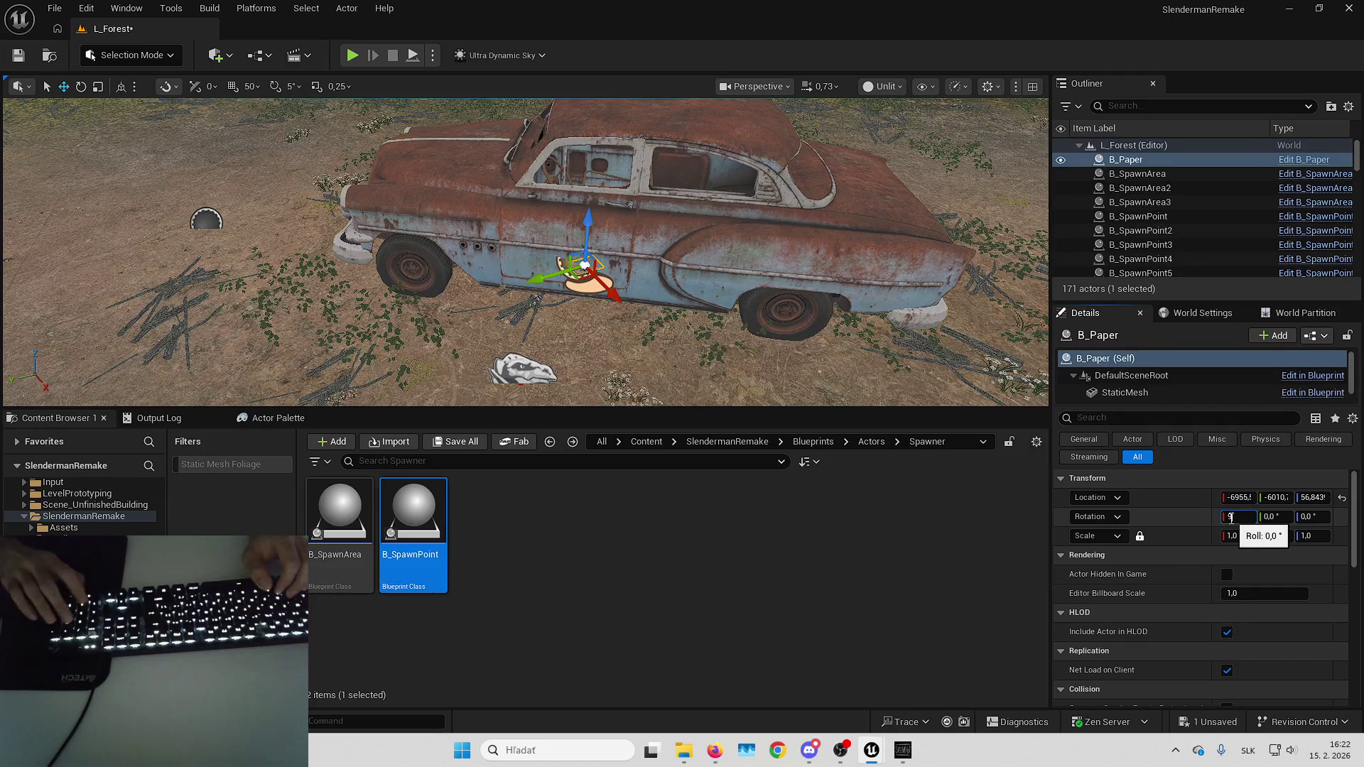
text(90)
key(Return)
key(f)
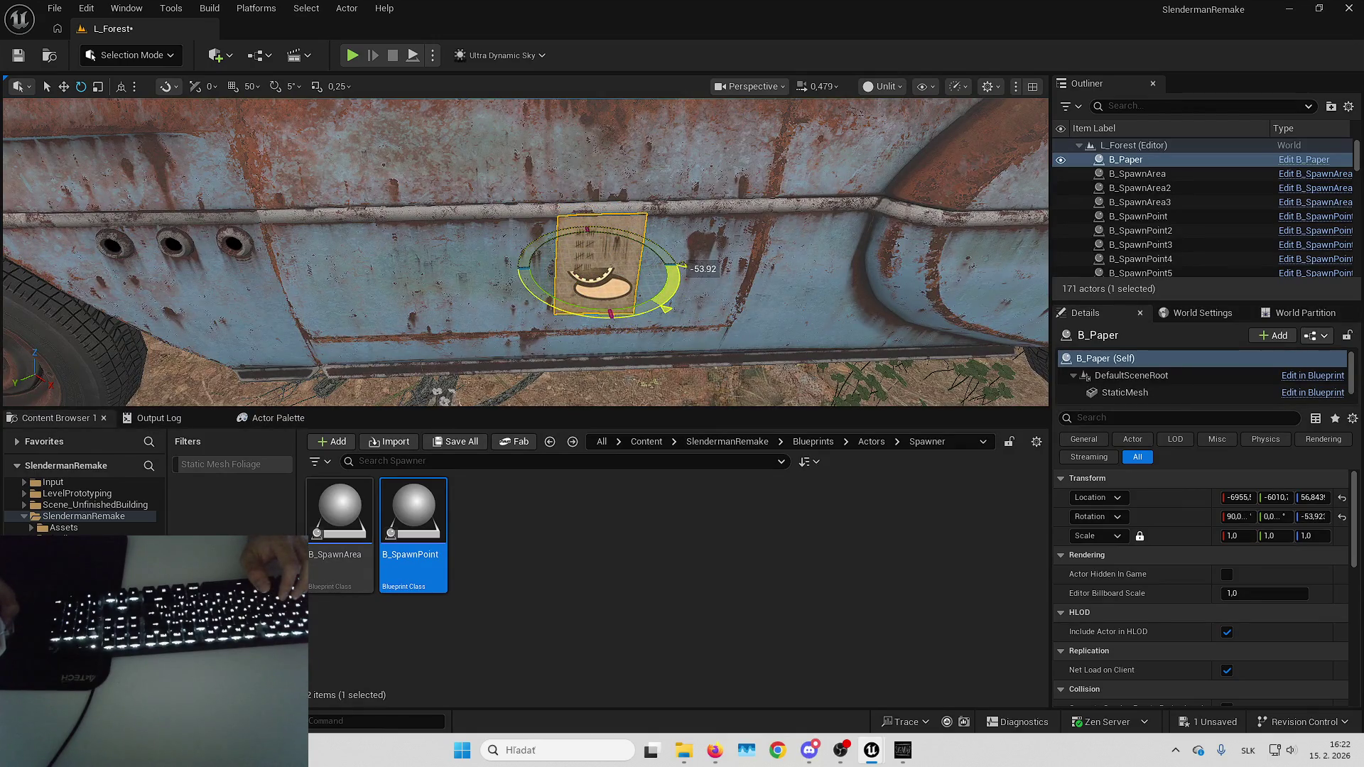
drag(572, 298, 491, 306)
Move the Counting You paper flush against the car door and inspect its placement.
key(w)
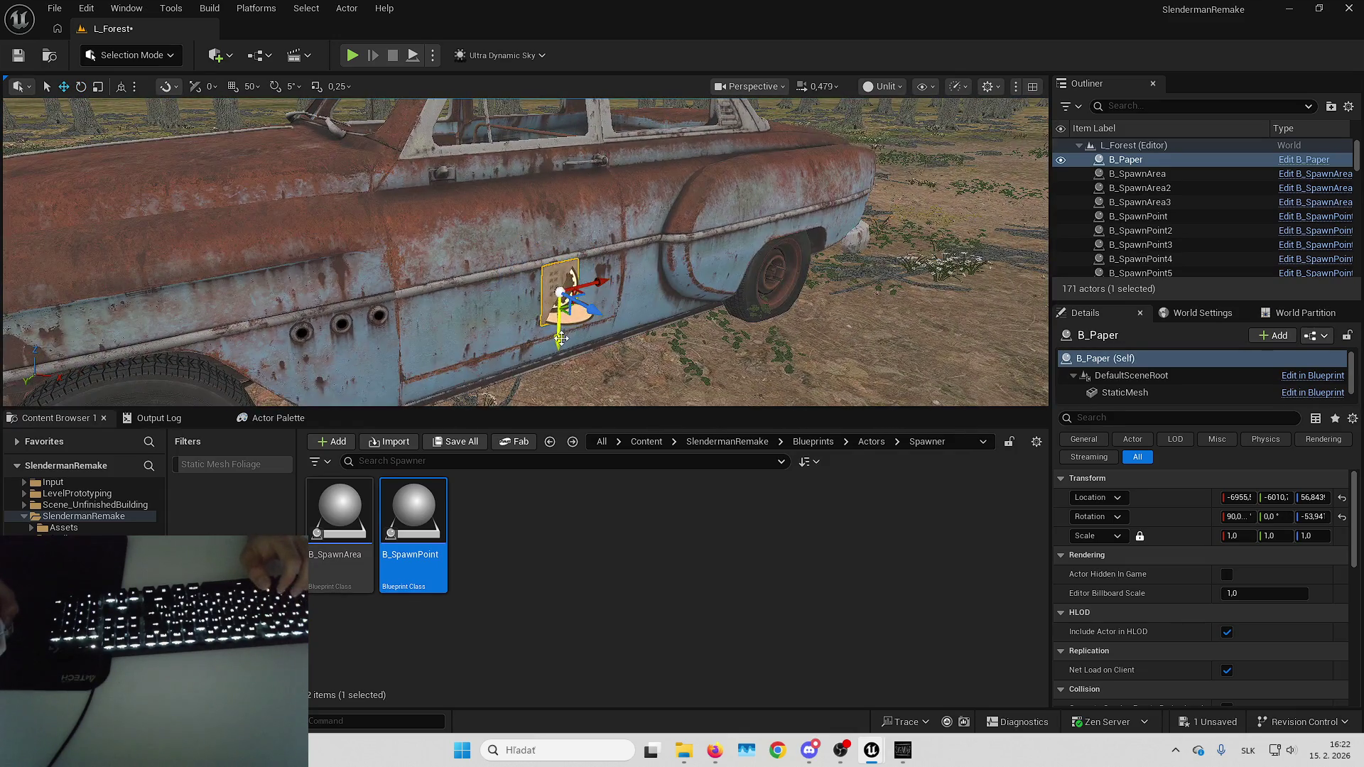
key(Escape)
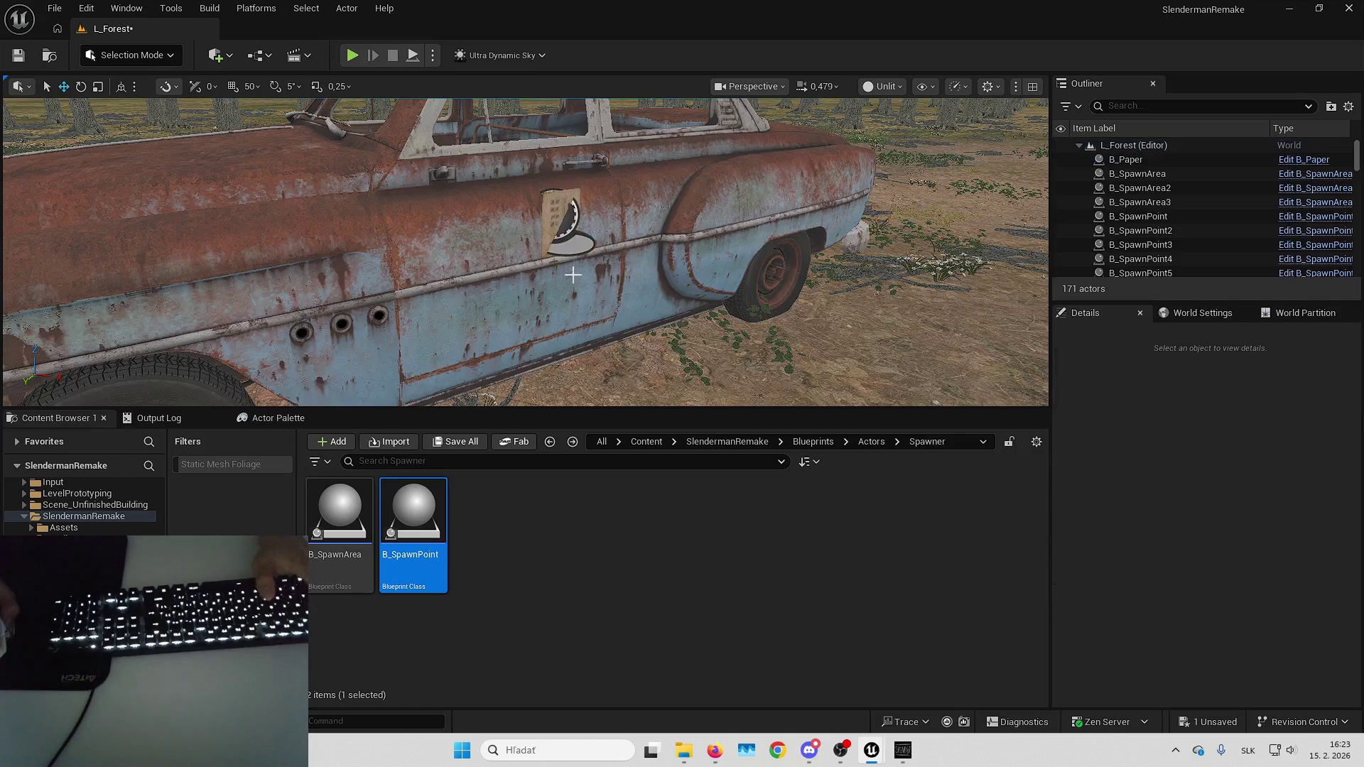
scroll(573, 275, down, 2)
scroll(526, 252, down, 2)
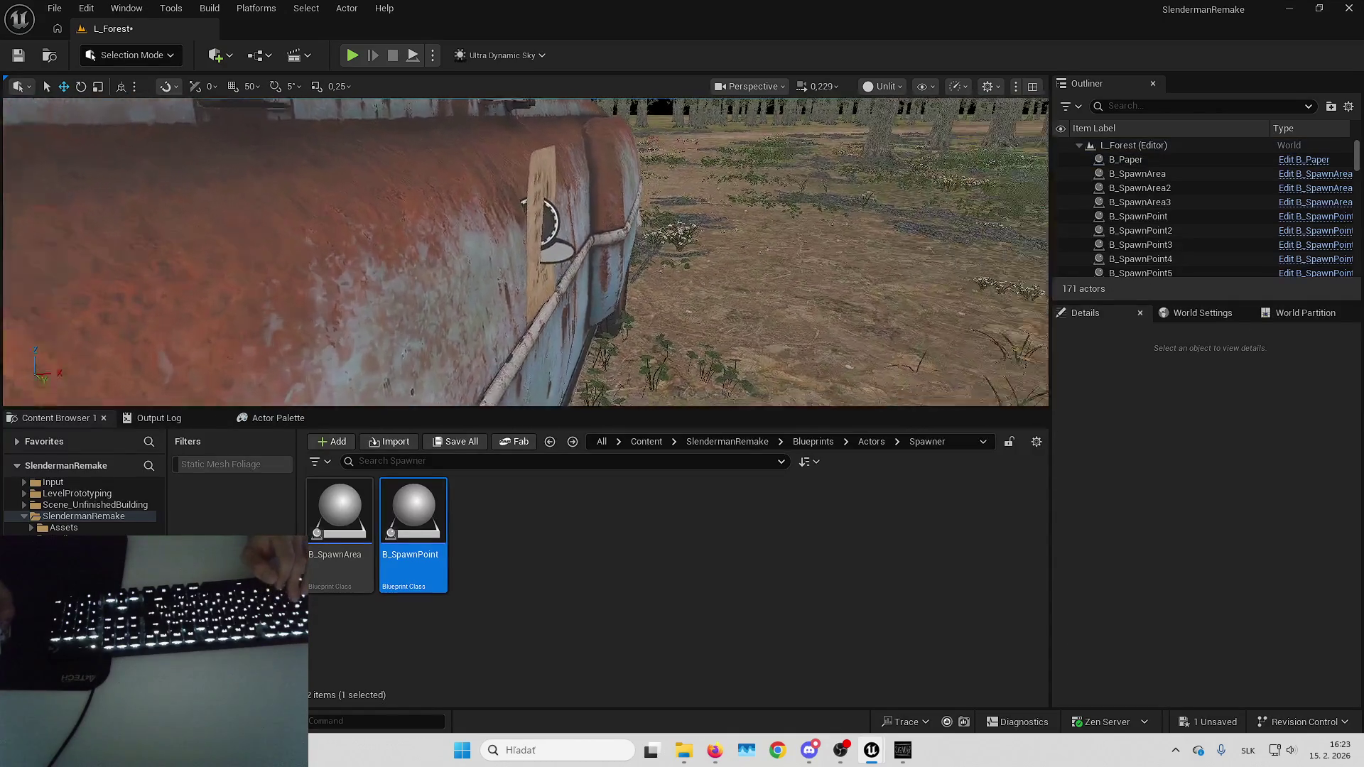
click(541, 231)
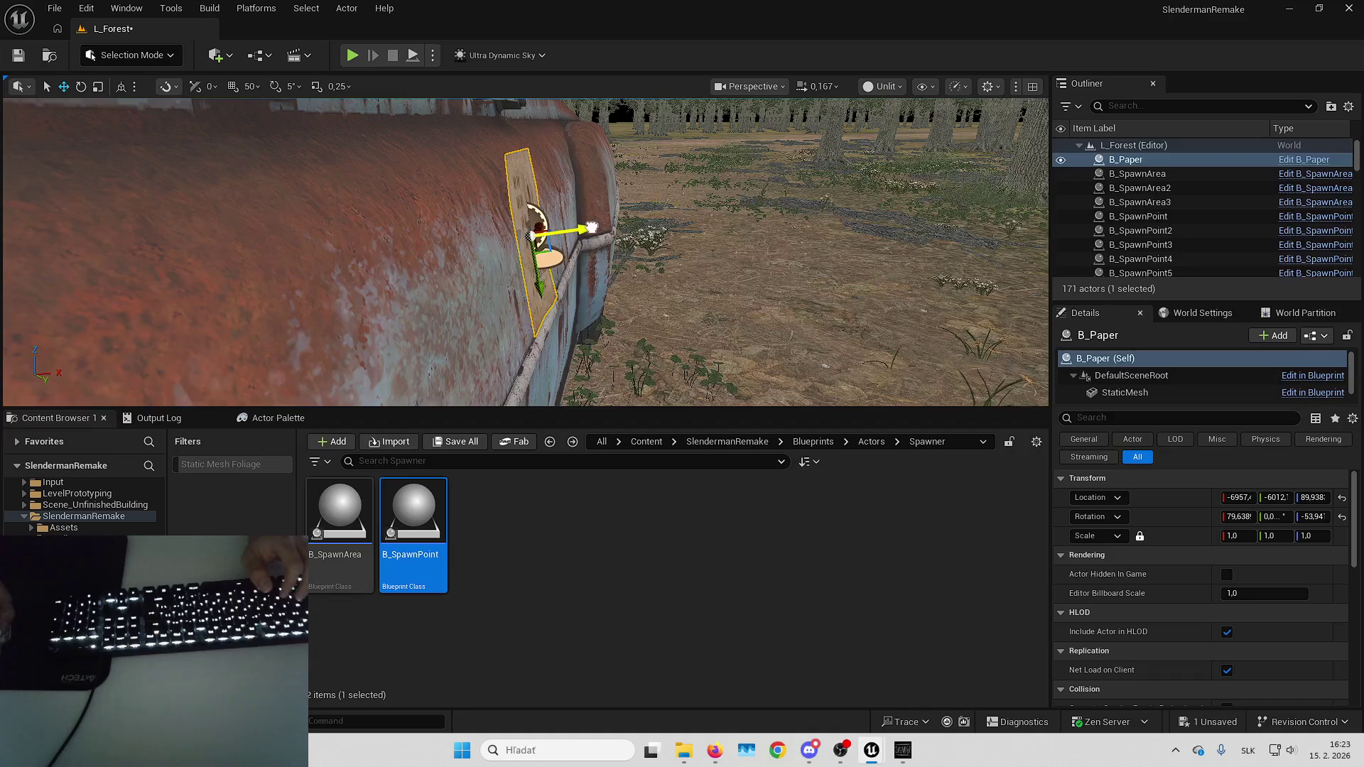
key(Escape)
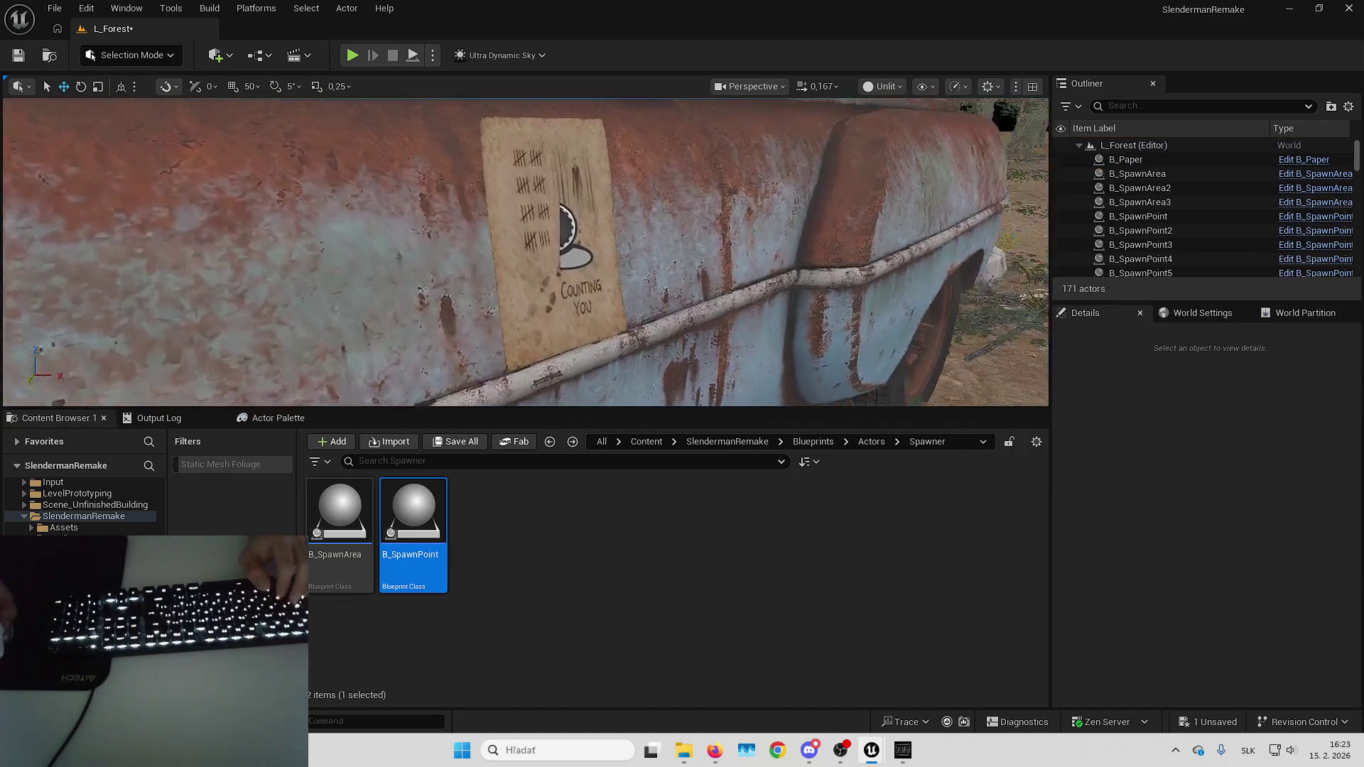
key(w)
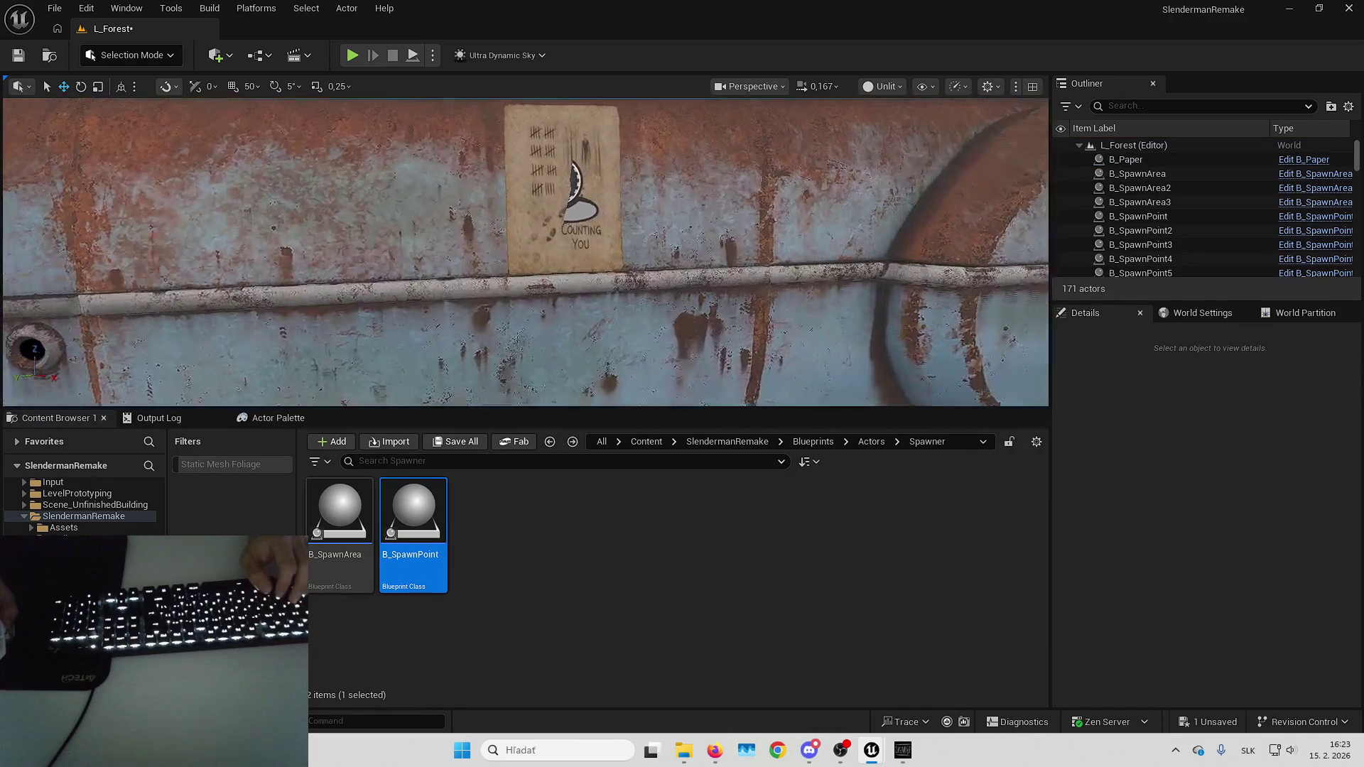
key(s)
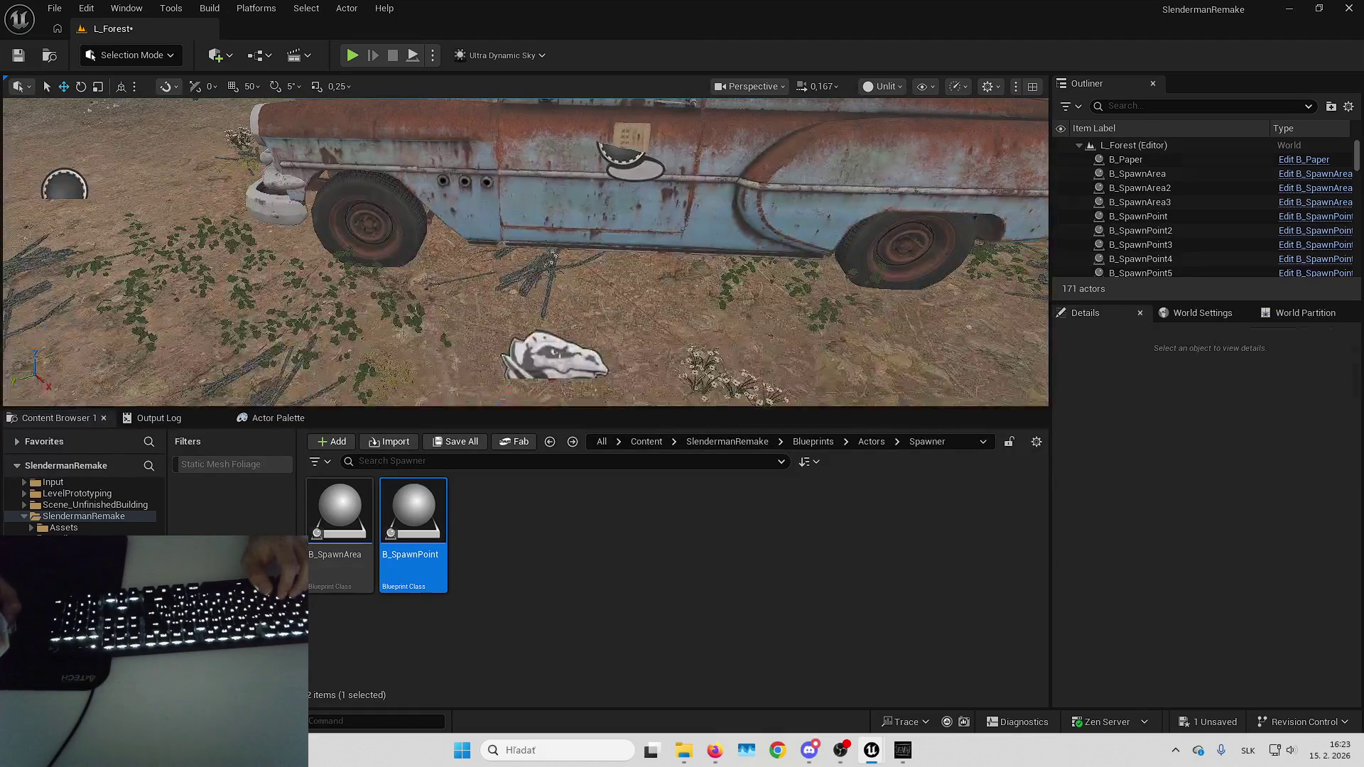
Snap B_SpawnPoint6 onto the paper by attaching it to B_Paper, then detach it.
scroll(1203, 213, down, 2)
click(1203, 228)
right_click(1177, 228)
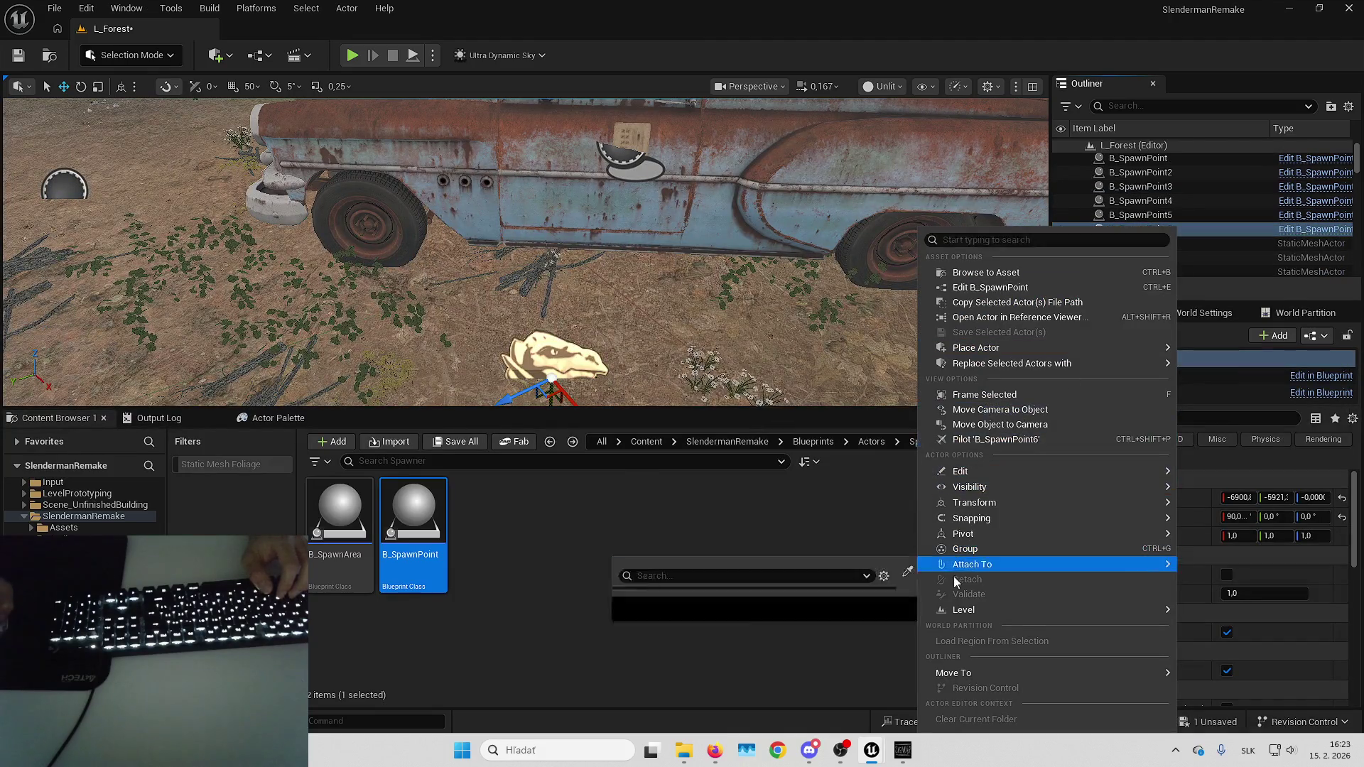
click(757, 492)
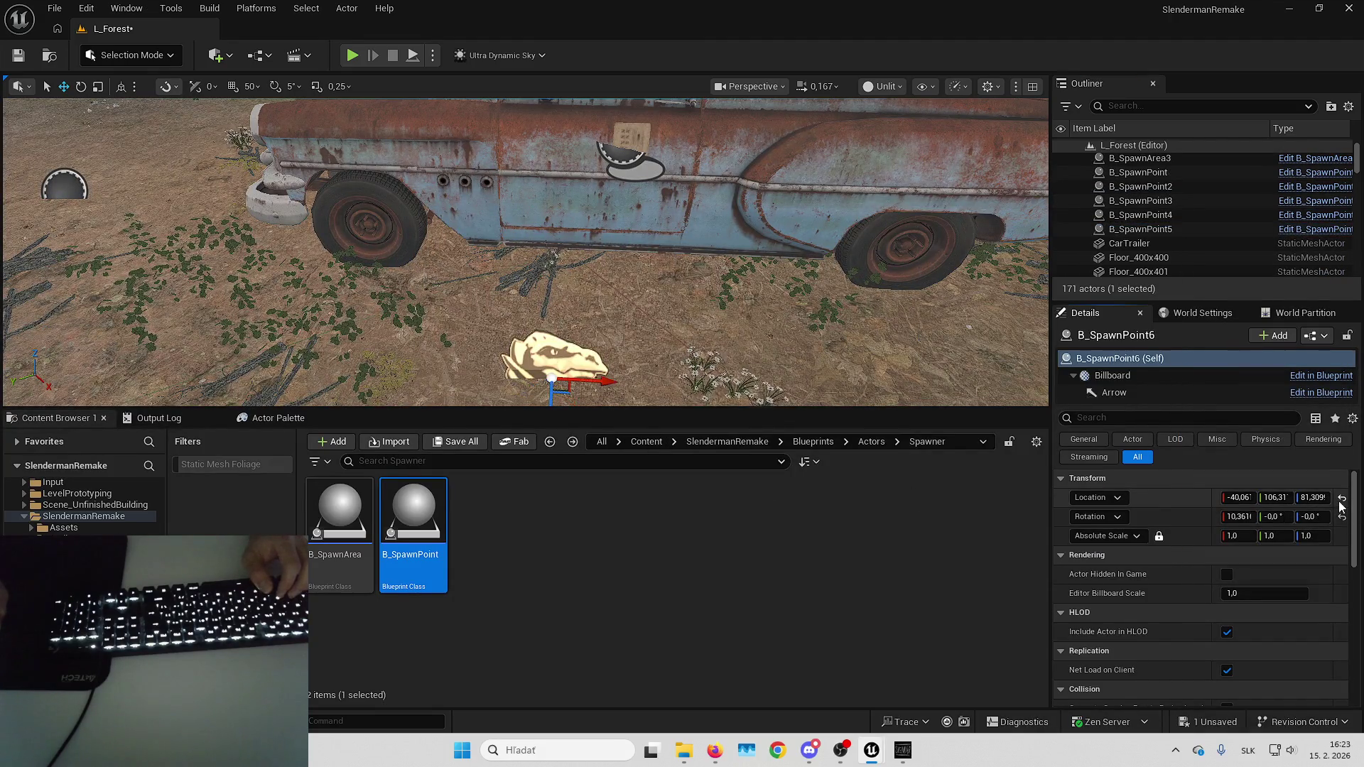
scroll(1200, 178, up, 3)
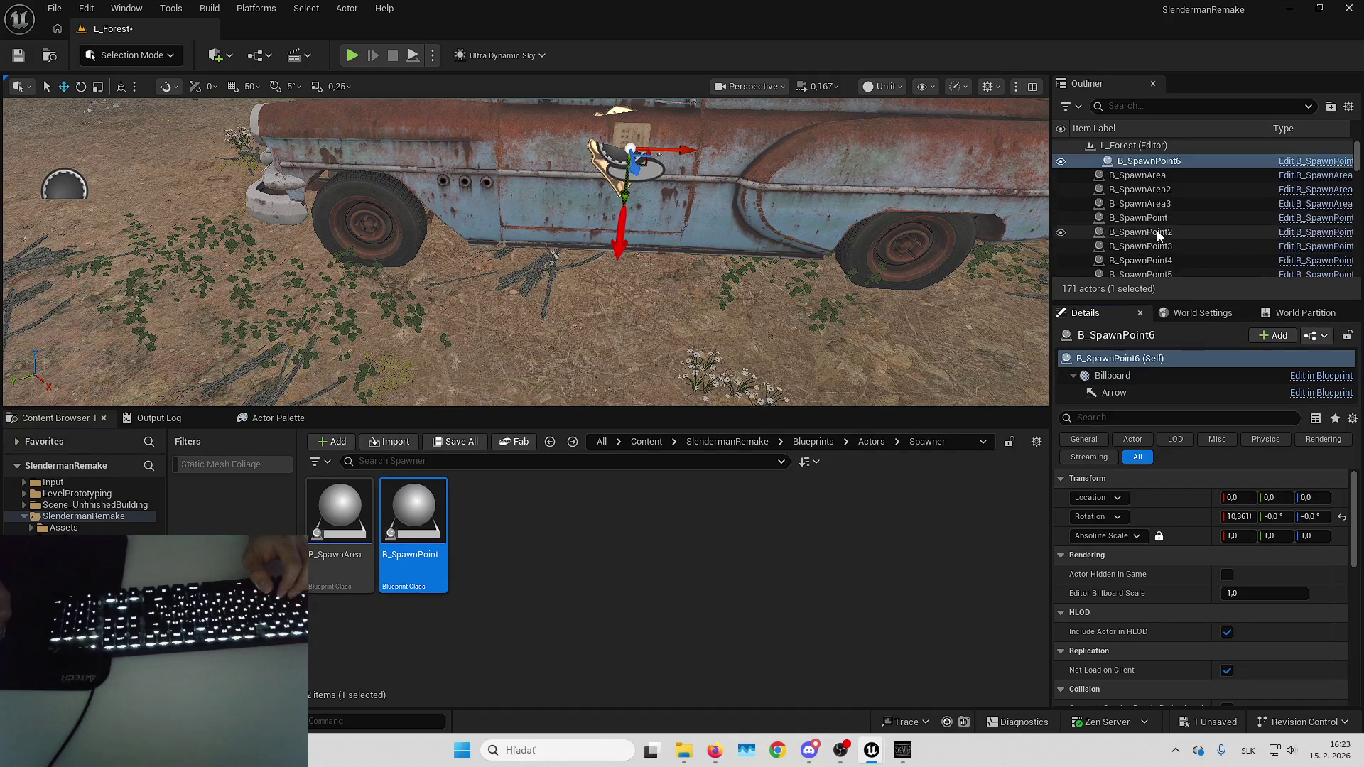
drag(1163, 177, 1155, 146)
Fly along the rusty car and select the B_Paper on its side.
key(f)
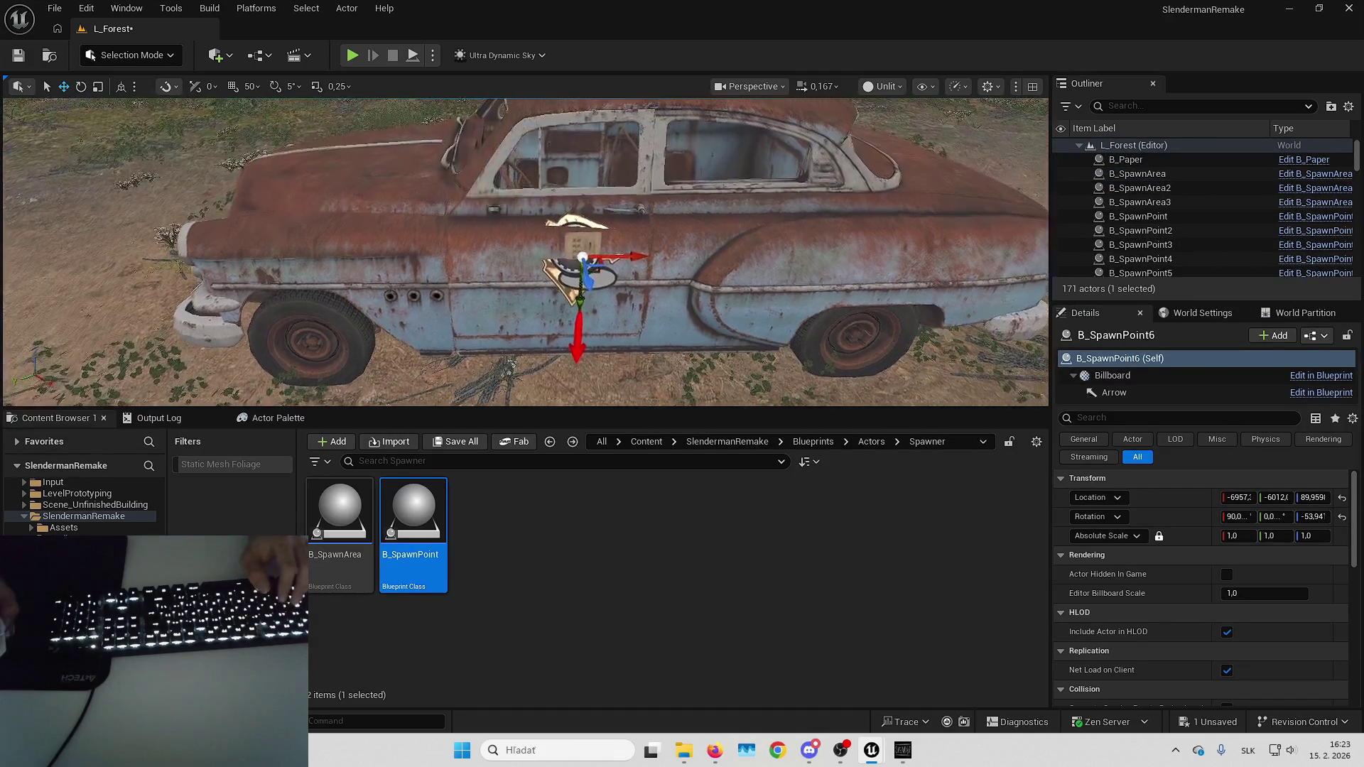
key(a)
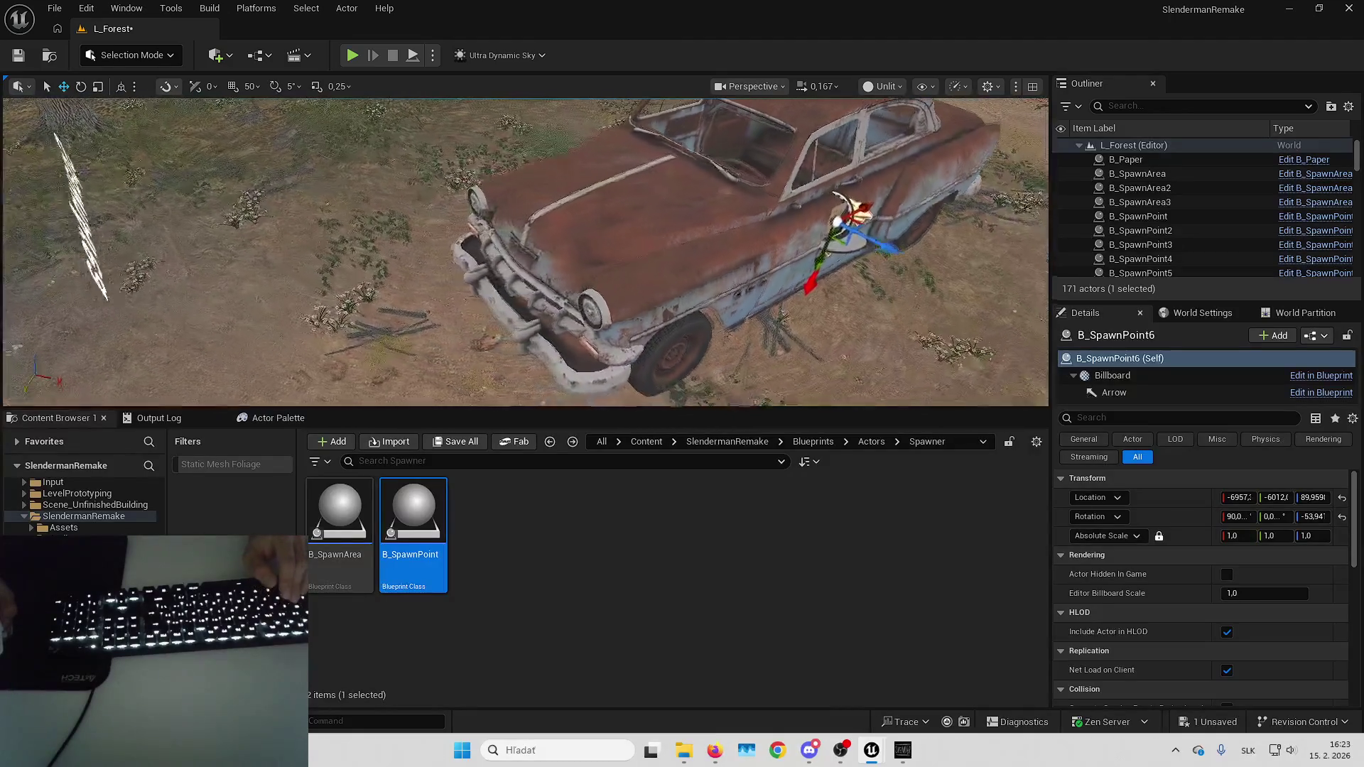
key(a)
key(a)
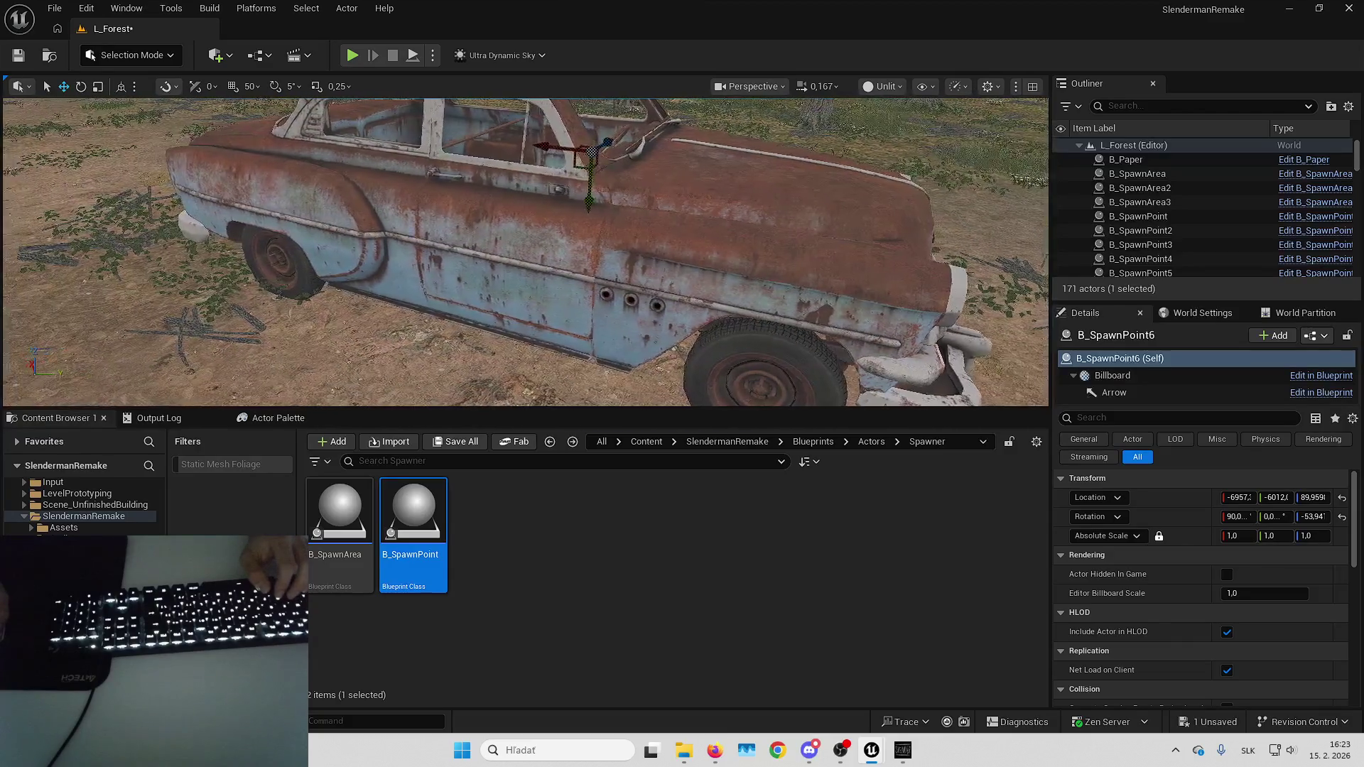
key(d)
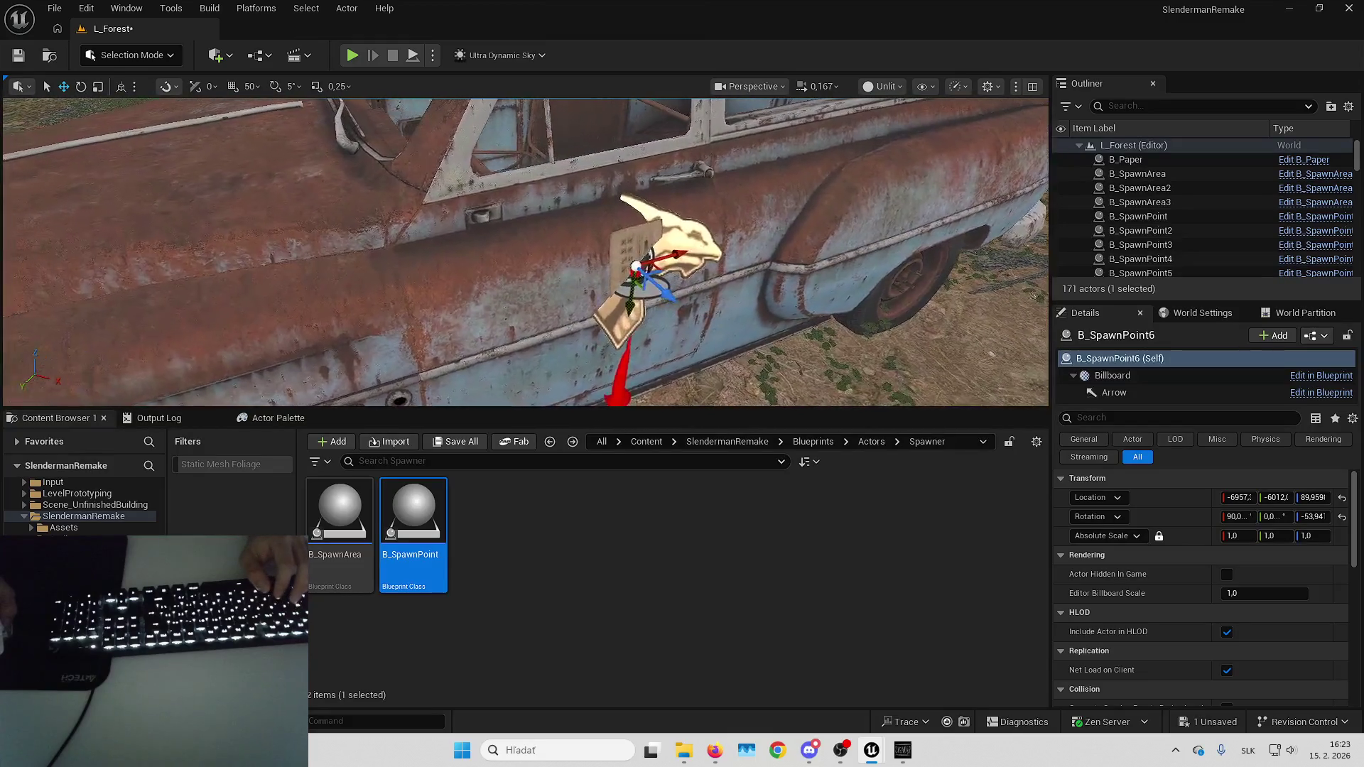
click(663, 247)
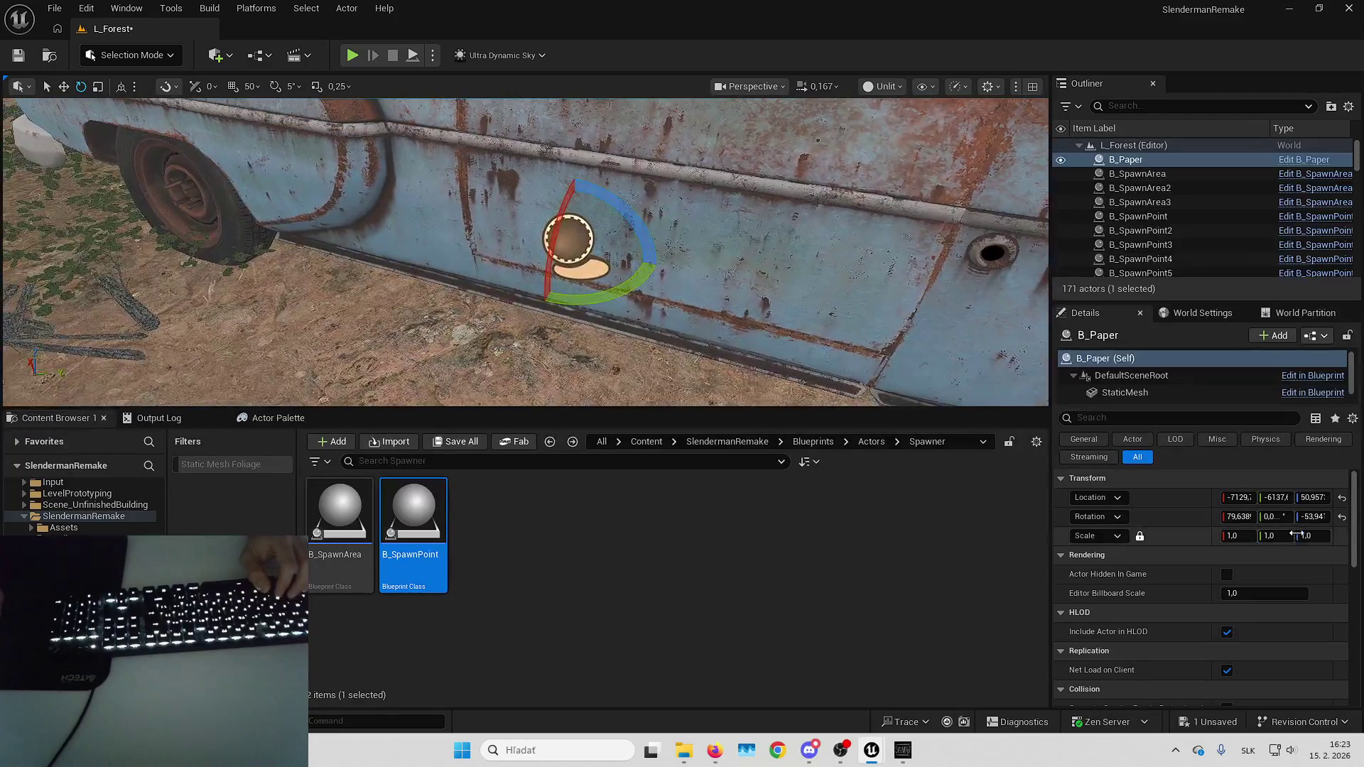
Try a 180 pitch on B_Paper, then undo it.
click(1276, 516)
text(180)
key(Return)
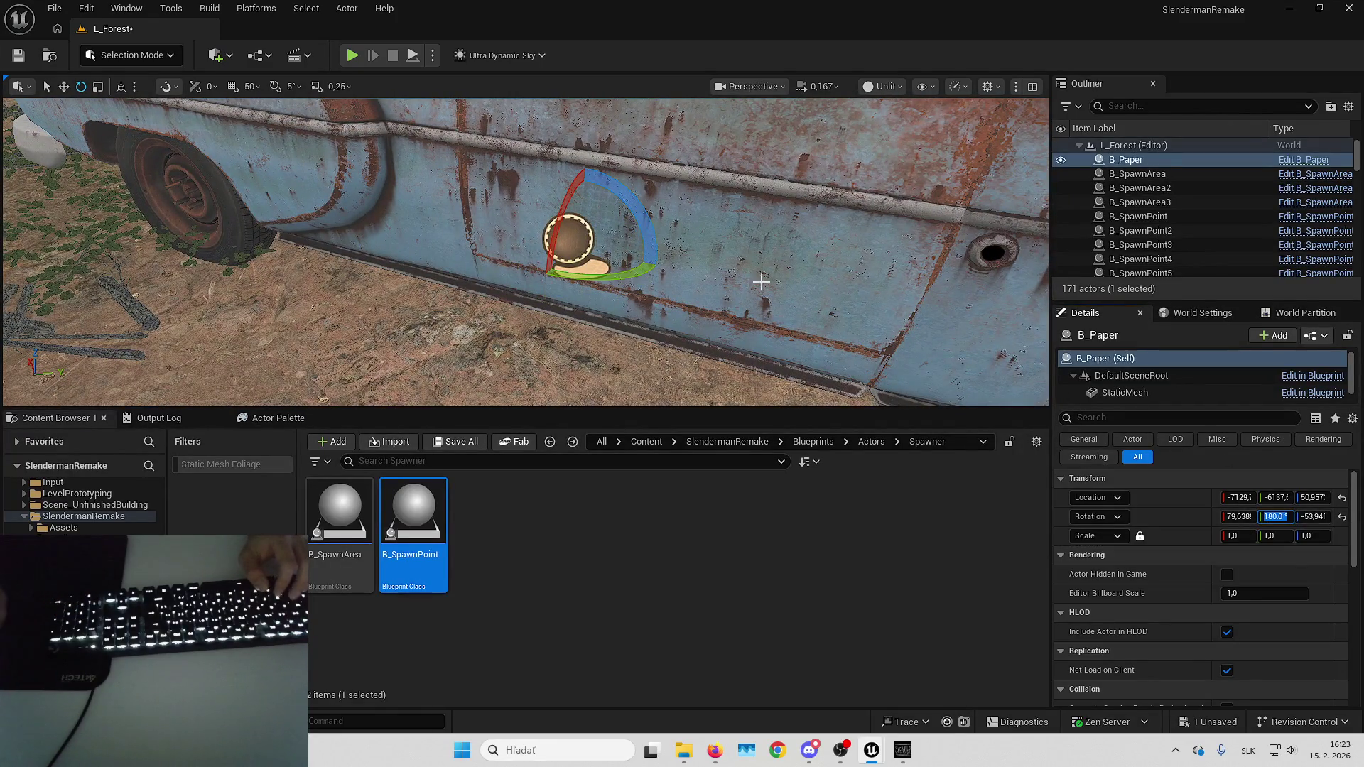
drag(583, 277, 852, 277)
key(e)
key(ctrl+z)
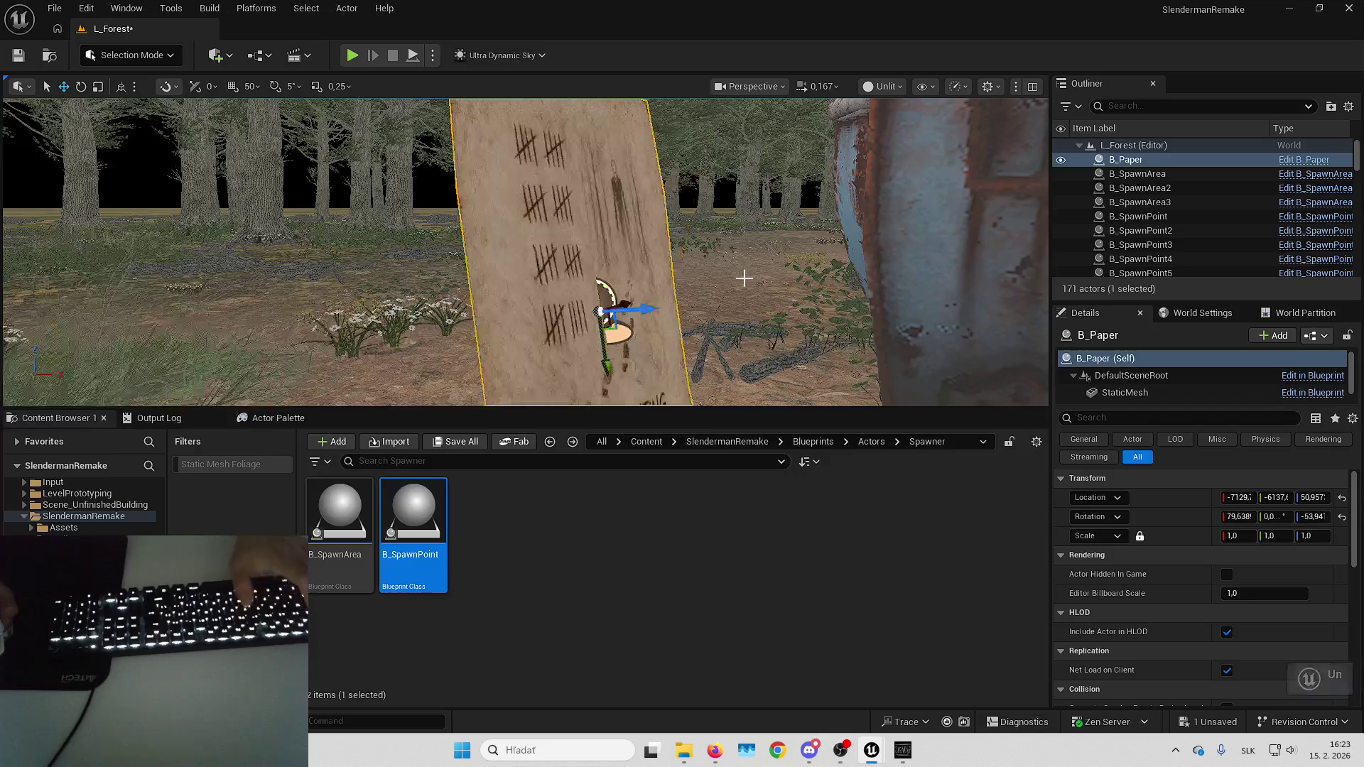
Rotate and move the paper with the gizmos until it sits flush on the car door.
drag(712, 291, 650, 308)
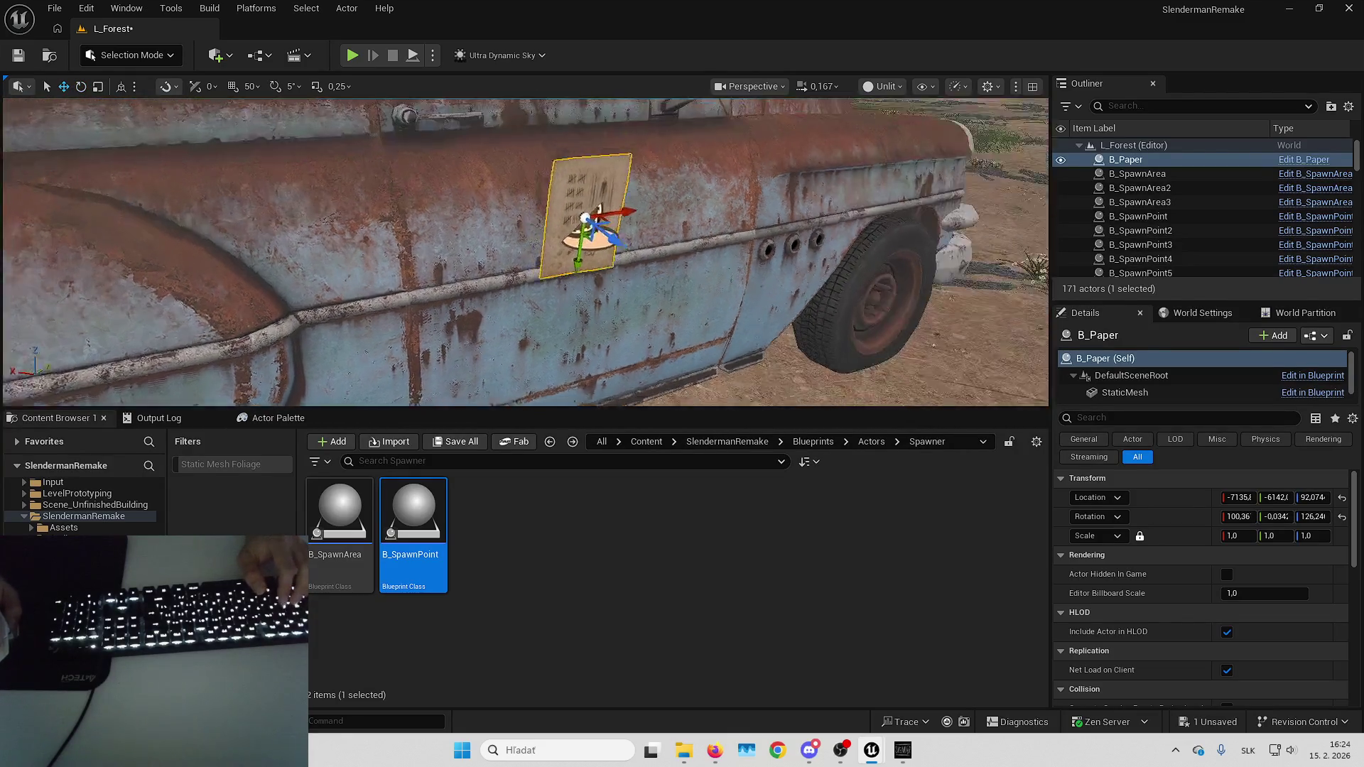
drag(639, 220, 699, 219)
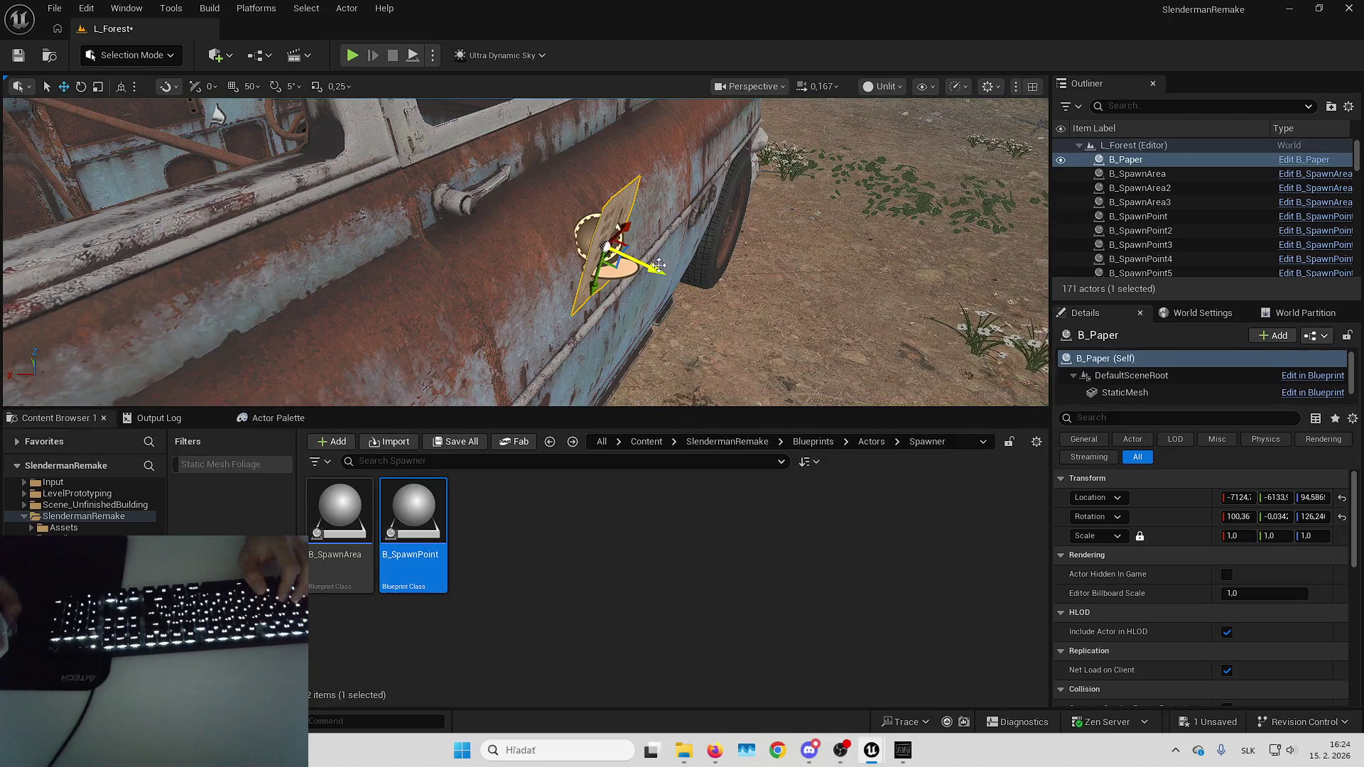
drag(678, 219, 704, 222)
key(q)
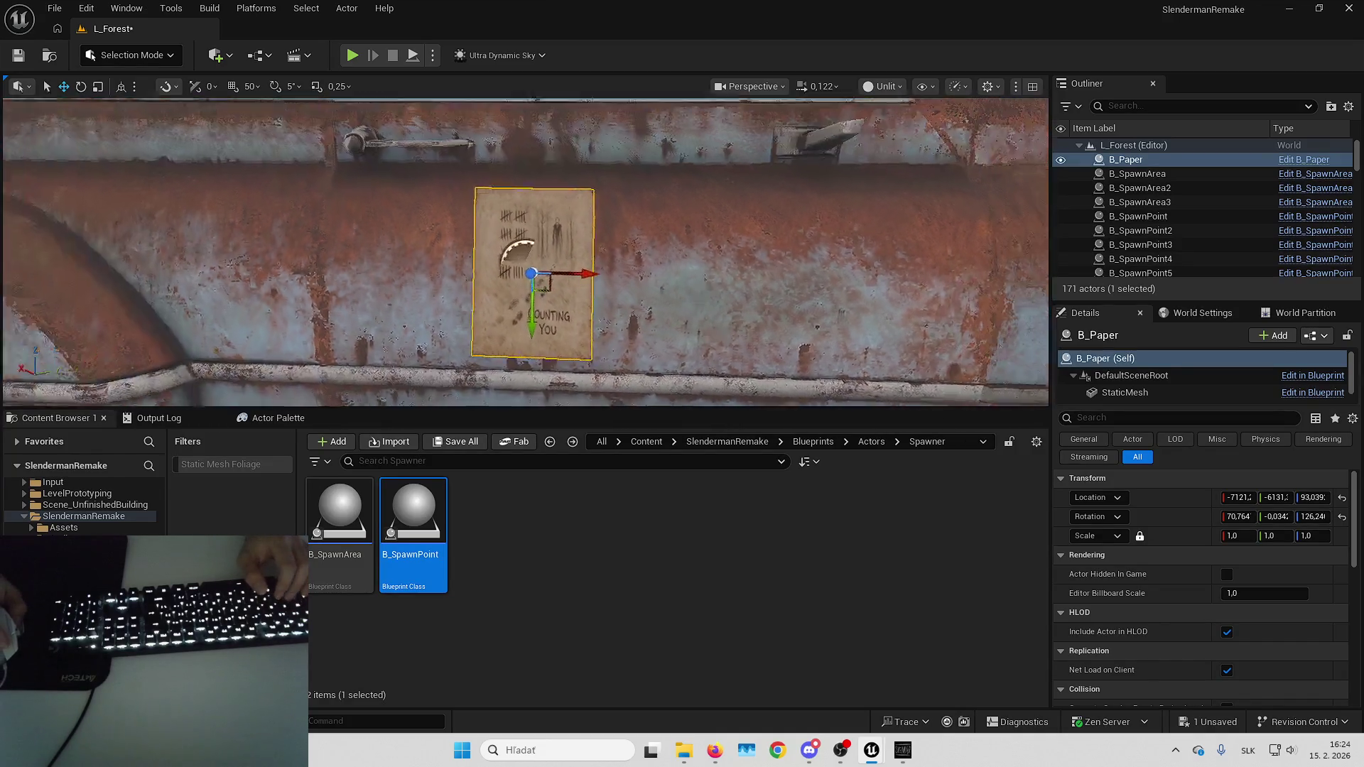
scroll(541, 283, down, 5)
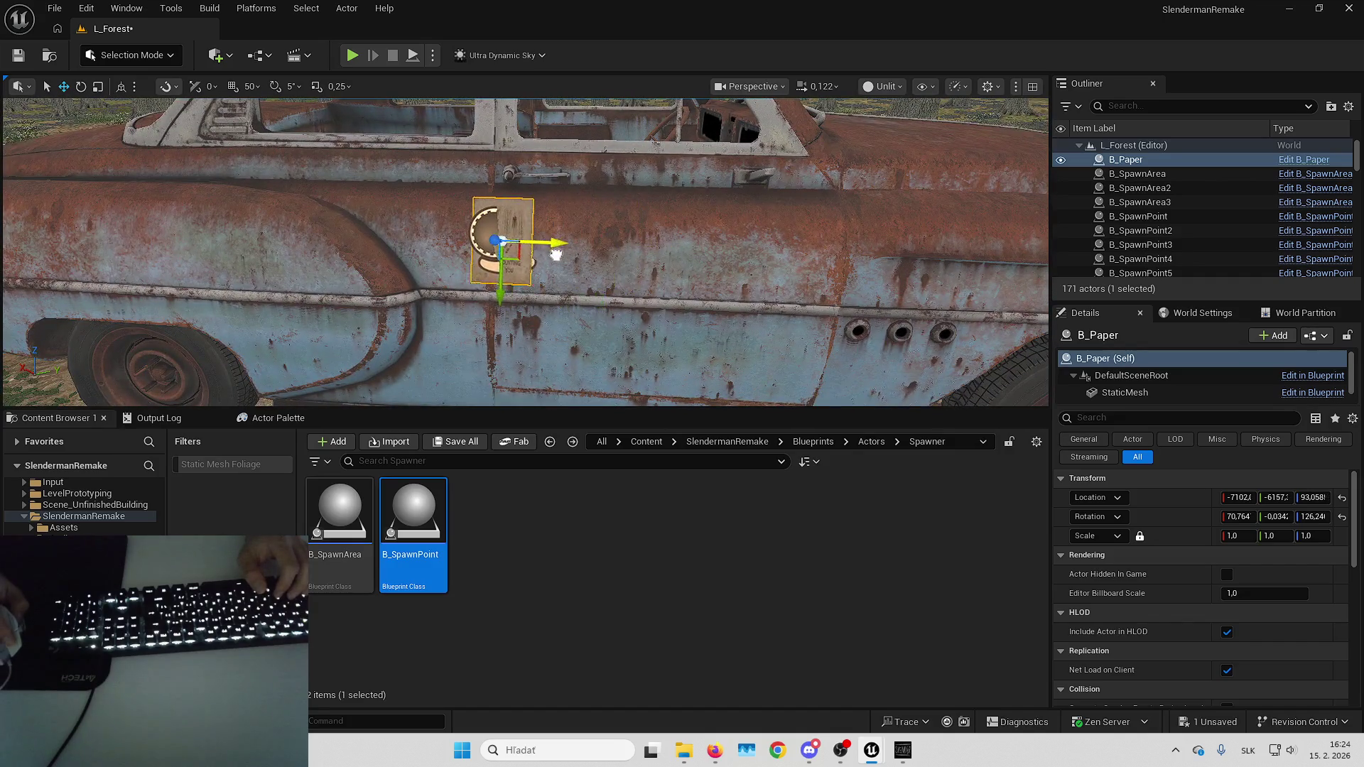
mouse_move(507, 255)
mouse_down()
mouse_move(583, 263)
mouse_move(540, 249)
mouse_move(426, 259)
mouse_move(626, 227)
mouse_up()
key(Escape)
click(630, 240)
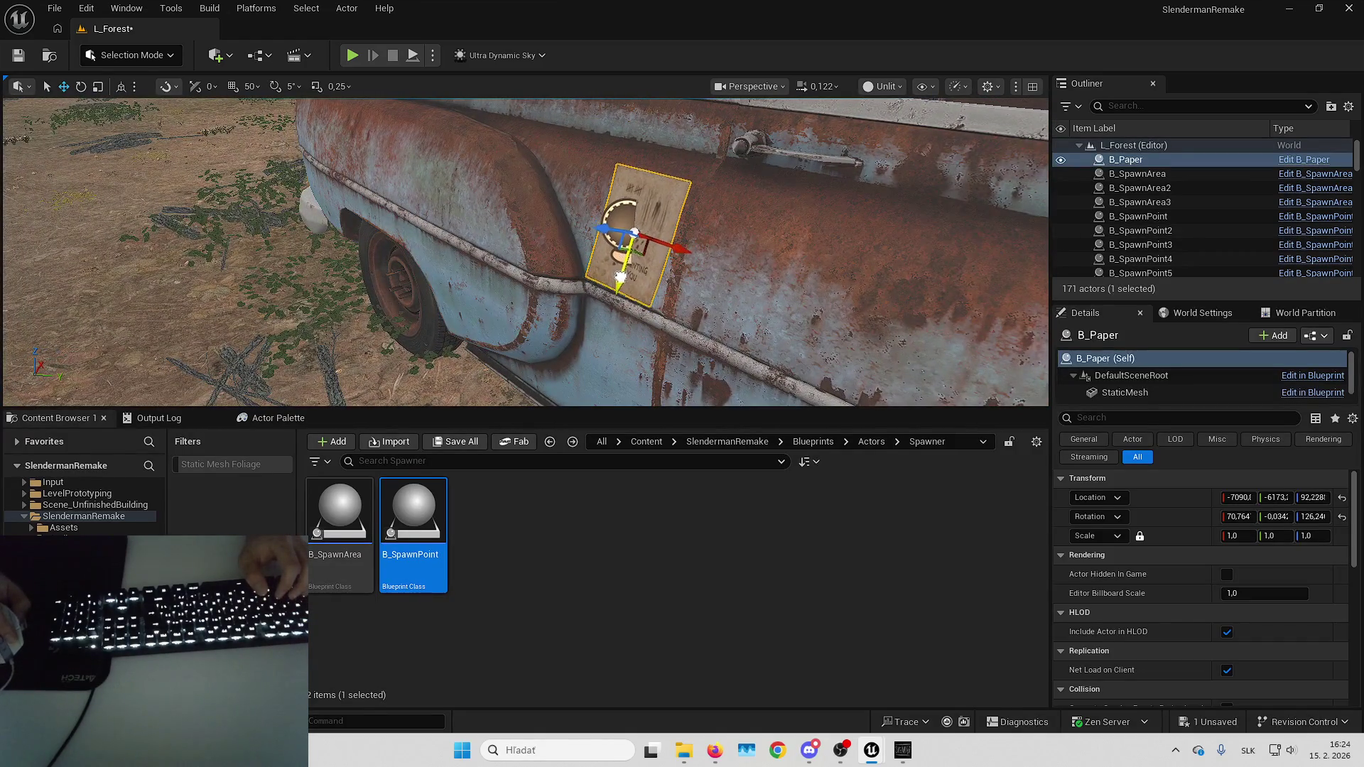
mouse_move(620, 281)
mouse_down()
mouse_move(562, 282)
mouse_move(571, 260)
mouse_move(648, 213)
mouse_move(565, 234)
mouse_move(620, 262)
mouse_move(609, 329)
mouse_up()
key(Escape)
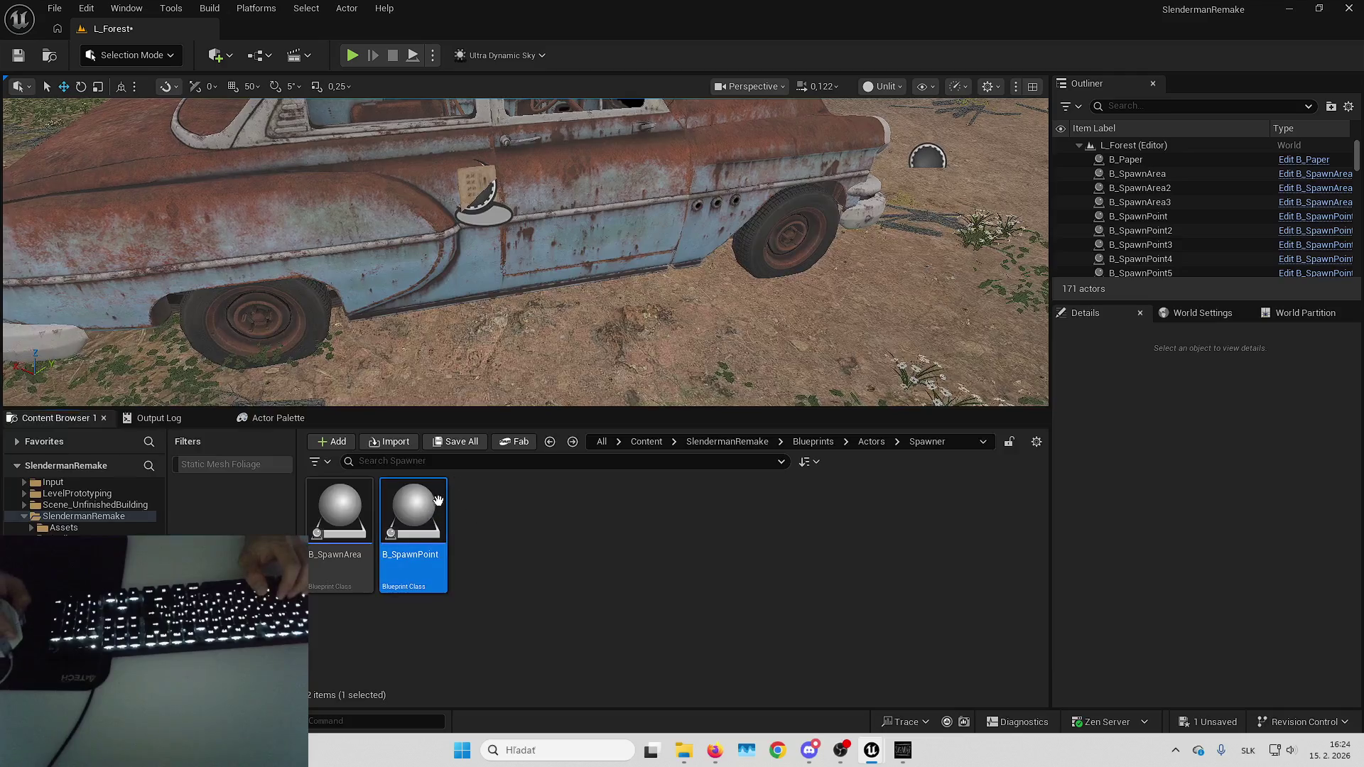
Place B_SpawnPoint7, attach it to B_Paper and reset its location to 0.
click(568, 335)
key(ctrl+z)
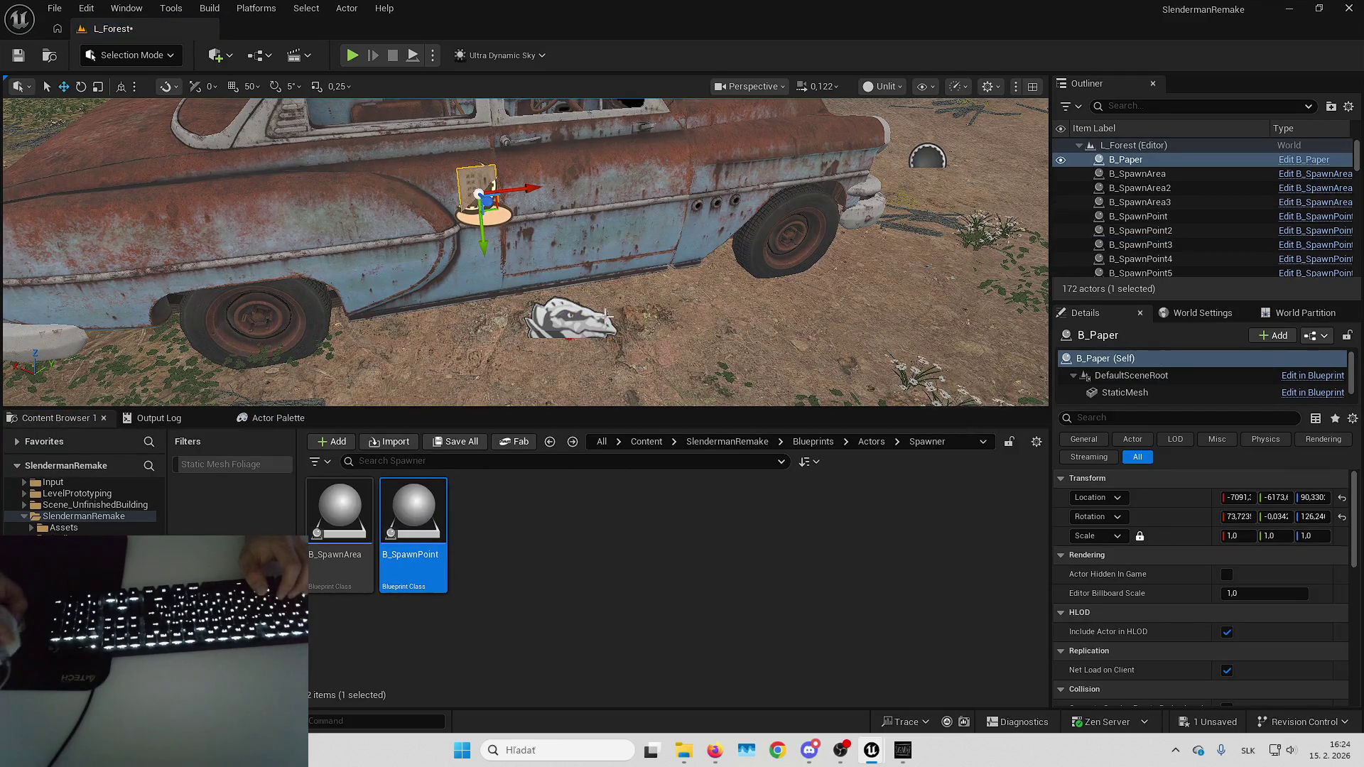
key(ctrl+y)
click(1146, 231)
right_click(1145, 231)
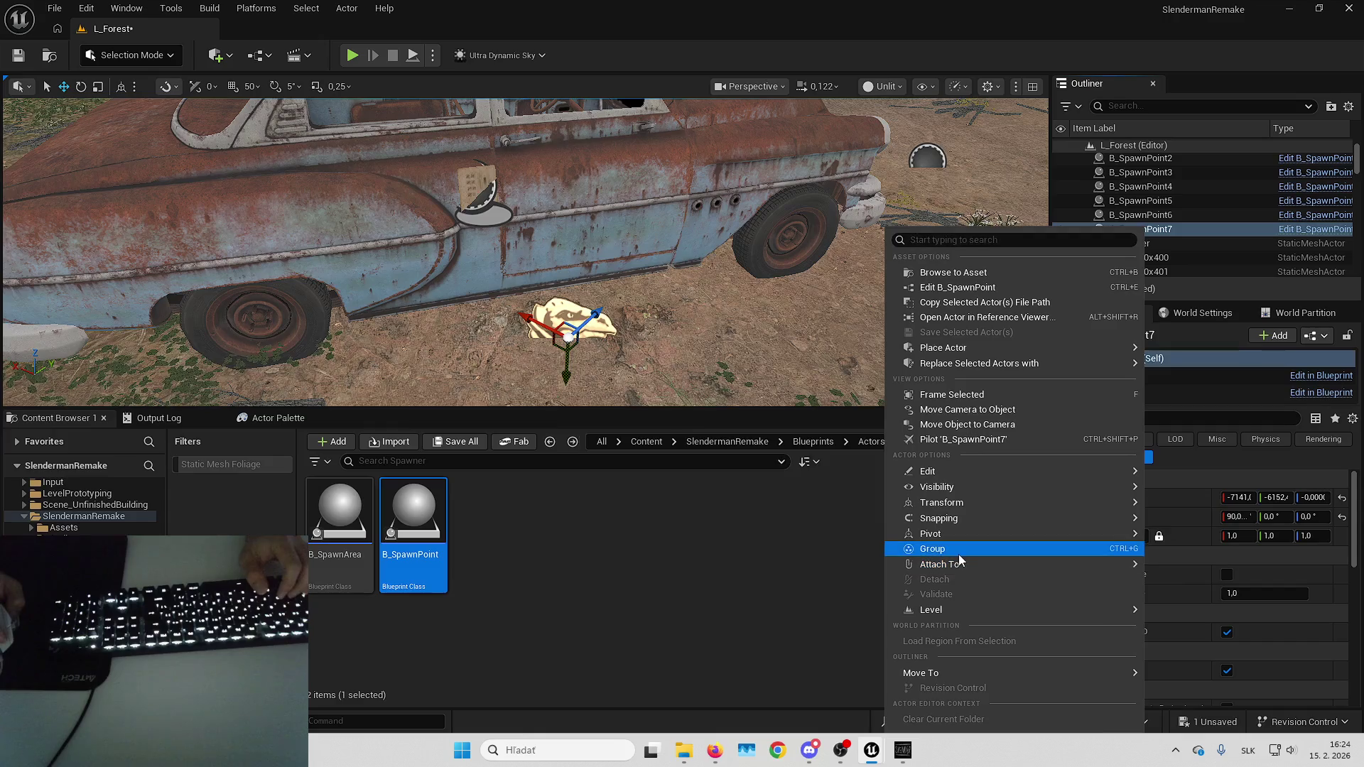
mouse_move(953, 565)
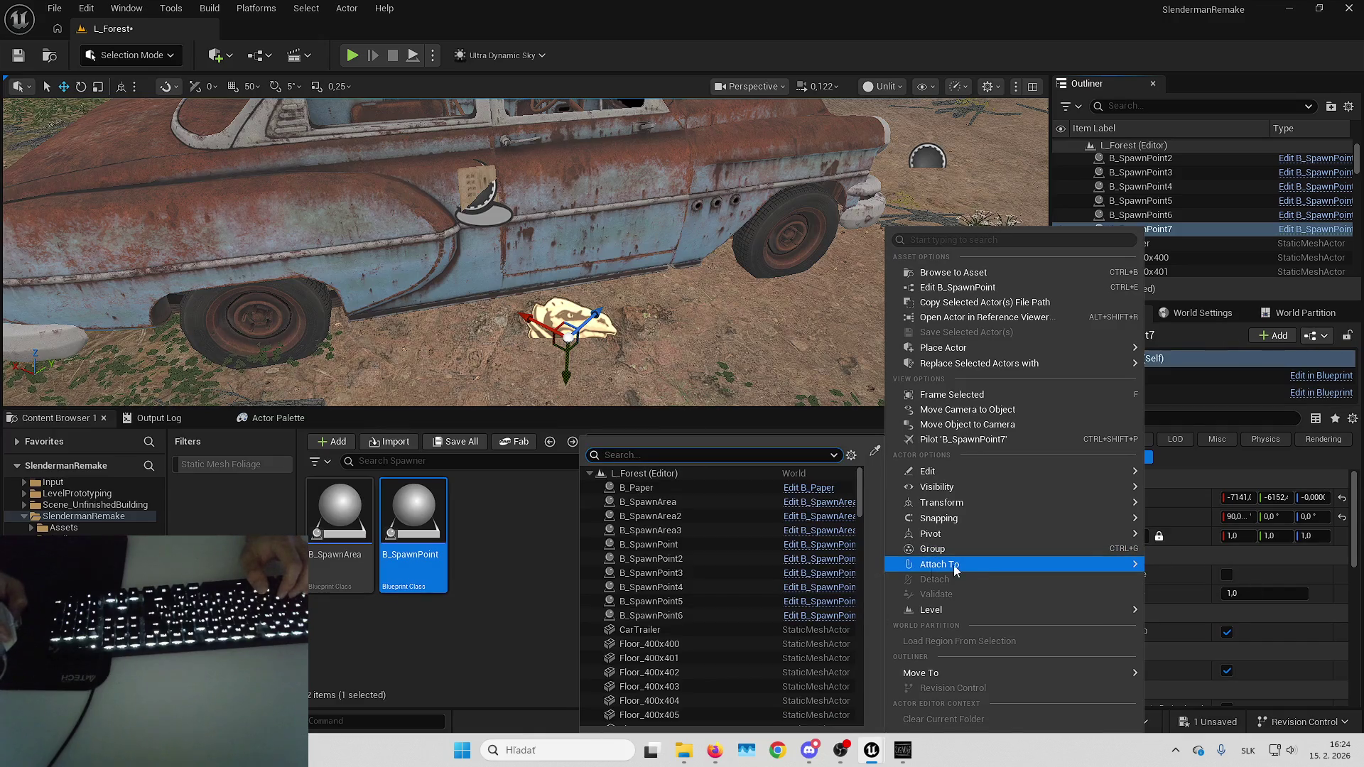
click(706, 487)
click(1342, 497)
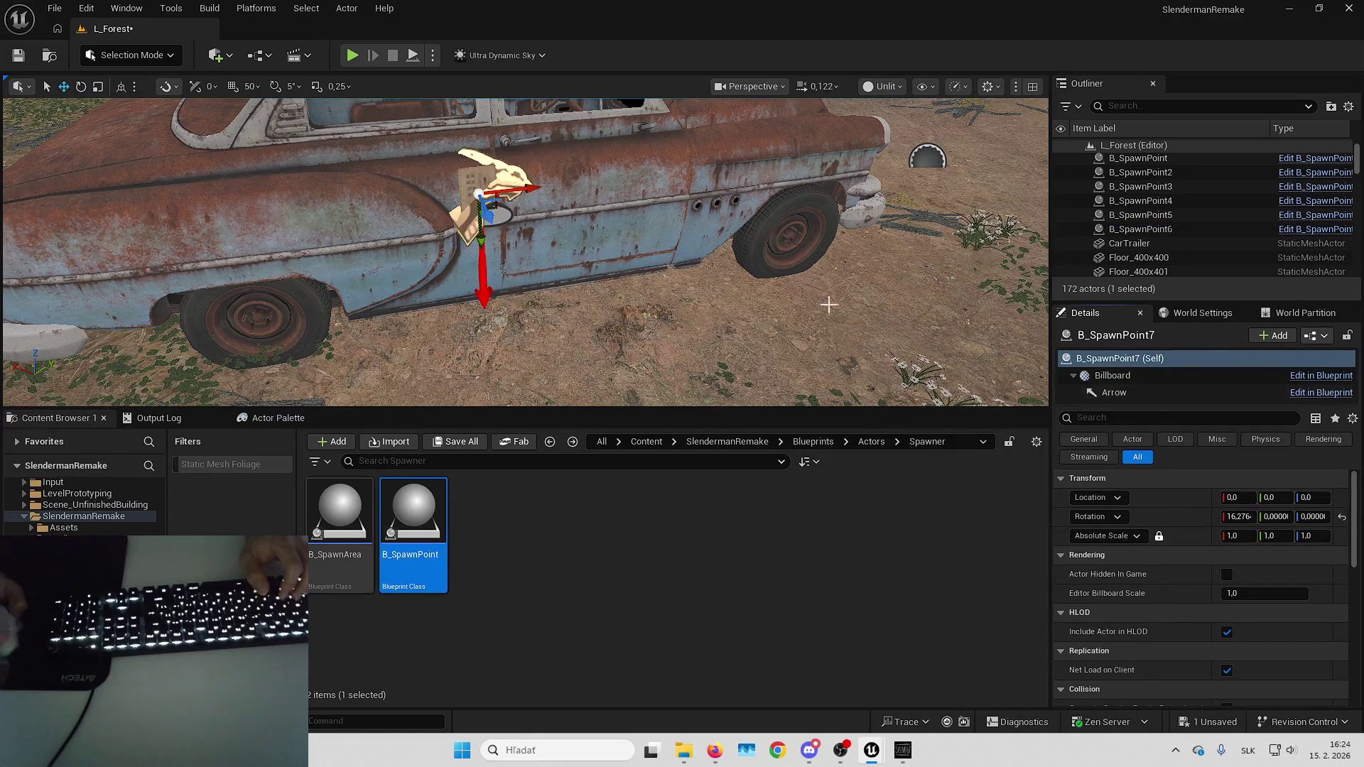
Detach B_SpawnPoint7 in the Outliner and focus on B_Paper.
key(f)
scroll(1135, 245, up, 3)
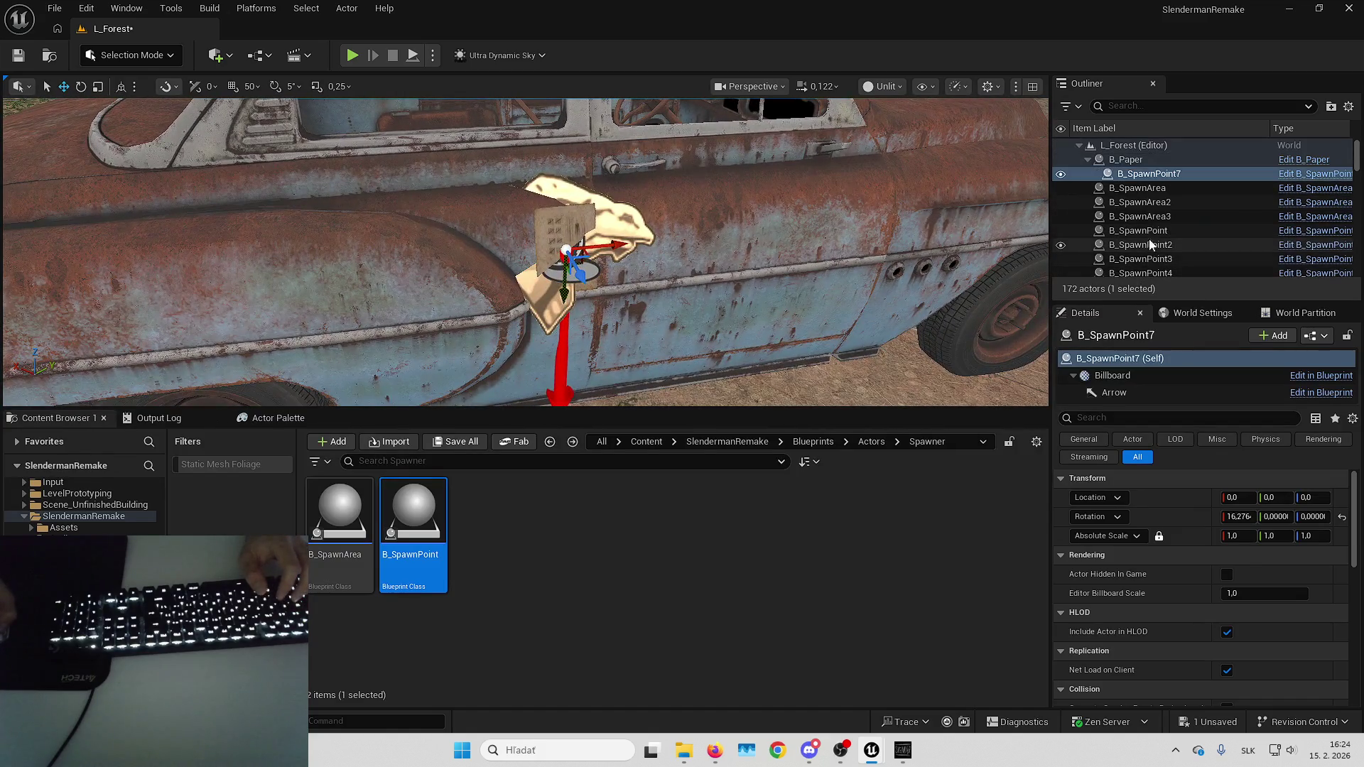
drag(1158, 173, 1156, 160)
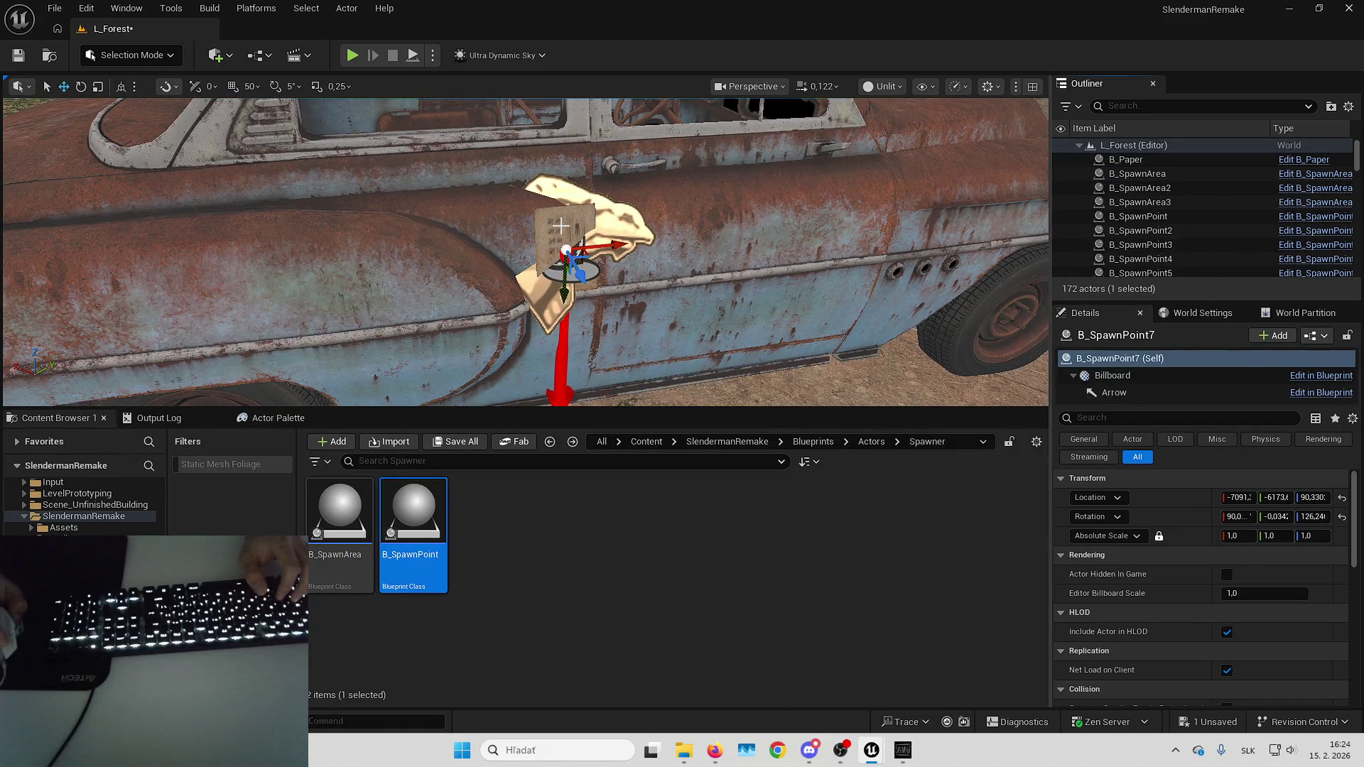
click(1126, 159)
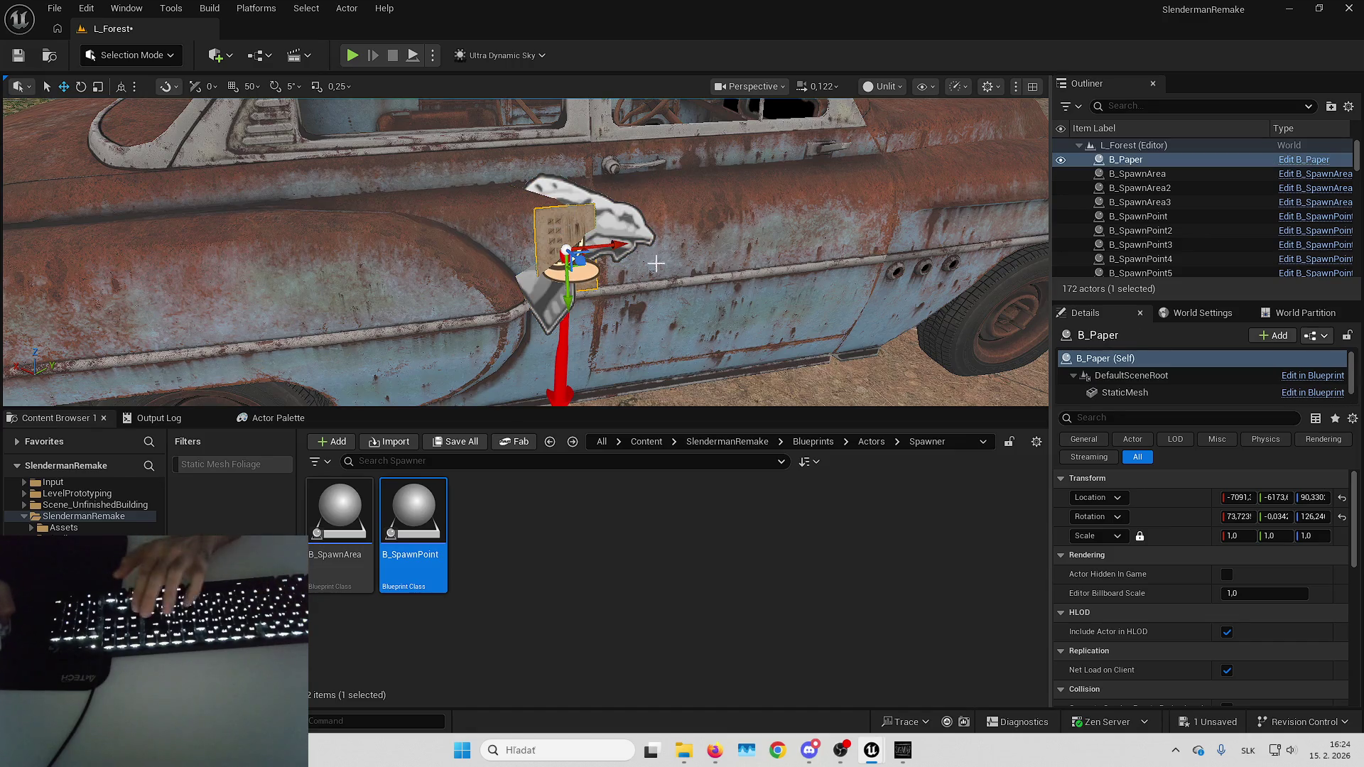
key(f)
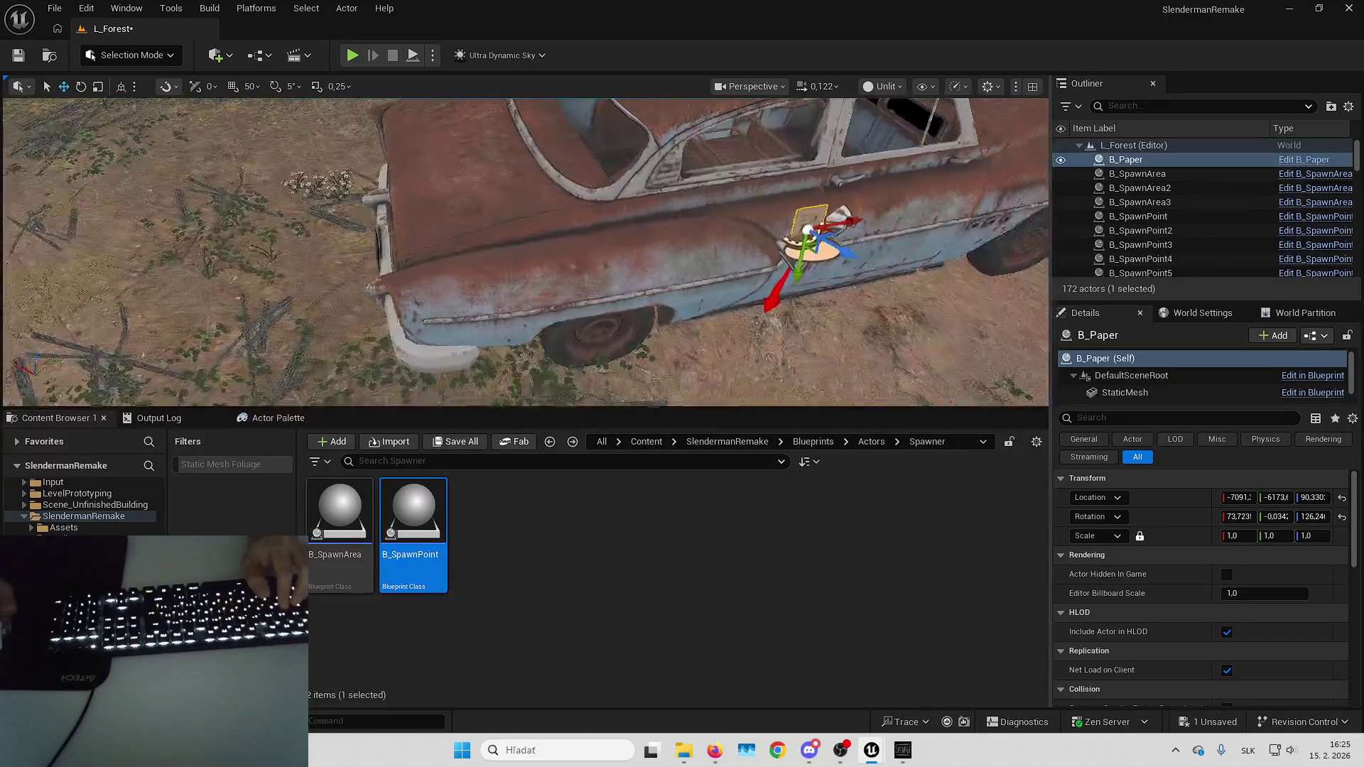
Move and rotate B_Paper onto the rusty car's rear panel beside the tail light.
key(Up)
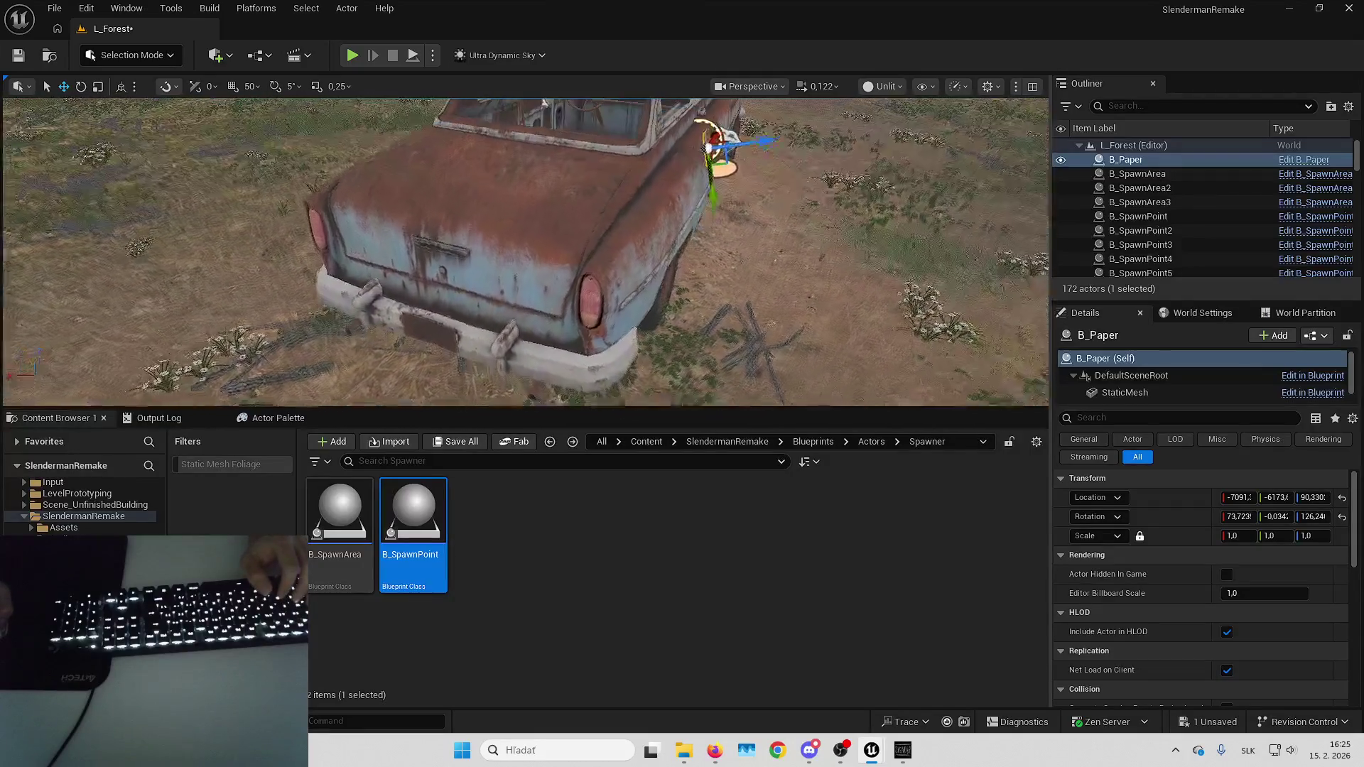
mouse_move(509, 121)
mouse_down()
mouse_move(696, 246)
mouse_move(462, 341)
mouse_move(340, 359)
mouse_move(448, 305)
mouse_move(610, 284)
mouse_move(731, 308)
mouse_up()
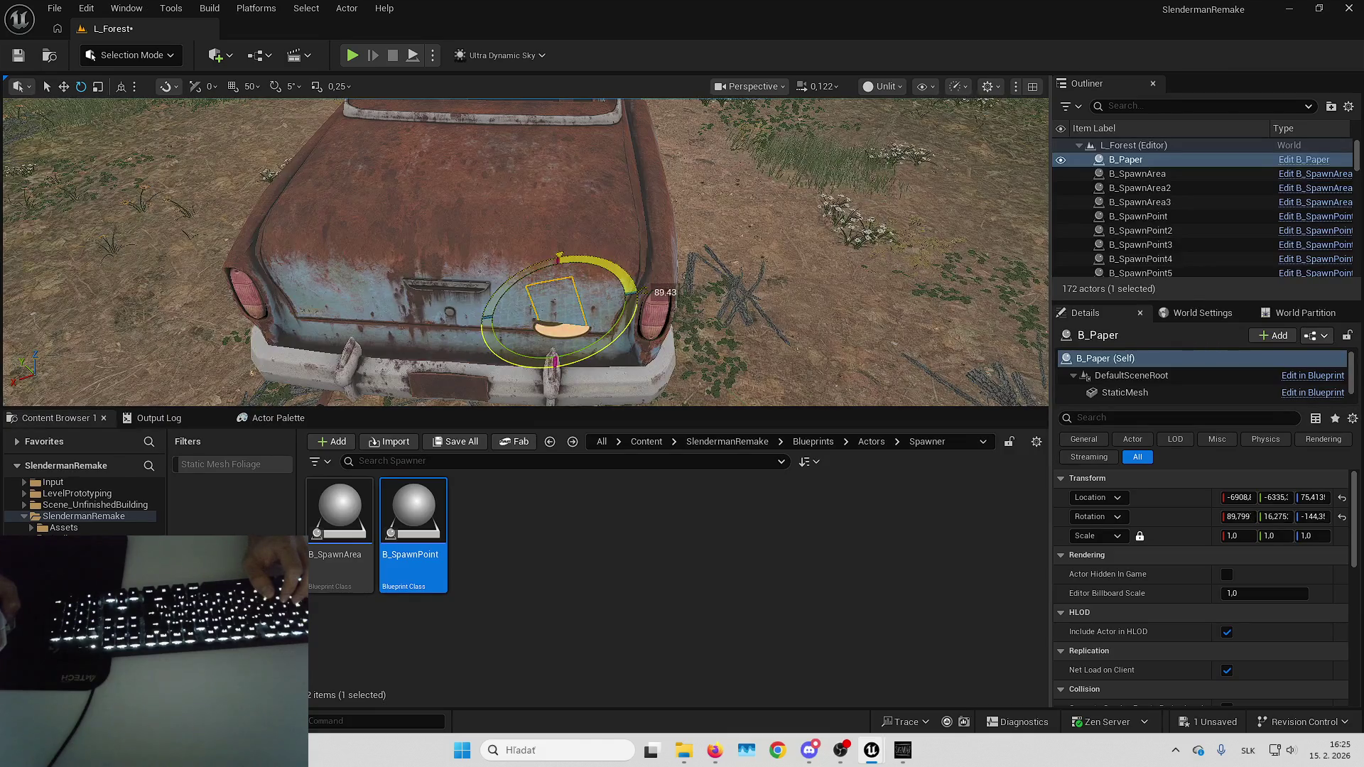
mouse_move(594, 348)
mouse_down()
mouse_move(555, 323)
mouse_move(594, 213)
mouse_up()
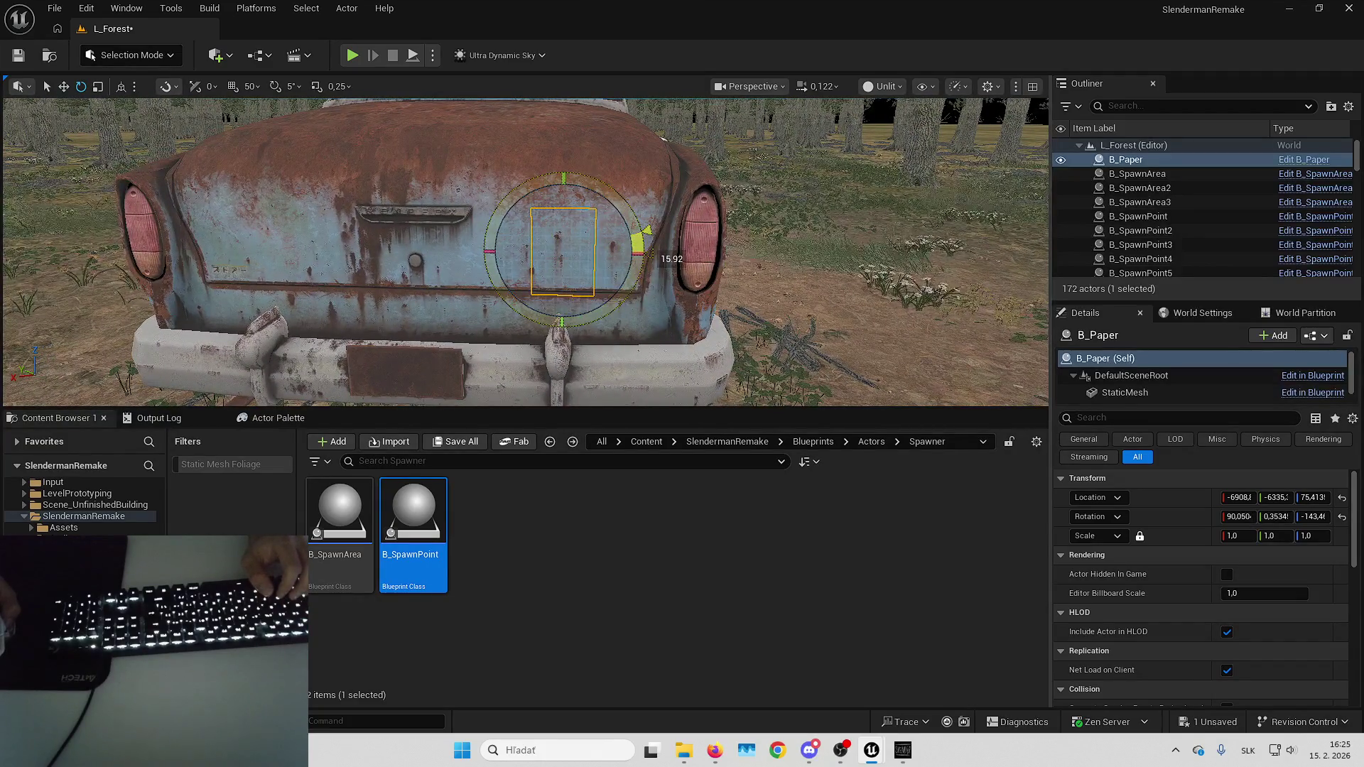
drag(639, 196, 613, 277)
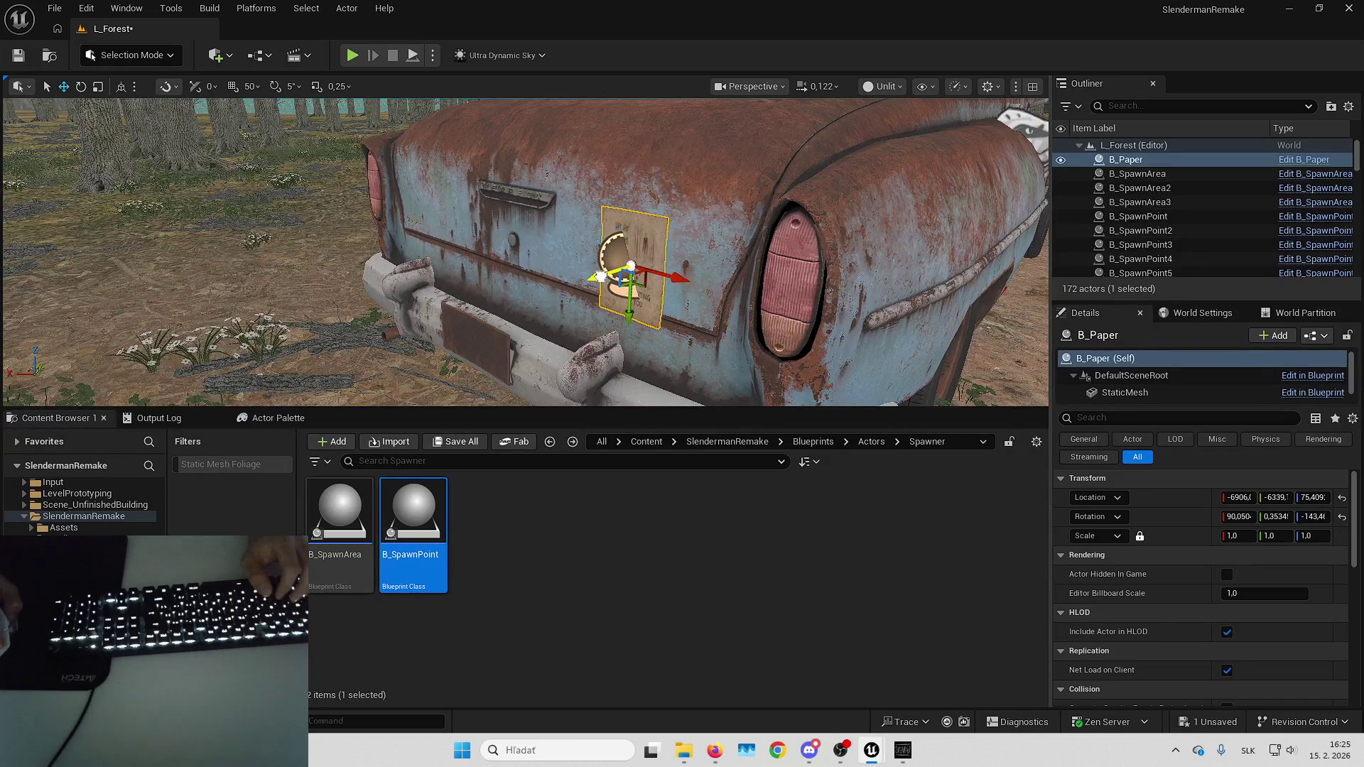
drag(601, 276, 653, 214)
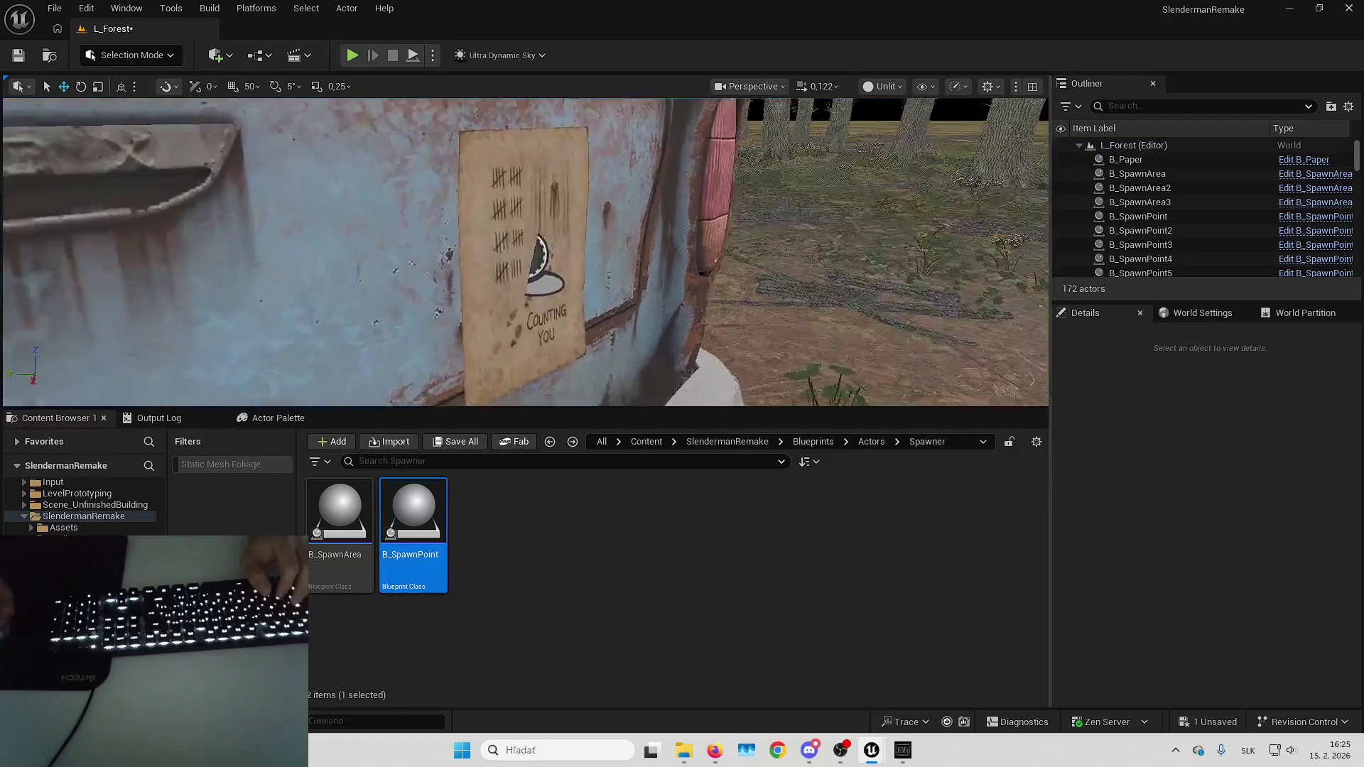
click(561, 284)
key(f)
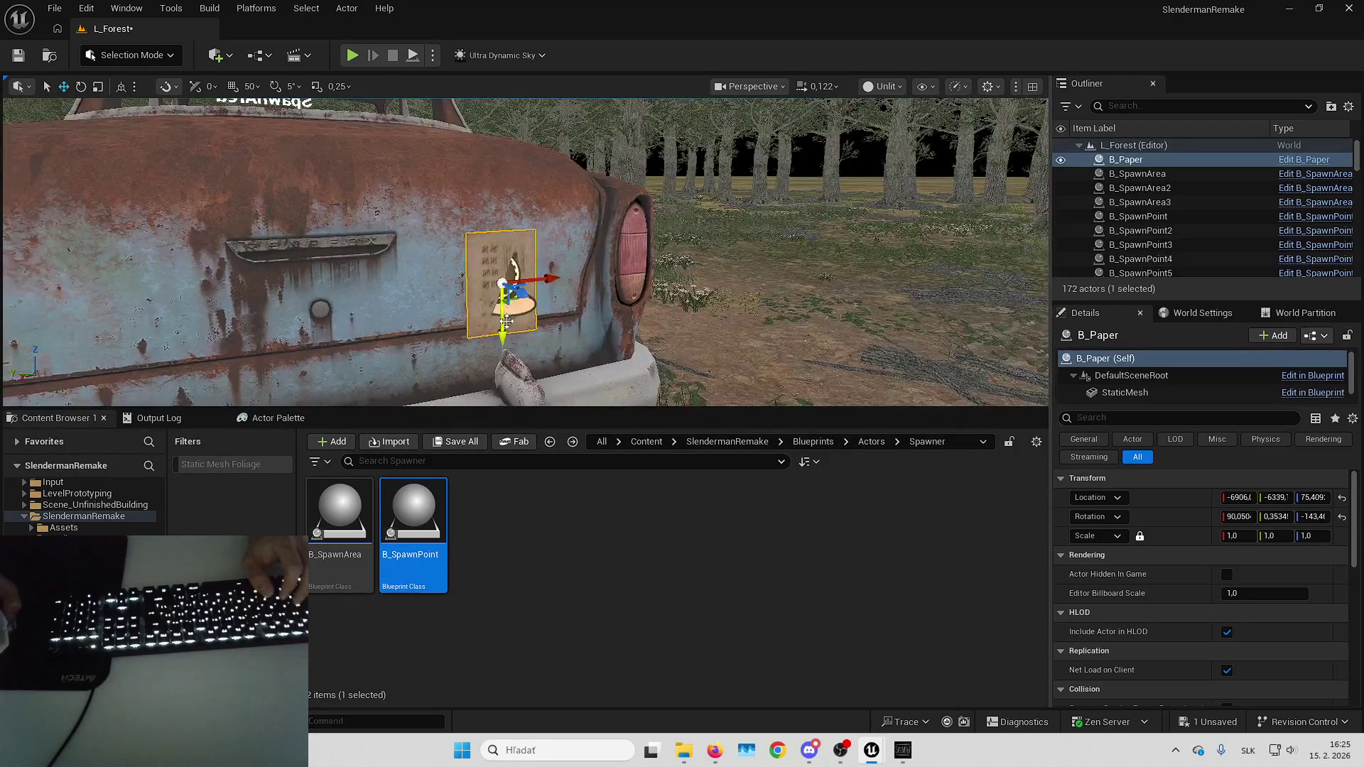
mouse_move(497, 285)
mouse_down()
mouse_move(581, 276)
mouse_move(551, 227)
mouse_move(536, 284)
mouse_move(618, 280)
mouse_move(604, 288)
mouse_up()
Put B_SpawnPoint8 at the paper on the car's rear, reset its rotation, and delete B_Paper.
drag(427, 522, 496, 352)
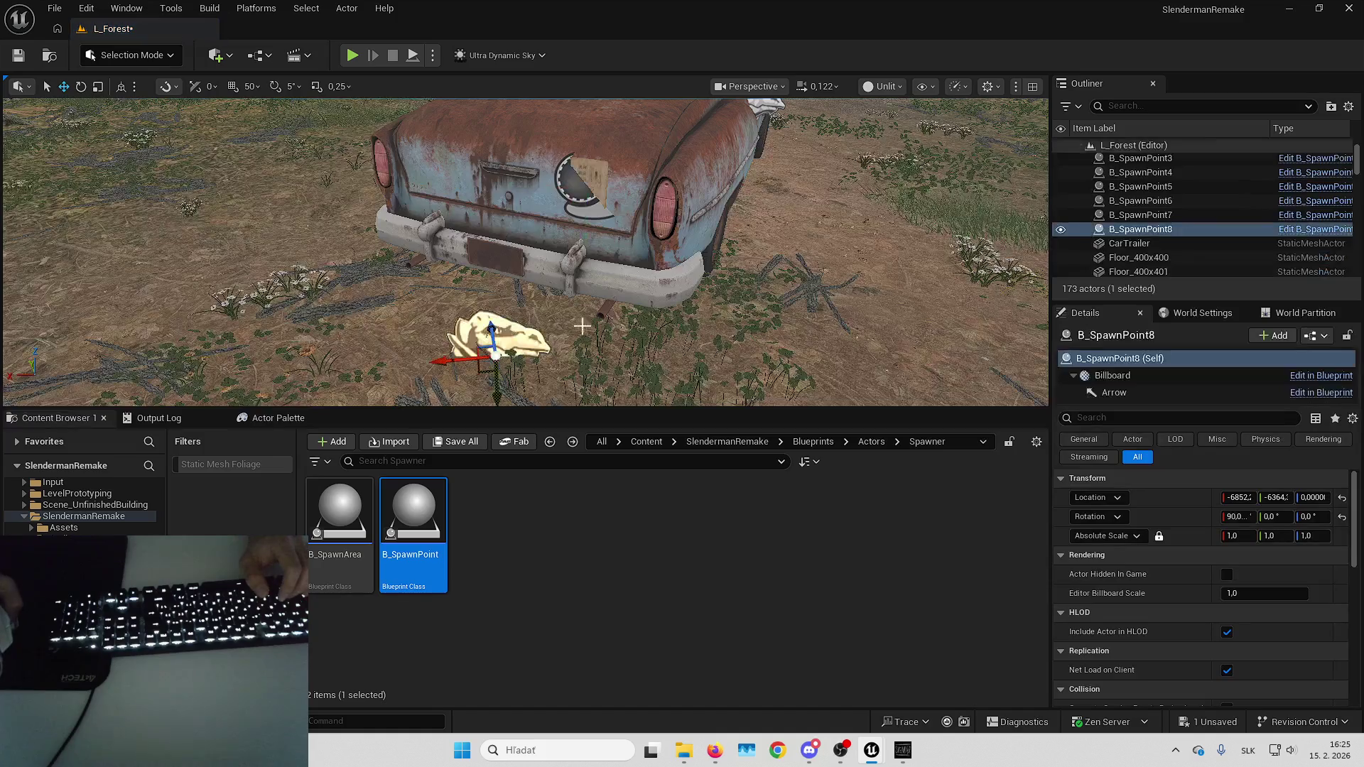
right_click(1177, 236)
mouse_move(1006, 563)
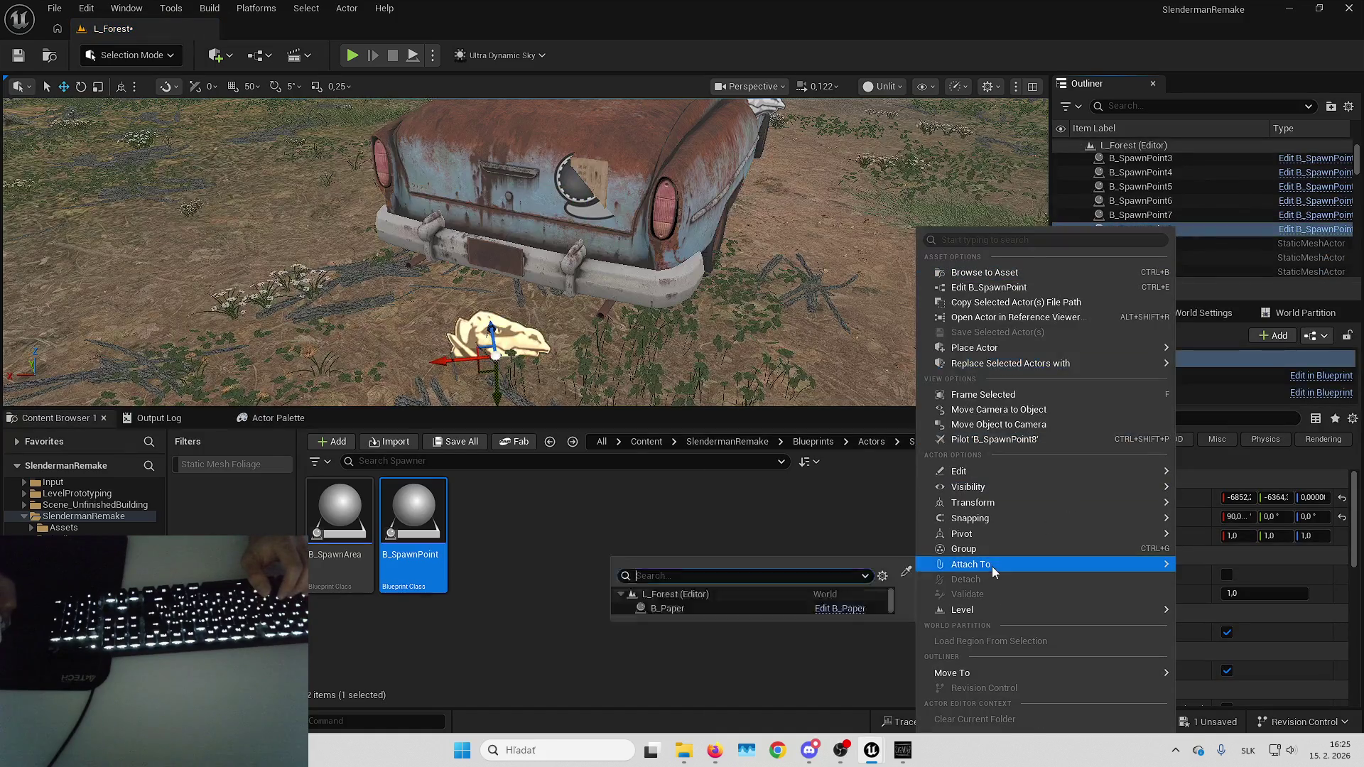
click(710, 492)
click(1341, 517)
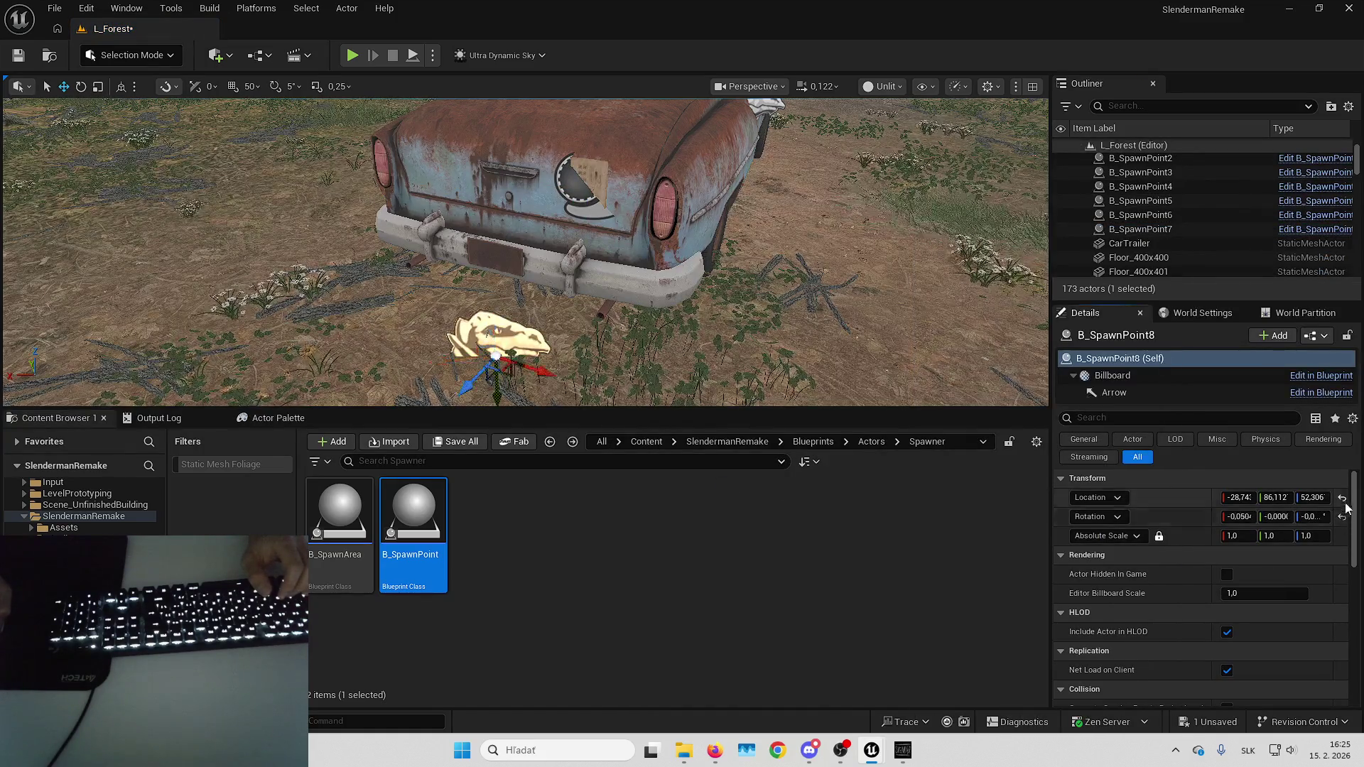
scroll(1172, 185, up, 3)
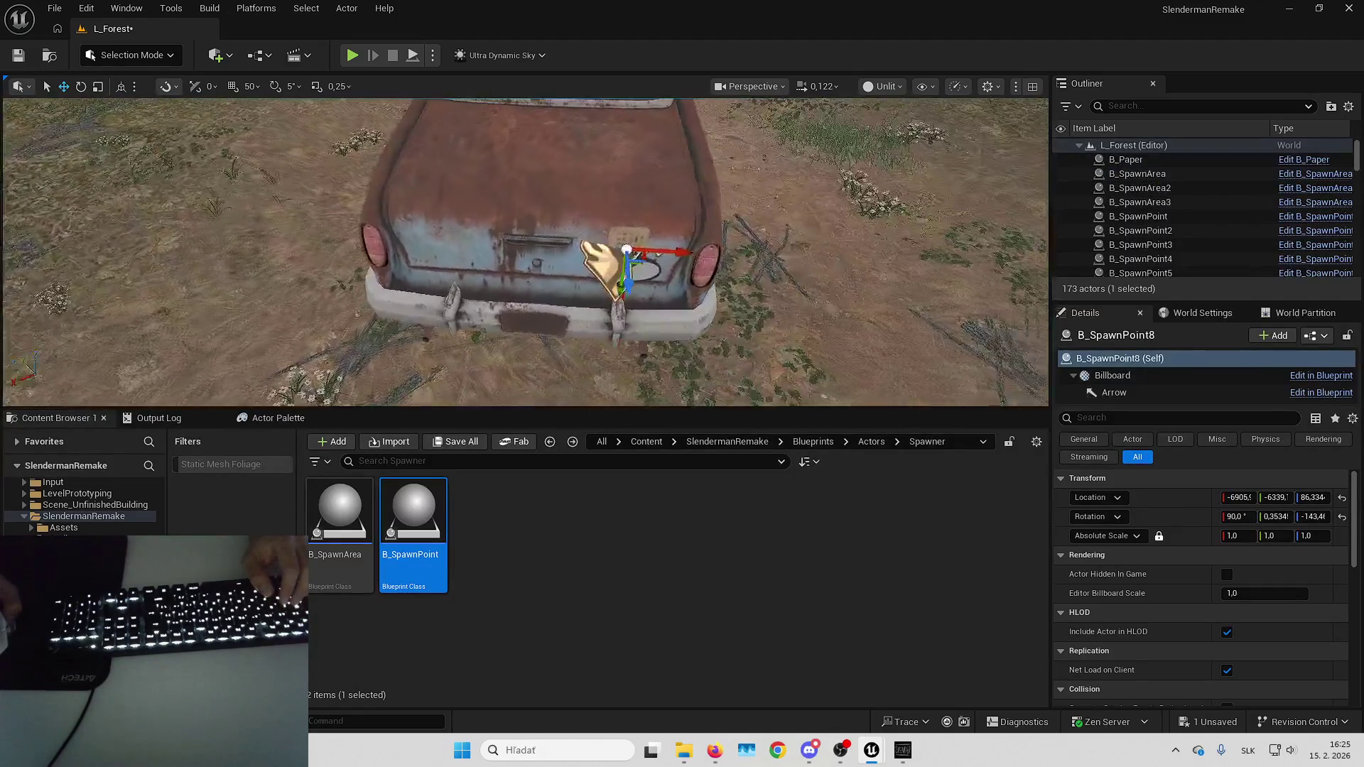
click(625, 351)
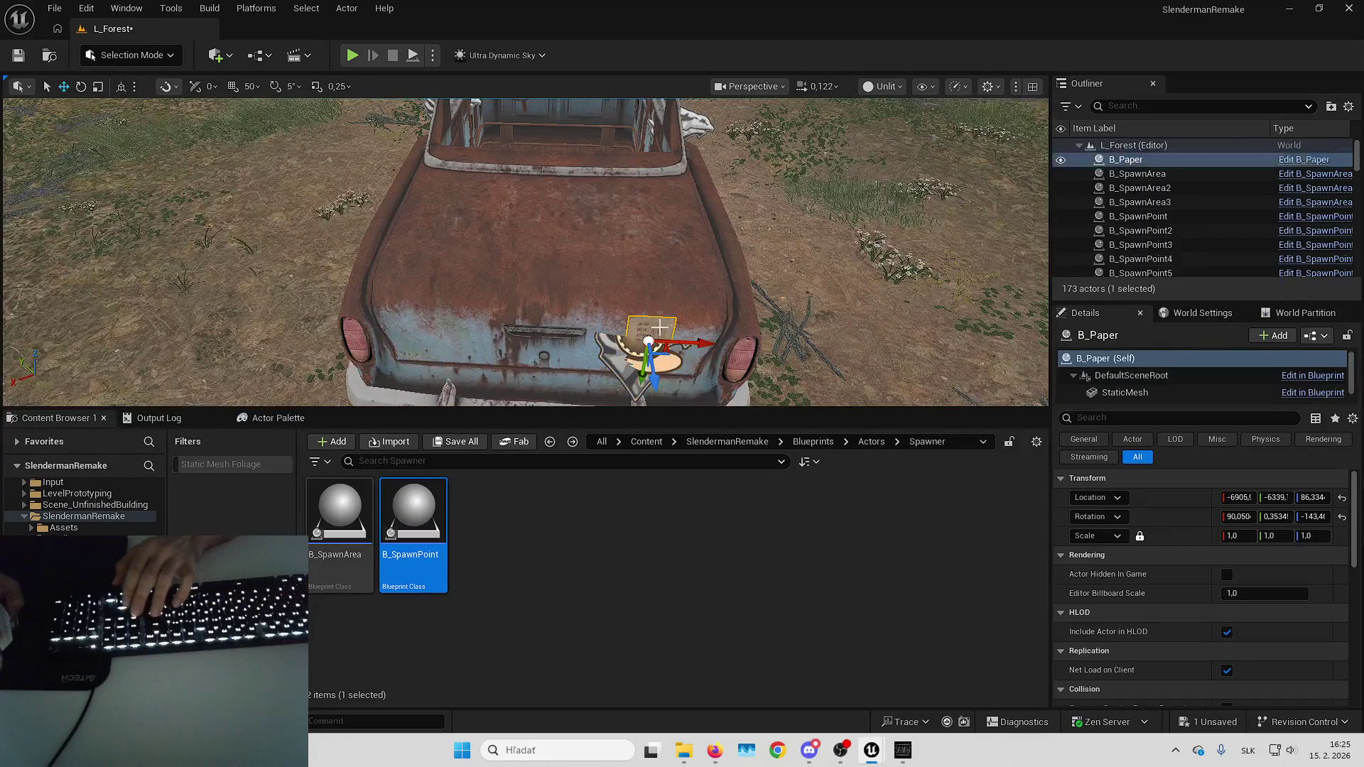
key(Delete)
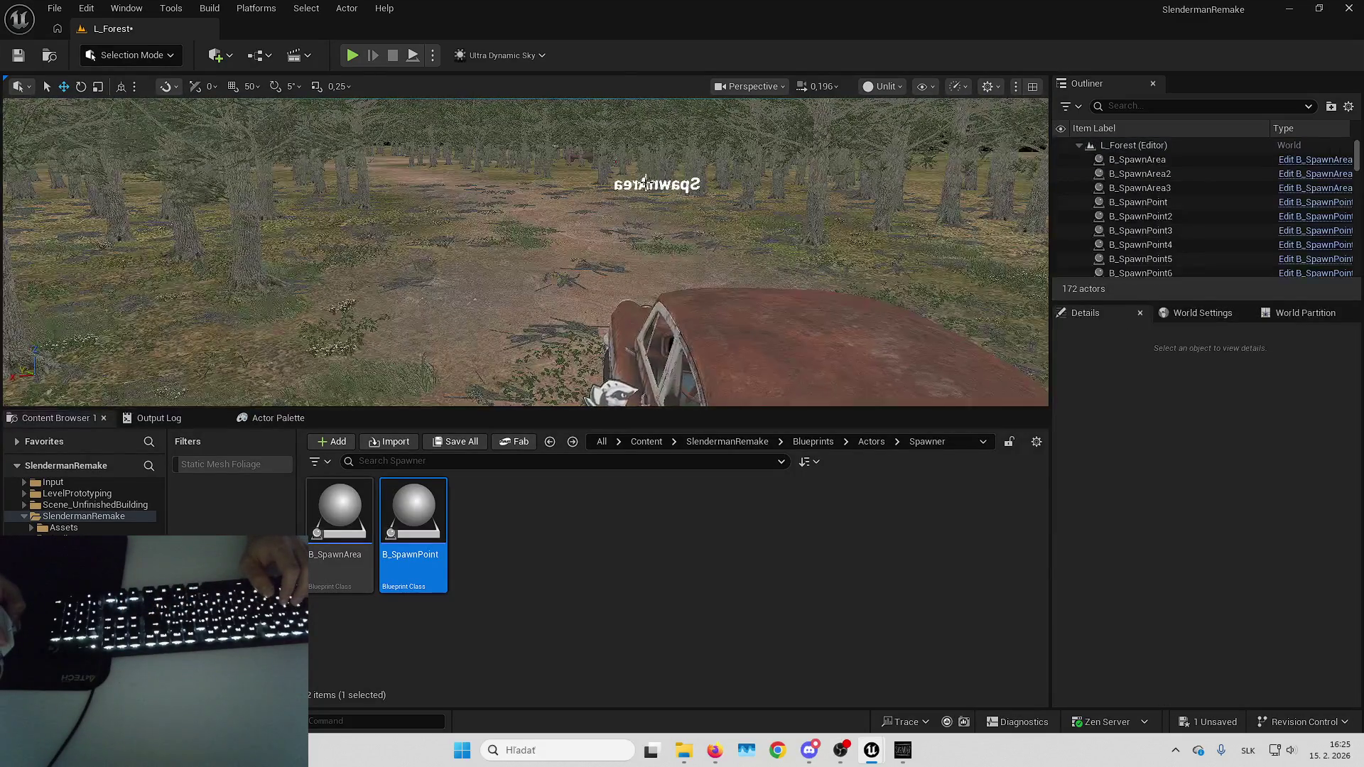
Give B_SpawnArea3 three Spawn Points Reference entries: B_SpawnPoint6, B_SpawnPoint7 and B_SpawnPoint8.
click(644, 184)
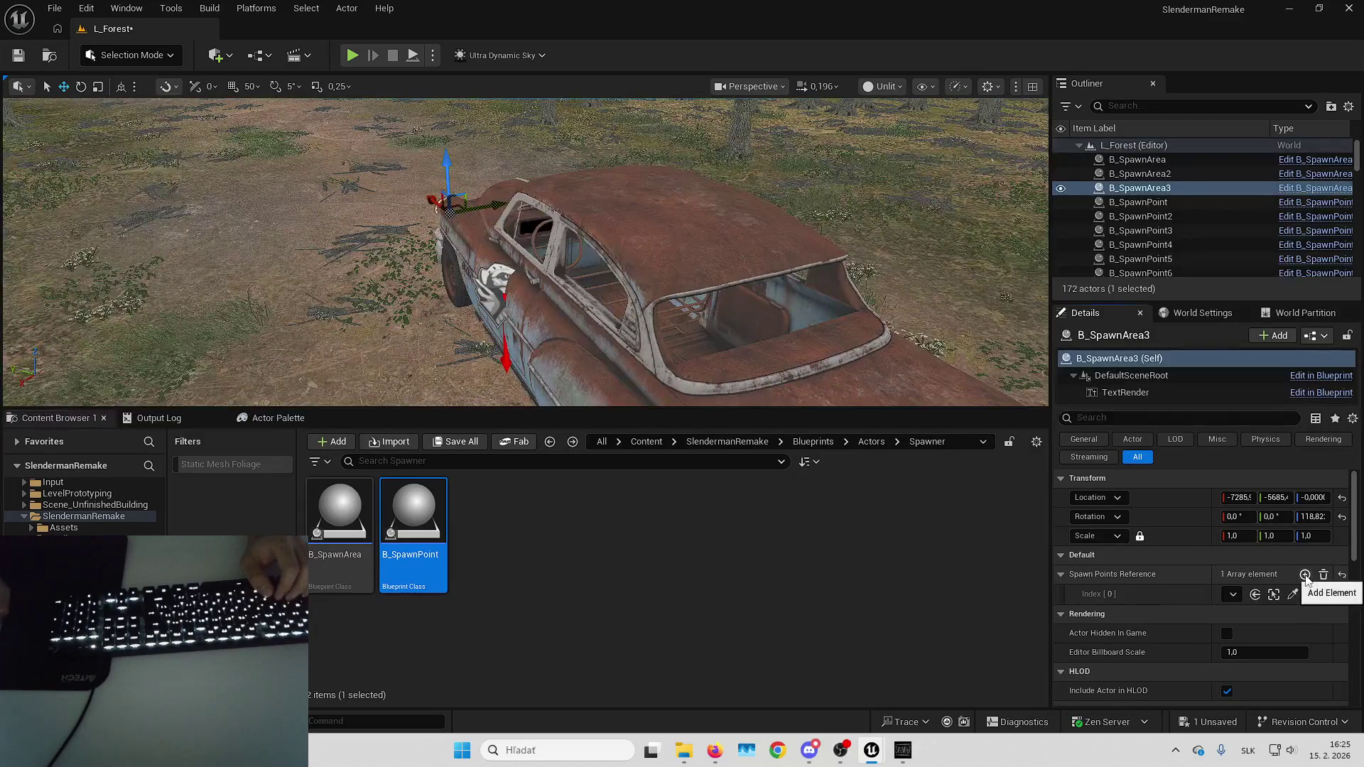
click(1304, 574)
click(1305, 574)
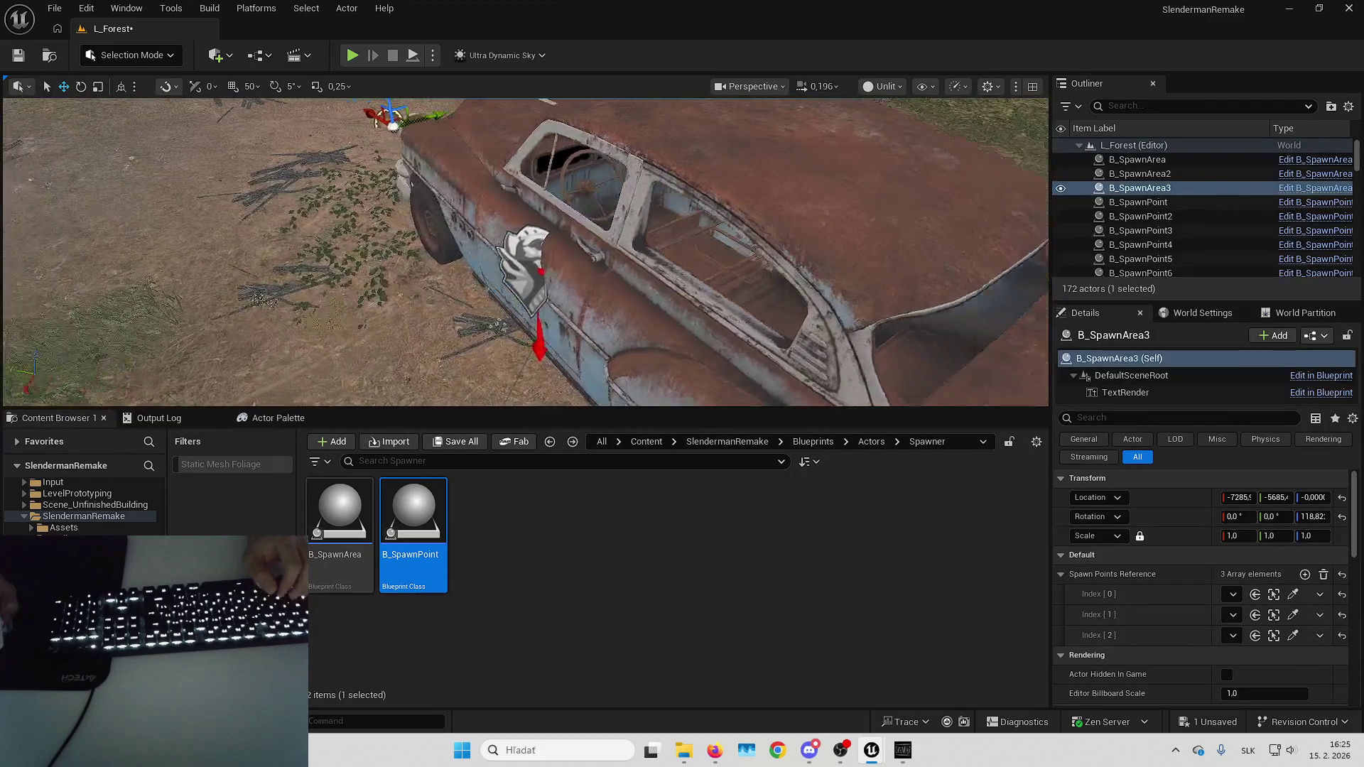
drag(1213, 597, 1145, 590)
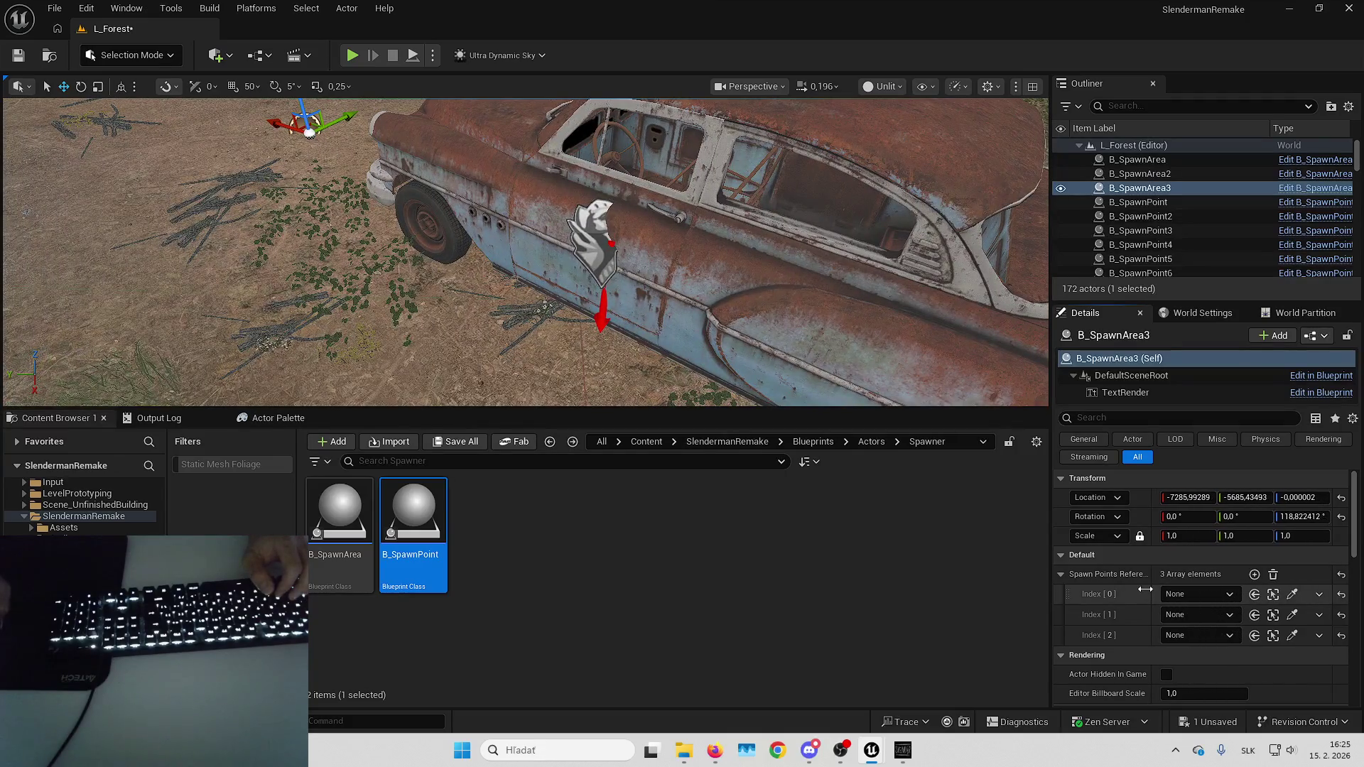
click(1291, 596)
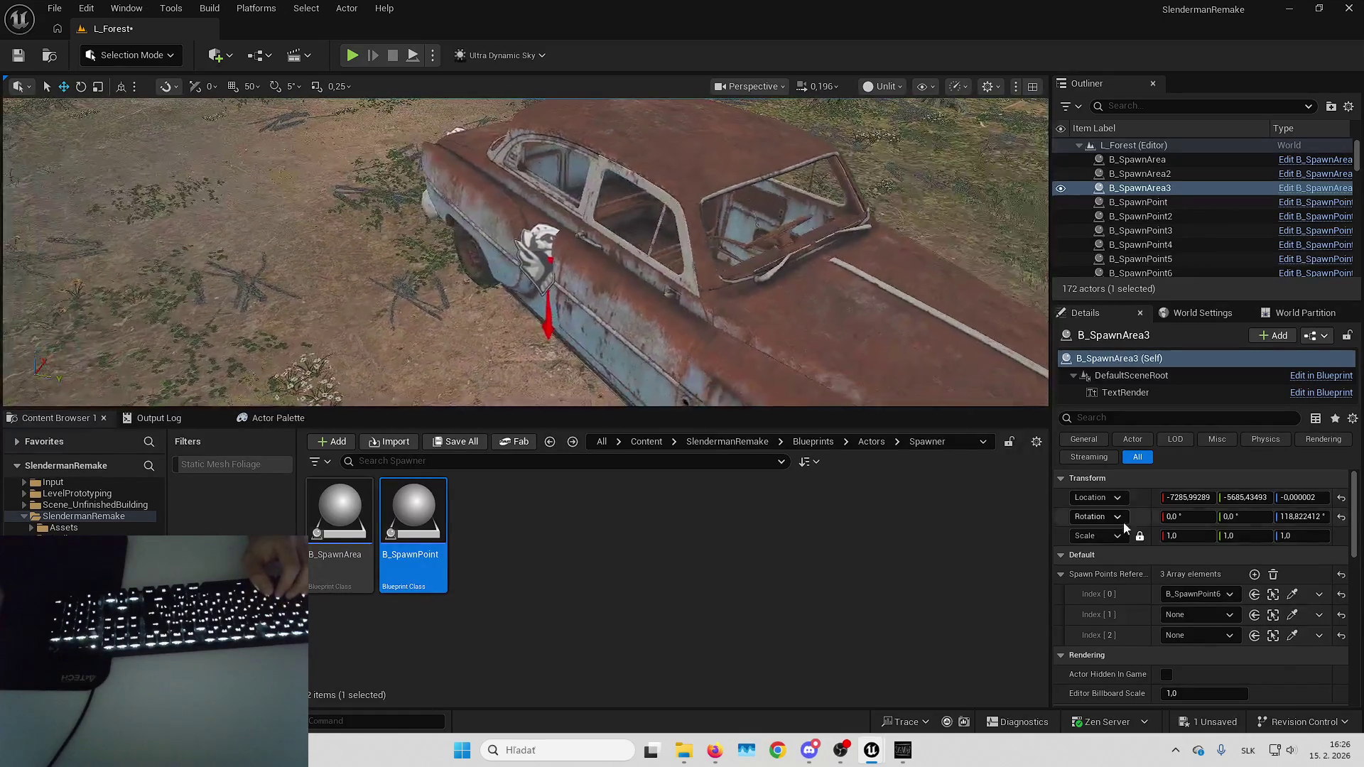
click(1292, 615)
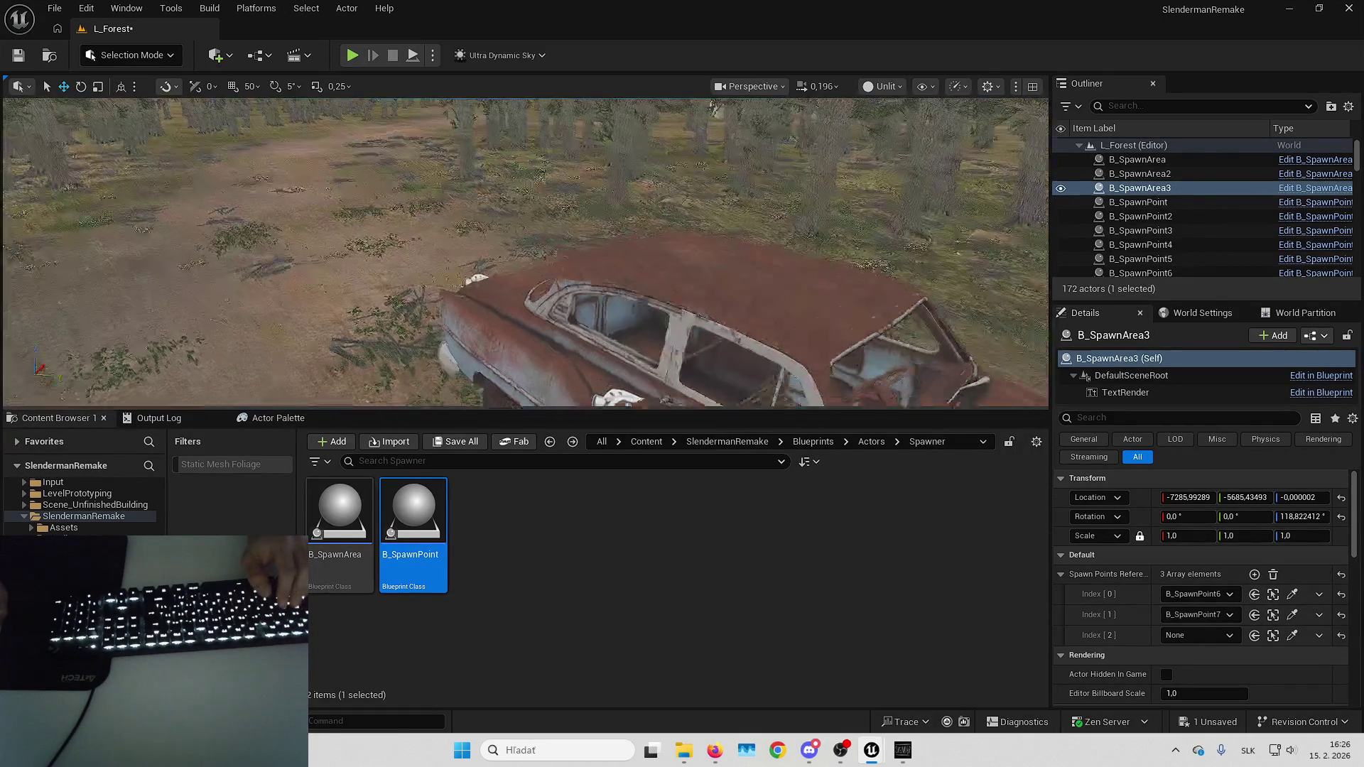
click(1292, 635)
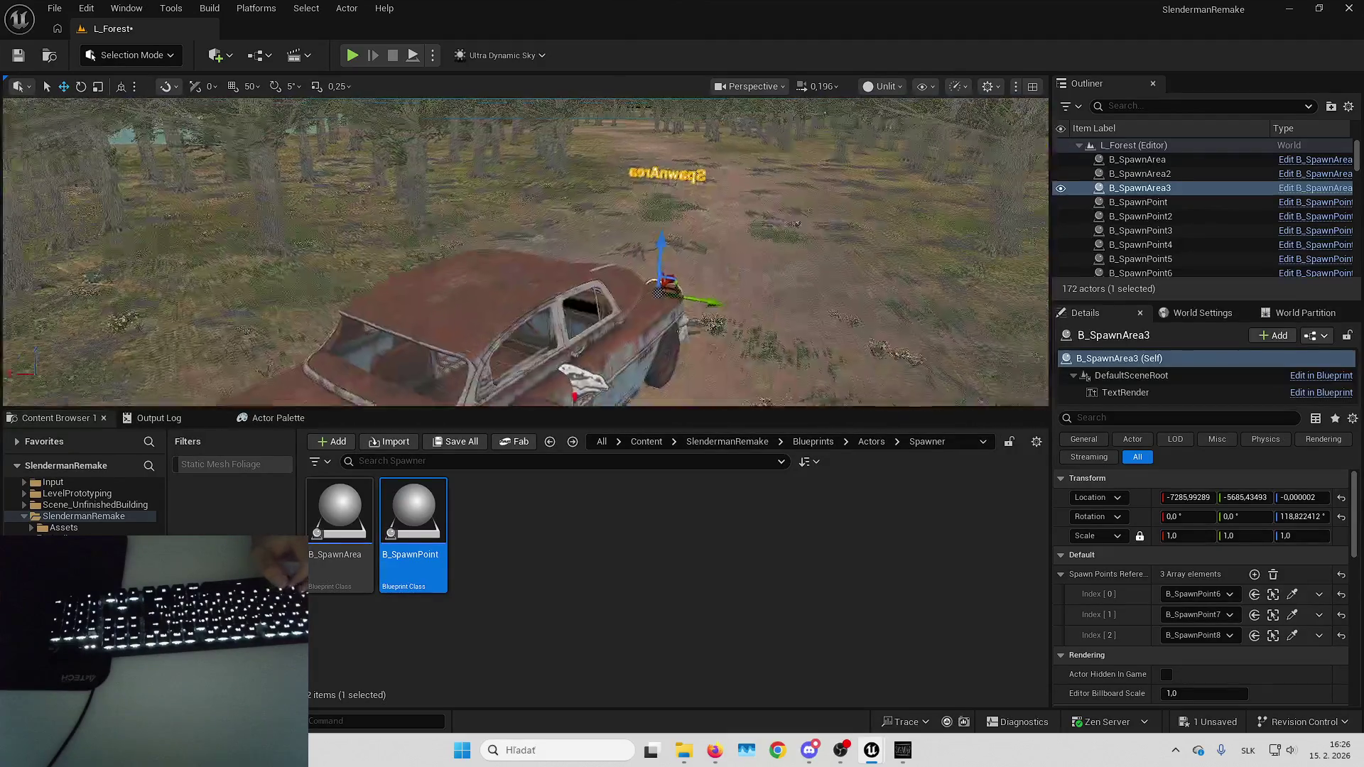
Place B_SpawnArea4 inside the tunnel with a 180° yaw.
key(Escape)
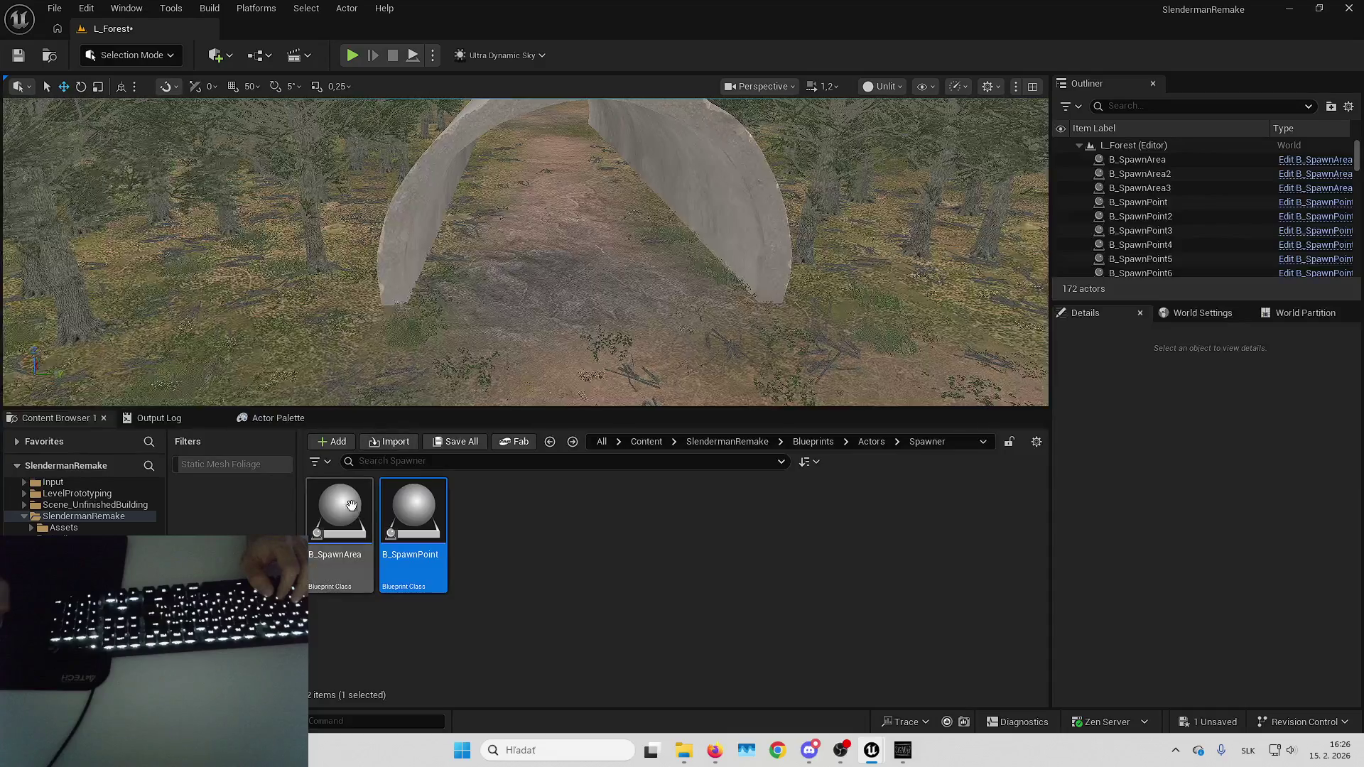
drag(340, 512, 580, 347)
click(1300, 518)
text(180)
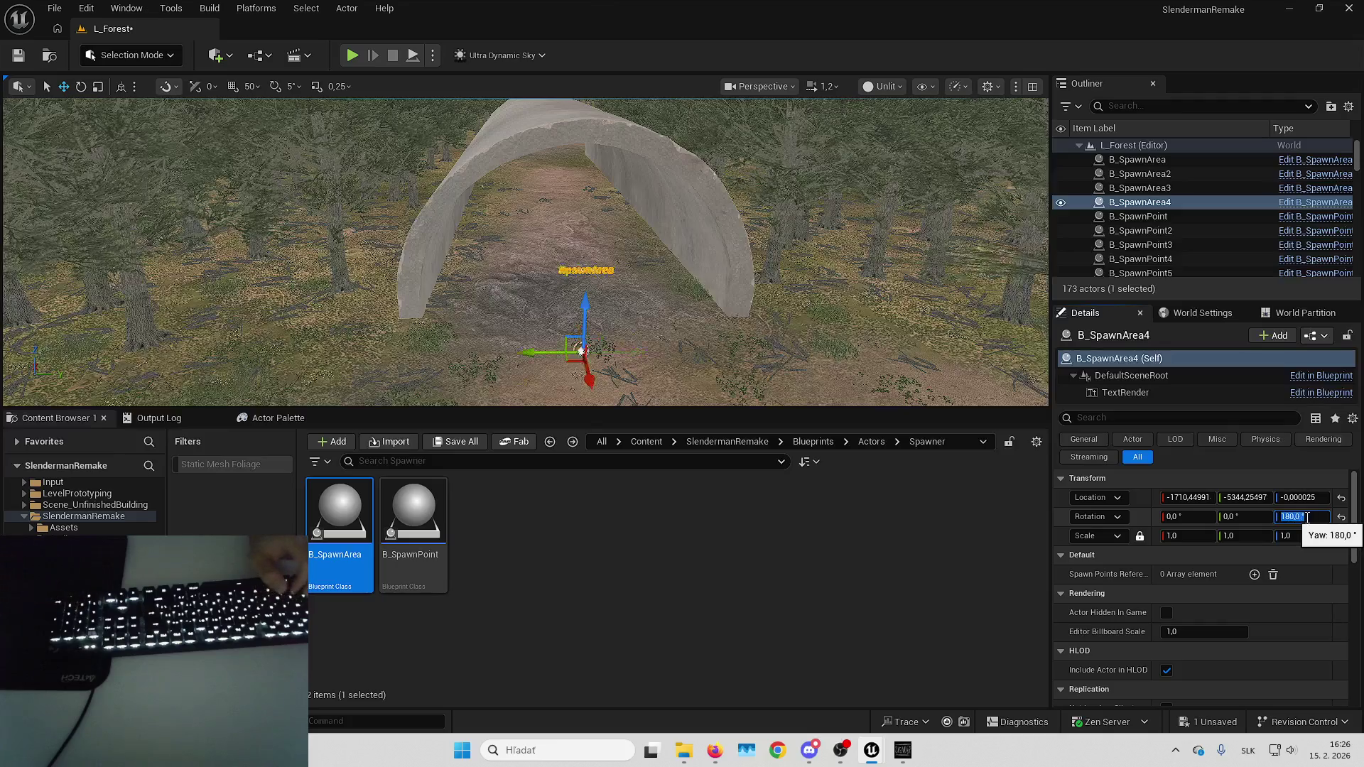
key(Return)
key(f)
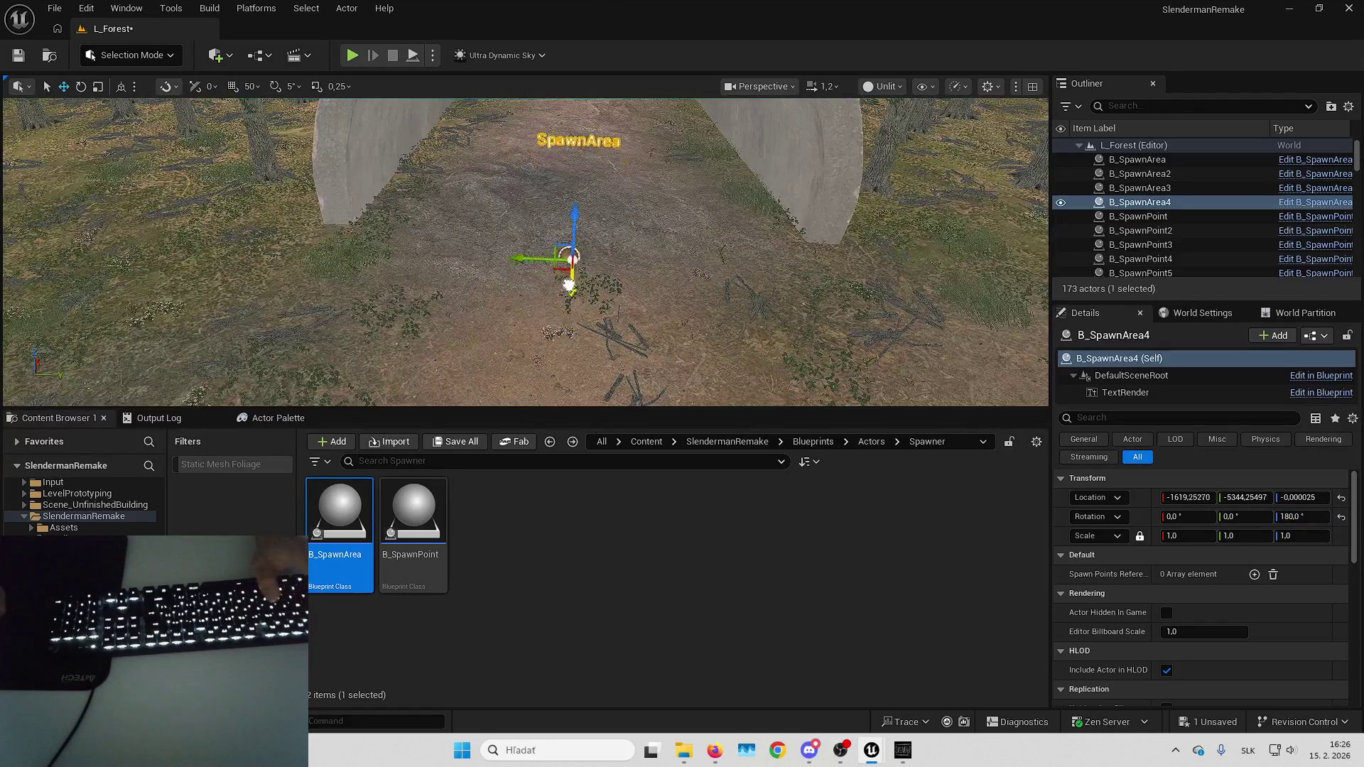
Add B_SpawnPoint9 beside the concrete tunnel wall.
key(Escape)
mouse_move(569, 284)
mouse_down()
mouse_move(562, 241)
mouse_move(576, 298)
mouse_move(618, 305)
mouse_move(594, 334)
mouse_up()
drag(444, 506, 572, 364)
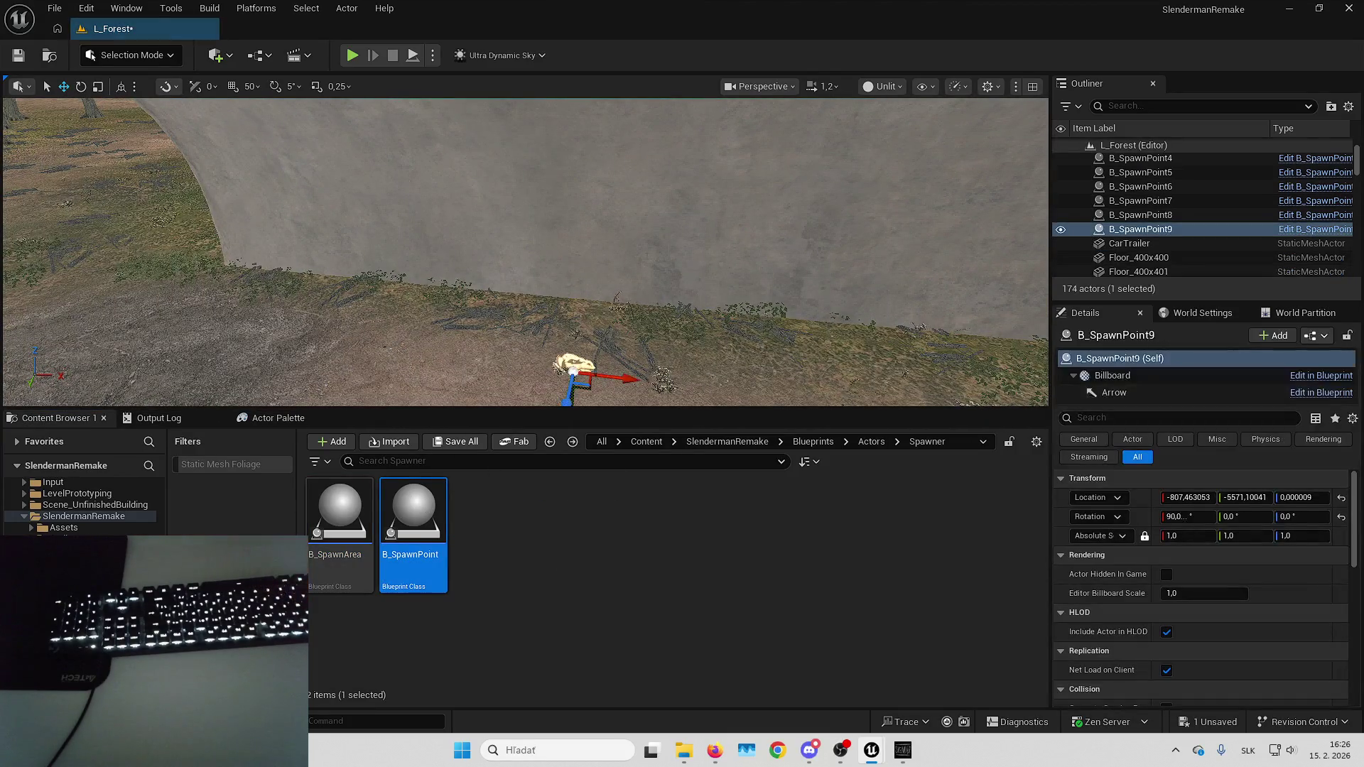
click(687, 375)
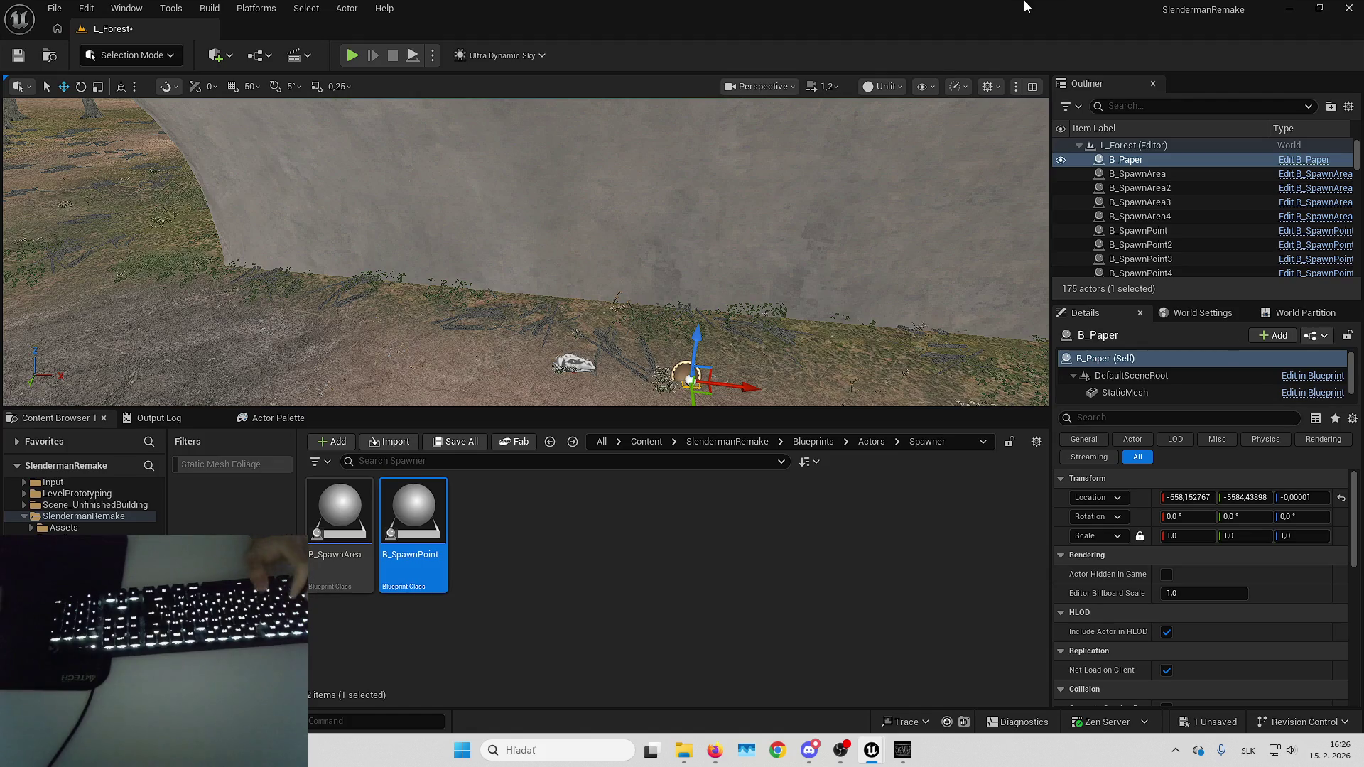
key(Up)
key(Down)
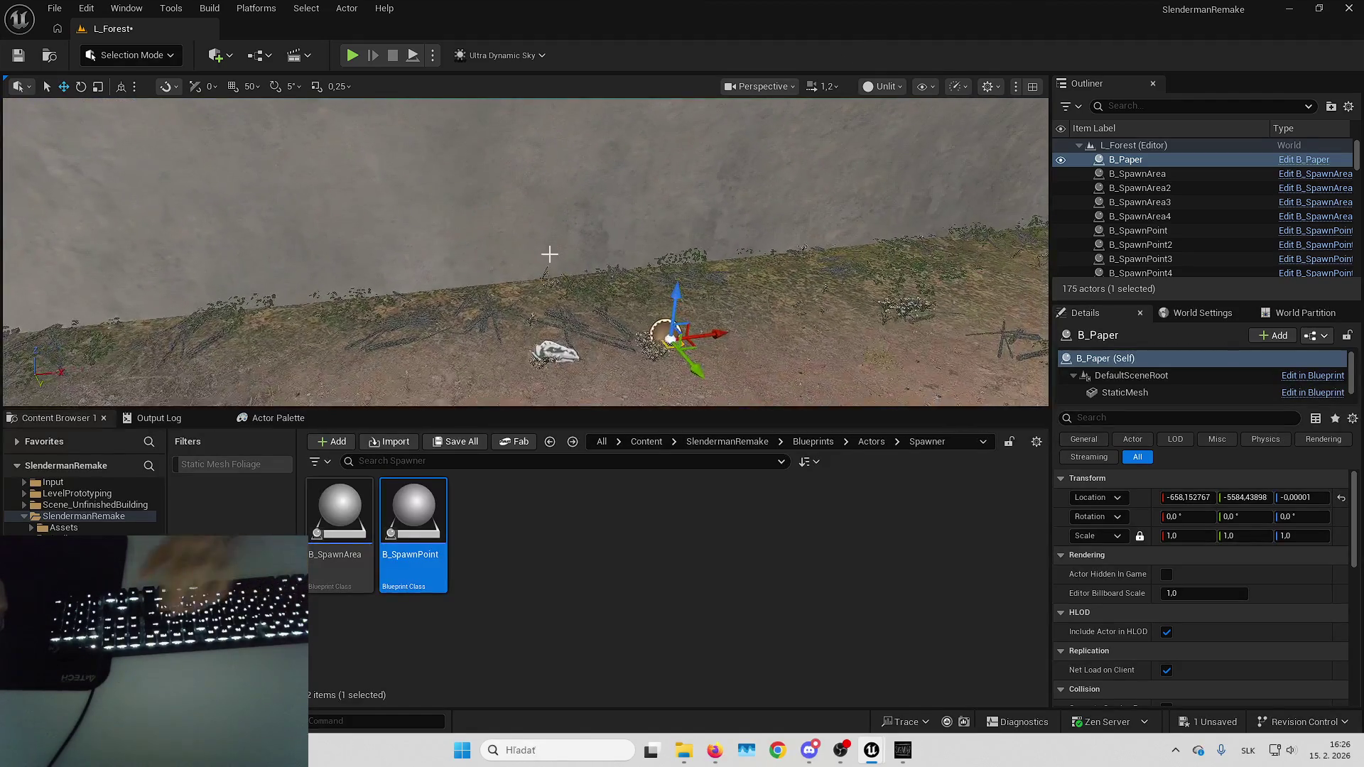
key(Delete)
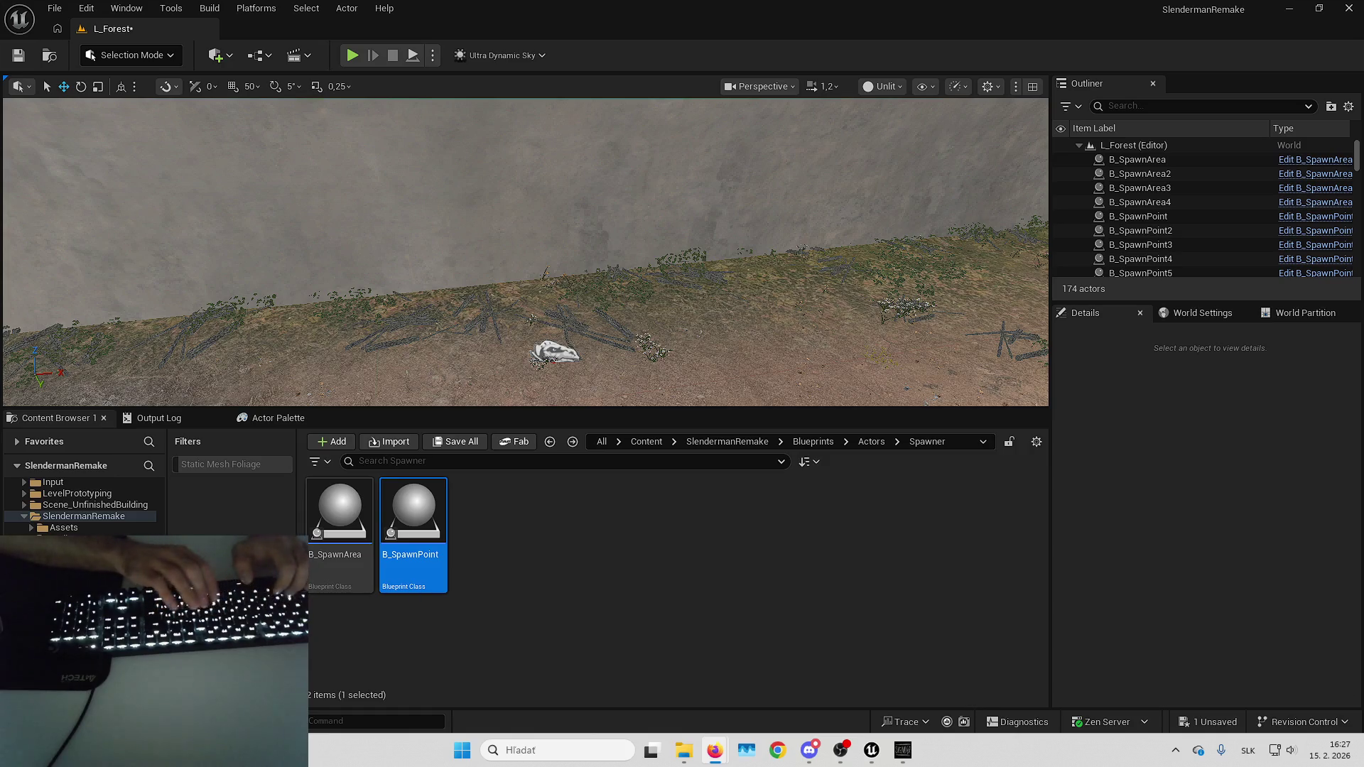
Place a B_Paper pickup on the tunnel wall and set its X rotation to 90.
drag(780, 289, 731, 310)
mouse_move(142, 29)
mouse_down()
mouse_move(664, 186)
mouse_move(665, 206)
mouse_up()
drag(810, 250, 810, 249)
click(1185, 516)
text(90)
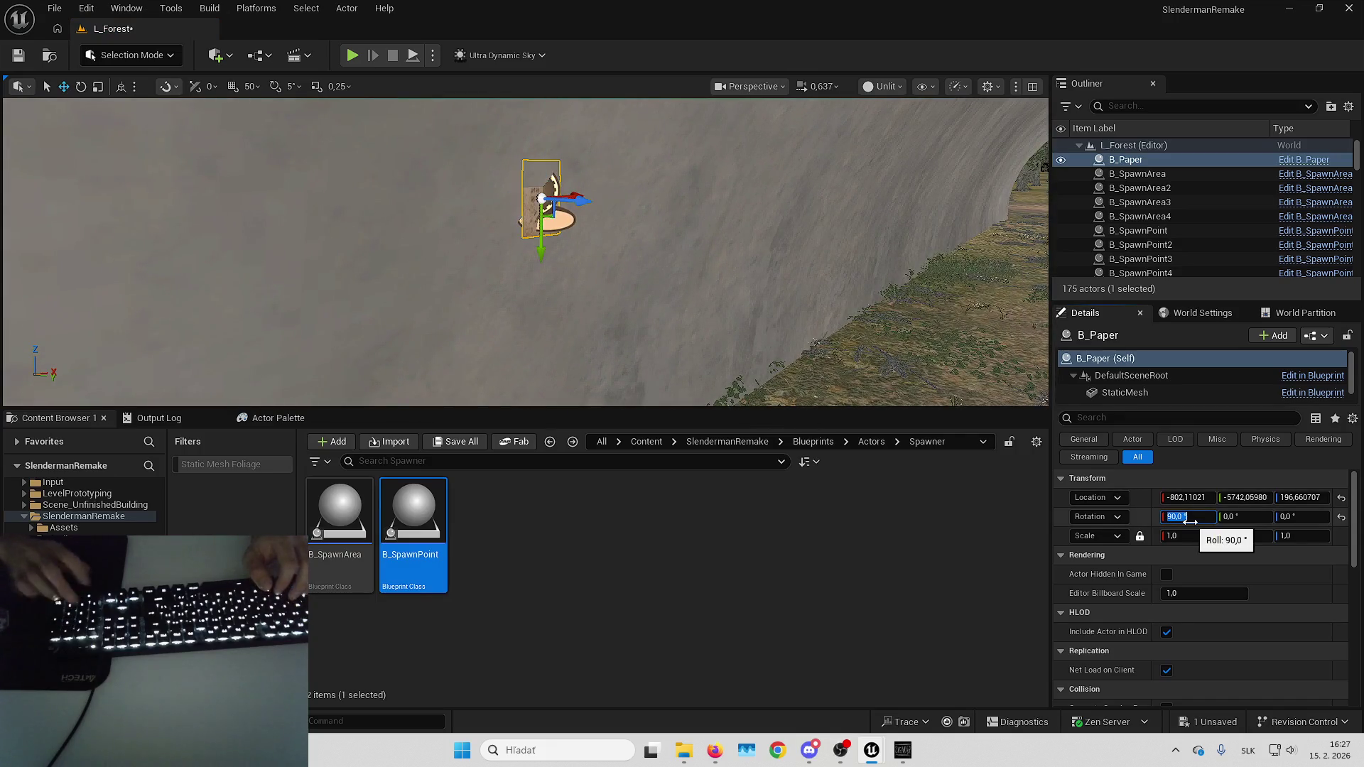
key(Return)
Rotate the paper with the rotate gizmo so it lies flat on the wall, about 108°.
drag(630, 256, 634, 254)
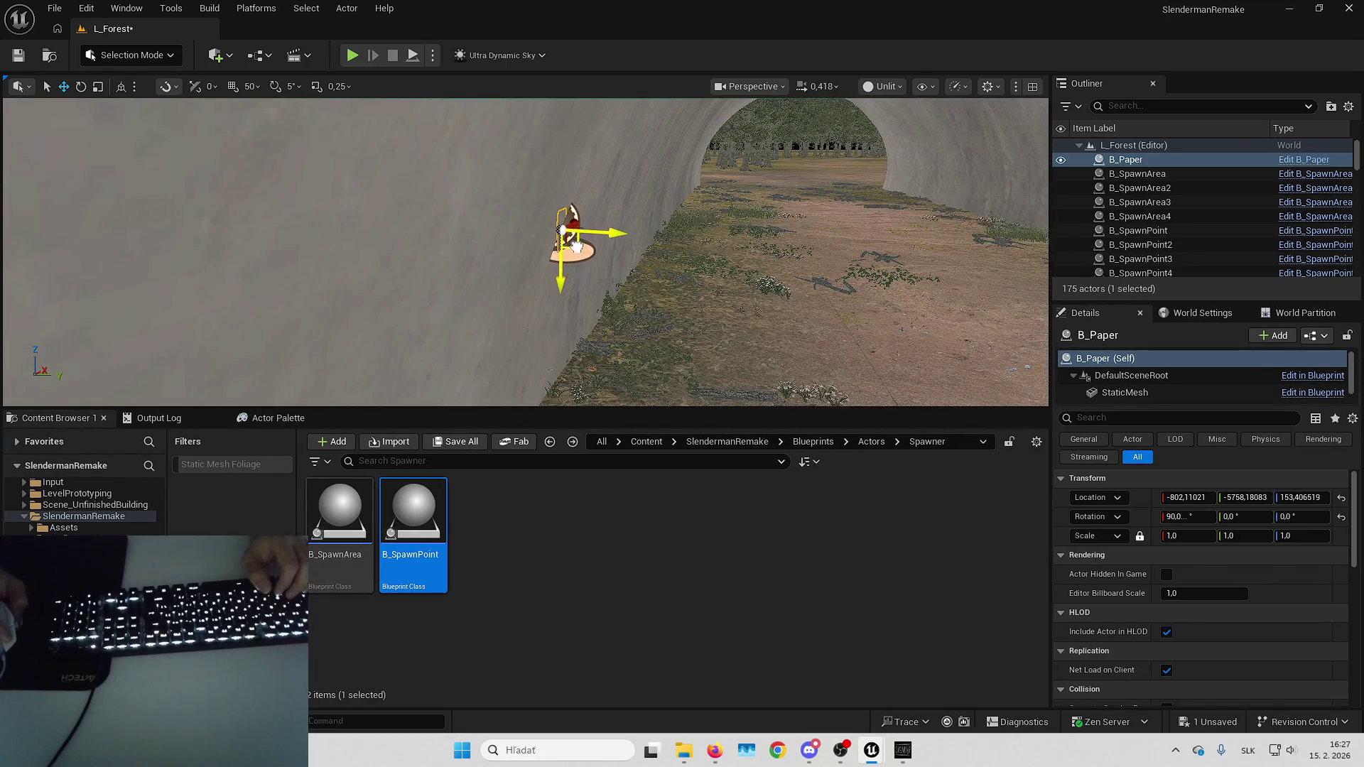
drag(634, 254, 674, 170)
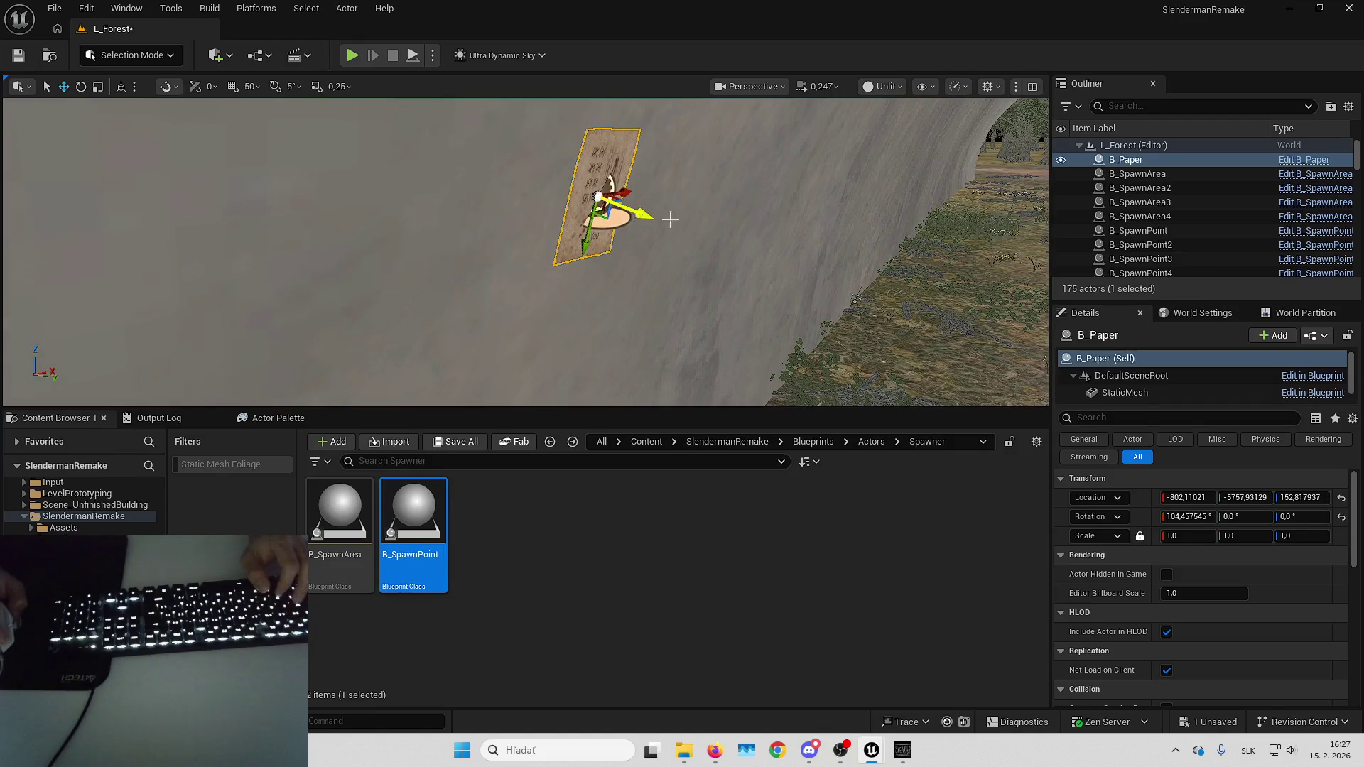
drag(670, 219, 630, 222)
scroll(669, 219, down, 2)
key(Escape)
click(581, 238)
key(e)
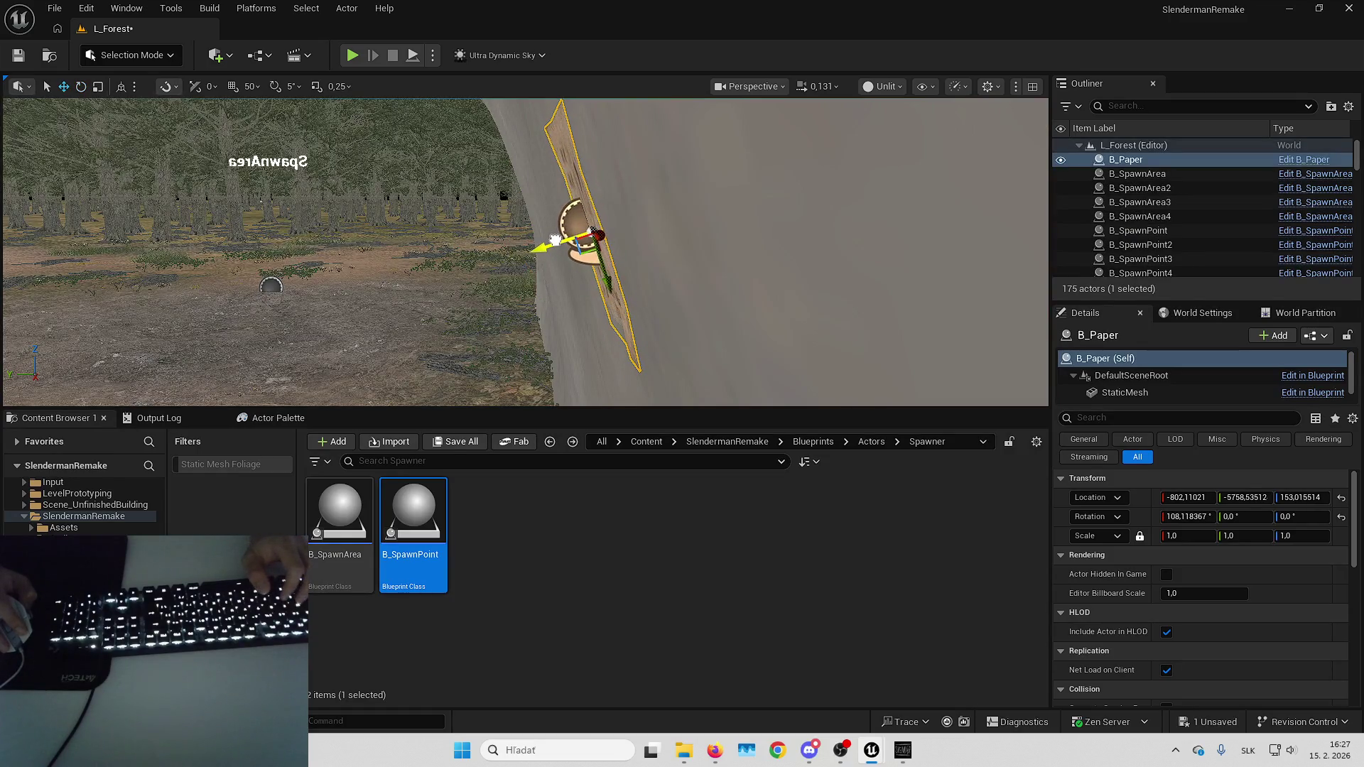
key(f)
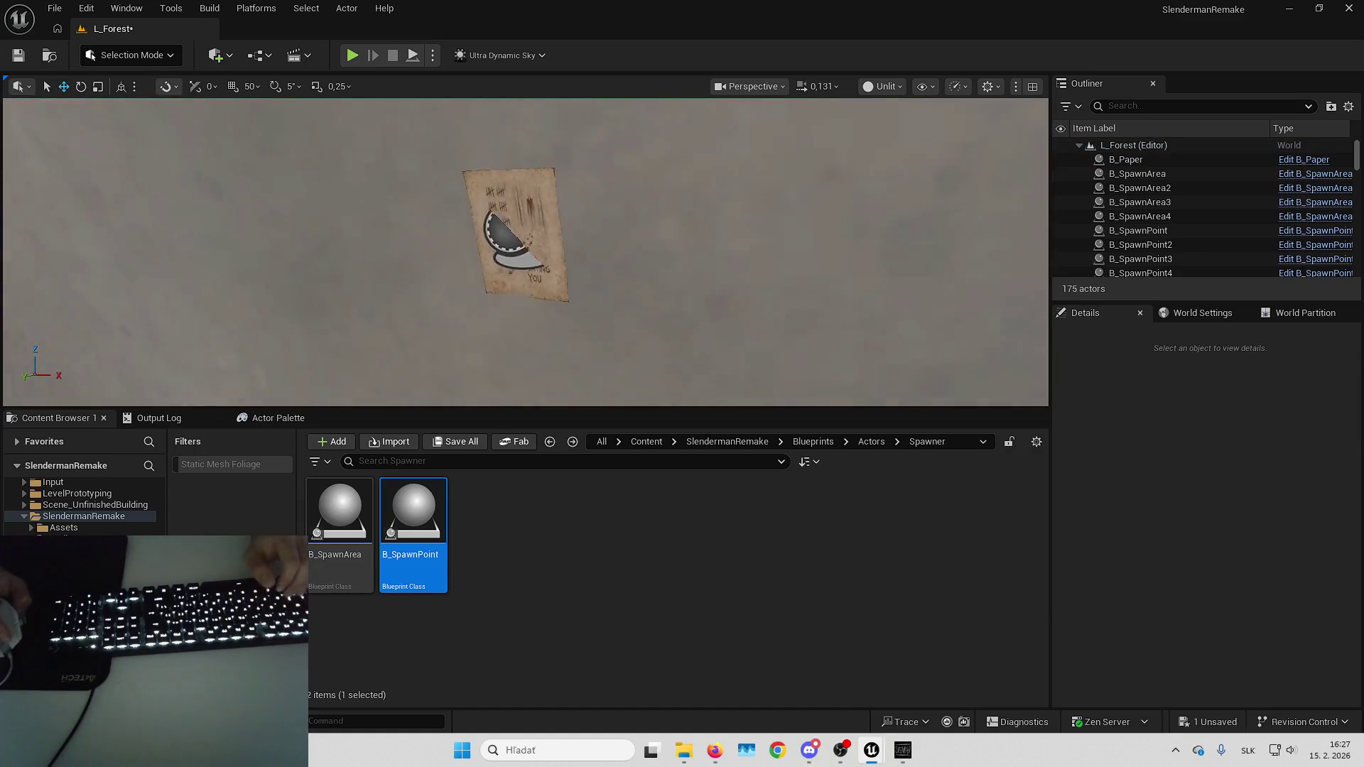
drag(657, 235, 706, 250)
Attach B_SpawnPoint9 to B_Paper and reset its location onto the paper.
click(642, 305)
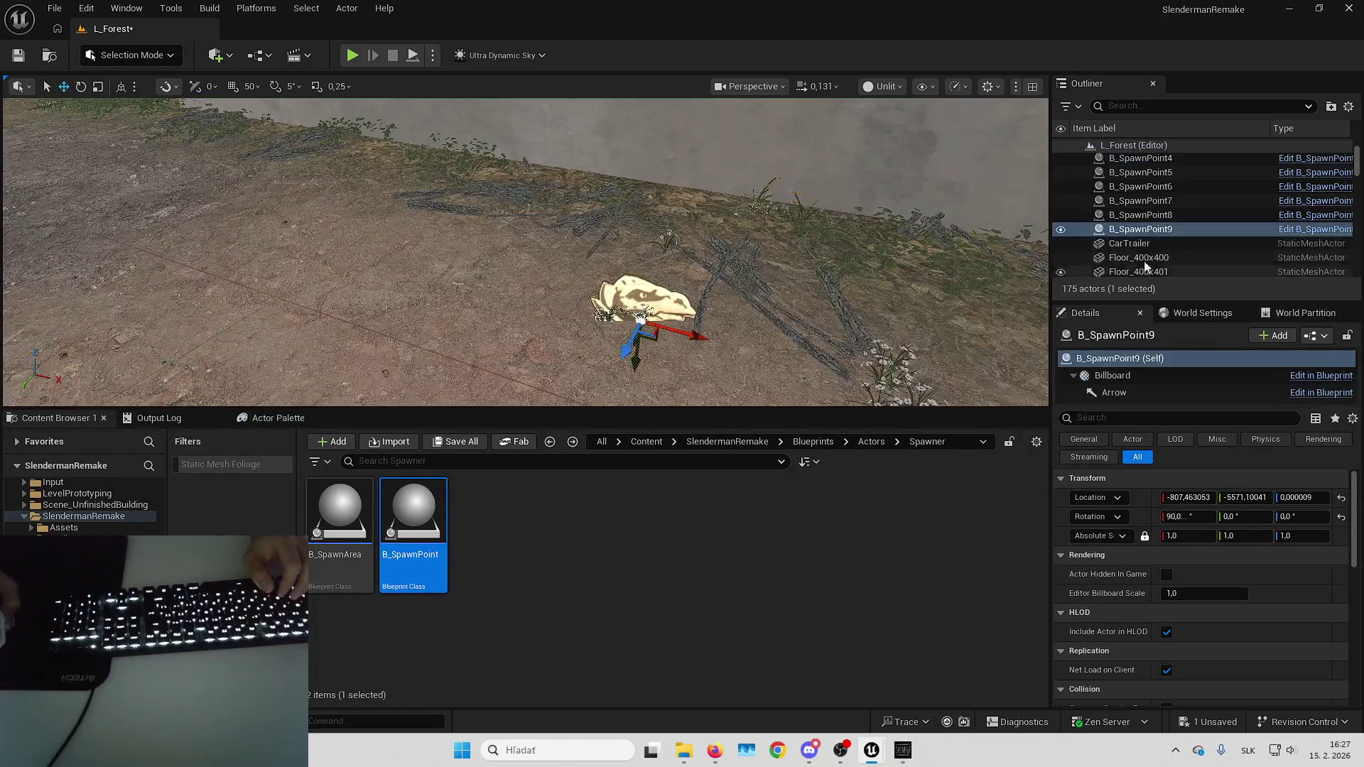
right_click(1140, 229)
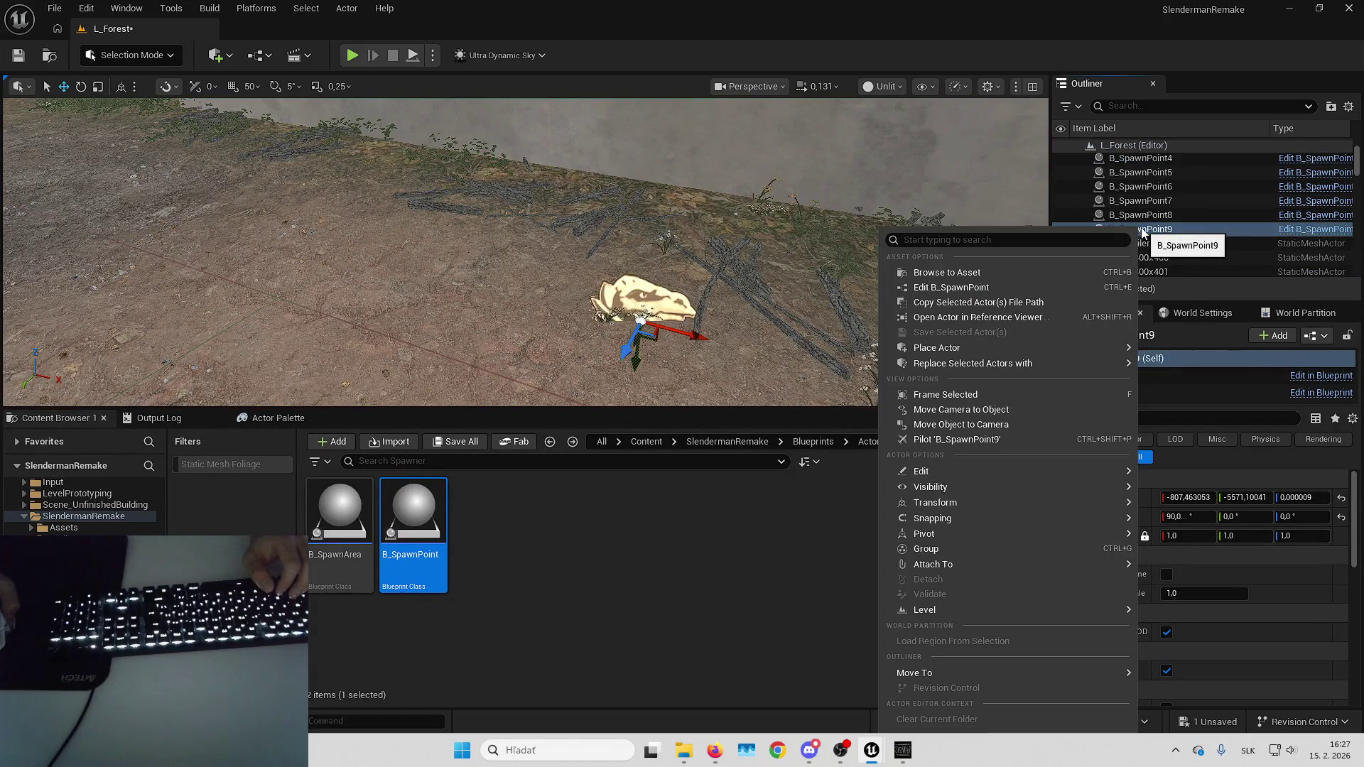
mouse_move(990, 562)
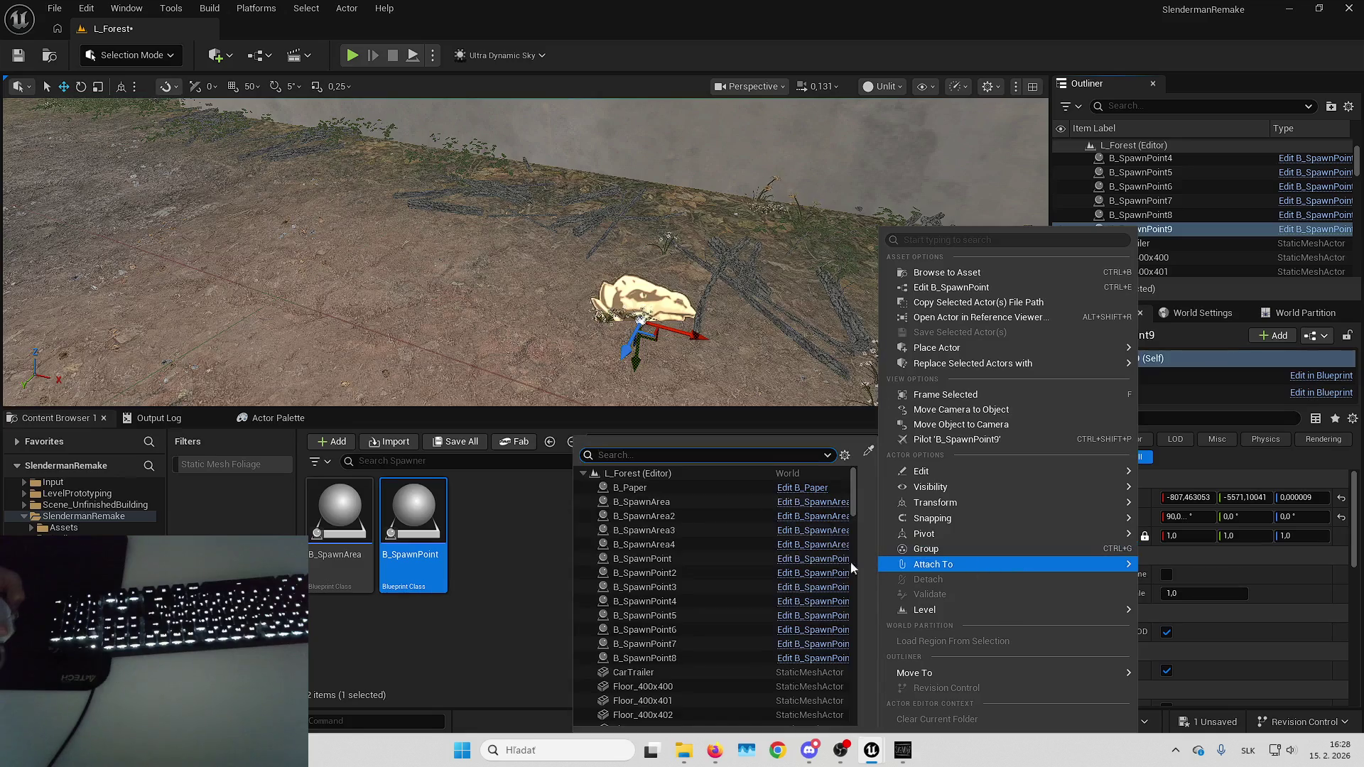
click(686, 490)
click(1341, 498)
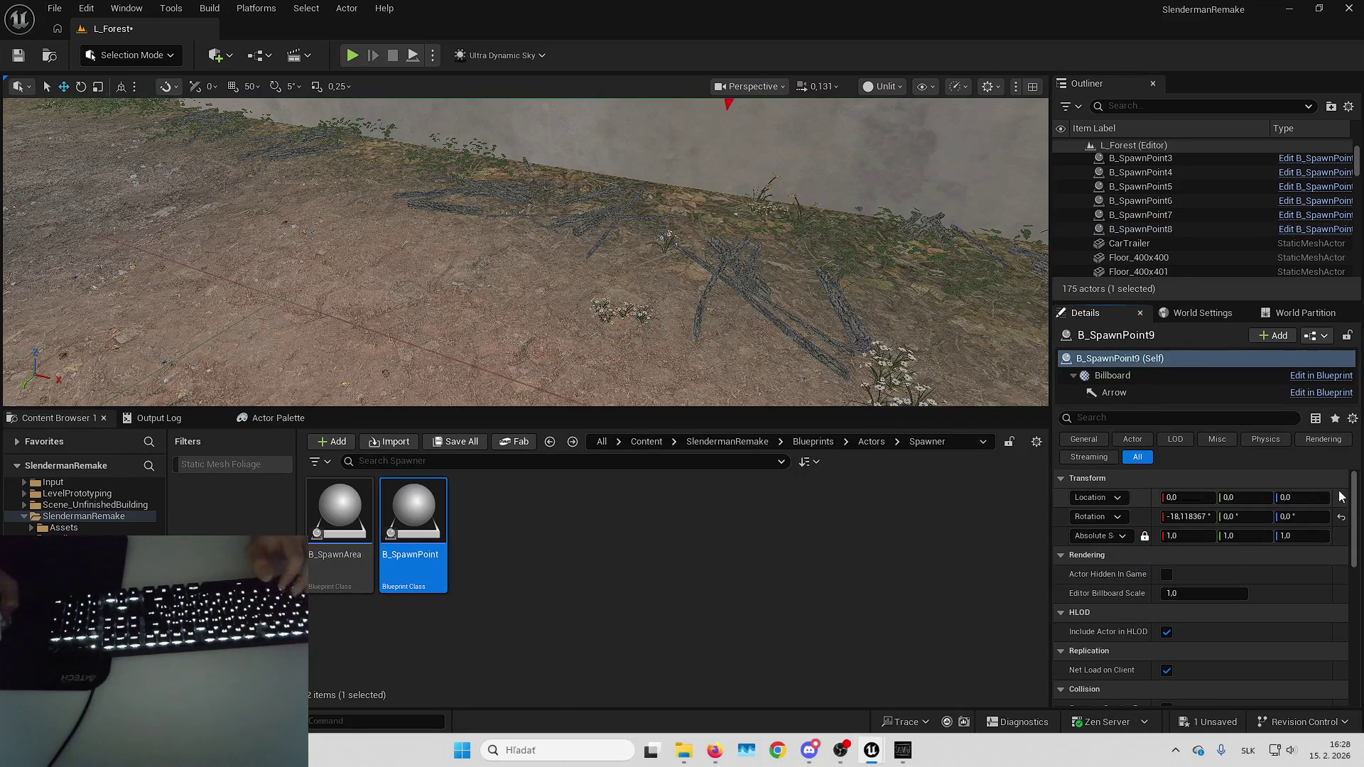
scroll(1213, 197, up, 3)
drag(1158, 164, 1134, 145)
key(f)
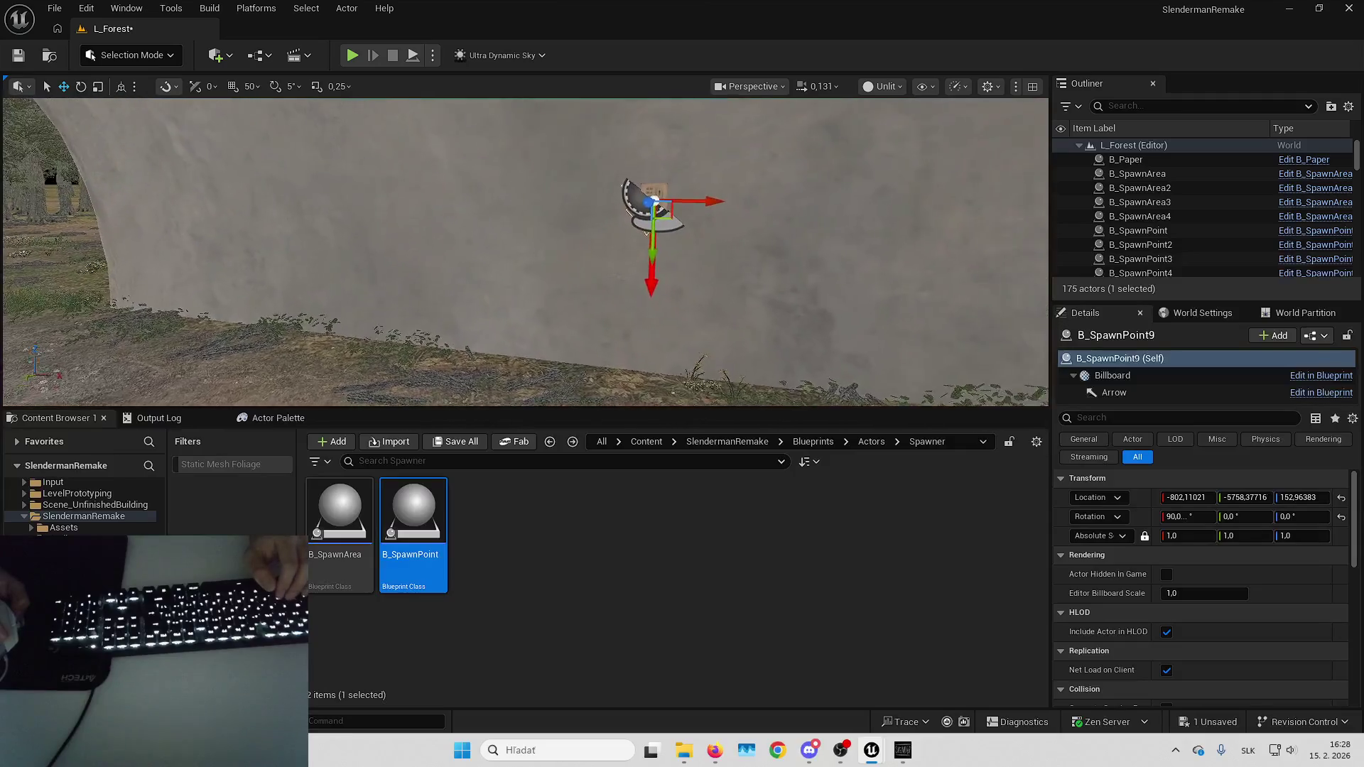
Slide B_Paper further along the tunnel wall and ease its tilt to about 101.7°.
key(ctrl+z)
key(ctrl+z)
key(ctrl+z)
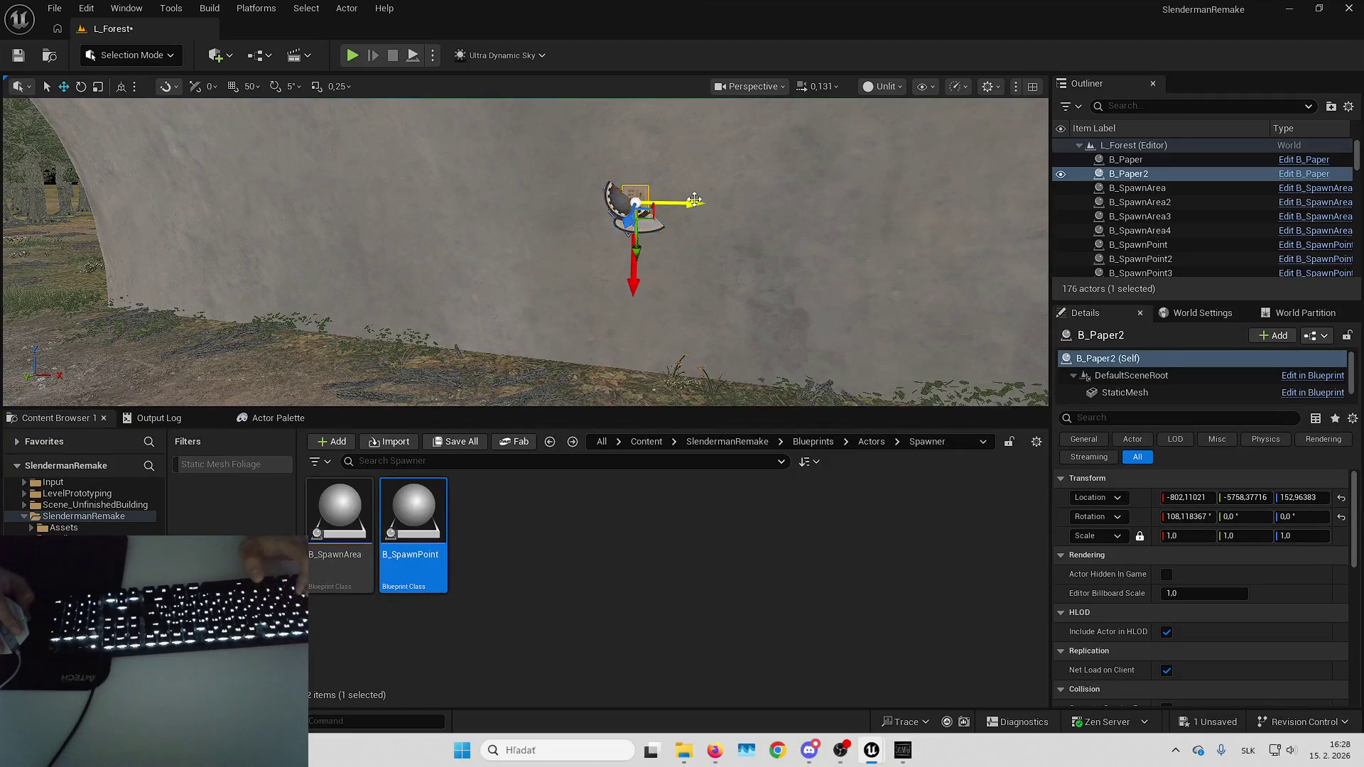
click(645, 196)
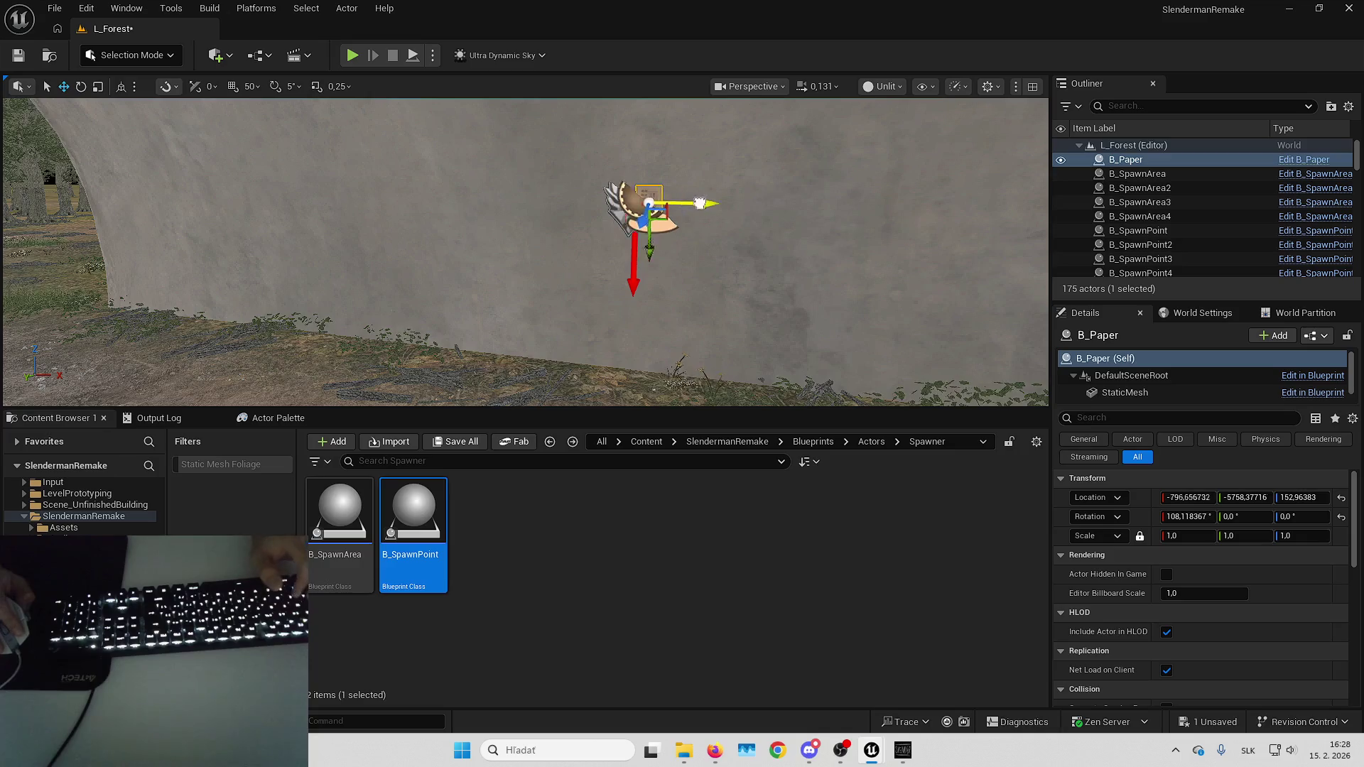
drag(682, 206, 1012, 210)
key(f)
drag(462, 245, 569, 246)
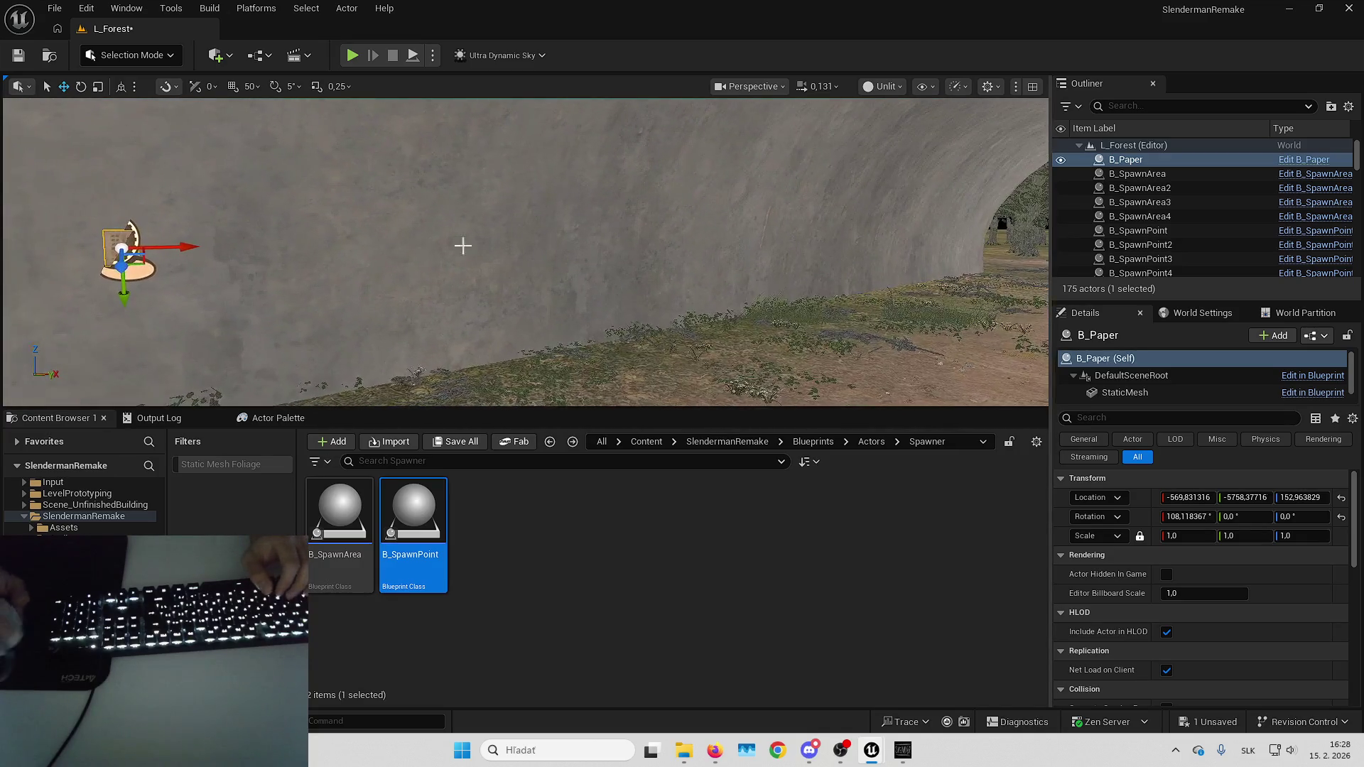
drag(189, 246, 643, 246)
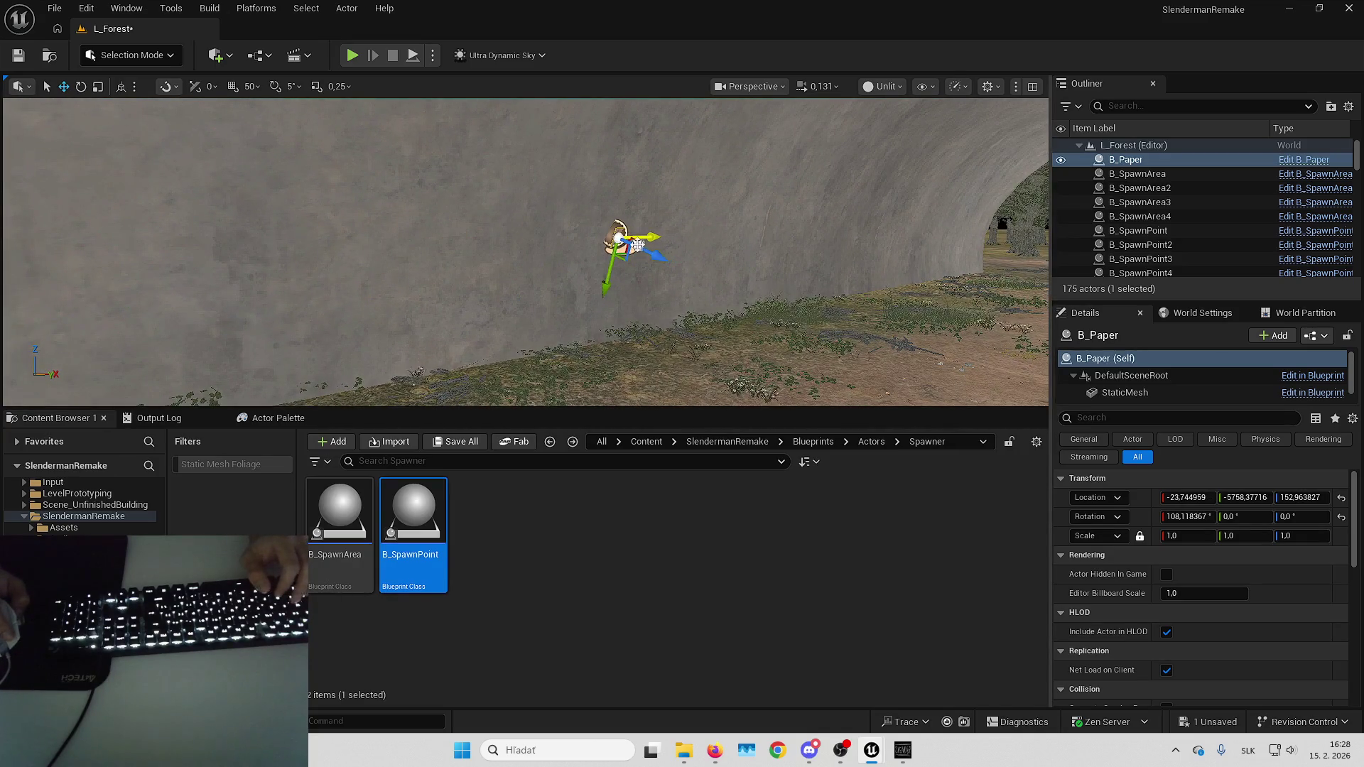
key(w)
scroll(638, 245, up, 2)
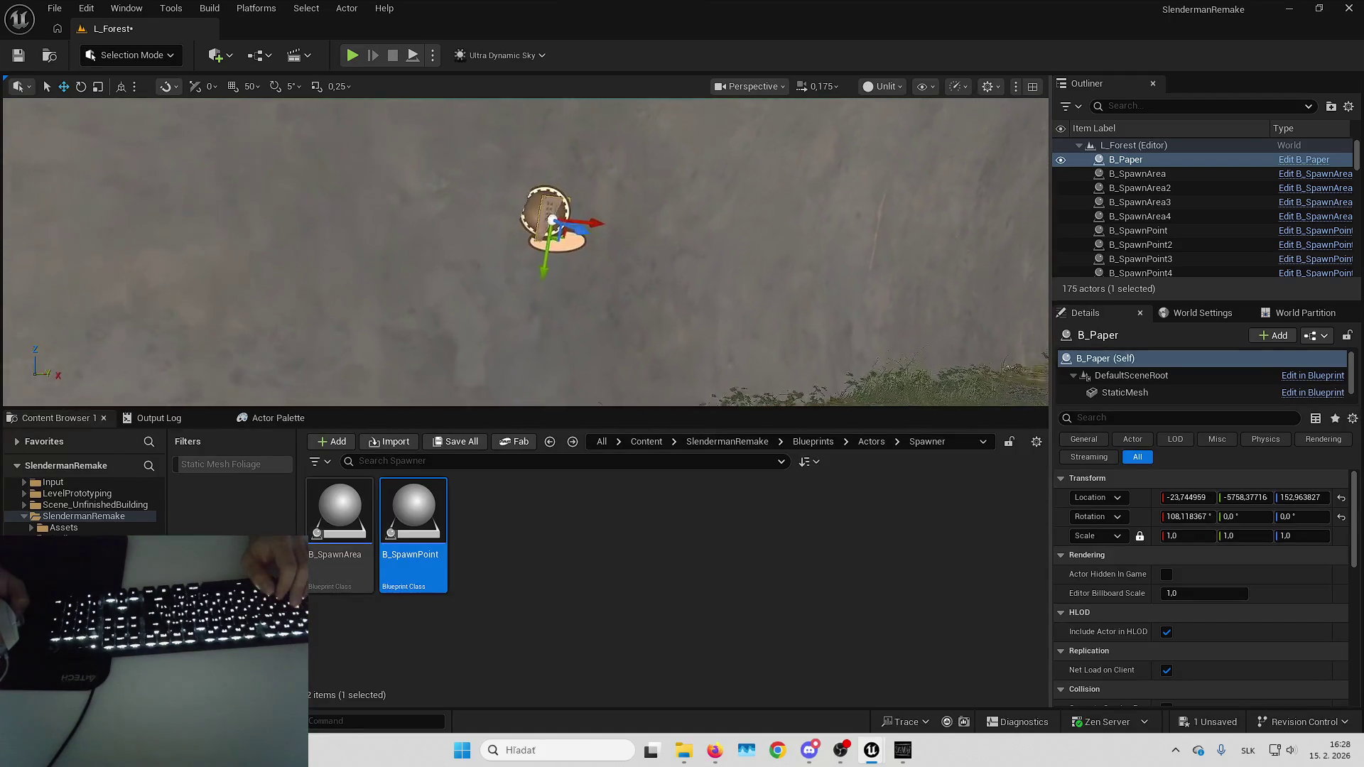
mouse_move(526, 252)
mouse_down()
mouse_move(582, 256)
mouse_move(568, 249)
mouse_move(608, 270)
mouse_move(656, 360)
mouse_up()
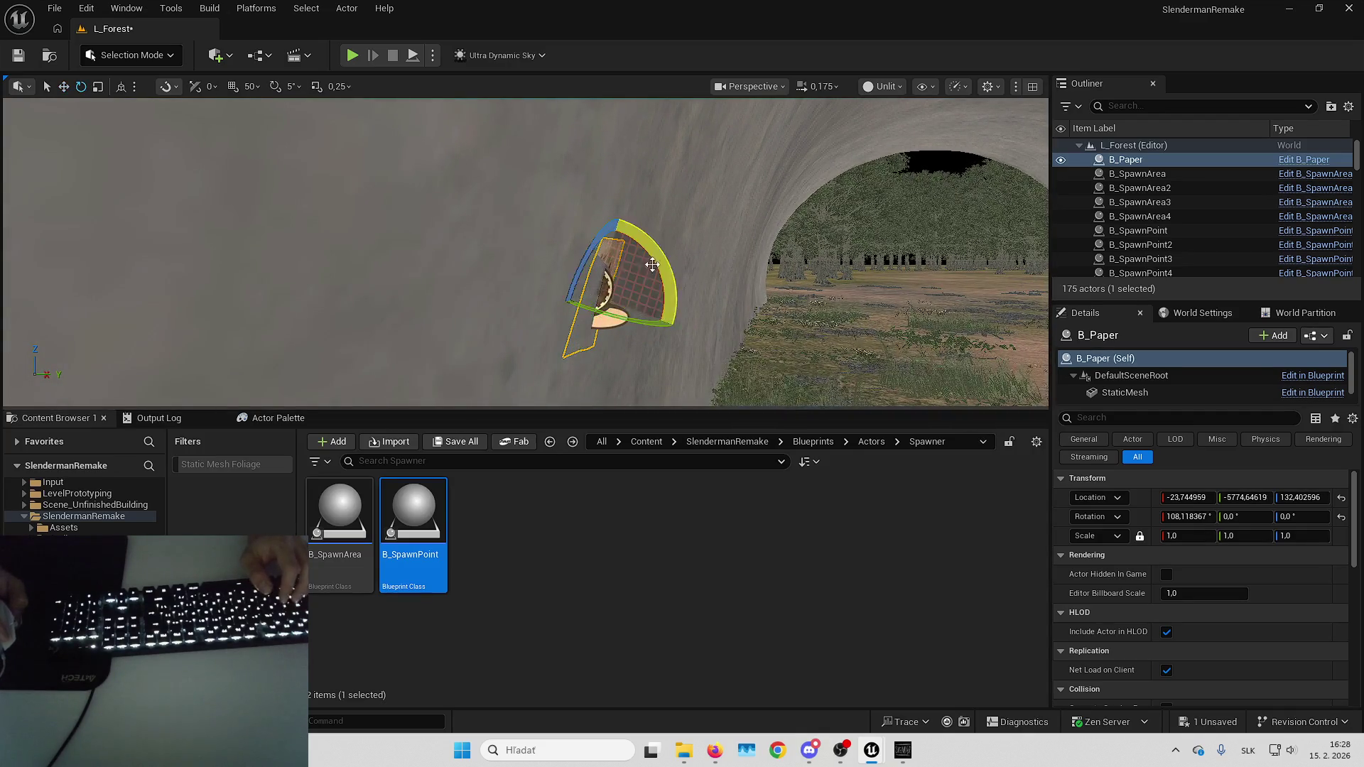
mouse_move(658, 259)
mouse_down()
mouse_move(642, 293)
mouse_move(500, 247)
mouse_move(541, 253)
mouse_move(563, 289)
mouse_move(609, 228)
mouse_move(536, 243)
mouse_move(578, 244)
mouse_move(524, 314)
mouse_move(586, 231)
mouse_move(622, 314)
mouse_up()
key(w)
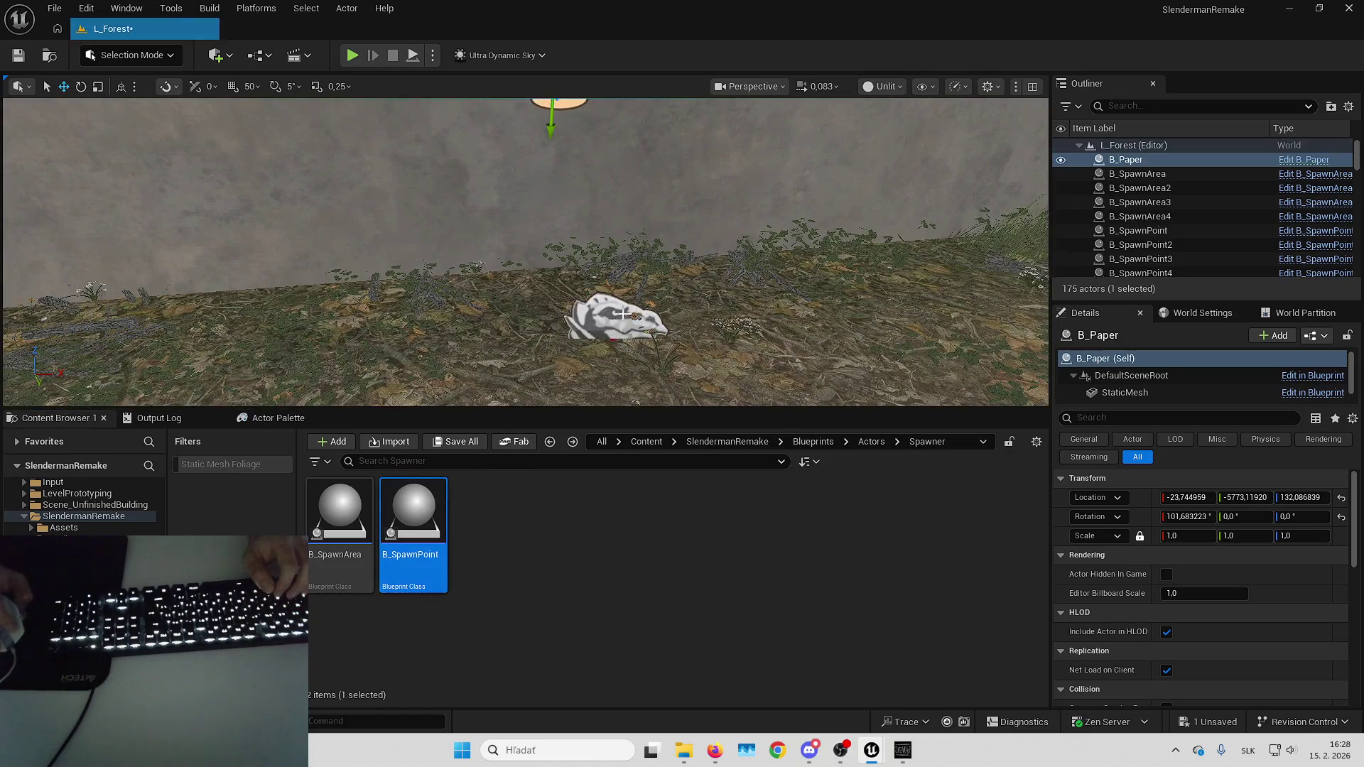
Attach B_SpawnPoint10 to B_Paper, reset its location, then unparent it back to L_Forest.
click(622, 313)
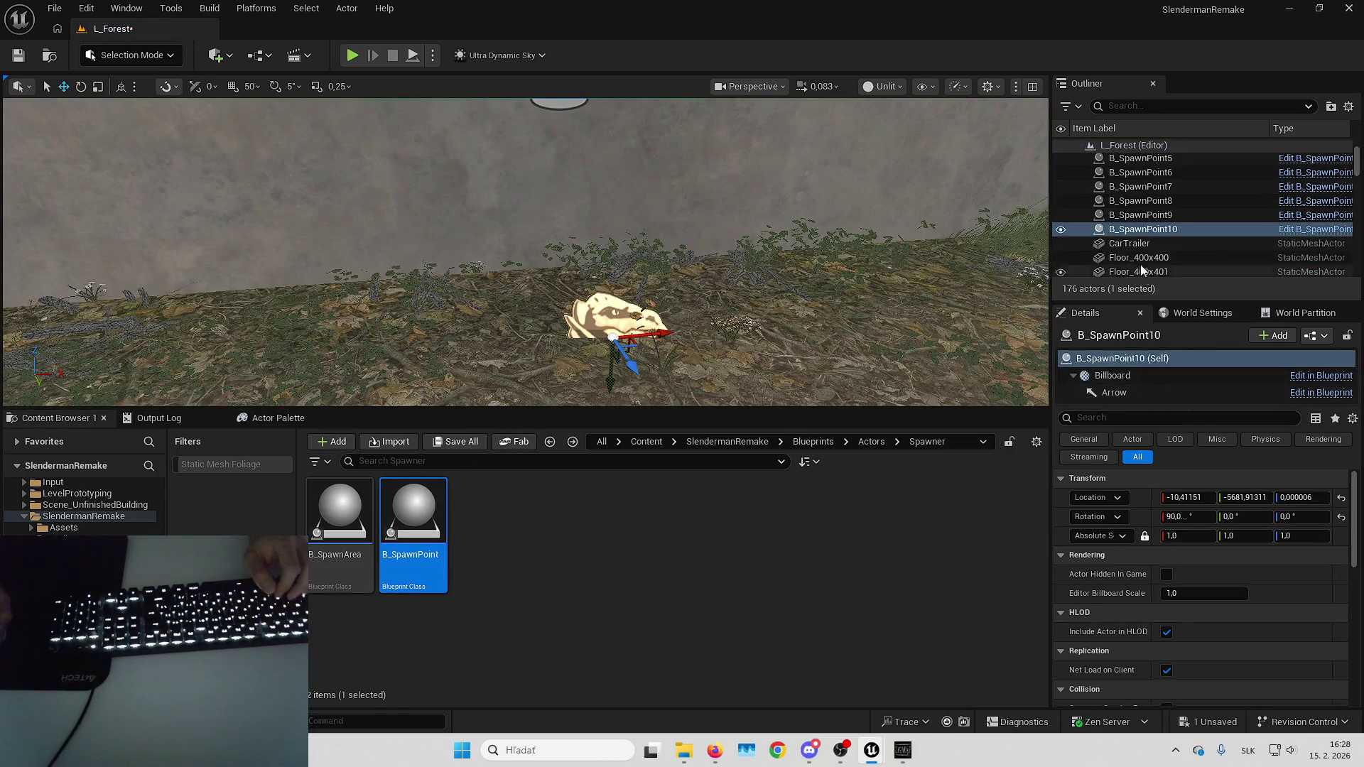
right_click(1130, 229)
mouse_move(933, 568)
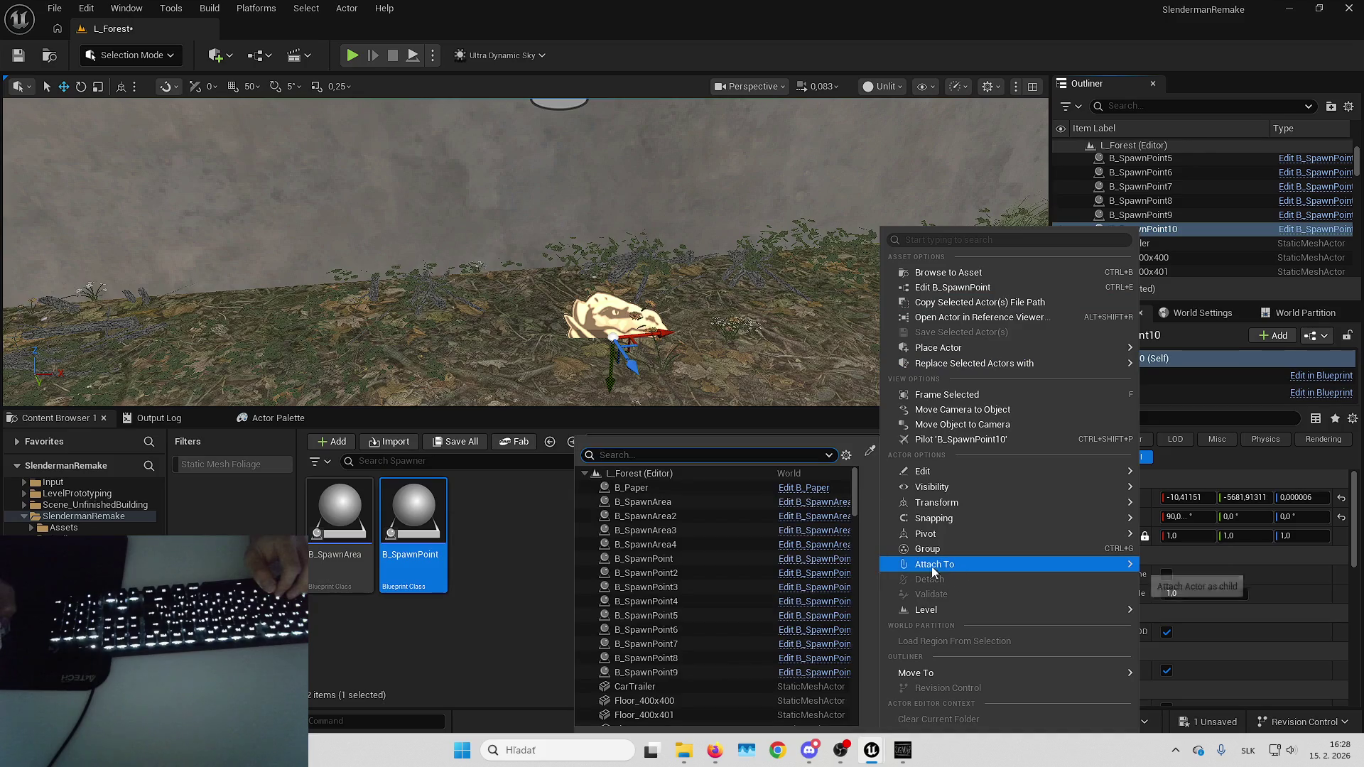
click(671, 488)
click(1341, 498)
key(f)
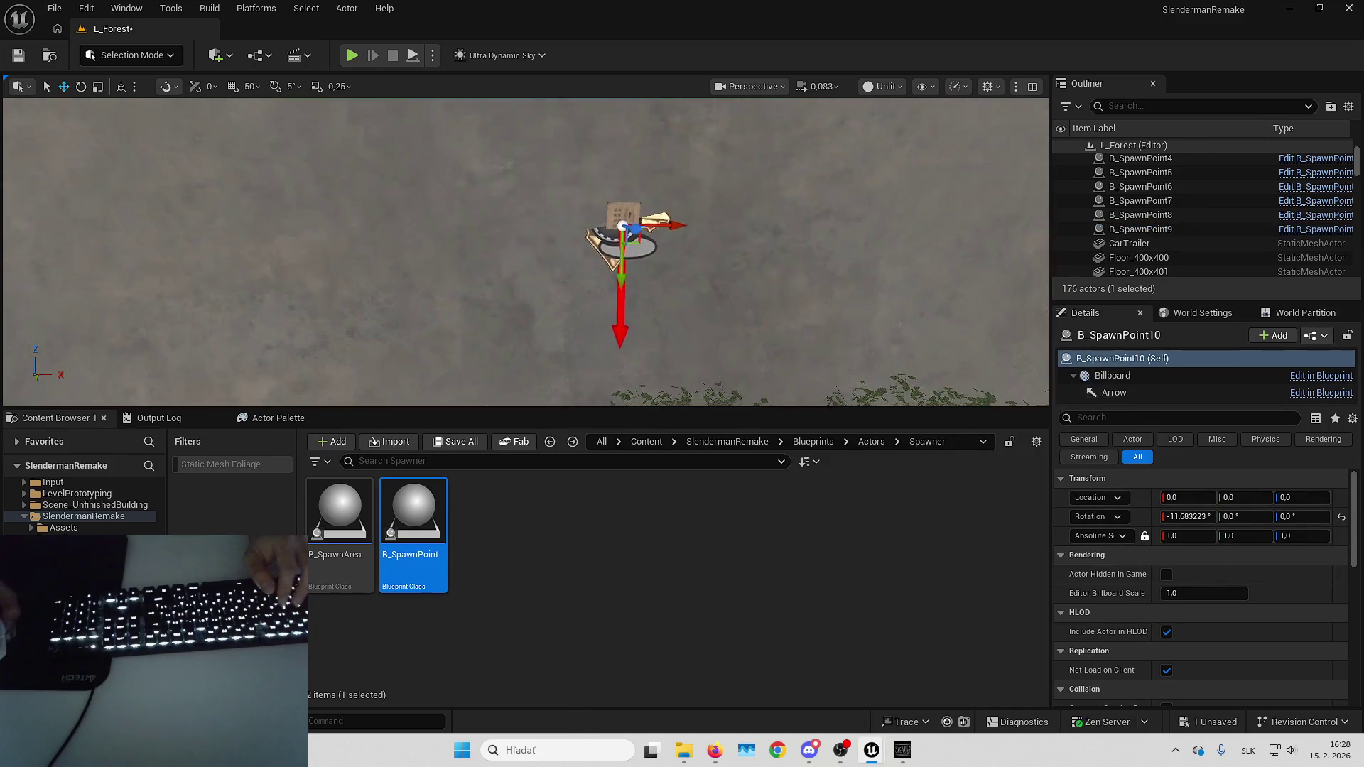
scroll(1150, 213, up, 3)
drag(1136, 174, 1131, 146)
Delete the helper B_Paper, leaving B_SpawnPoint10 at its spot on the tunnel wall.
click(700, 268)
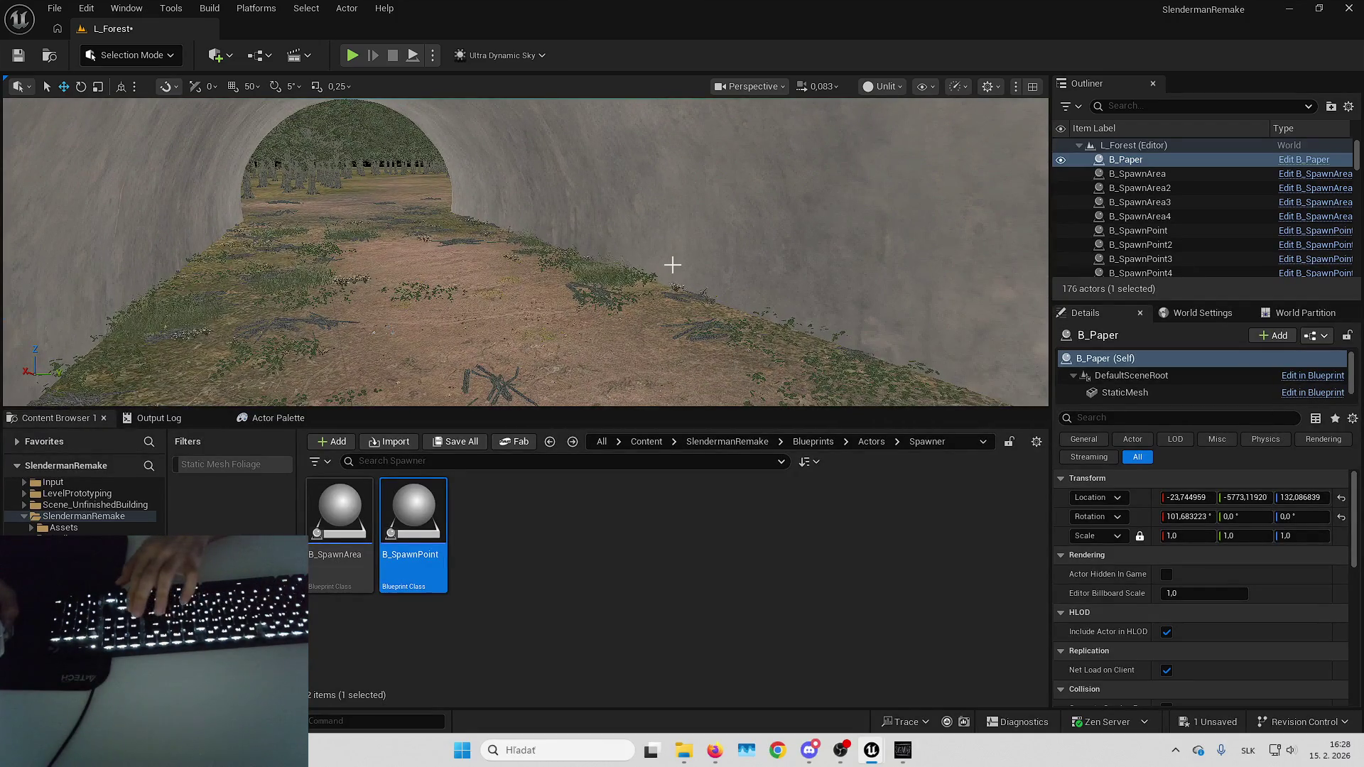
key(Delete)
key(Right)
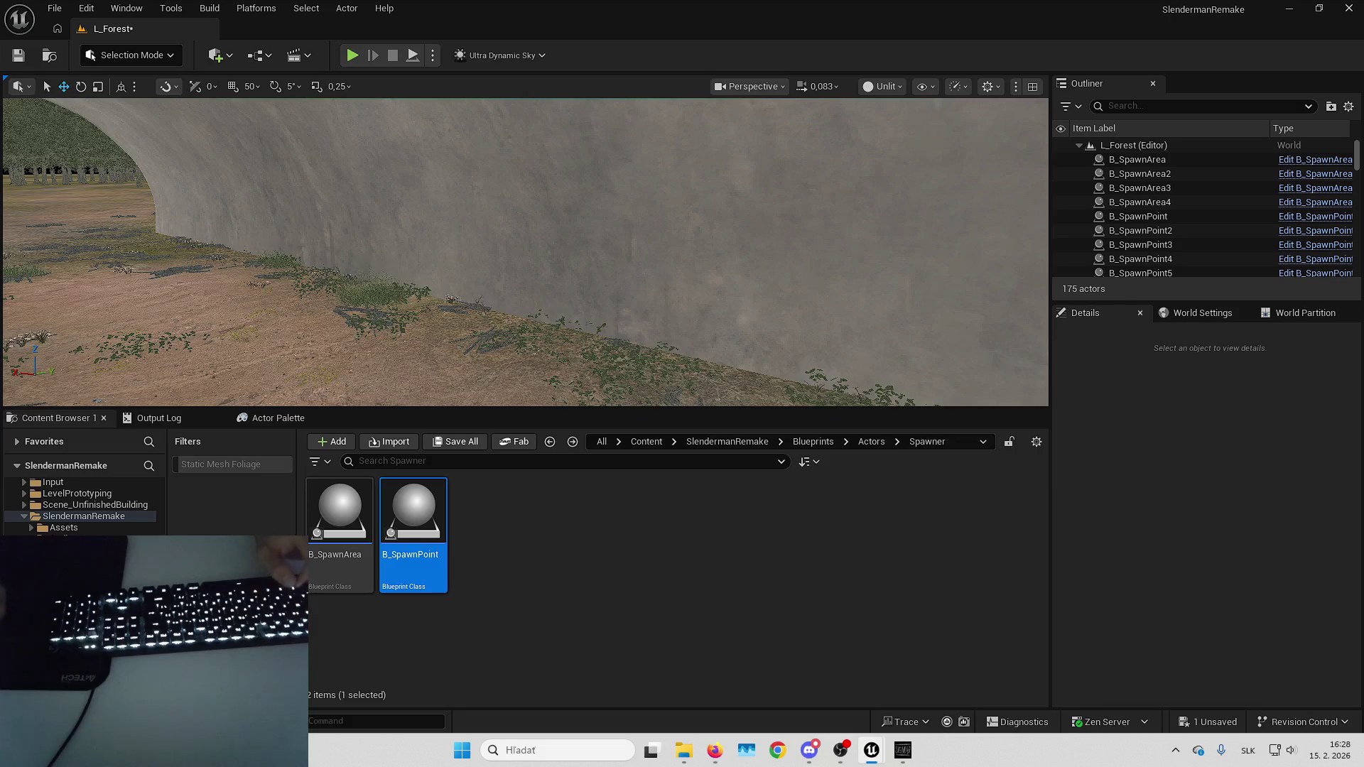
key(Left)
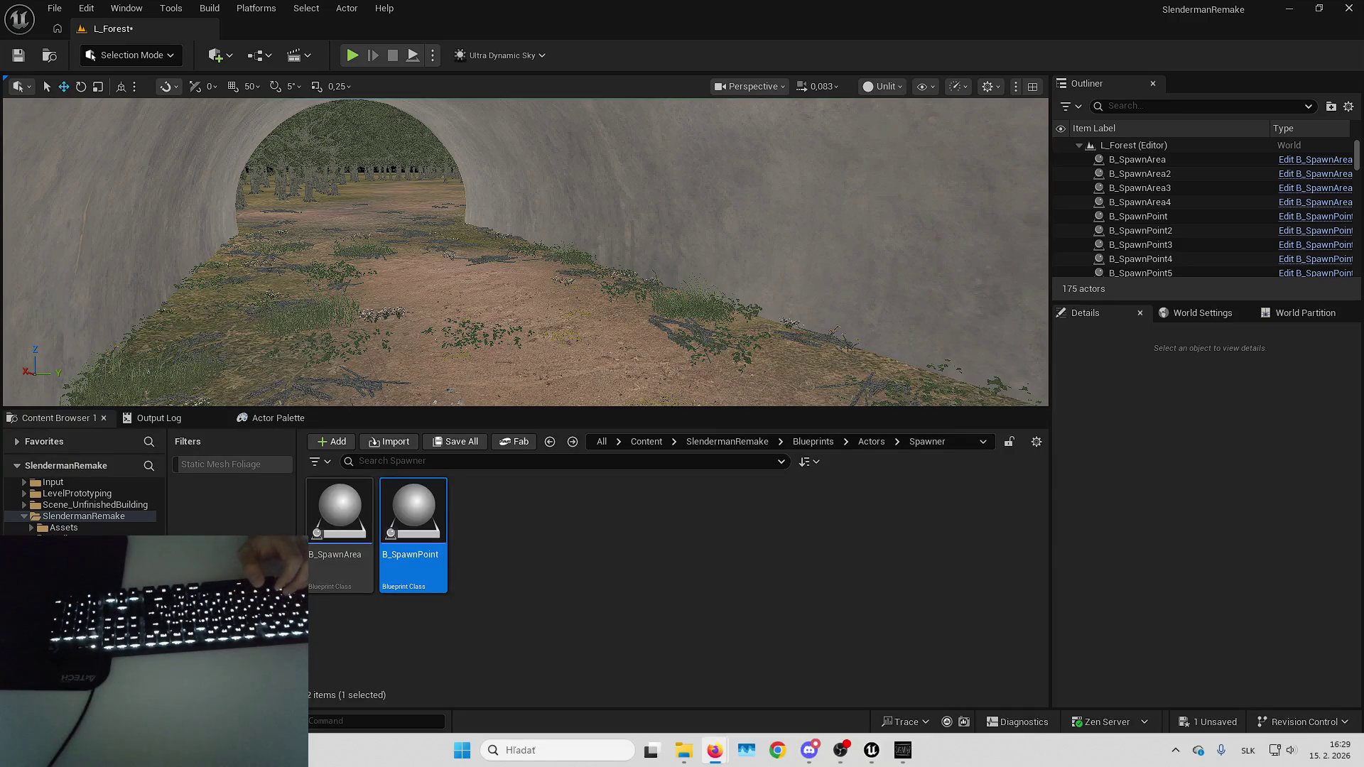
key(alt+Tab)
drag(786, 255, 786, 255)
drag(608, 245, 609, 245)
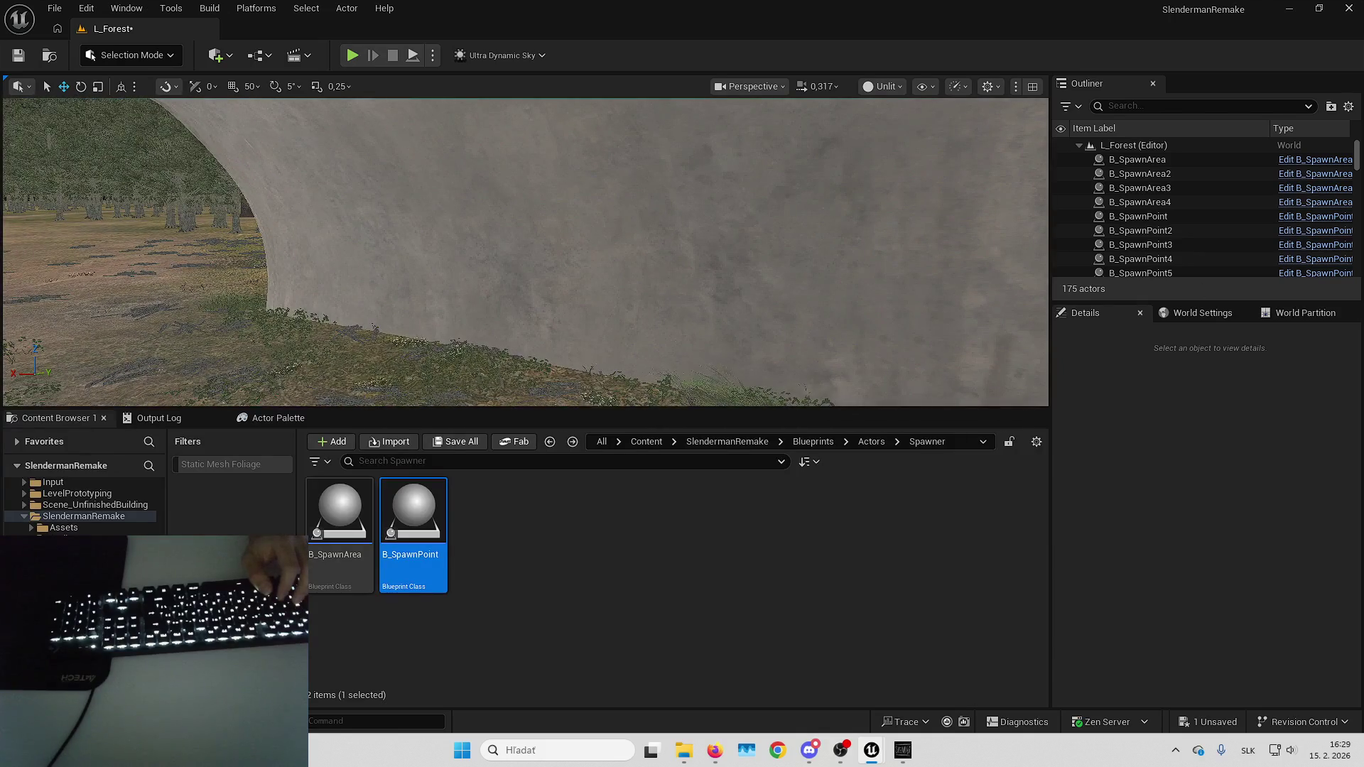
Place a new B_Paper on the tunnel wall with X rotation 90, turned flush against the wall.
mouse_move(740, 391)
mouse_down()
mouse_move(764, 328)
mouse_move(542, 287)
mouse_up()
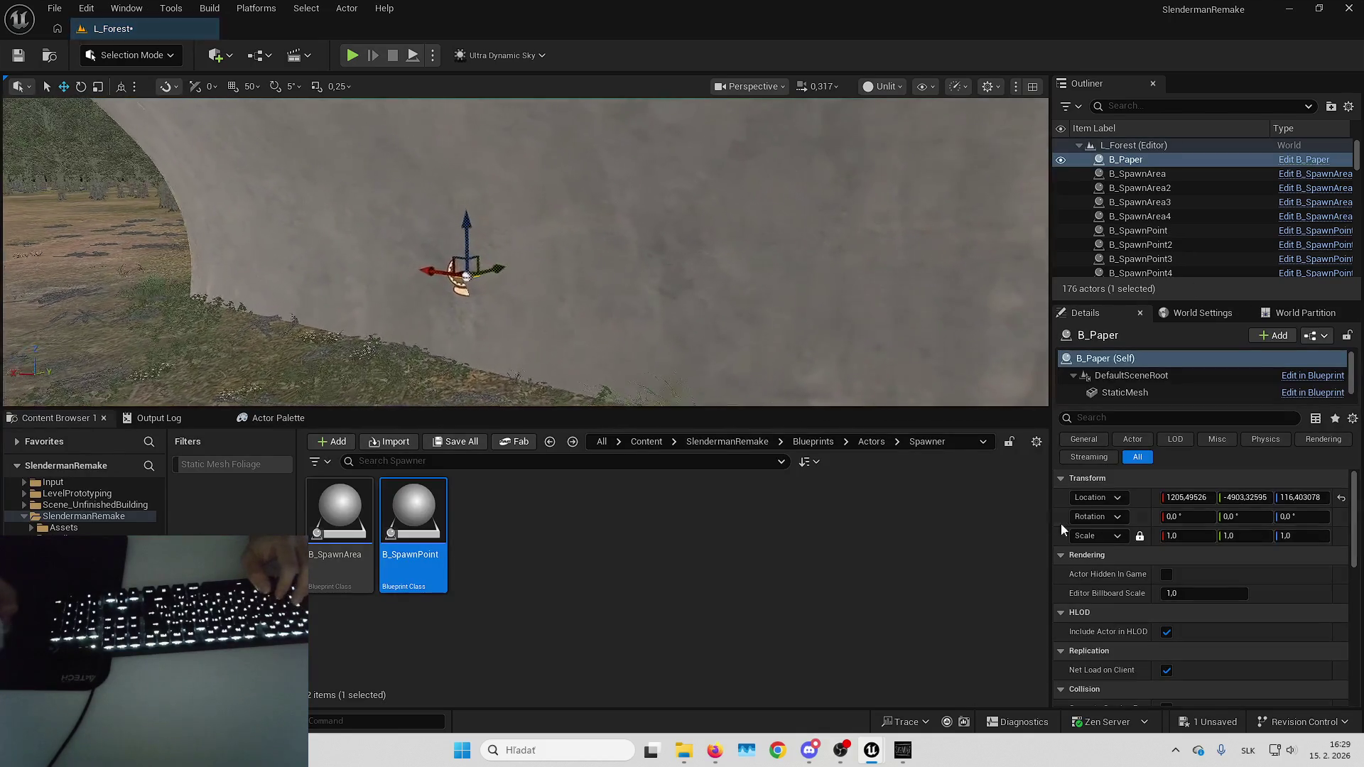
click(1185, 516)
text(90)
key(Return)
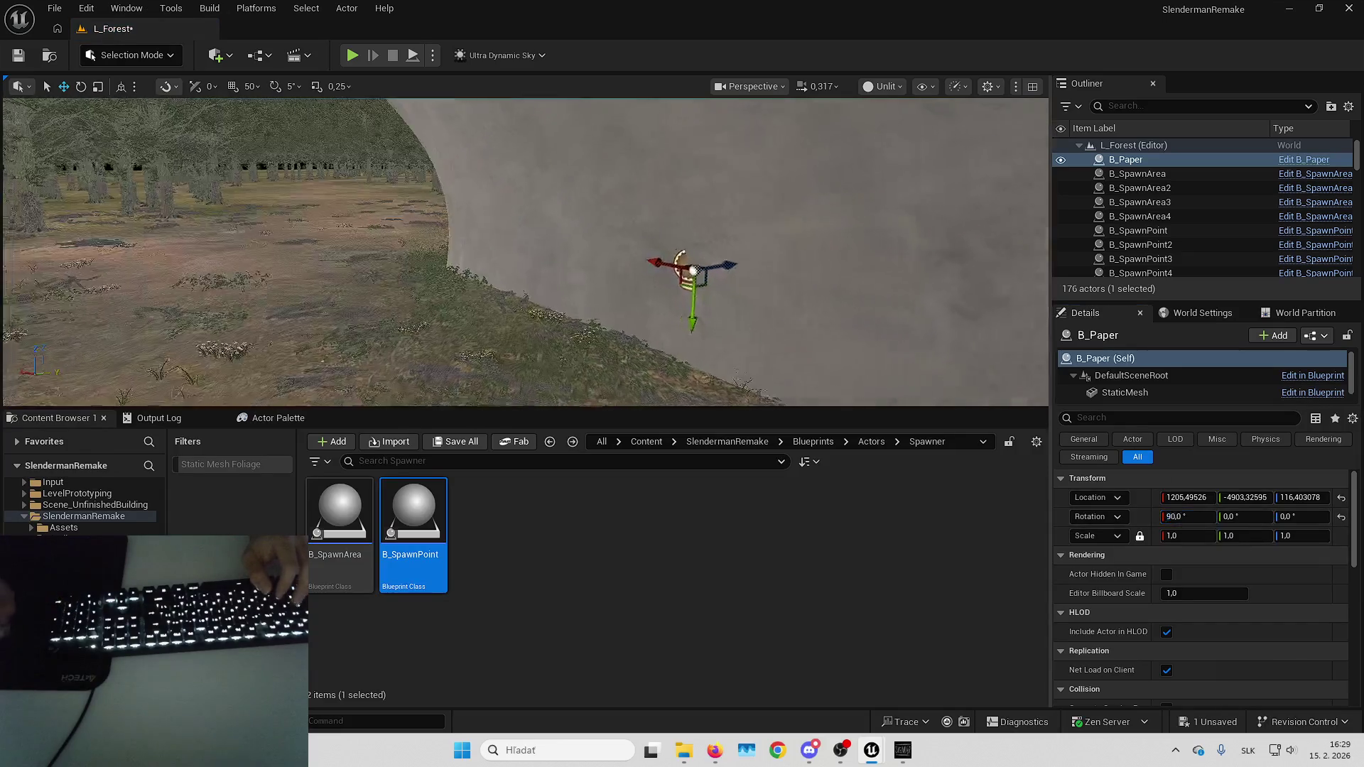
key(e)
drag(753, 271, 753, 271)
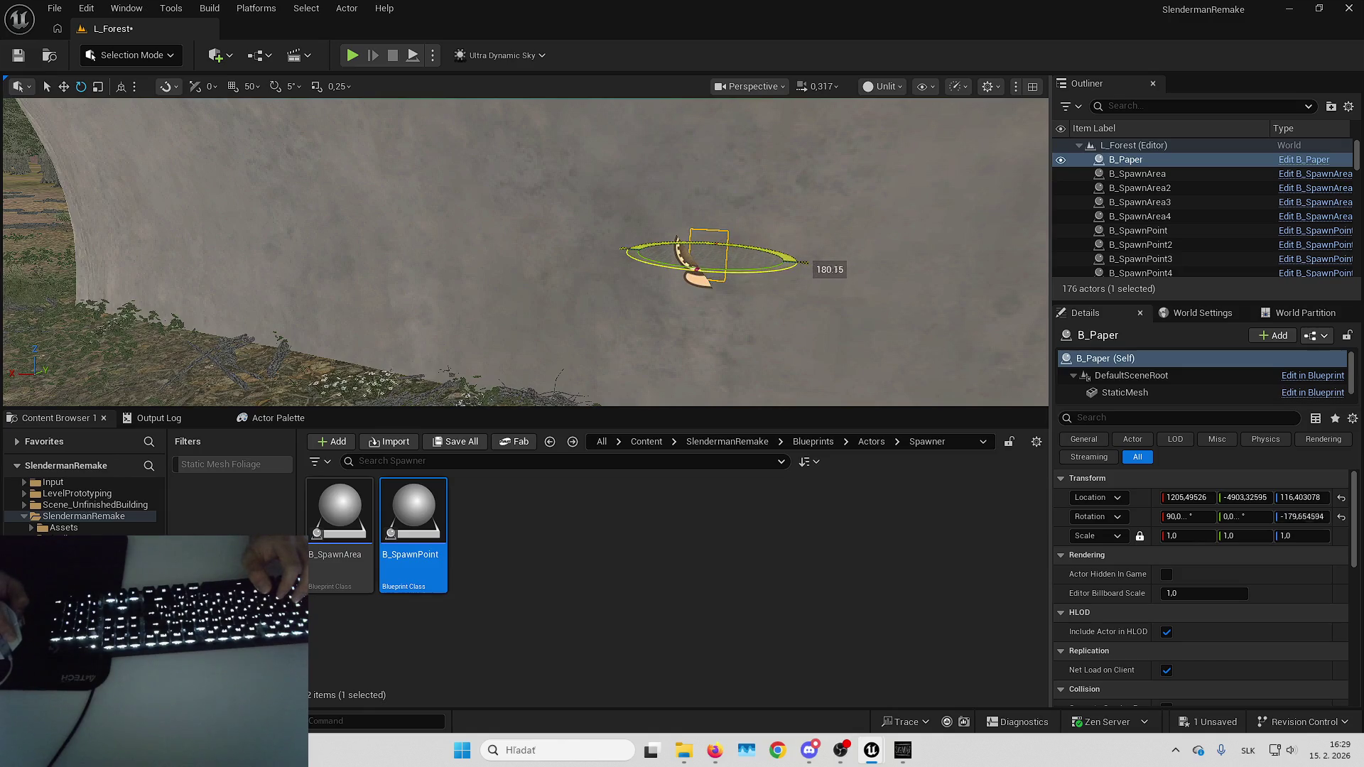
mouse_move(766, 273)
mouse_down()
mouse_move(753, 300)
mouse_move(734, 302)
mouse_up()
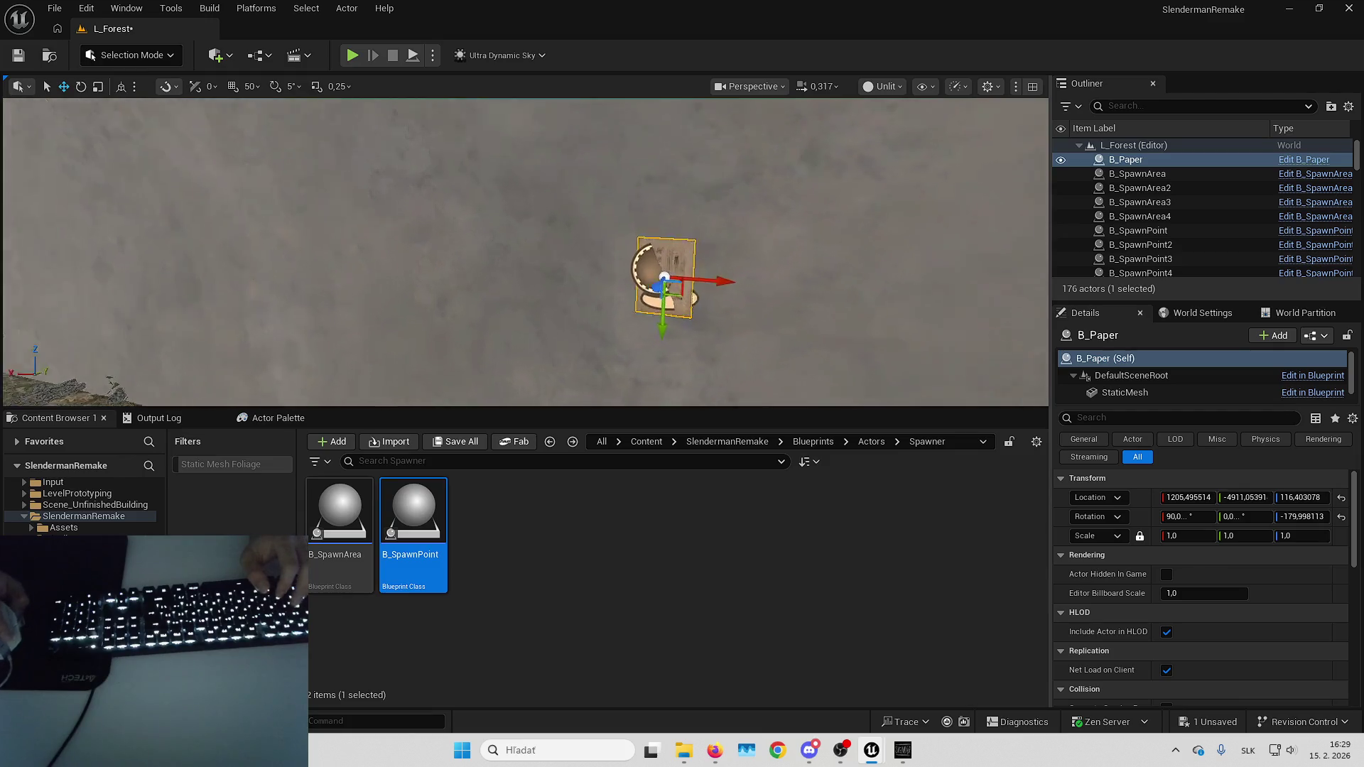
scroll(695, 254, down, 3)
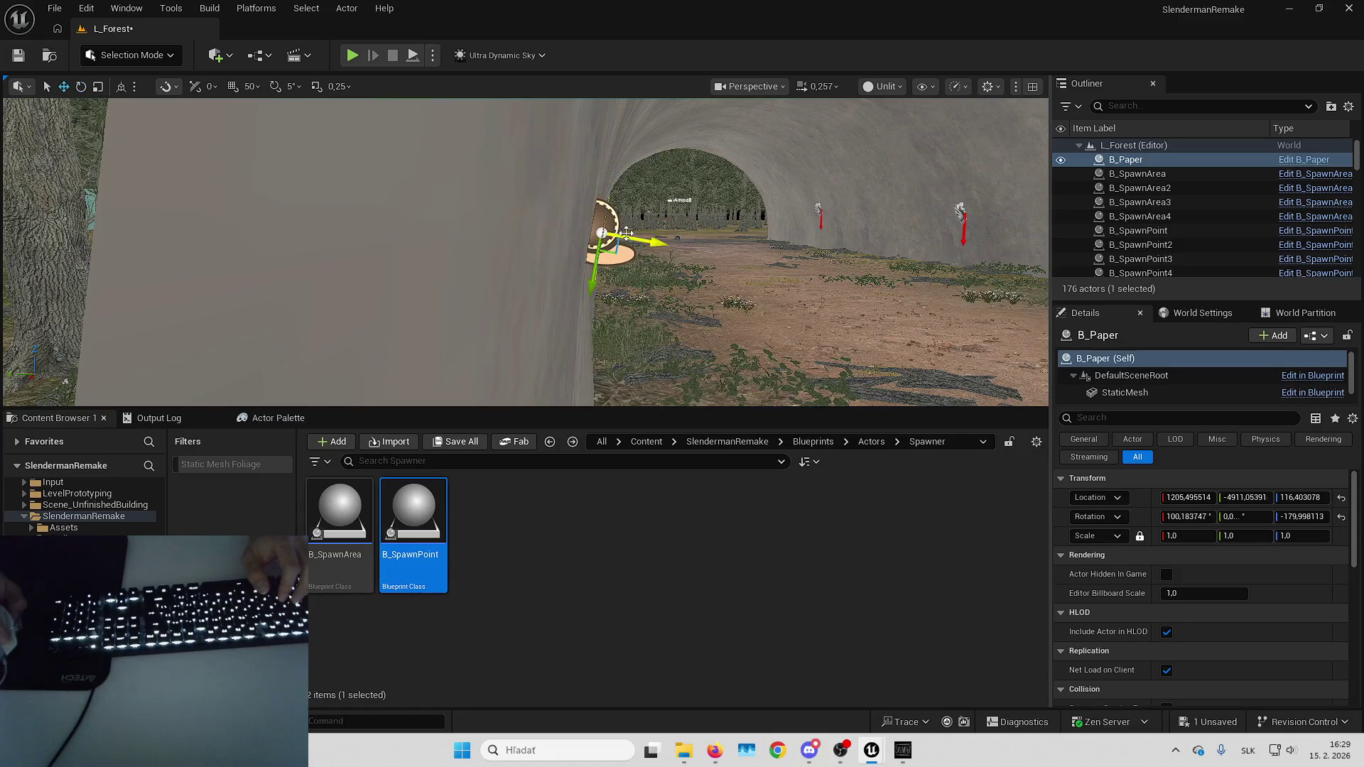
key(f)
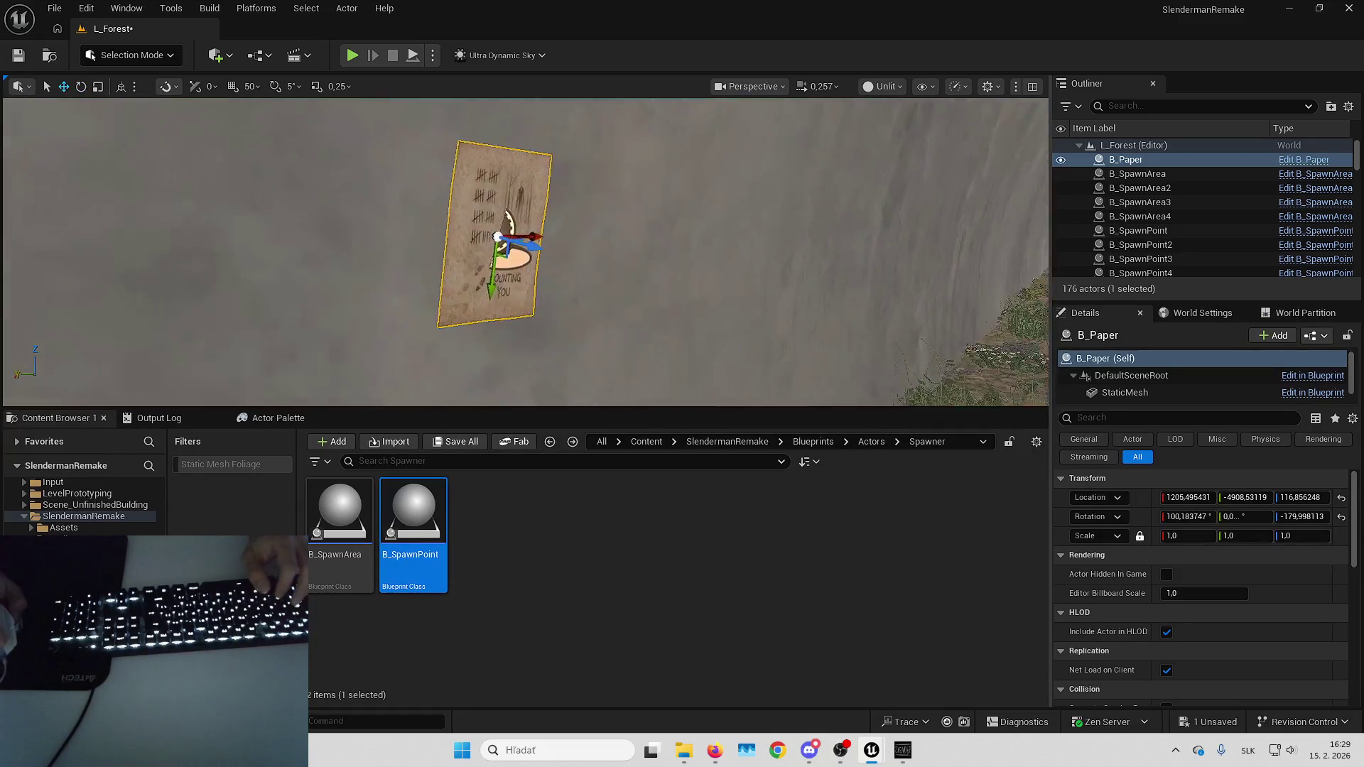
scroll(526, 252, down, 2)
key(Escape)
scroll(526, 252, down, 1)
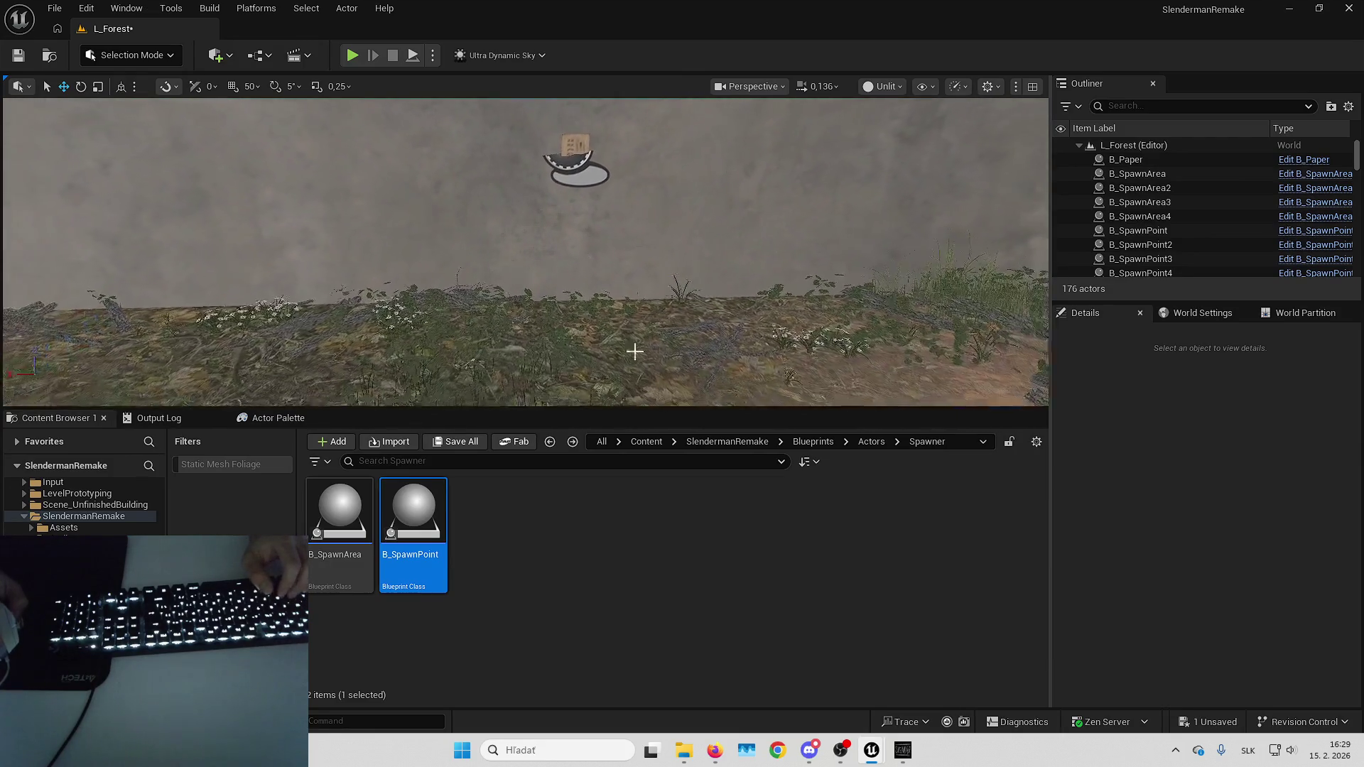
Add B_SpawnPoint11, attach it to the paper with location reset, then delete the paper.
drag(414, 519, 589, 362)
right_click(1167, 229)
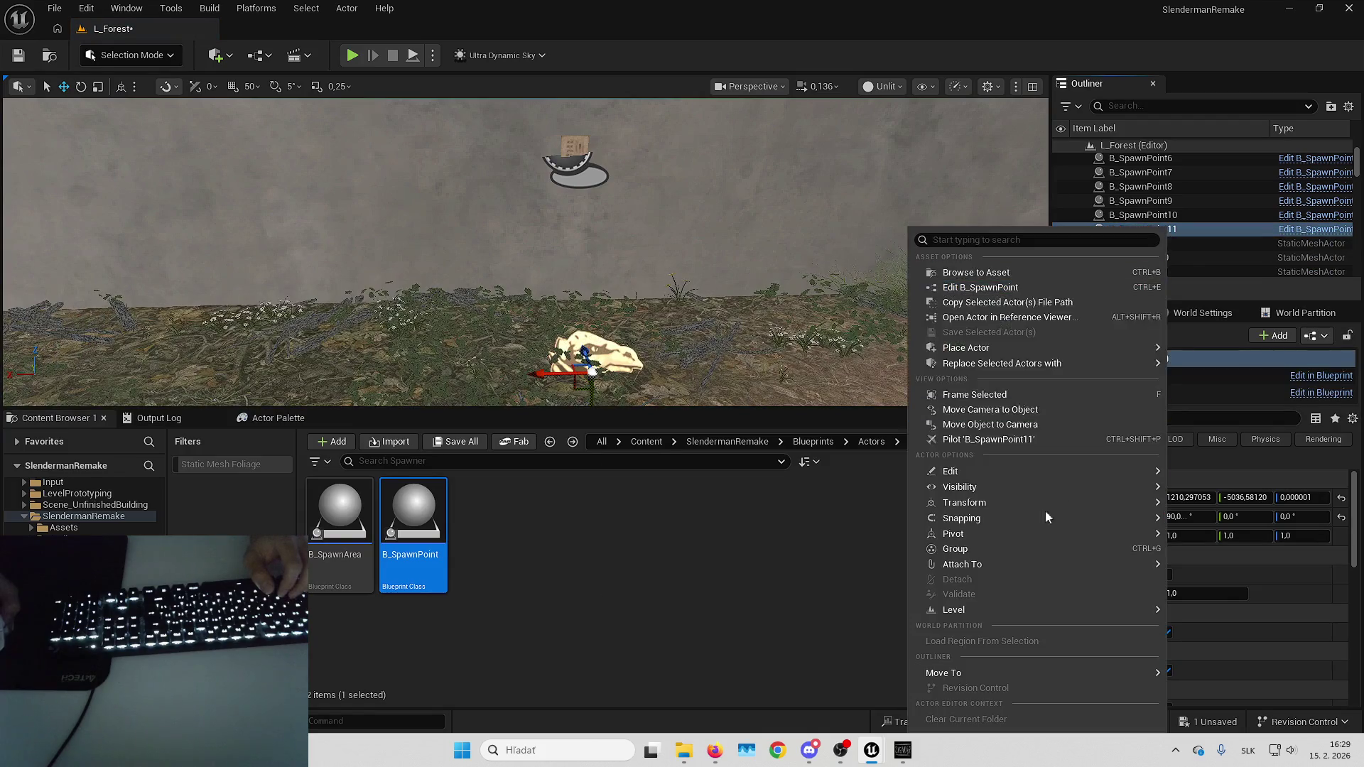
mouse_move(1037, 564)
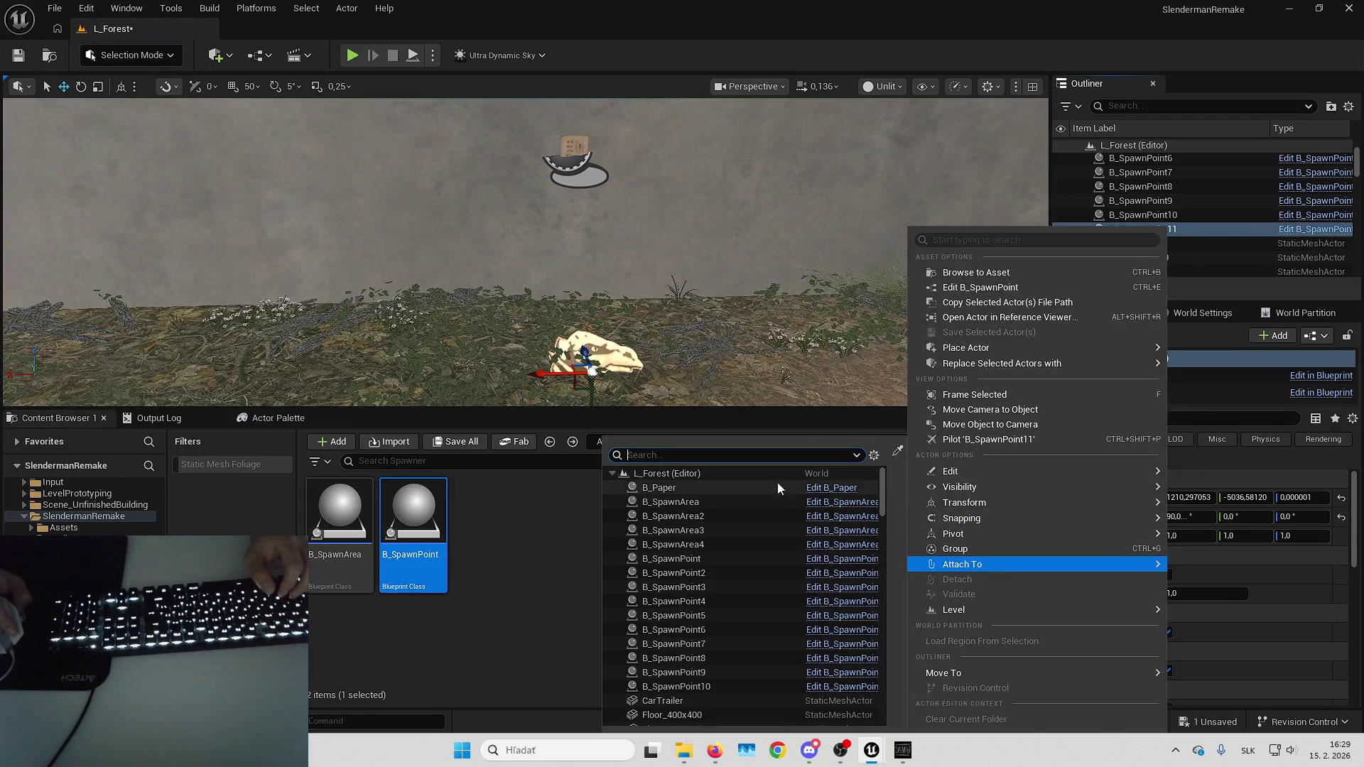
click(777, 483)
click(1341, 500)
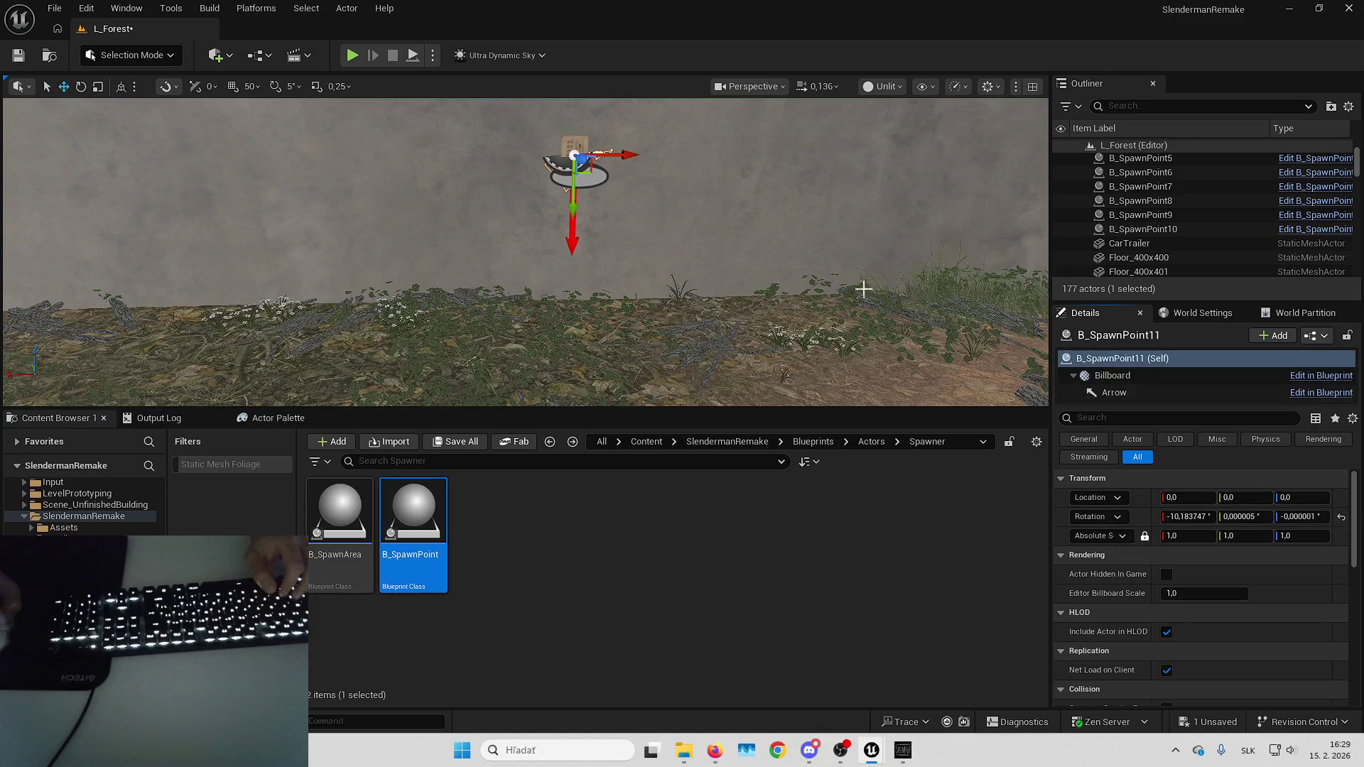
key(f)
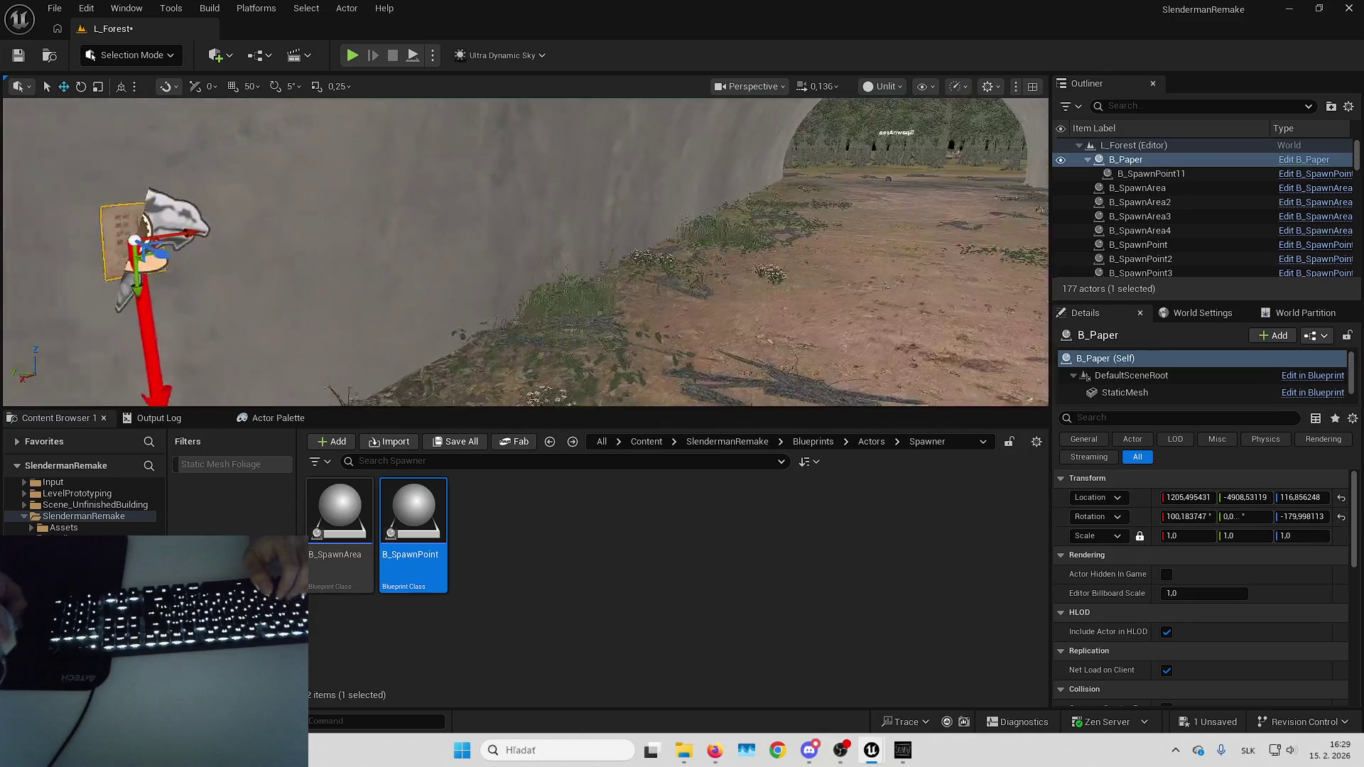
key(Delete)
Fill B_SpawnArea4's Spawn Points array with B_SpawnPoint9, B_SpawnPoint10 and B_SpawnPoint11 via eyedropper.
click(933, 133)
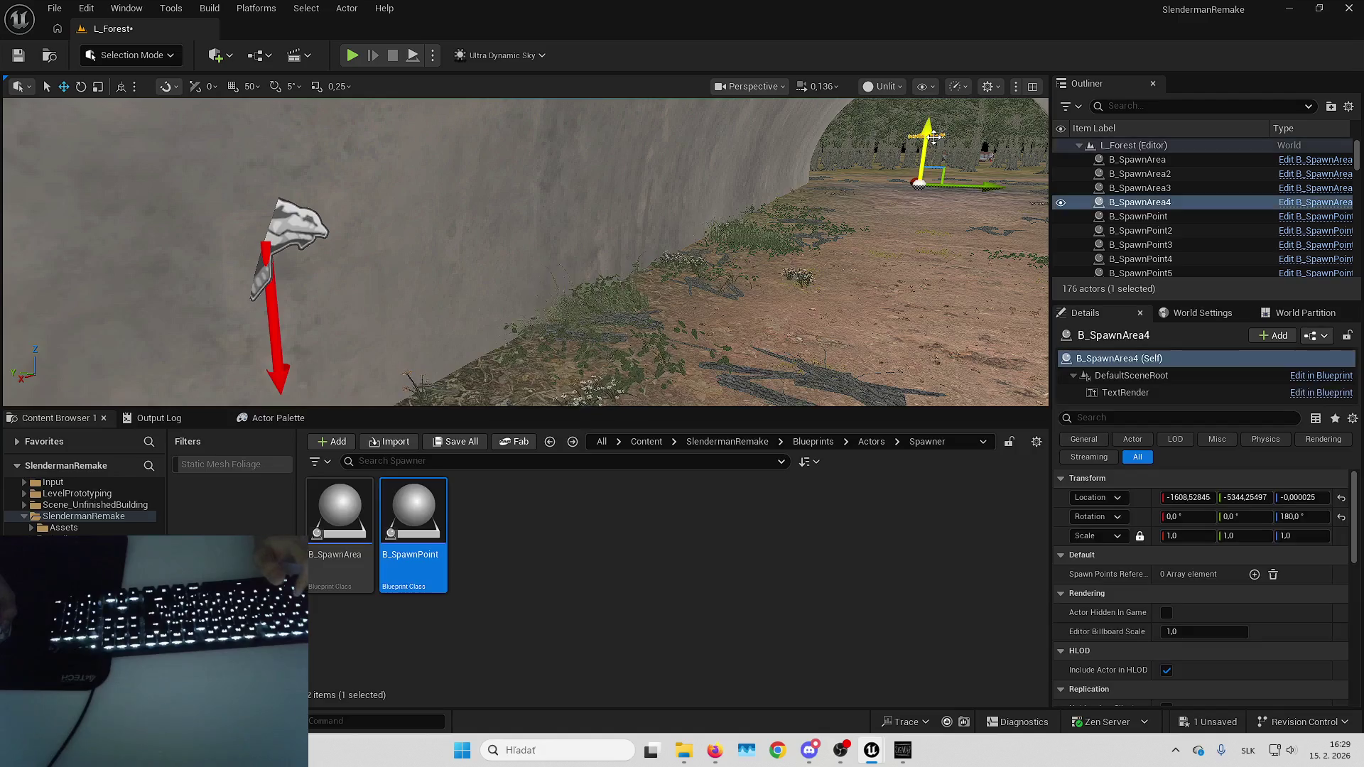
scroll(1278, 597, up, 1)
key(f)
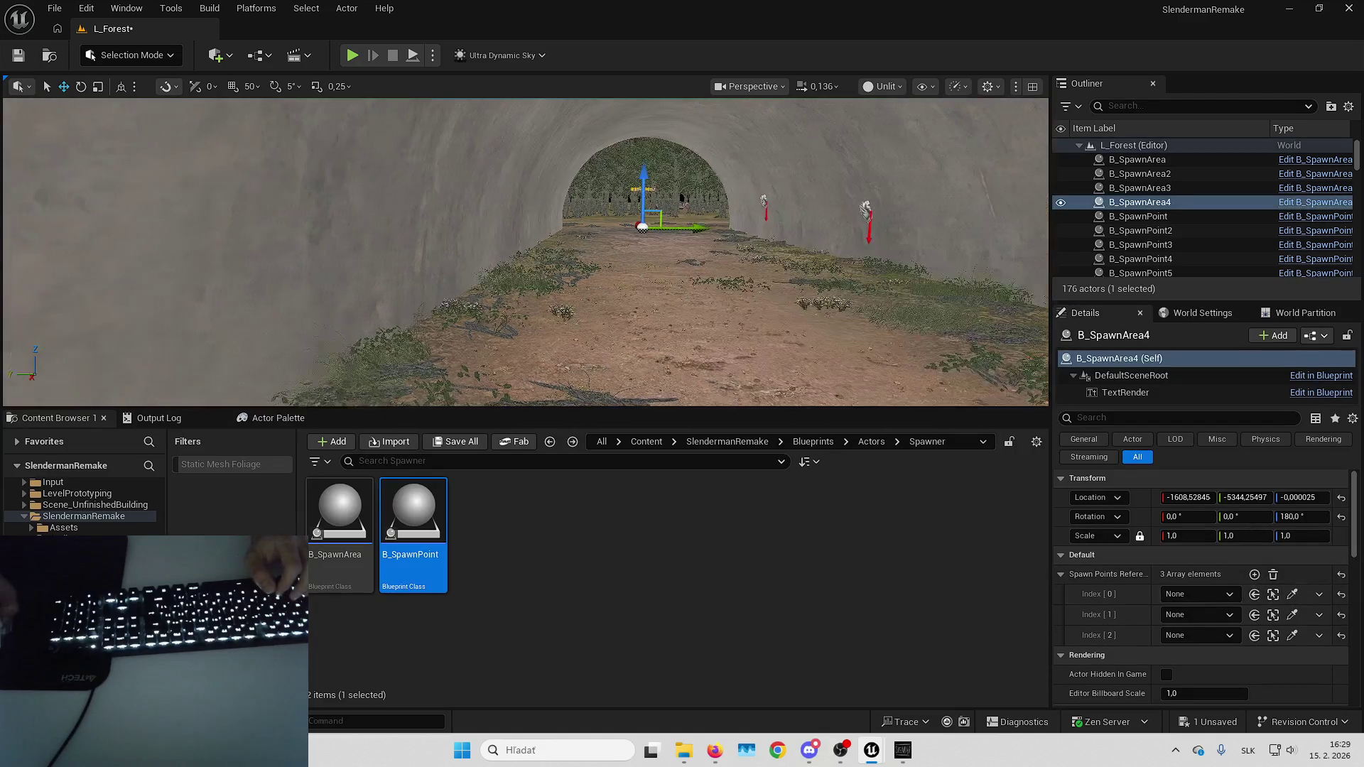
click(1292, 595)
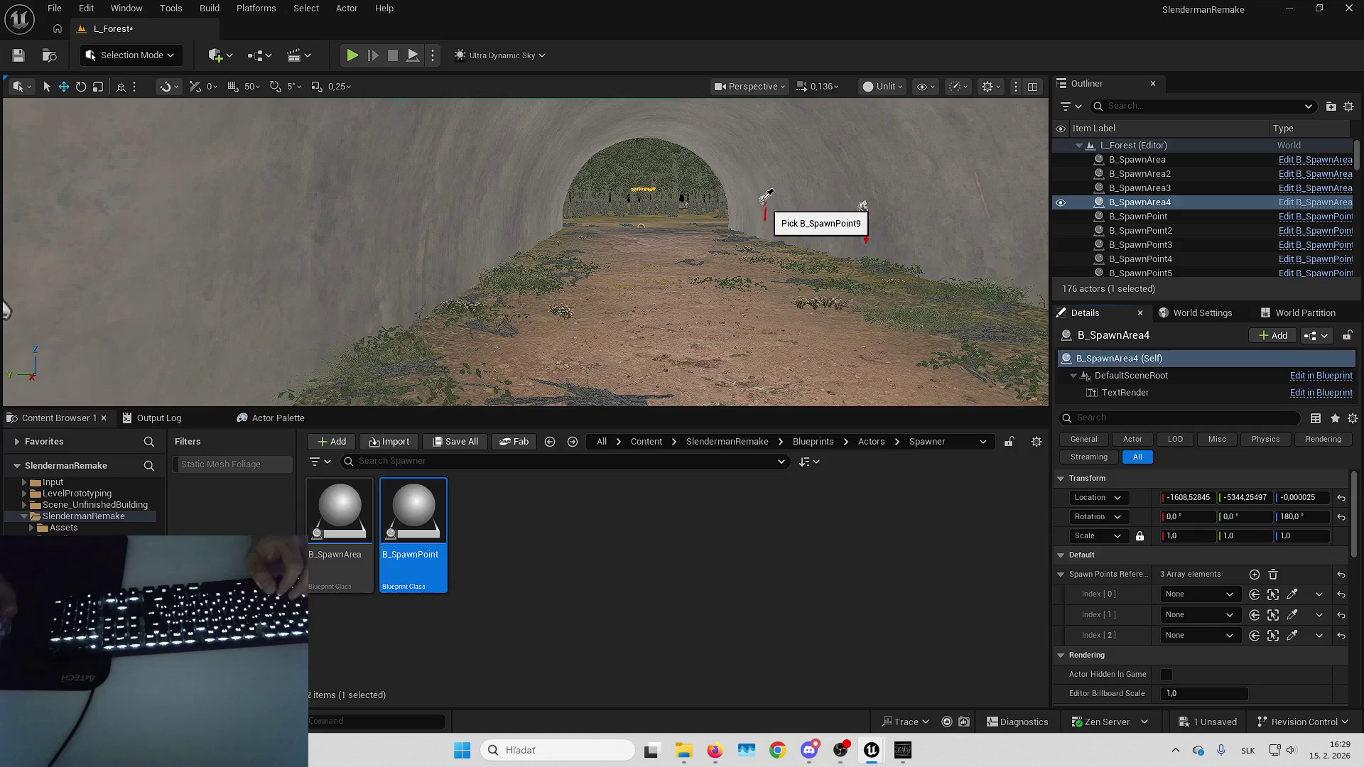
click(1292, 615)
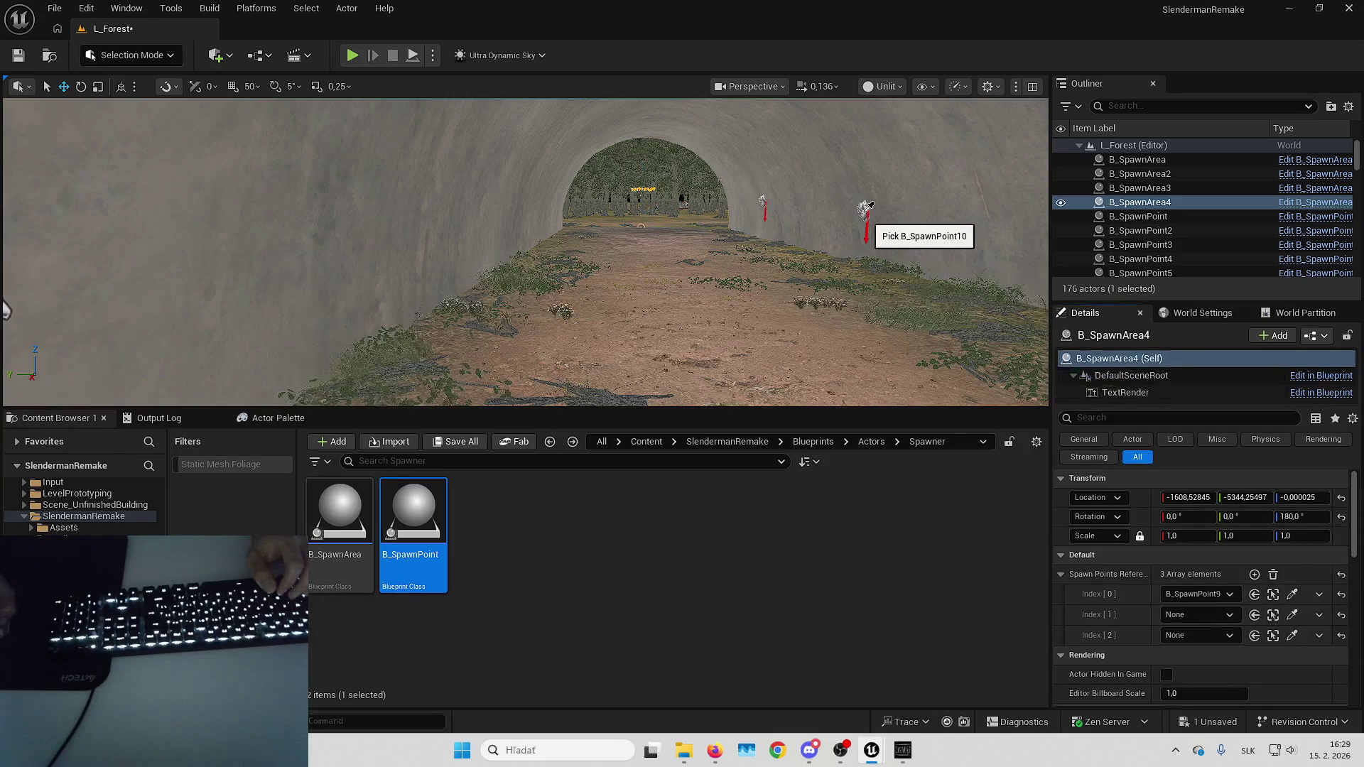
click(866, 219)
click(1292, 636)
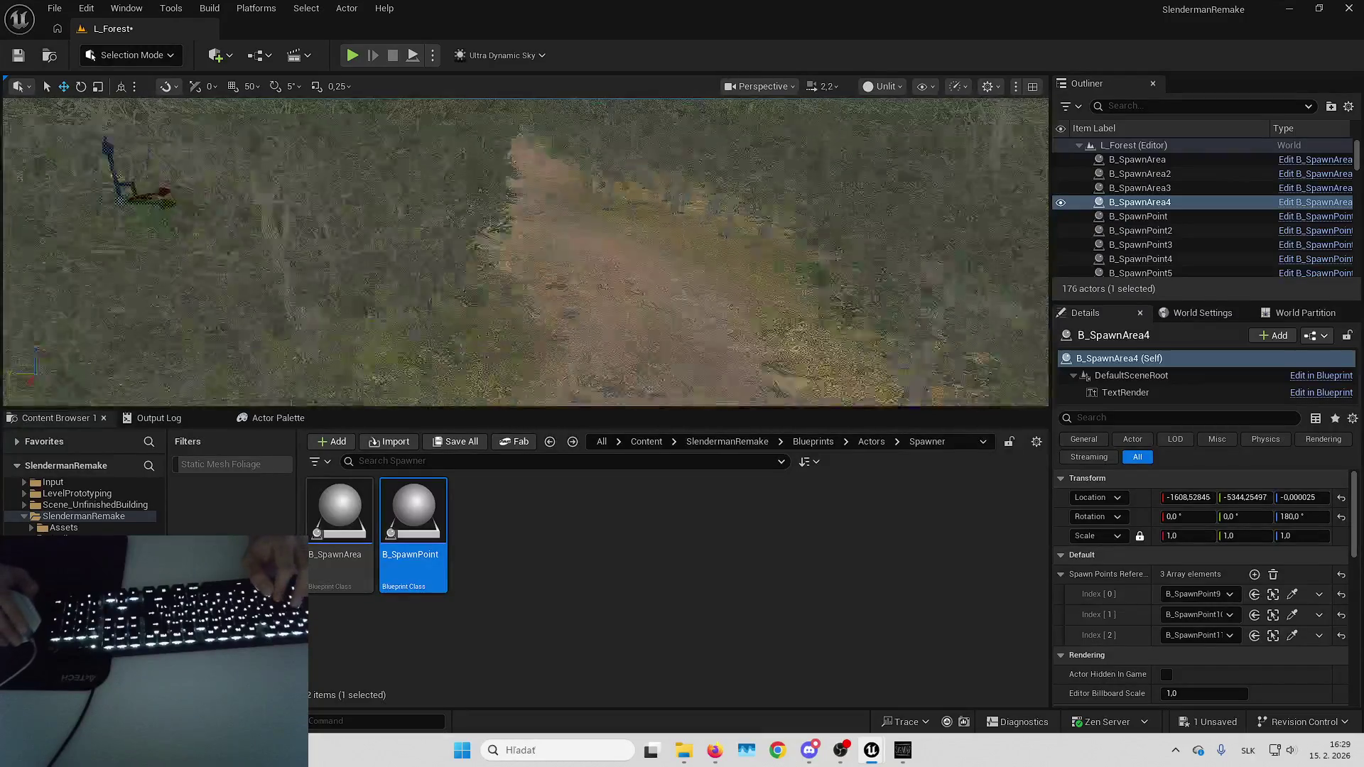
scroll(526, 252, up, 2)
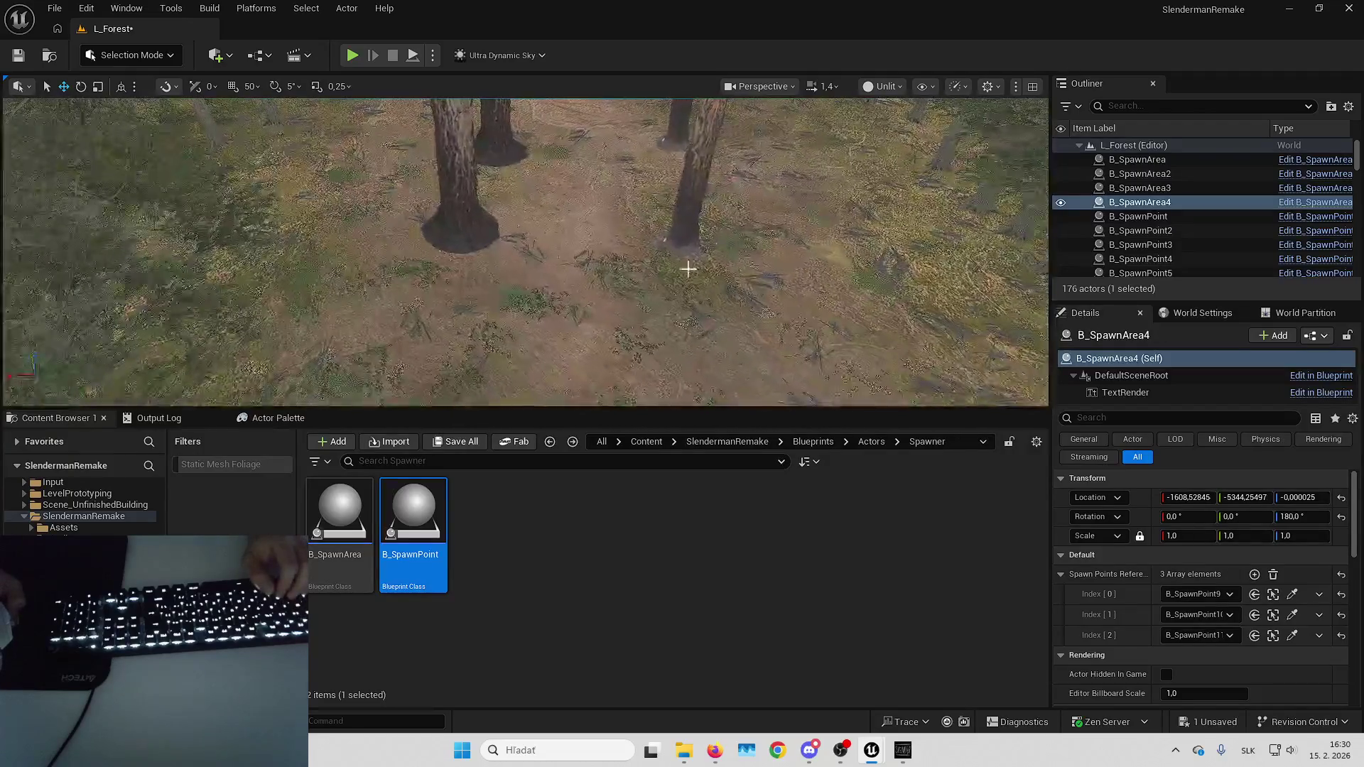
Place a new spawn area and a new spawn point among the trees.
drag(339, 515, 568, 301)
key(e)
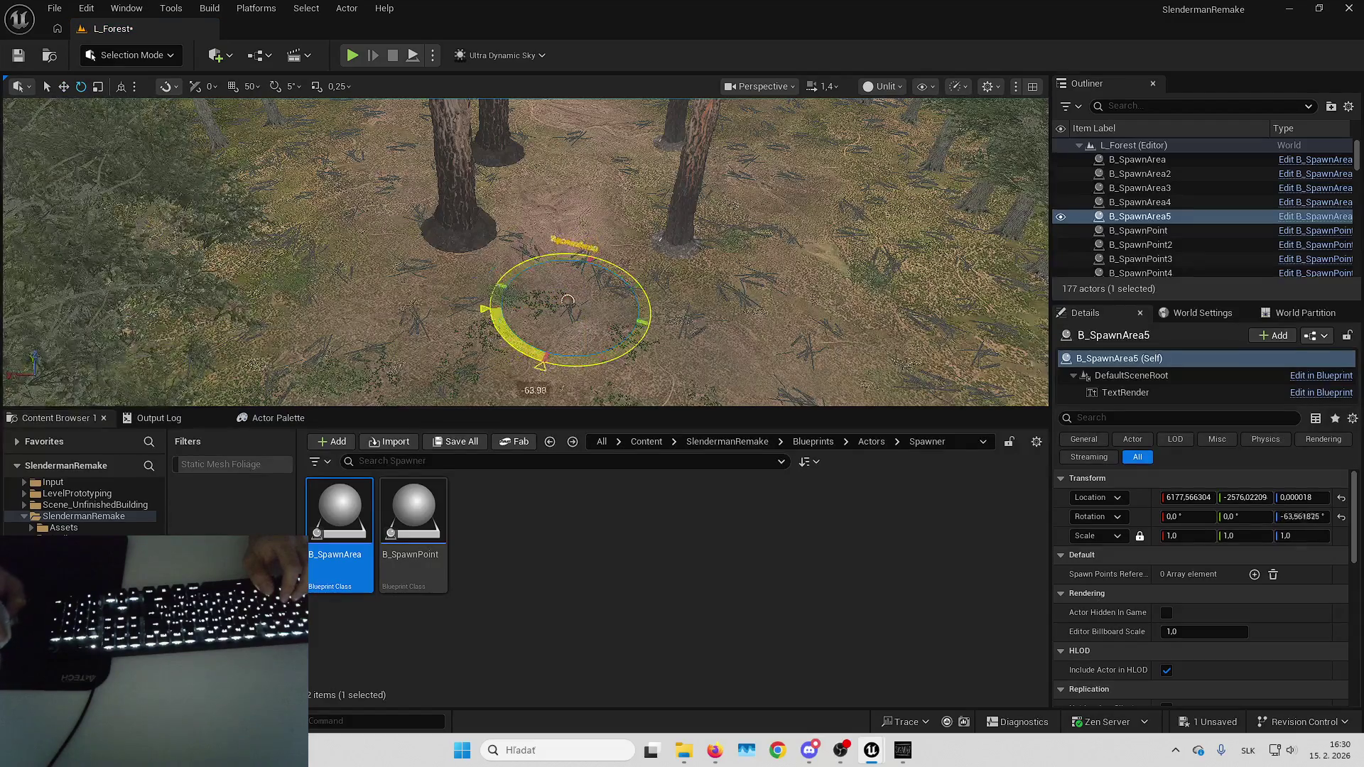
key(Escape)
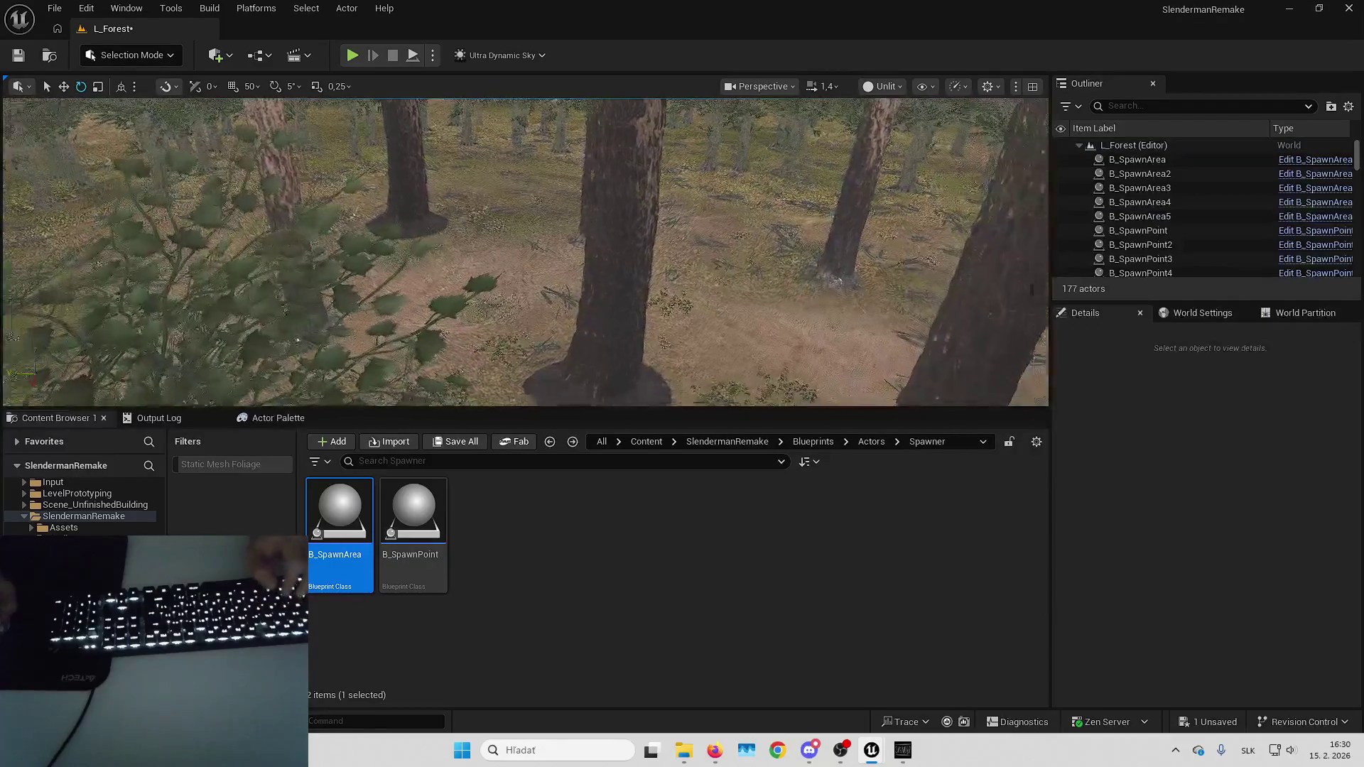
drag(414, 511, 536, 391)
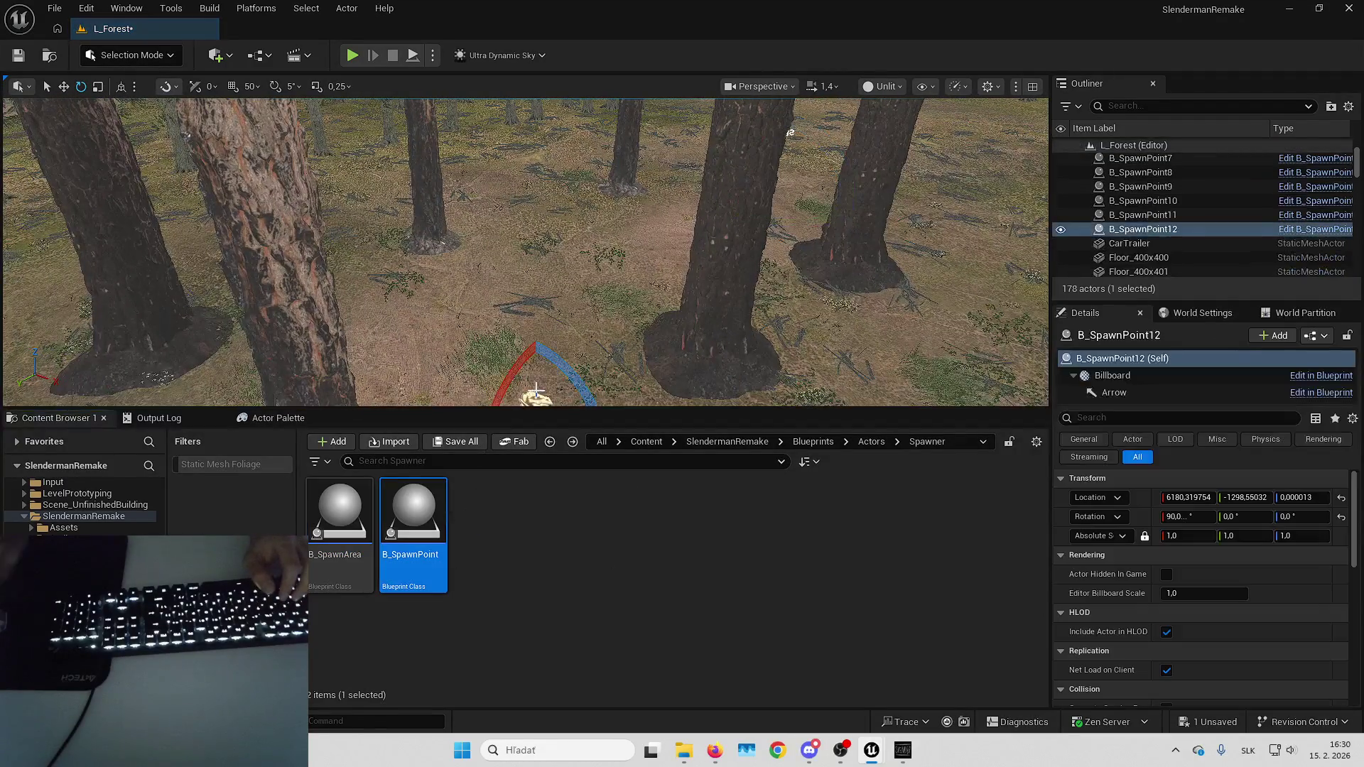
scroll(539, 385, down, 2)
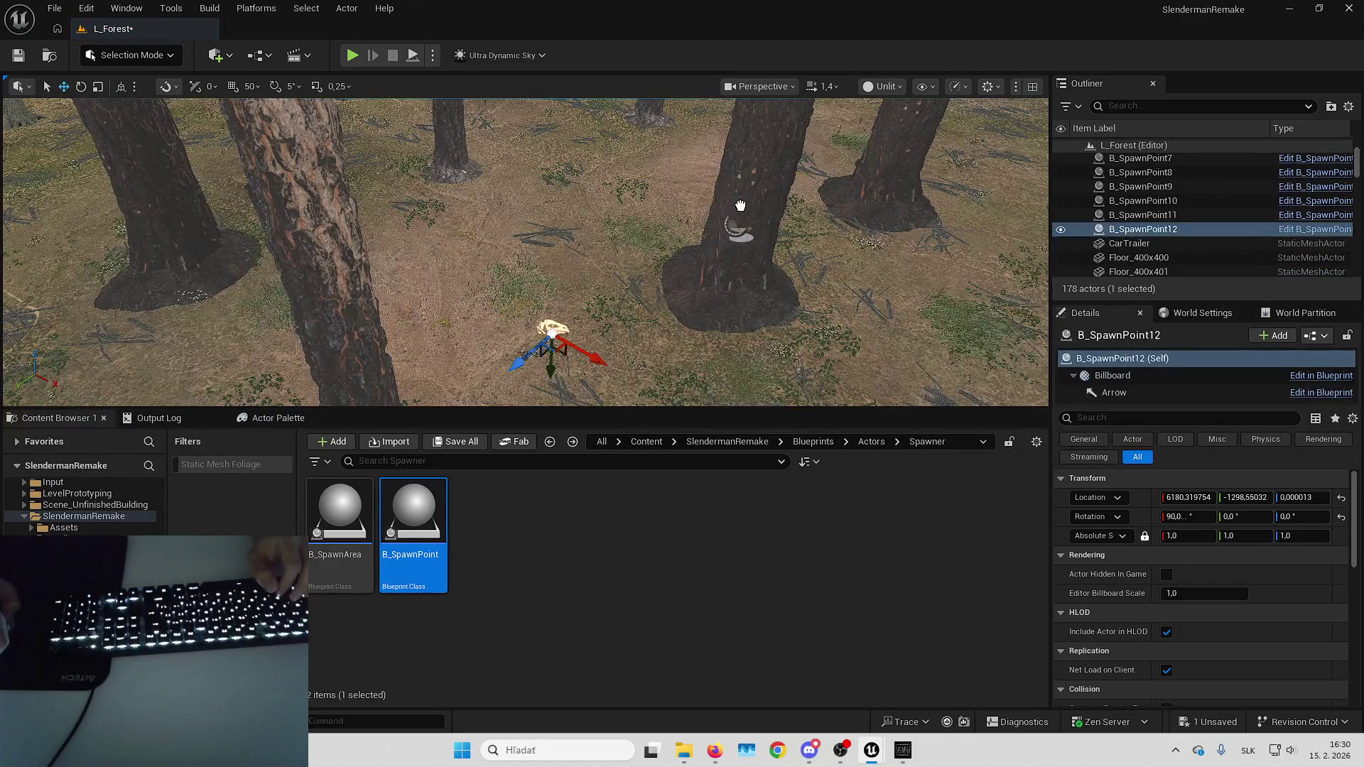
Paste a paper pickup onto a tree trunk and set its X rotation to 90.
key(ctrl+v)
key(f)
click(1188, 516)
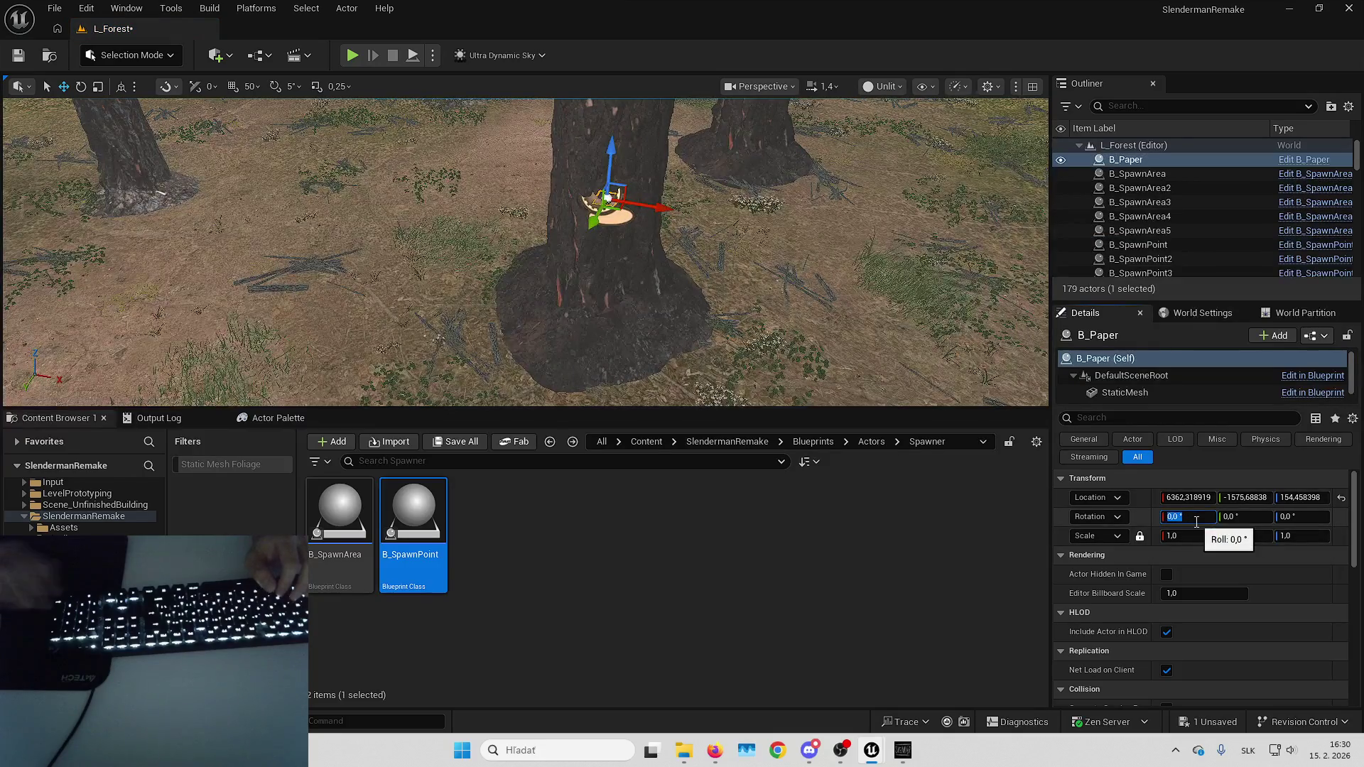
text(90)
key(Return)
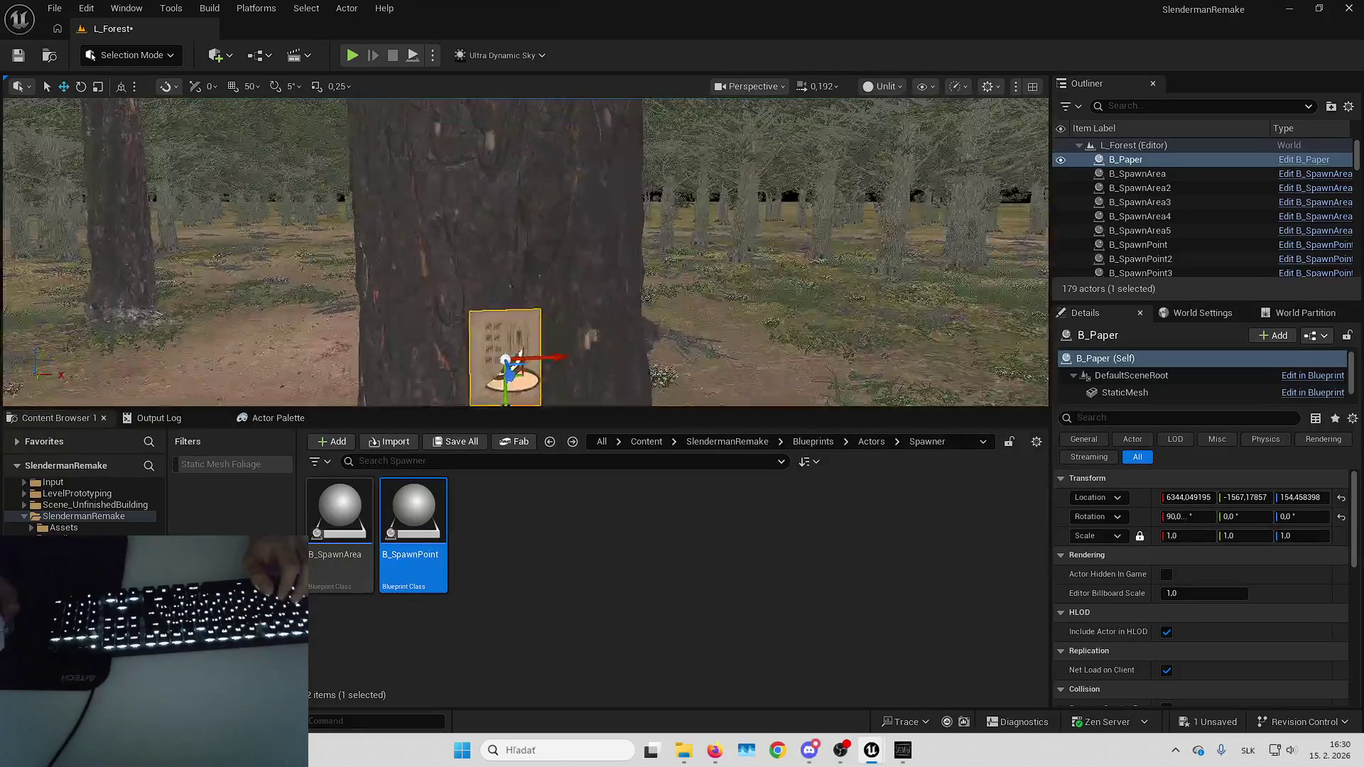
Open the B_Paper Blueprint from the paper on the tree and select its StaticMesh component.
key(Left)
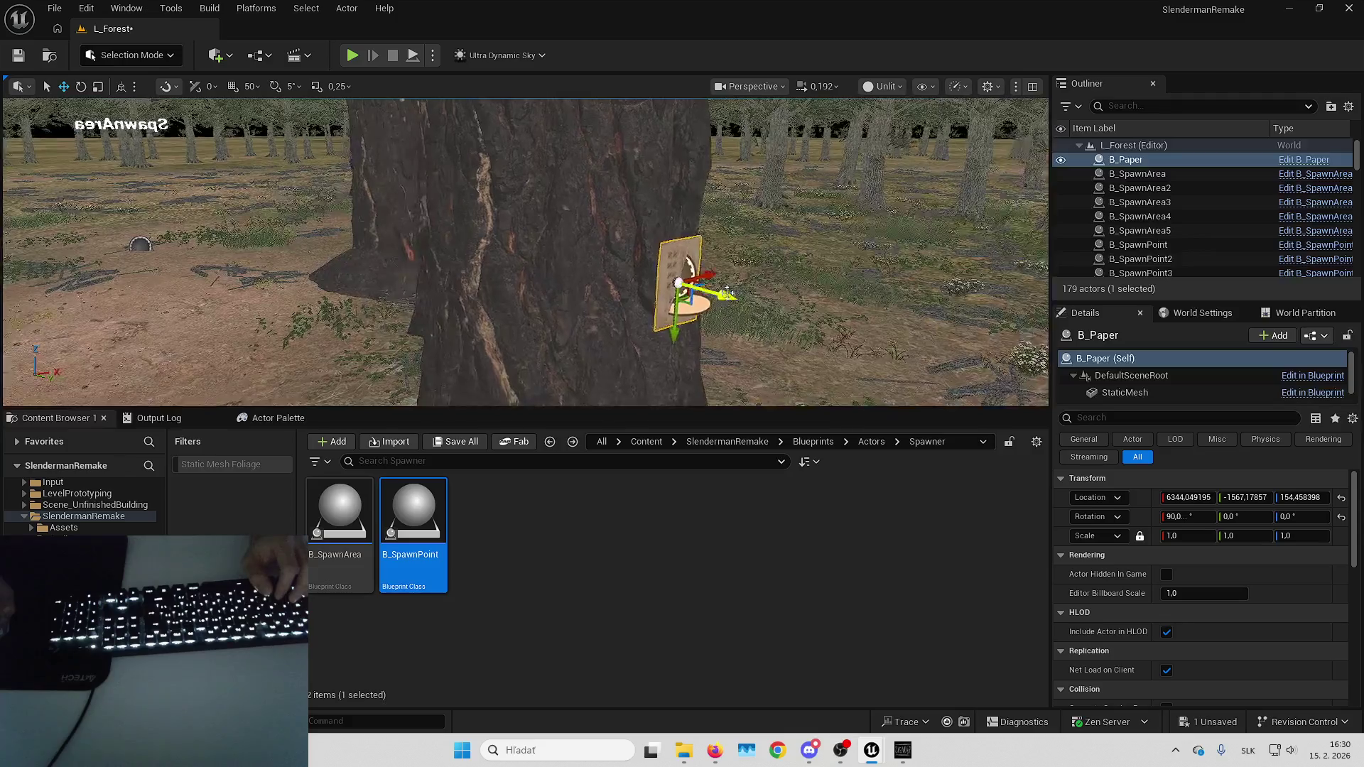
key(Escape)
key(Down)
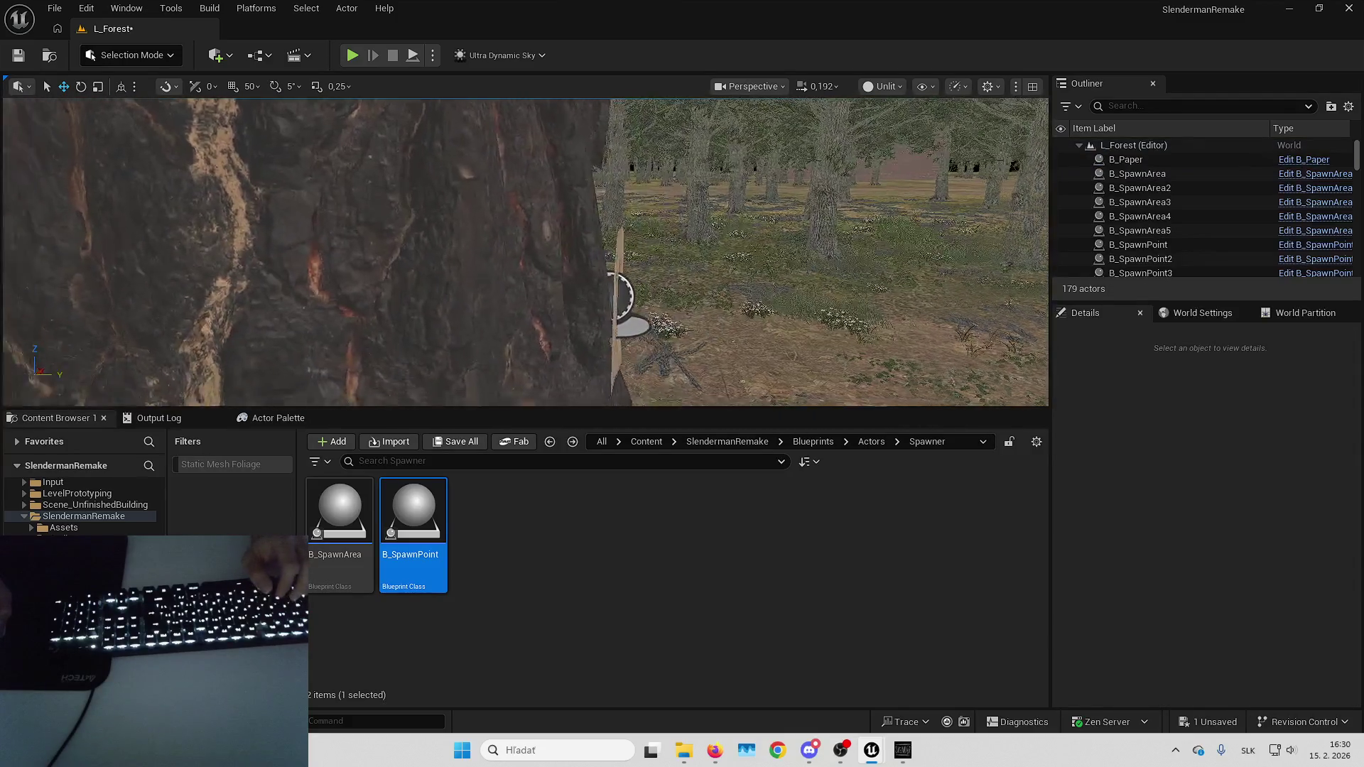
key(Up)
key(Left)
key(Left)
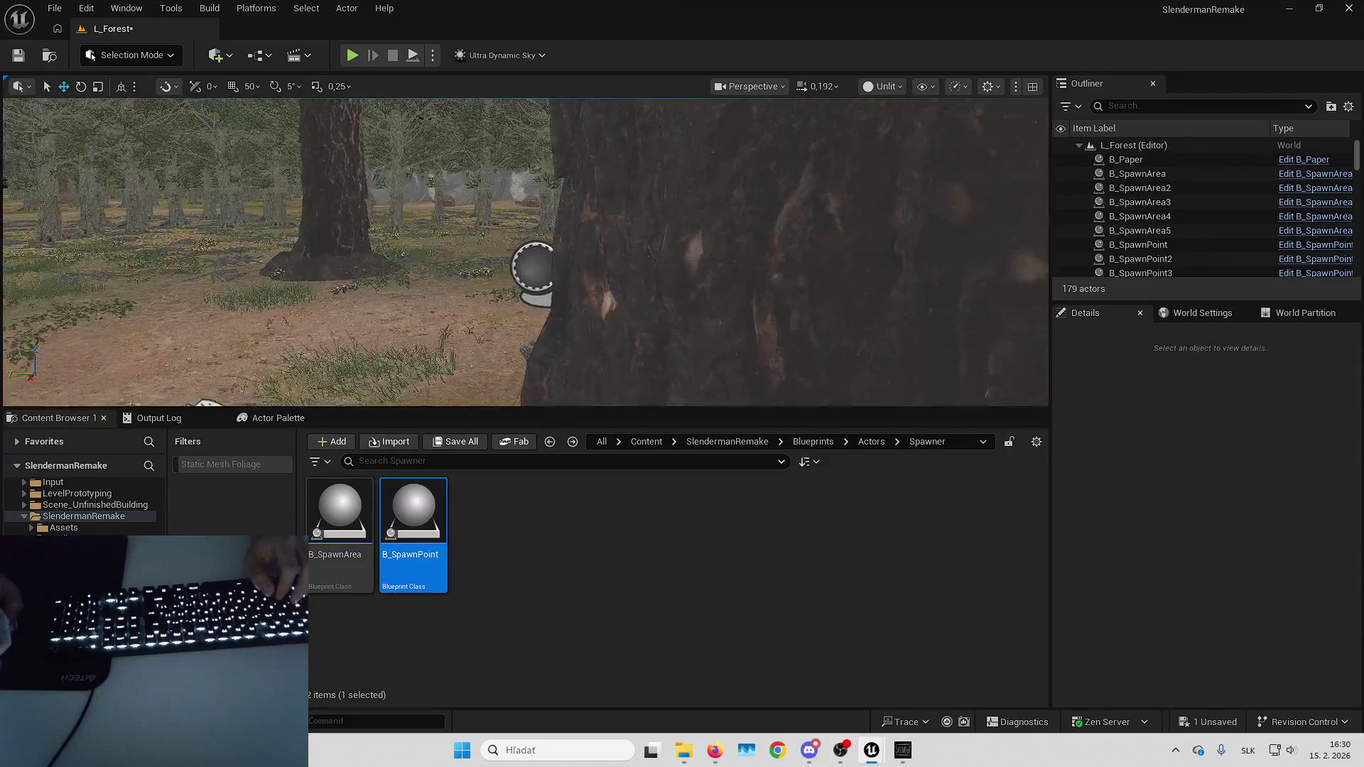
key(Up)
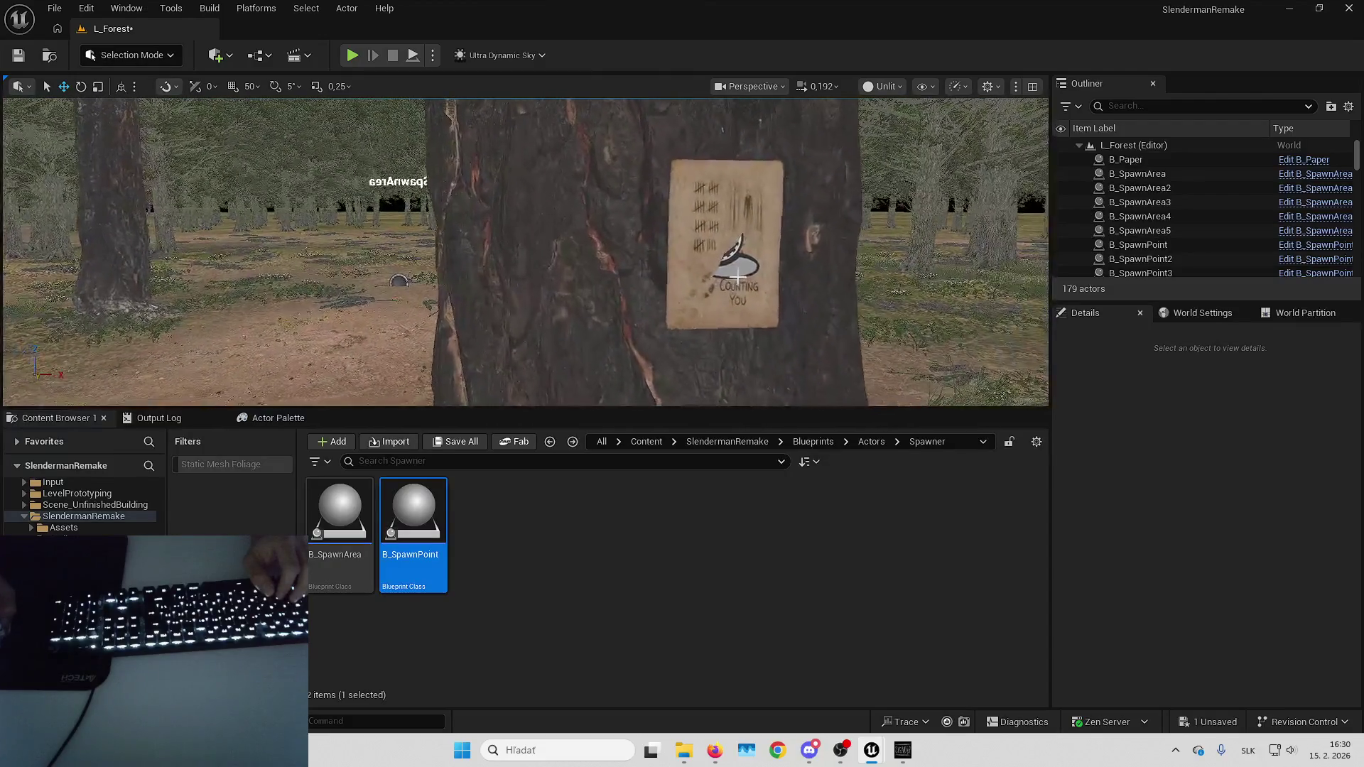
click(724, 277)
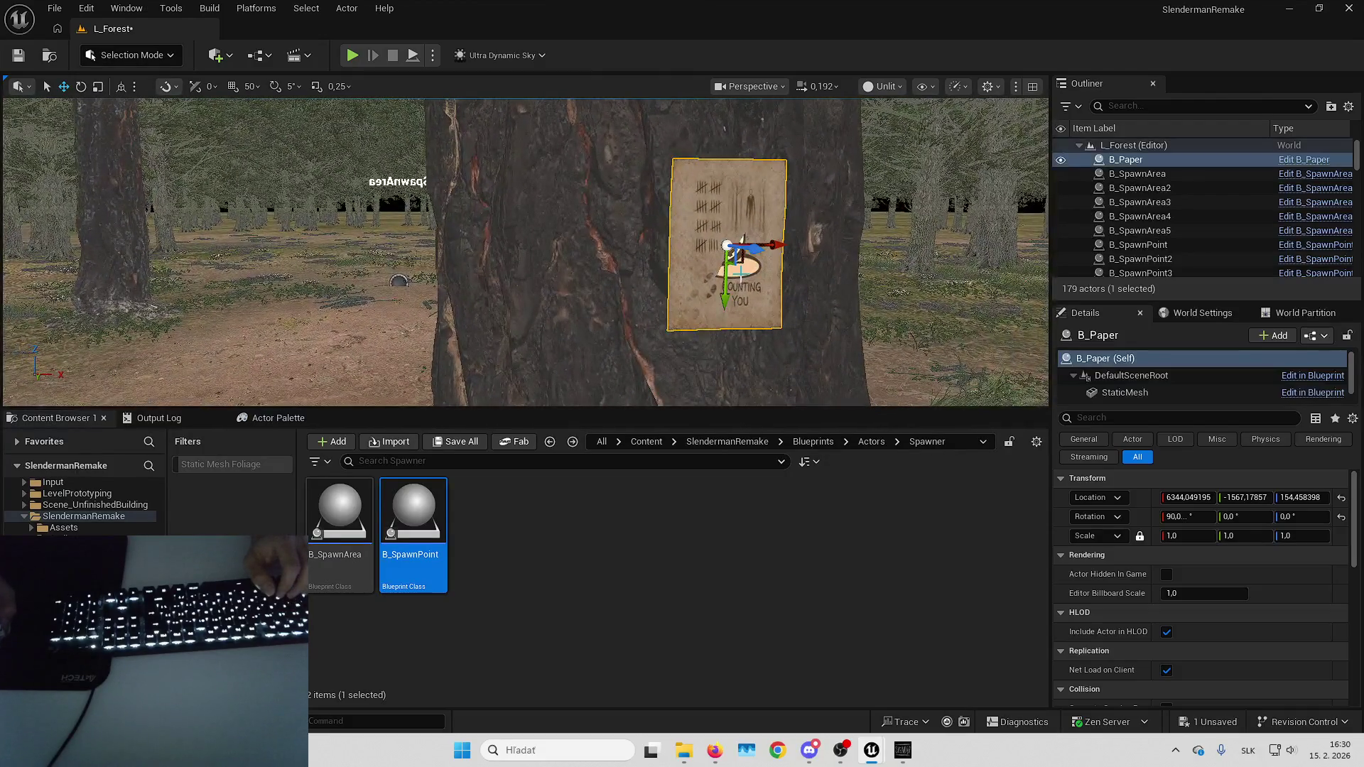
click(1314, 165)
click(73, 158)
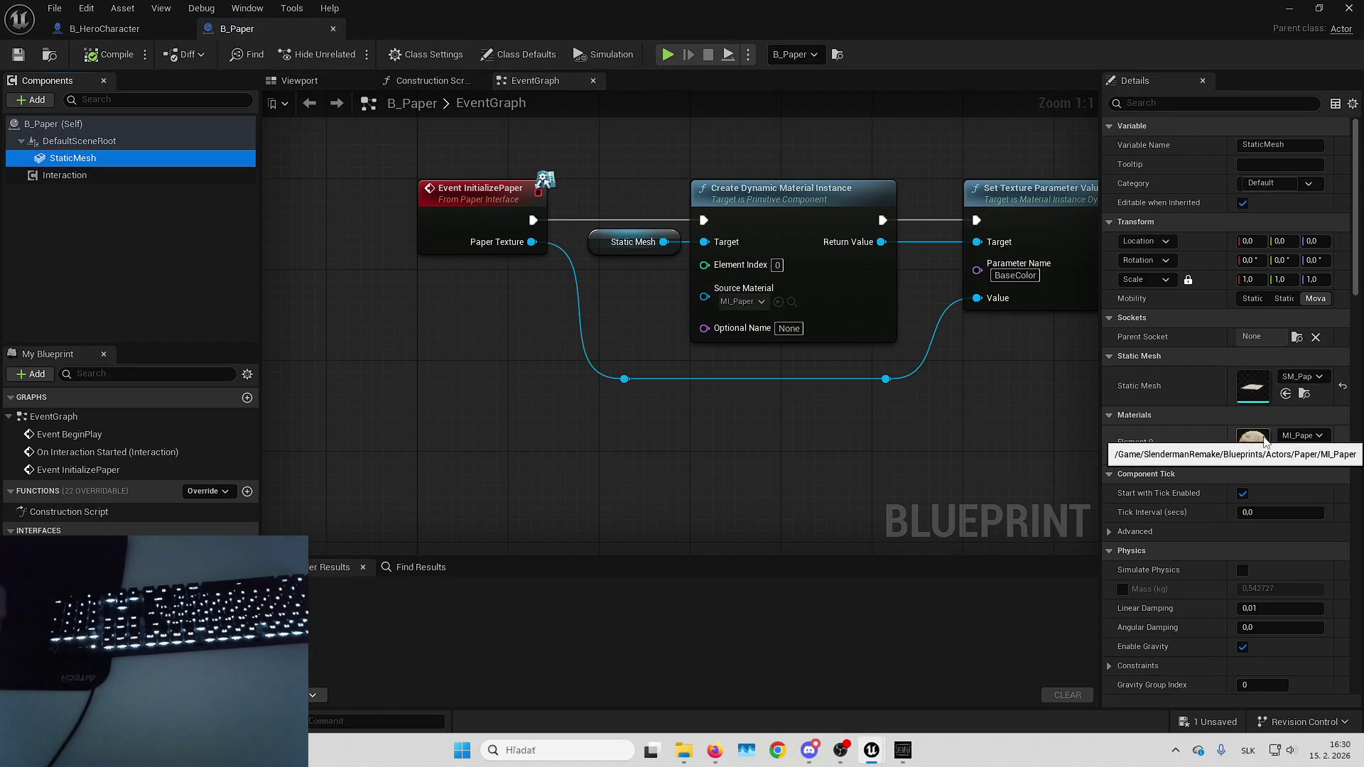
Go through SM_Paper and MI_Paper to M_Base, enable Two Sided and apply.
click(1258, 392)
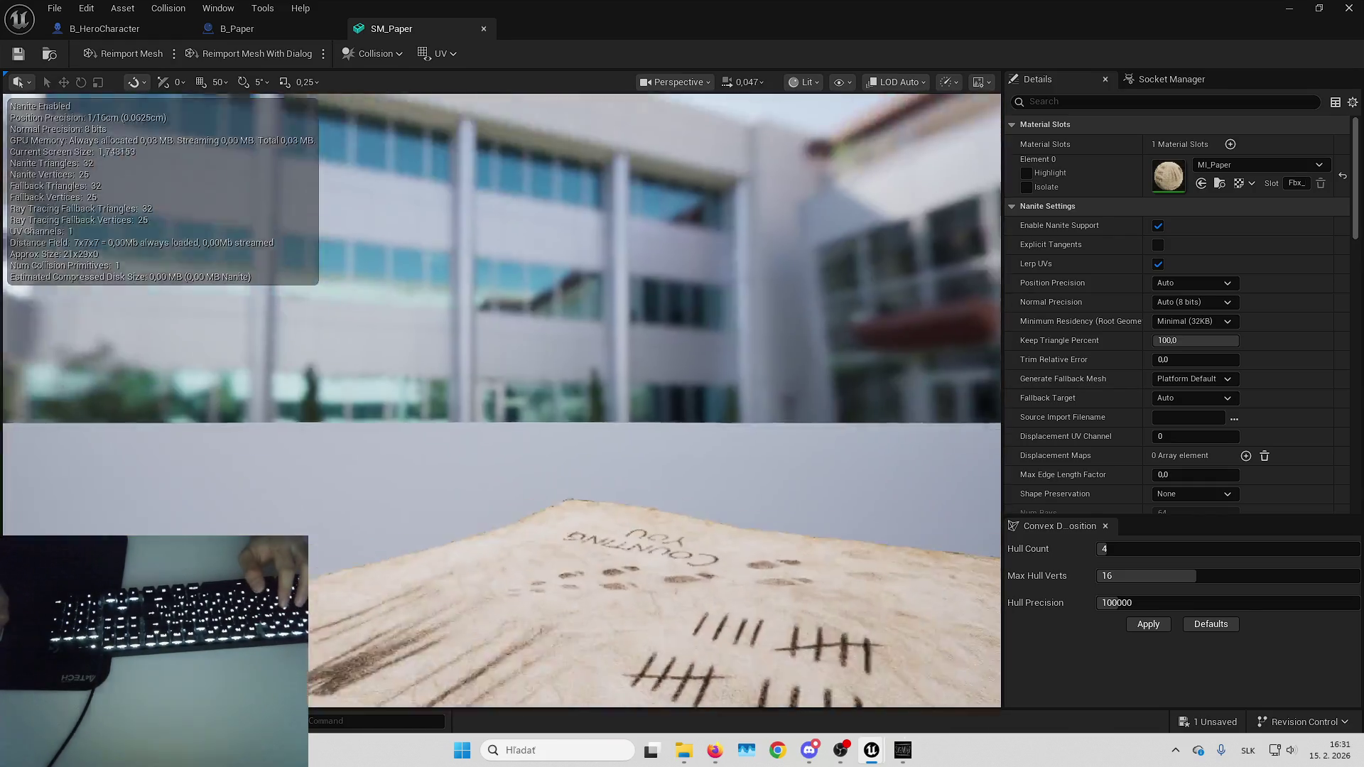
drag(736, 343, 736, 342)
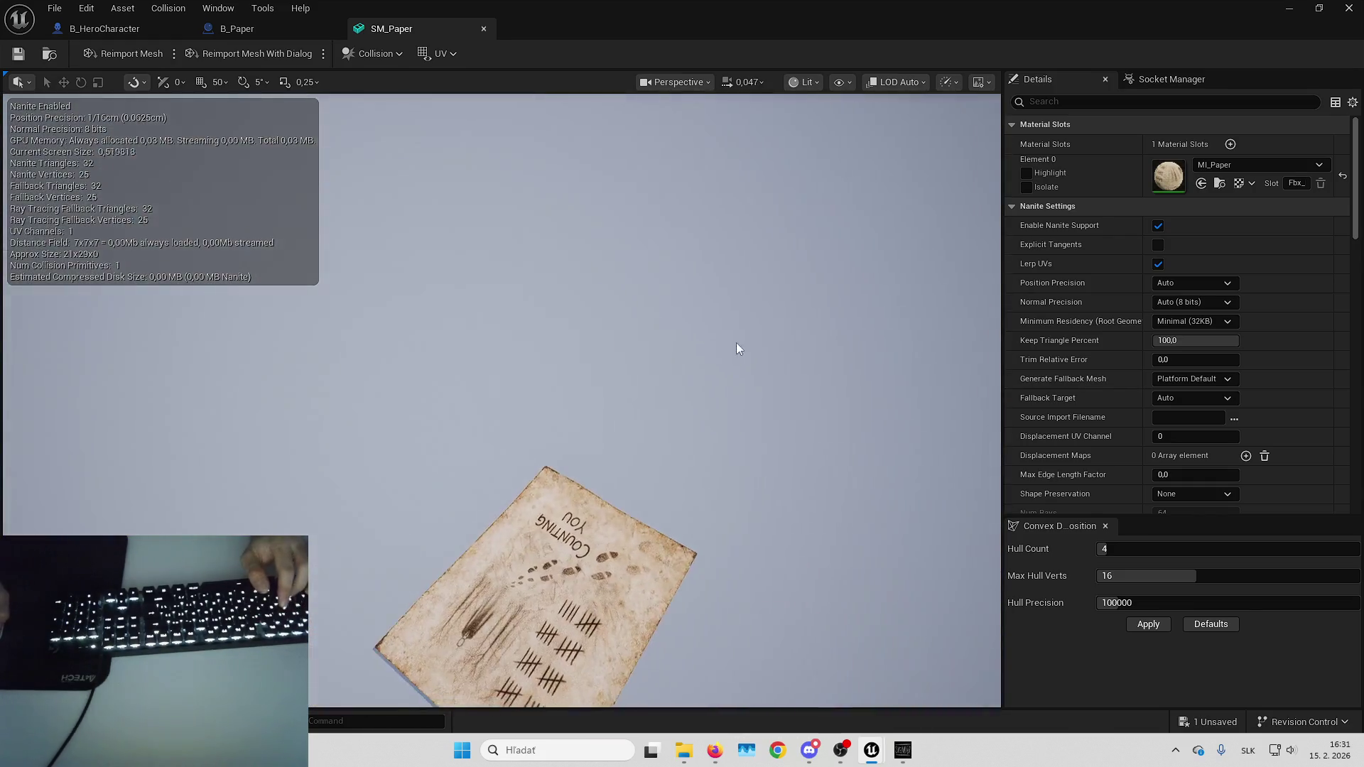
double_click(1181, 181)
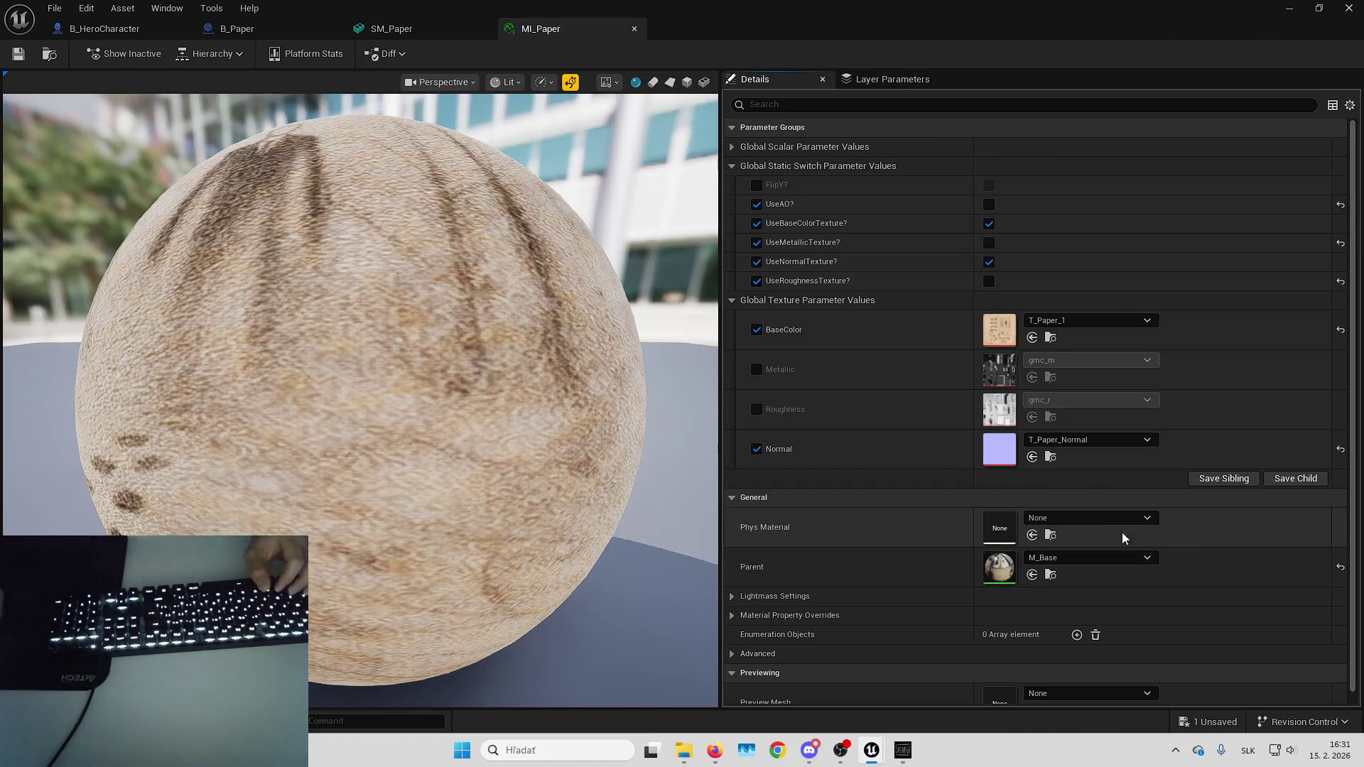
double_click(997, 566)
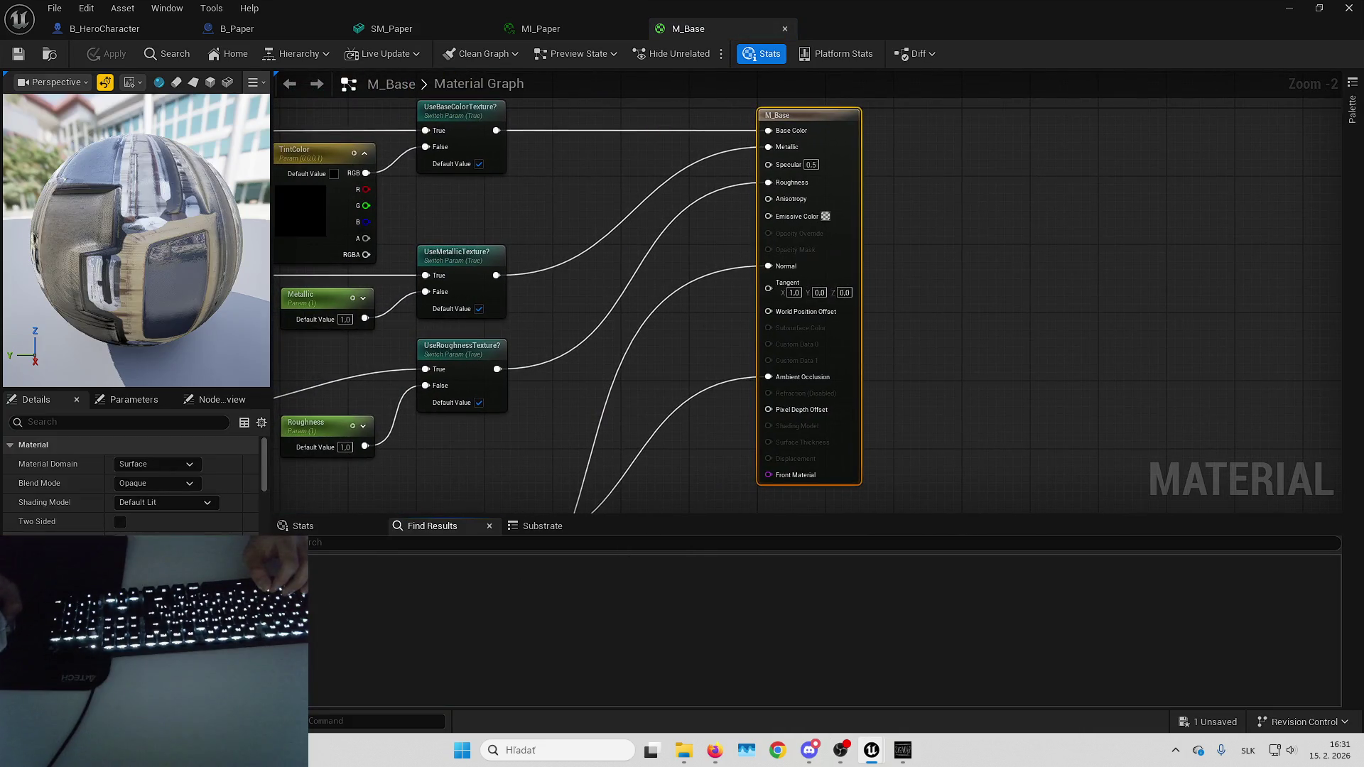
click(120, 523)
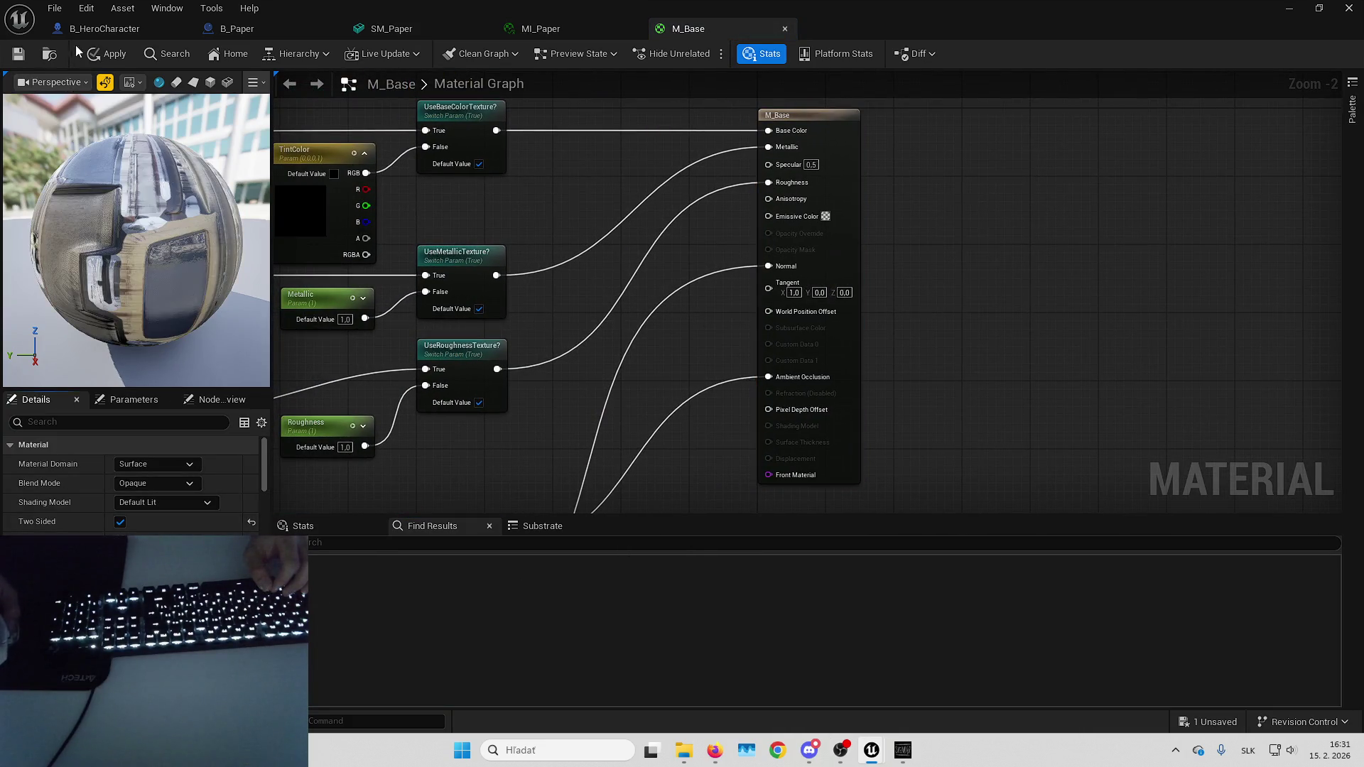
click(100, 57)
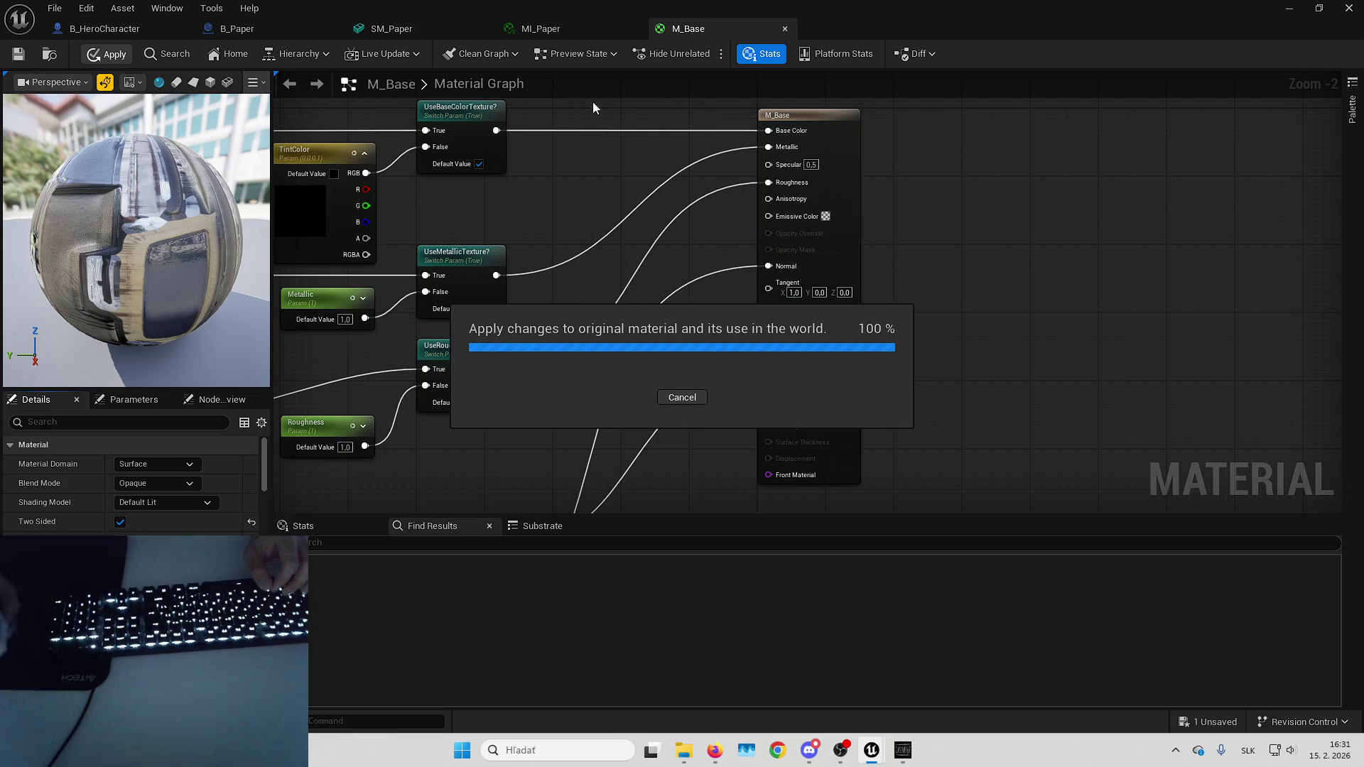
Back in the level, attach the ground spawn point B_SpawnPoint12 to B_Paper.
click(1290, 11)
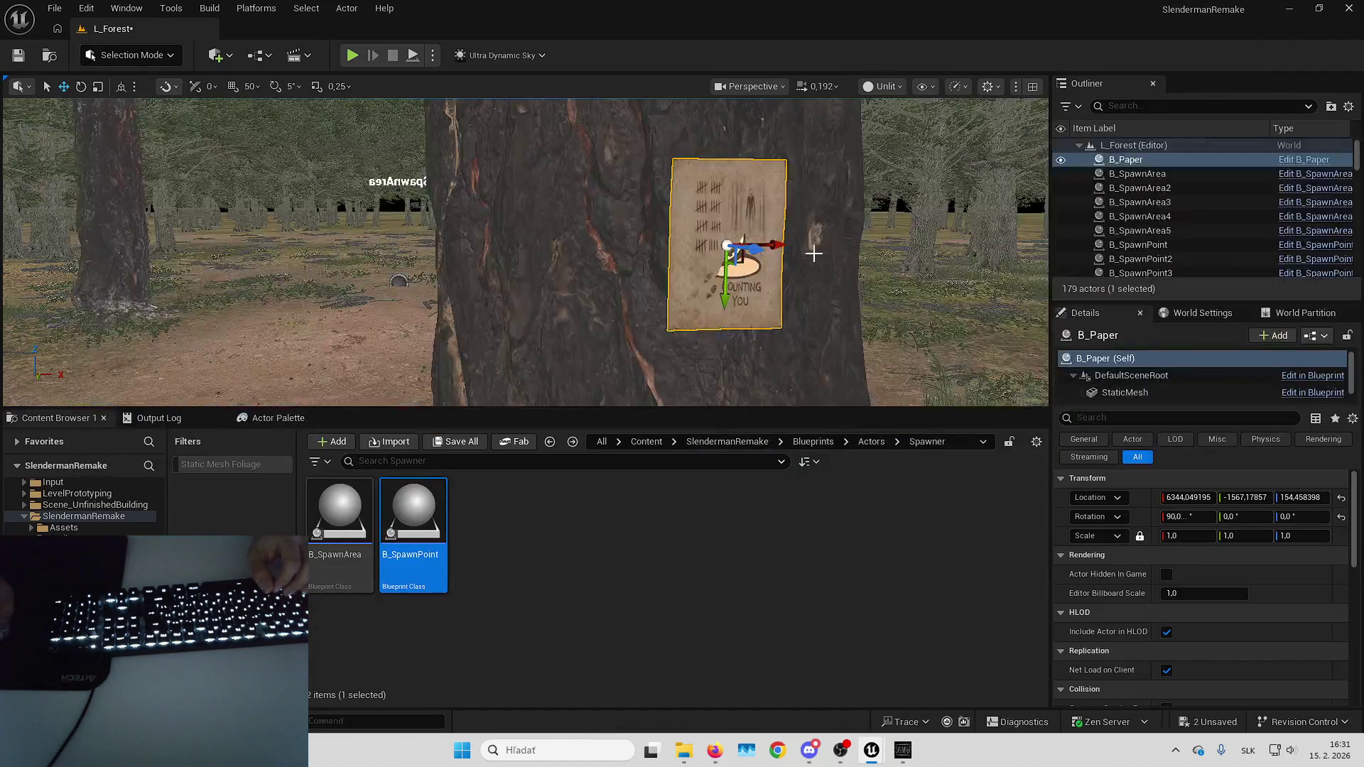
key(Escape)
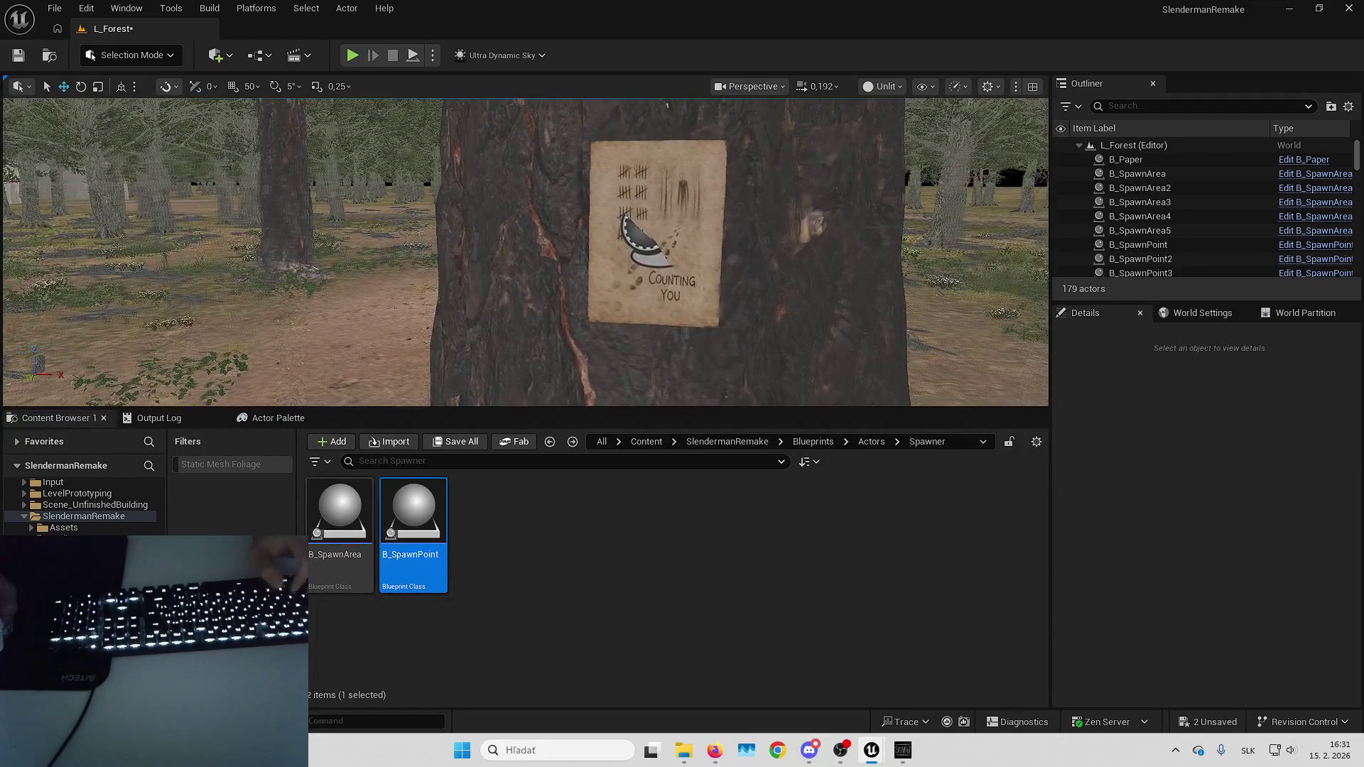
scroll(402, 304, up, 2)
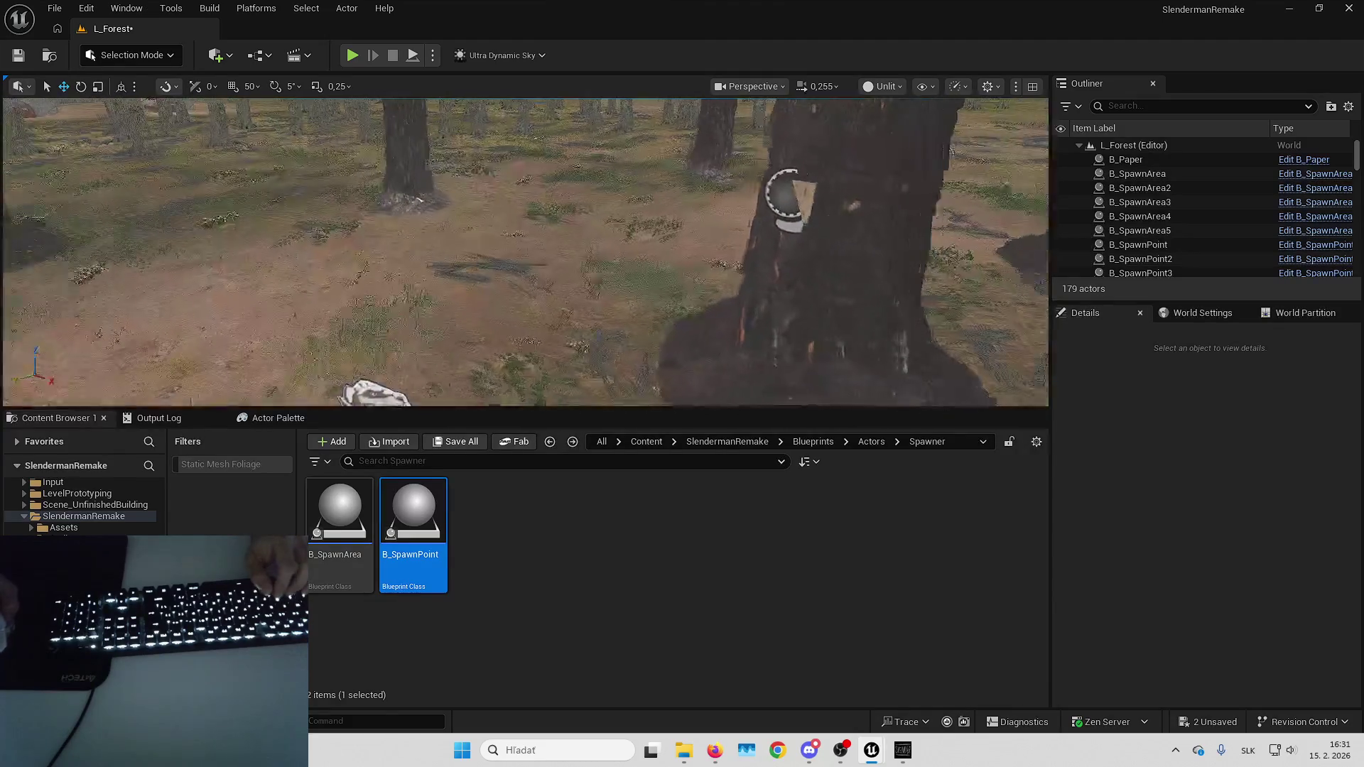
click(402, 303)
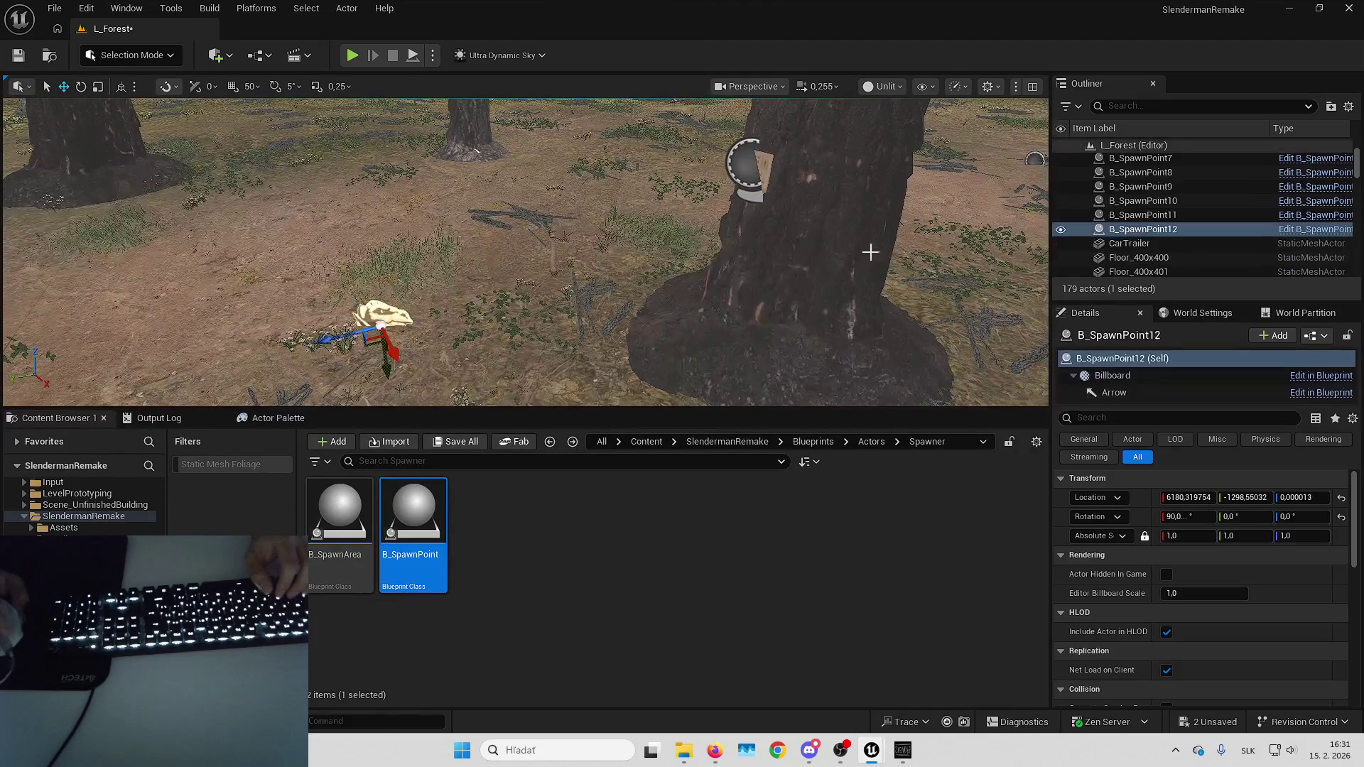
right_click(1142, 237)
mouse_move(958, 565)
click(672, 496)
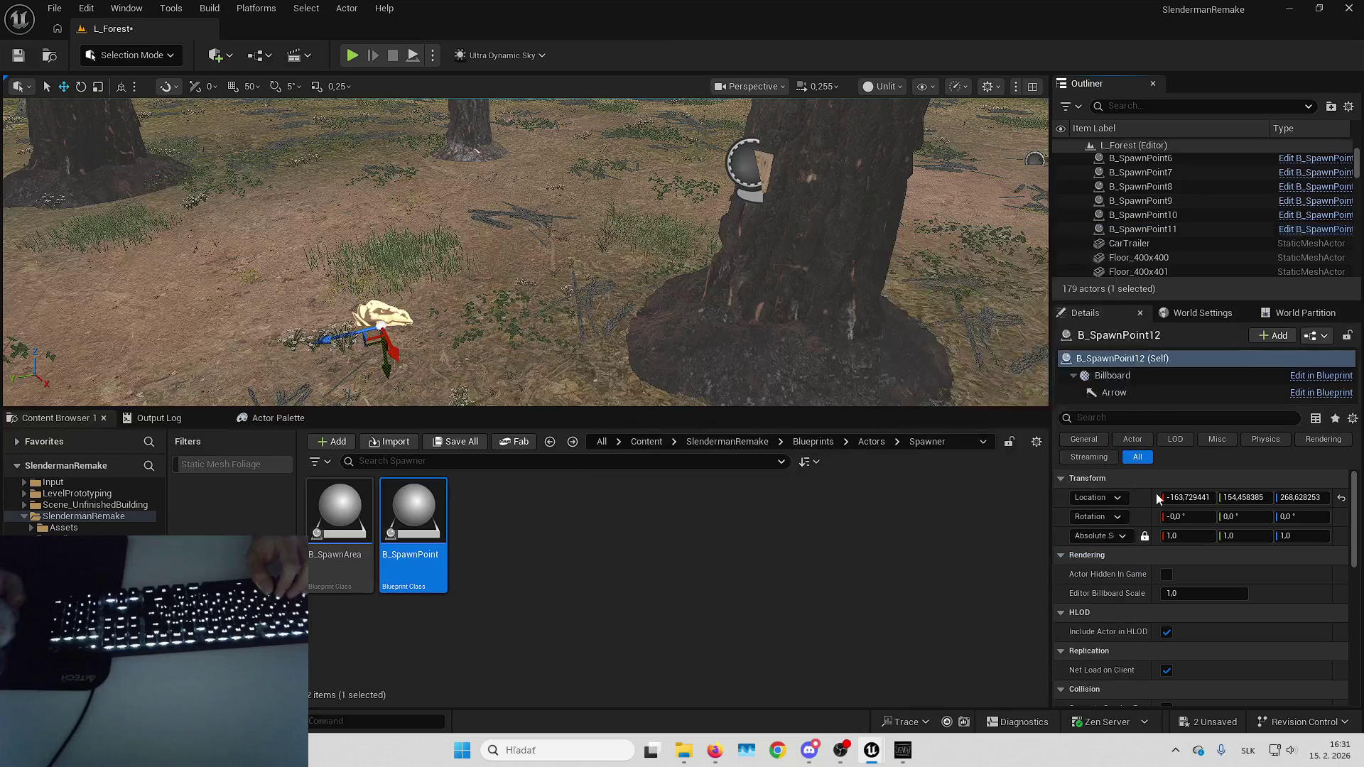
key(f)
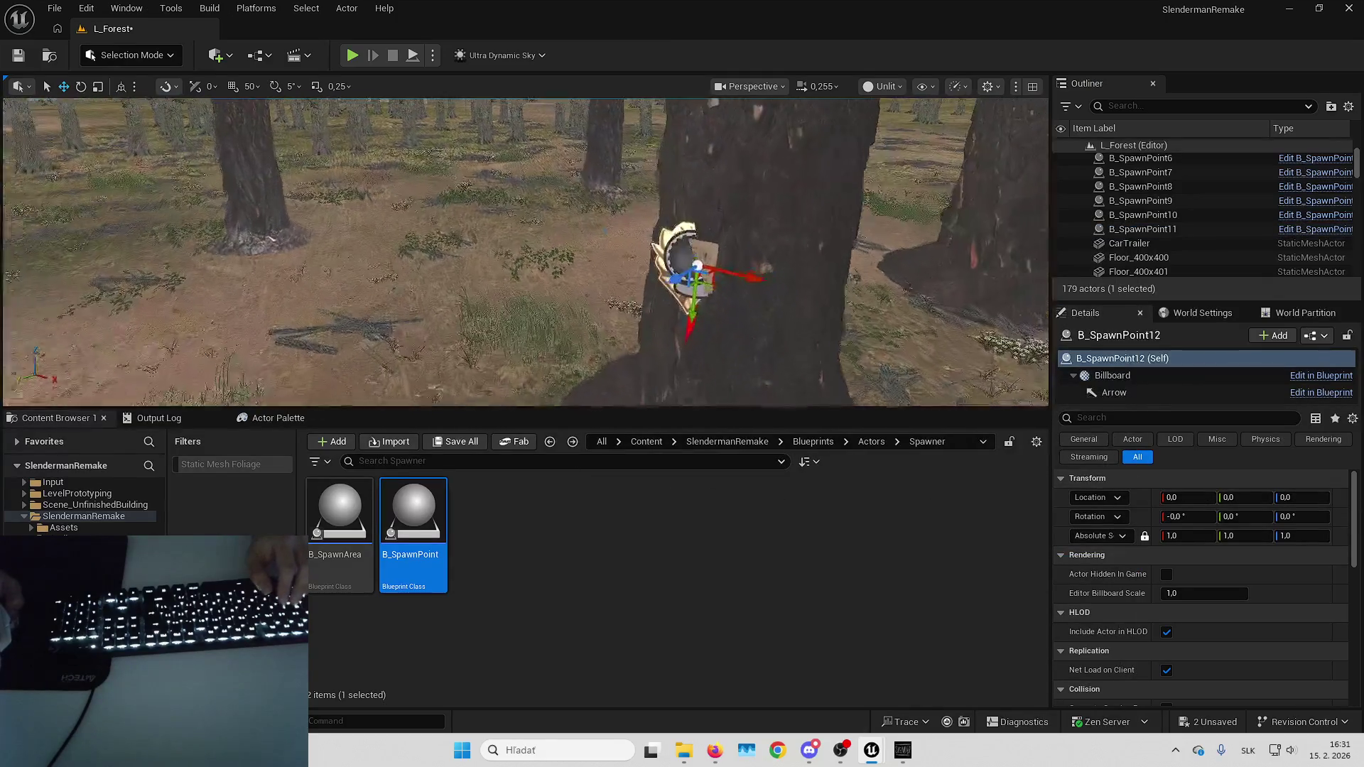
Detach B_SpawnPoint12 and move the paper onto another tree trunk, yawed about 48.6°.
click(715, 270)
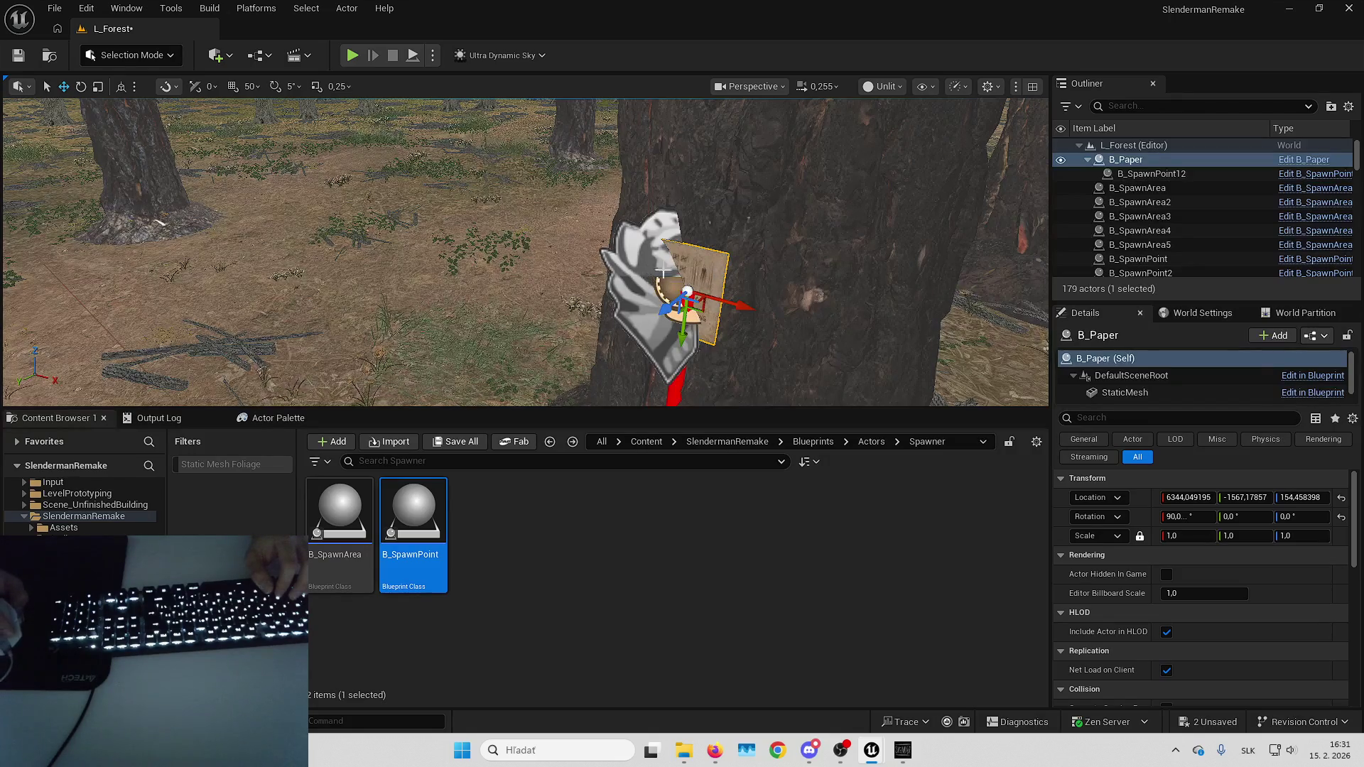
right_click(1165, 175)
click(1179, 525)
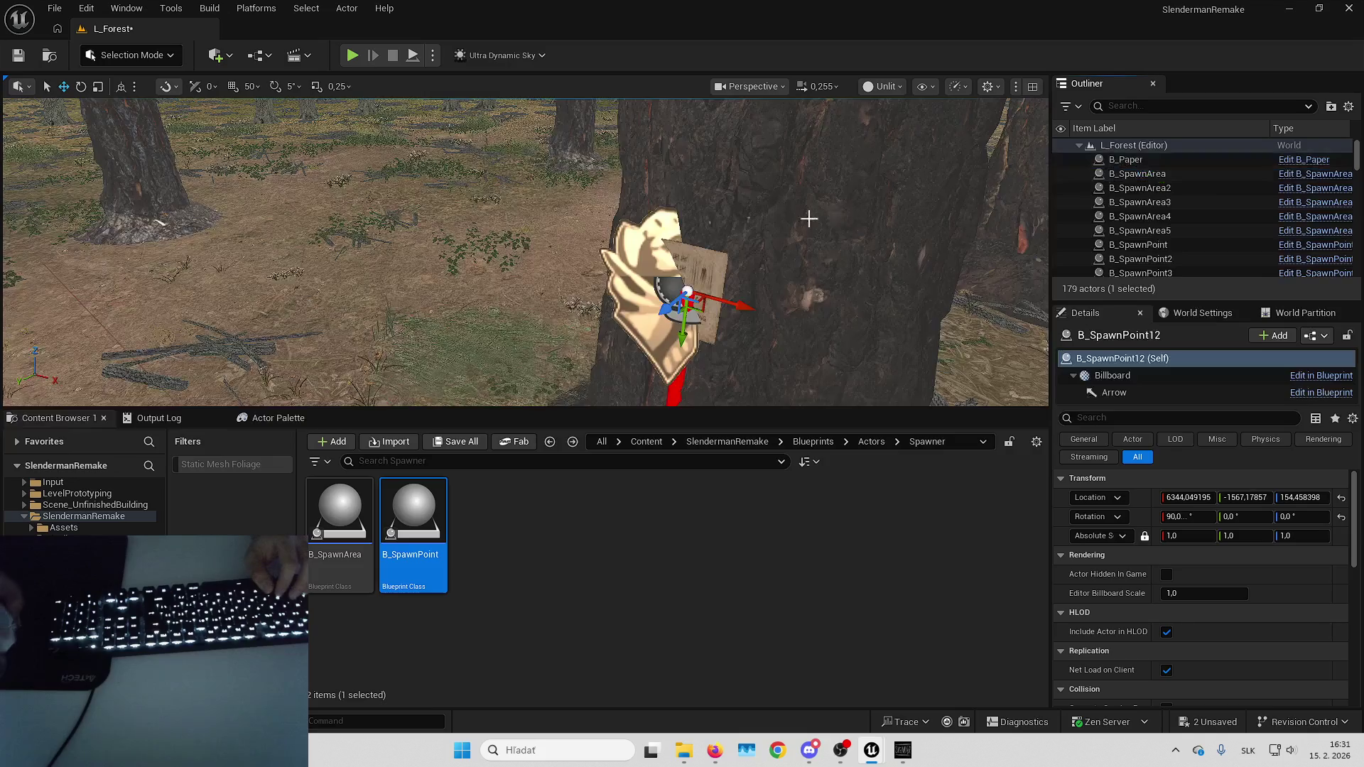
mouse_move(809, 218)
mouse_down()
mouse_move(764, 237)
mouse_move(781, 193)
mouse_up()
click(1178, 160)
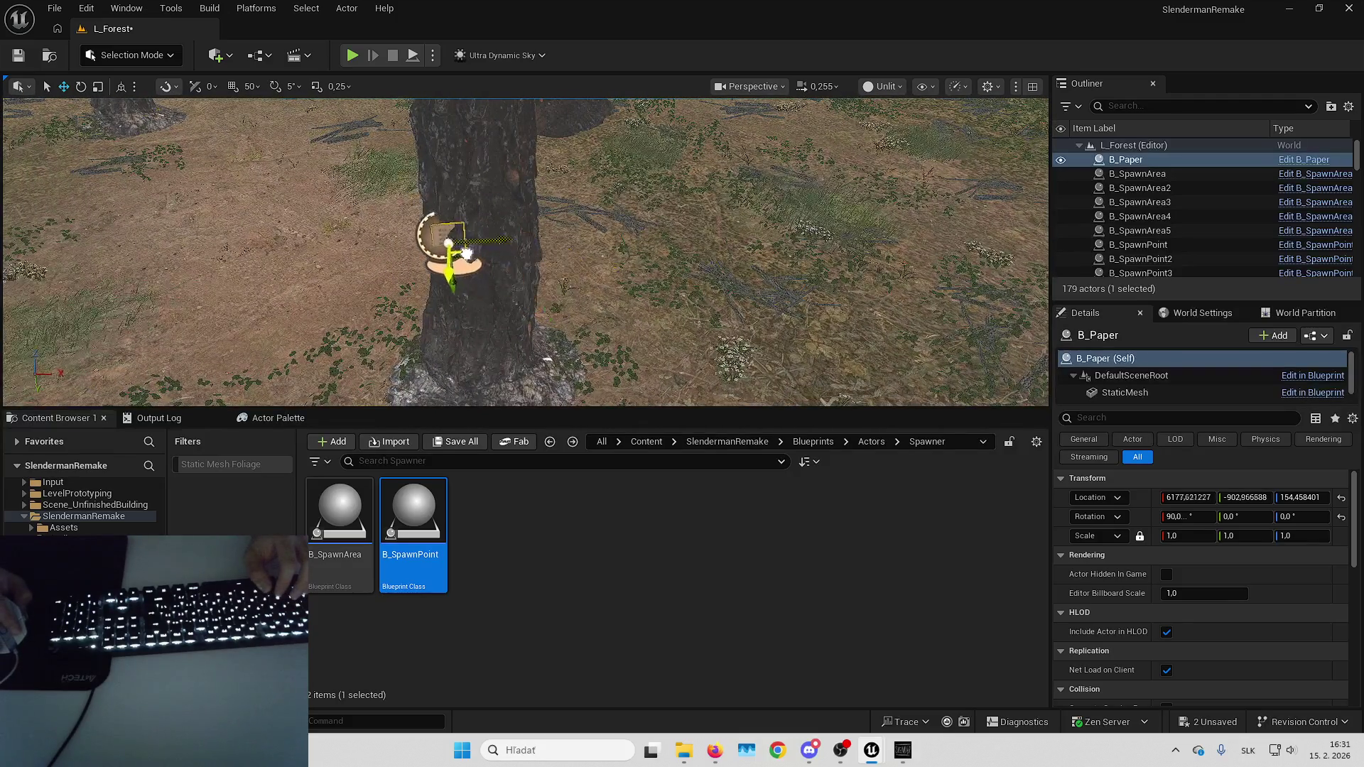
drag(463, 250, 497, 247)
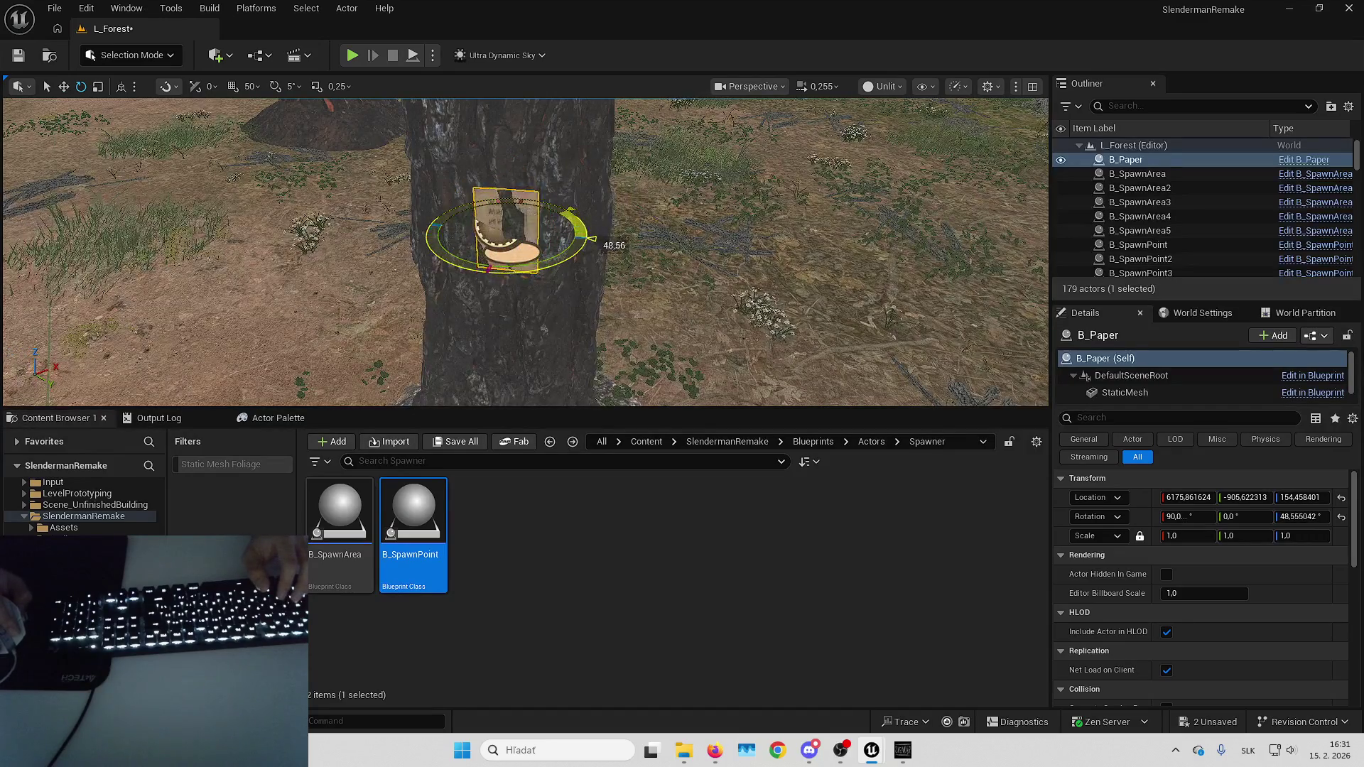
Fine-tune the paper's rotation on the trunk to about 48°.
drag(526, 248, 521, 250)
key(w)
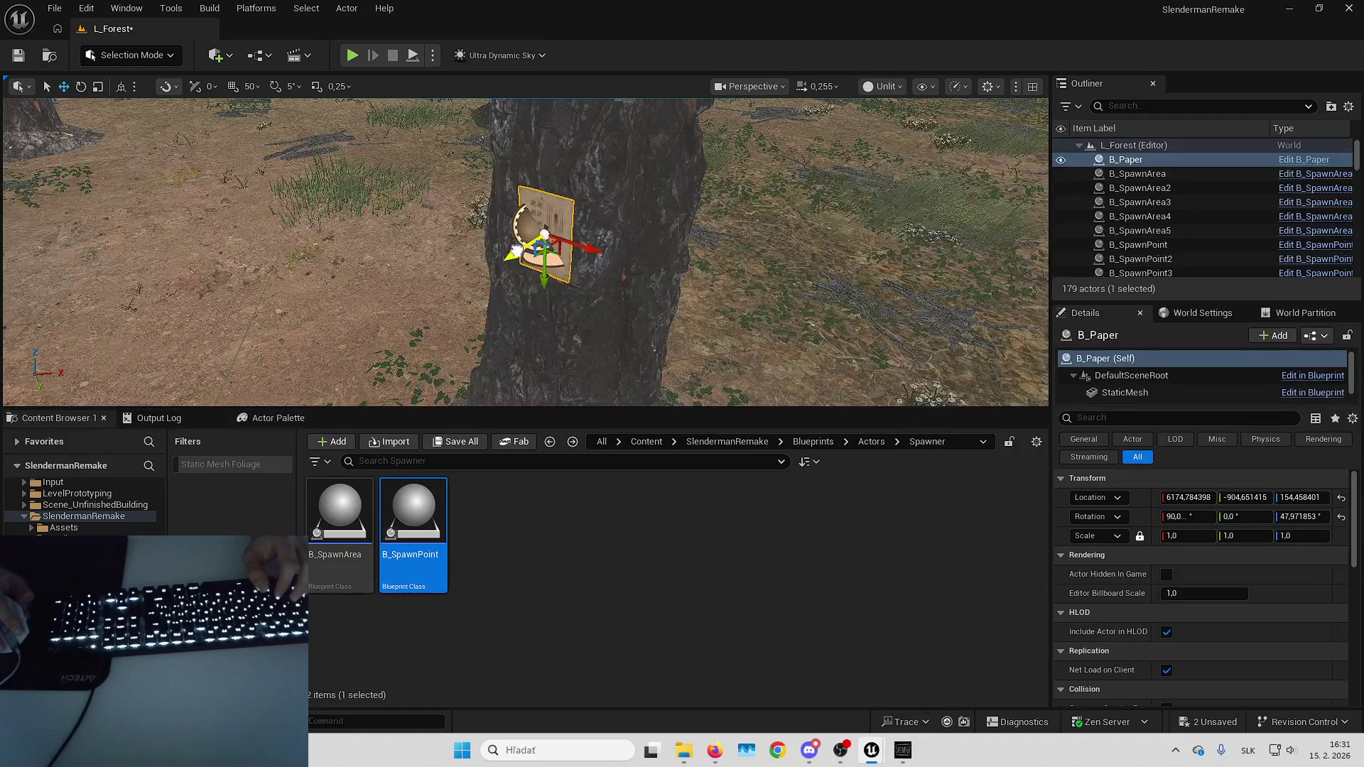
scroll(705, 222, down, 5)
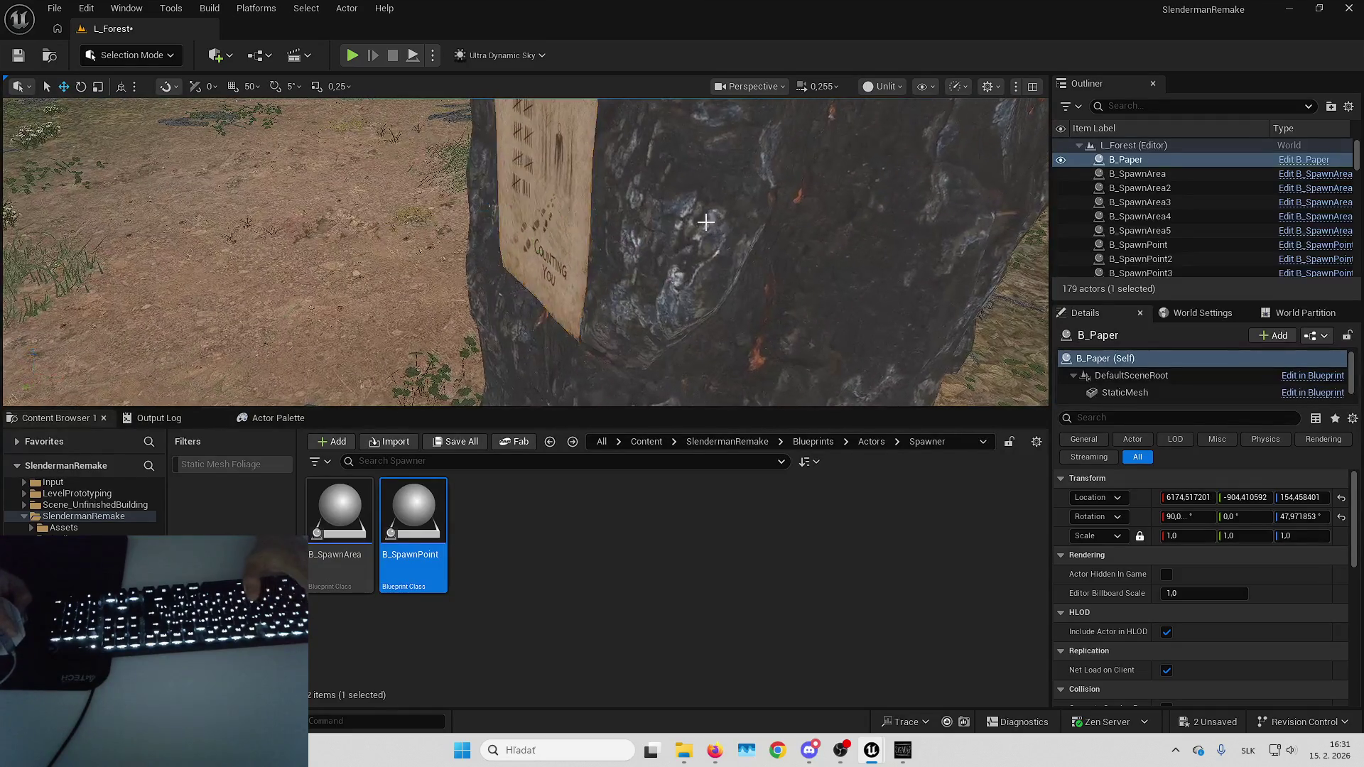
key(f)
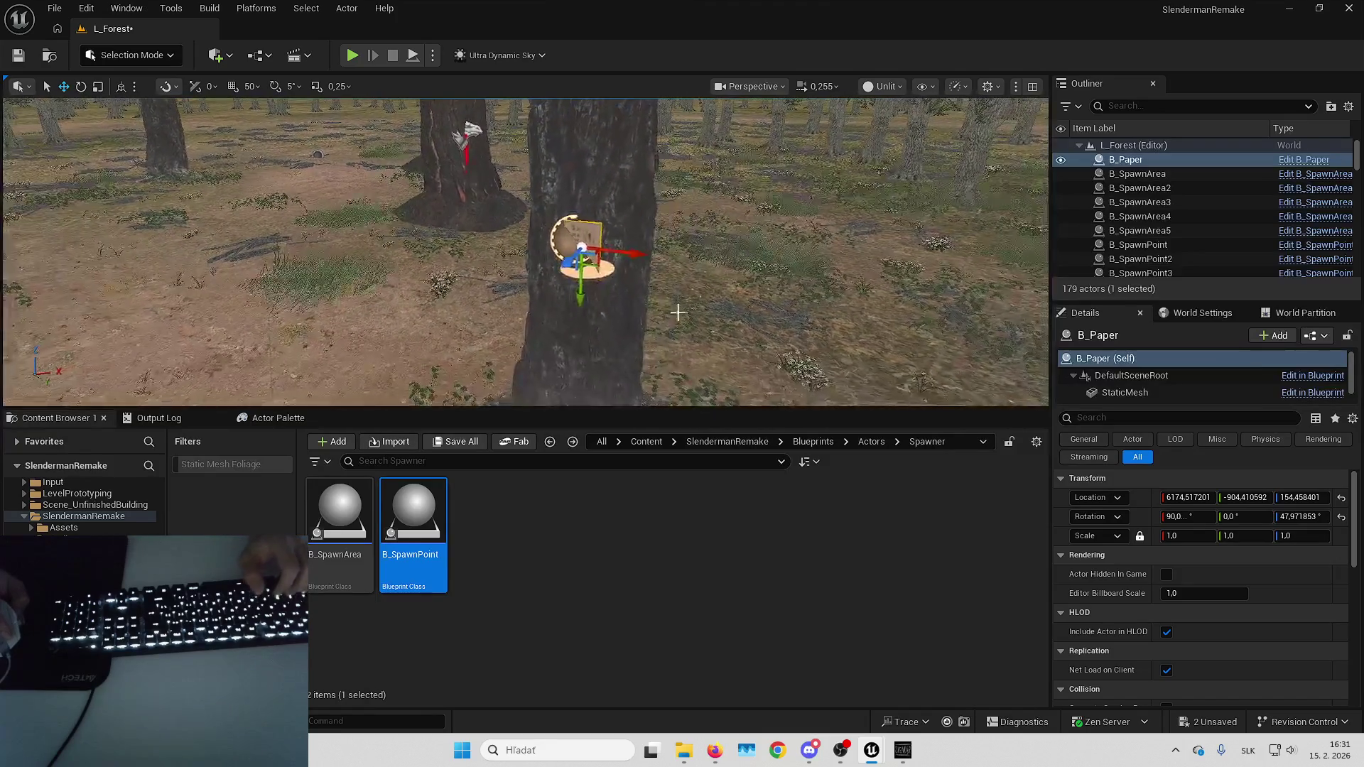
Add B_SpawnPoint13 matching the paper's location and rotation, then unparent it to L_Forest.
drag(451, 494, 522, 363)
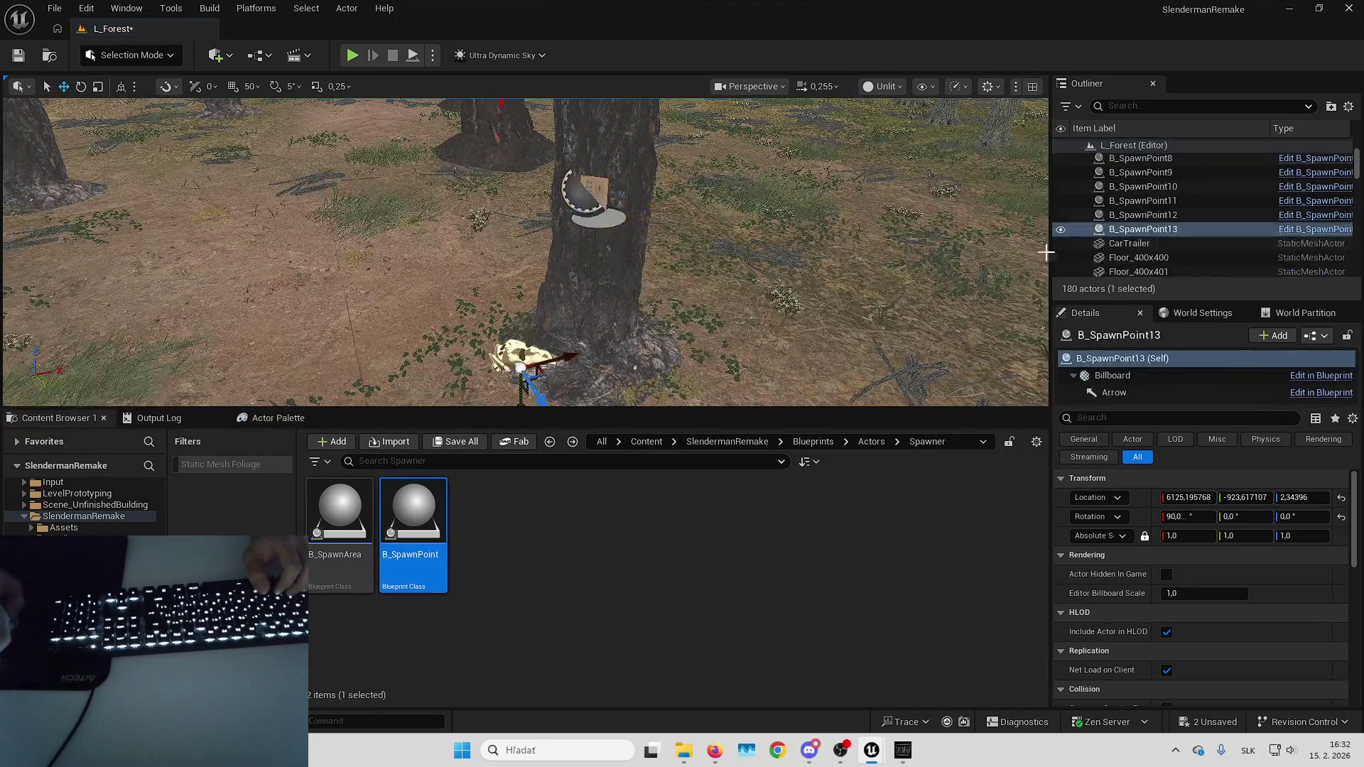
right_click(1132, 228)
mouse_move(931, 565)
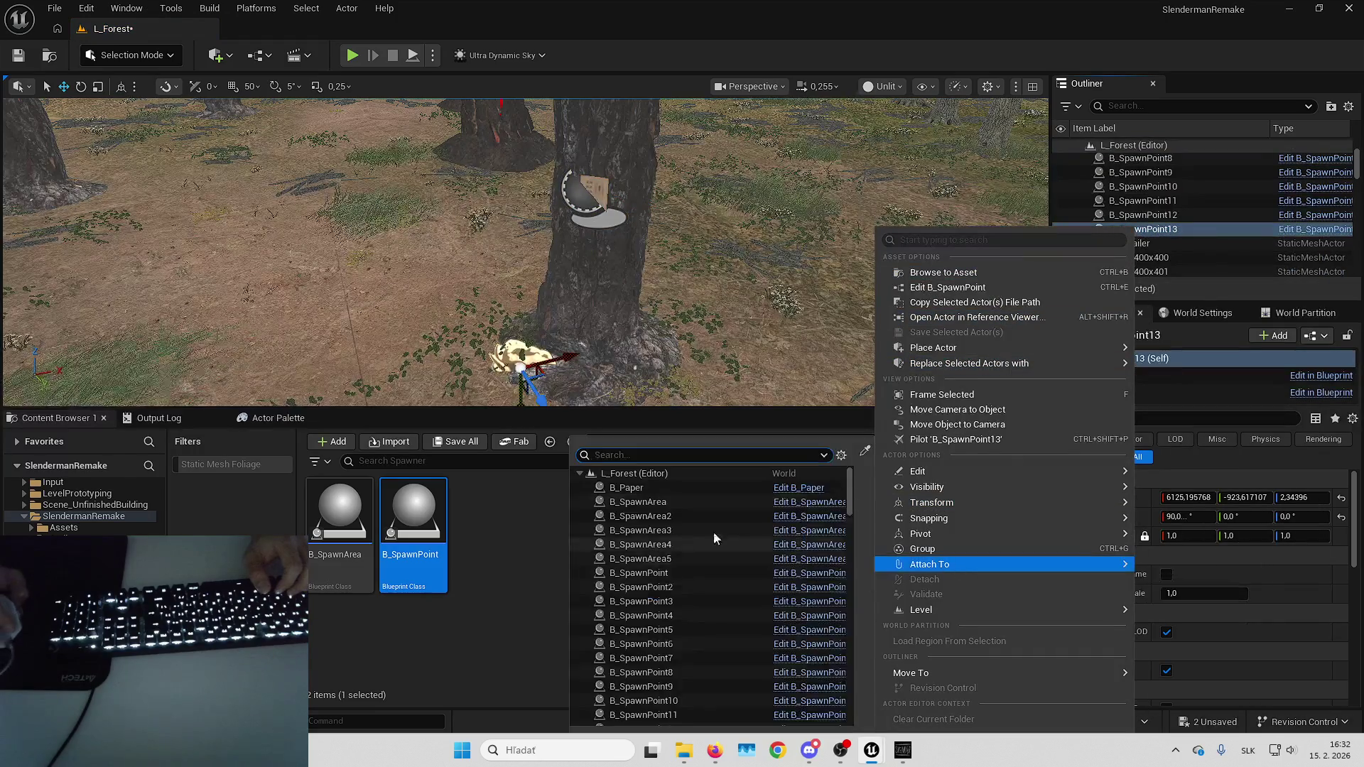
click(676, 484)
click(1341, 517)
click(1342, 499)
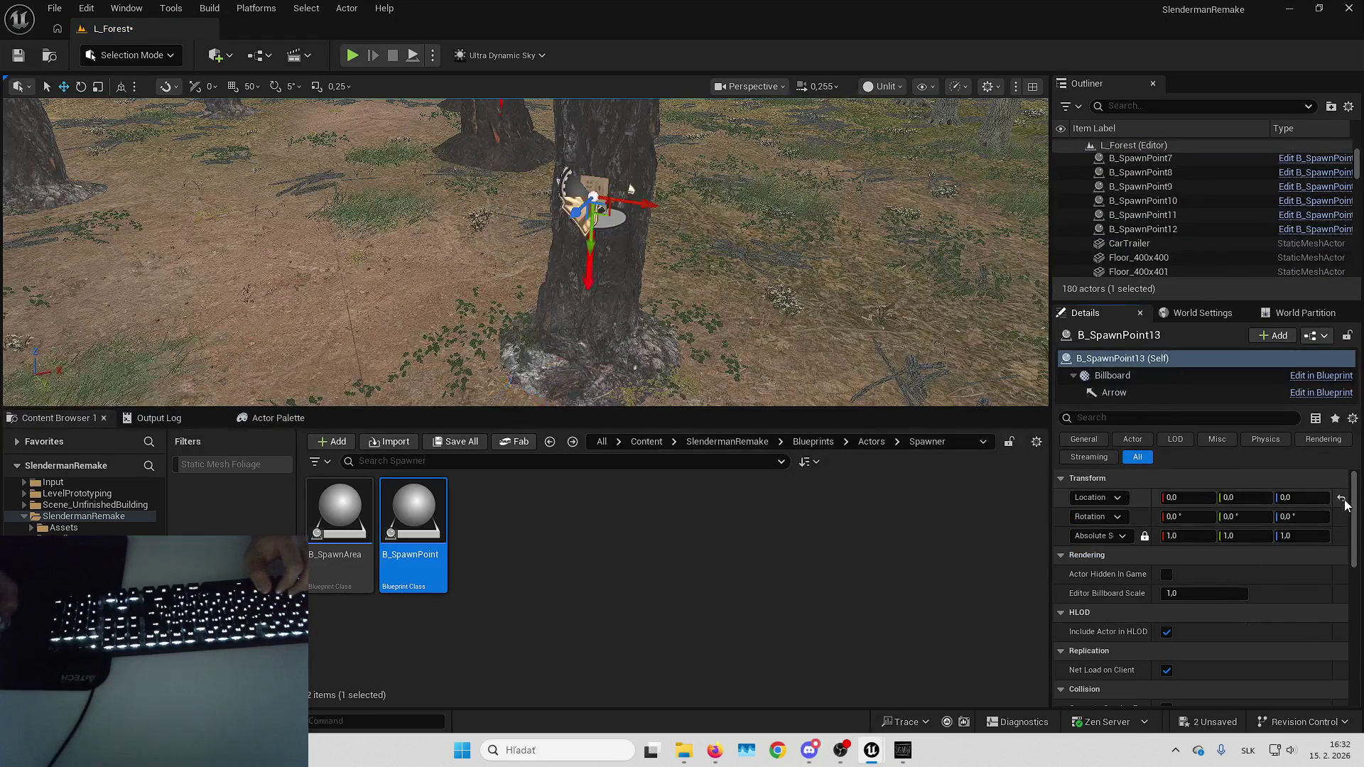
scroll(1167, 175, up, 5)
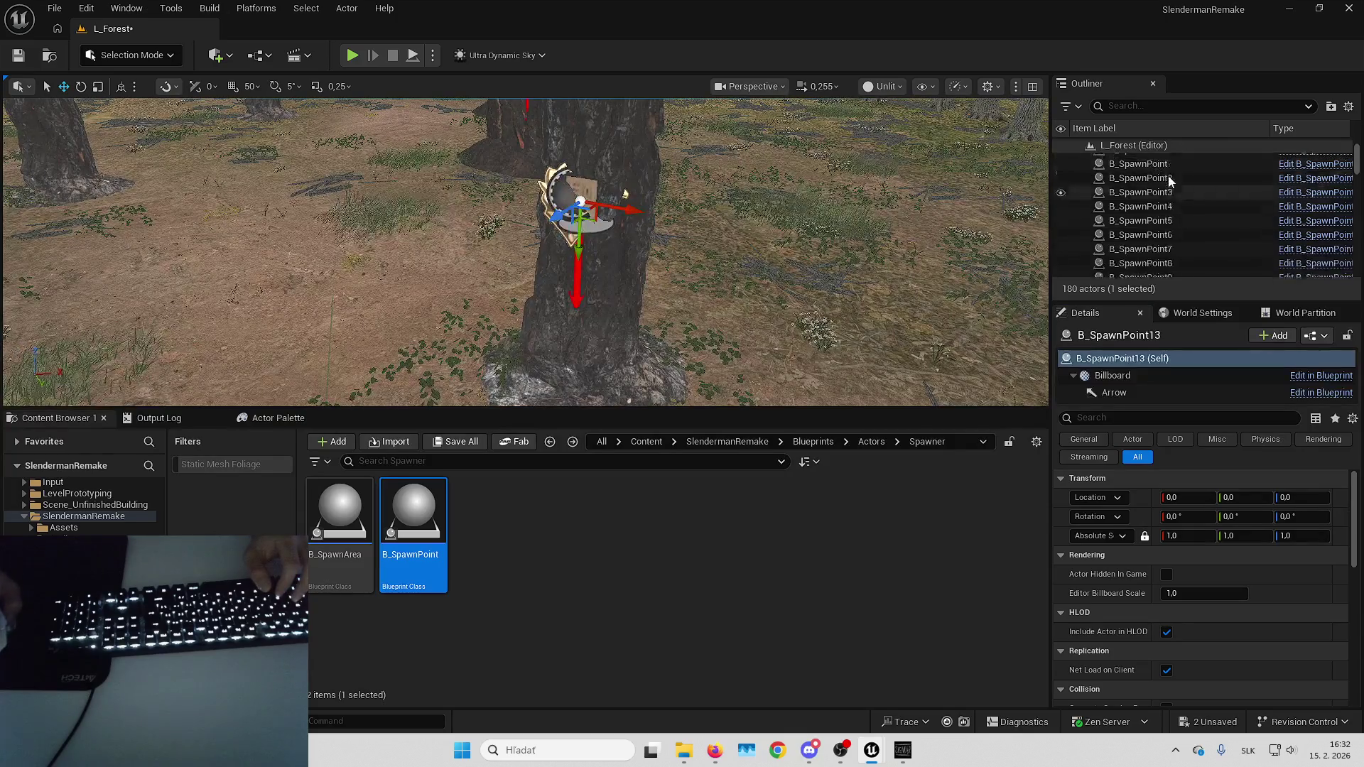
drag(1168, 174, 1144, 145)
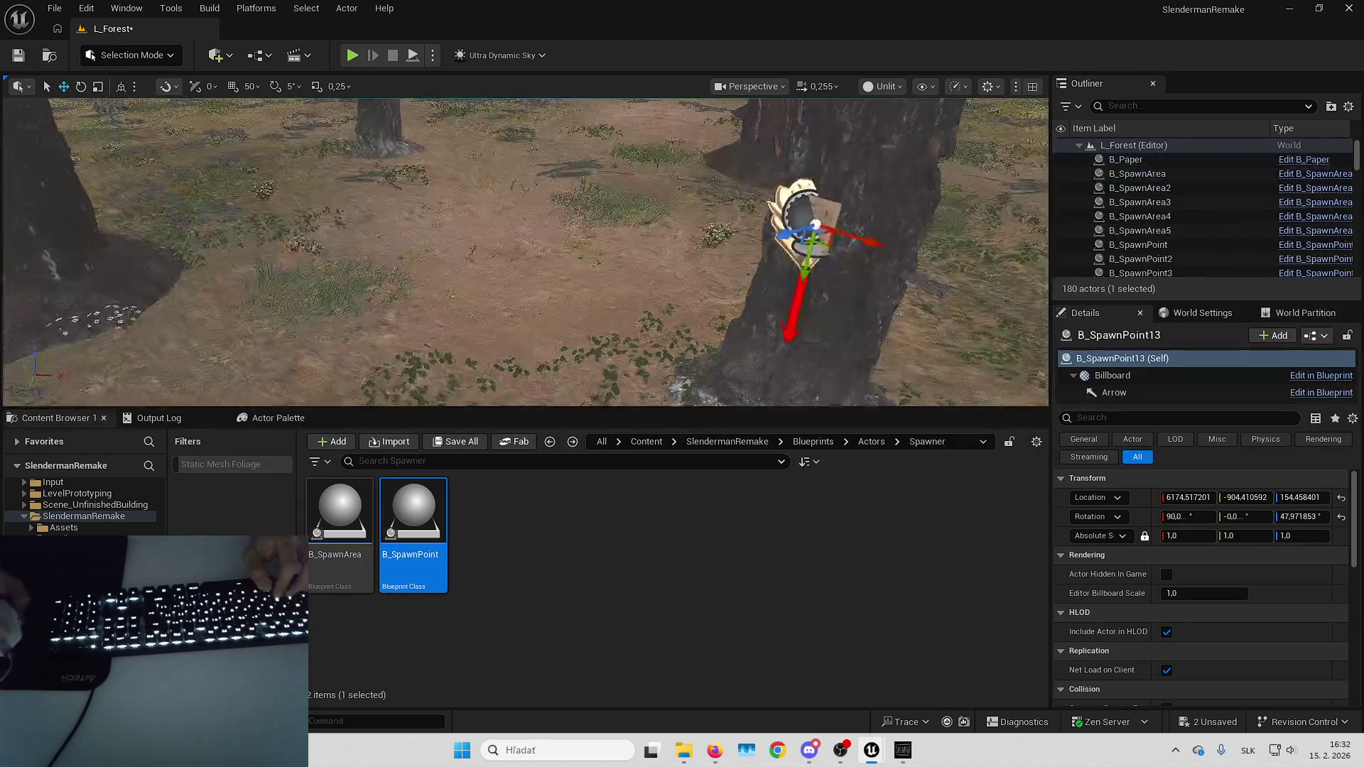
key(Left)
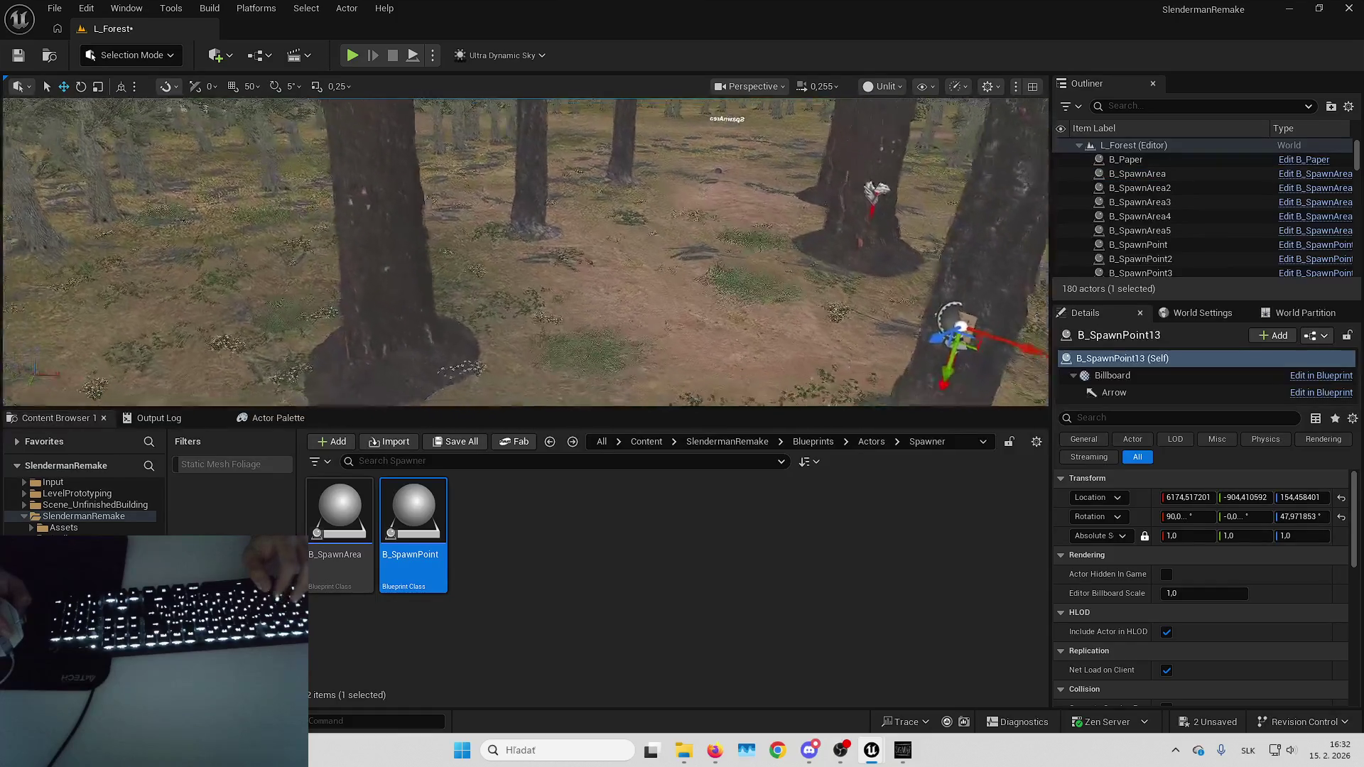
key(Left)
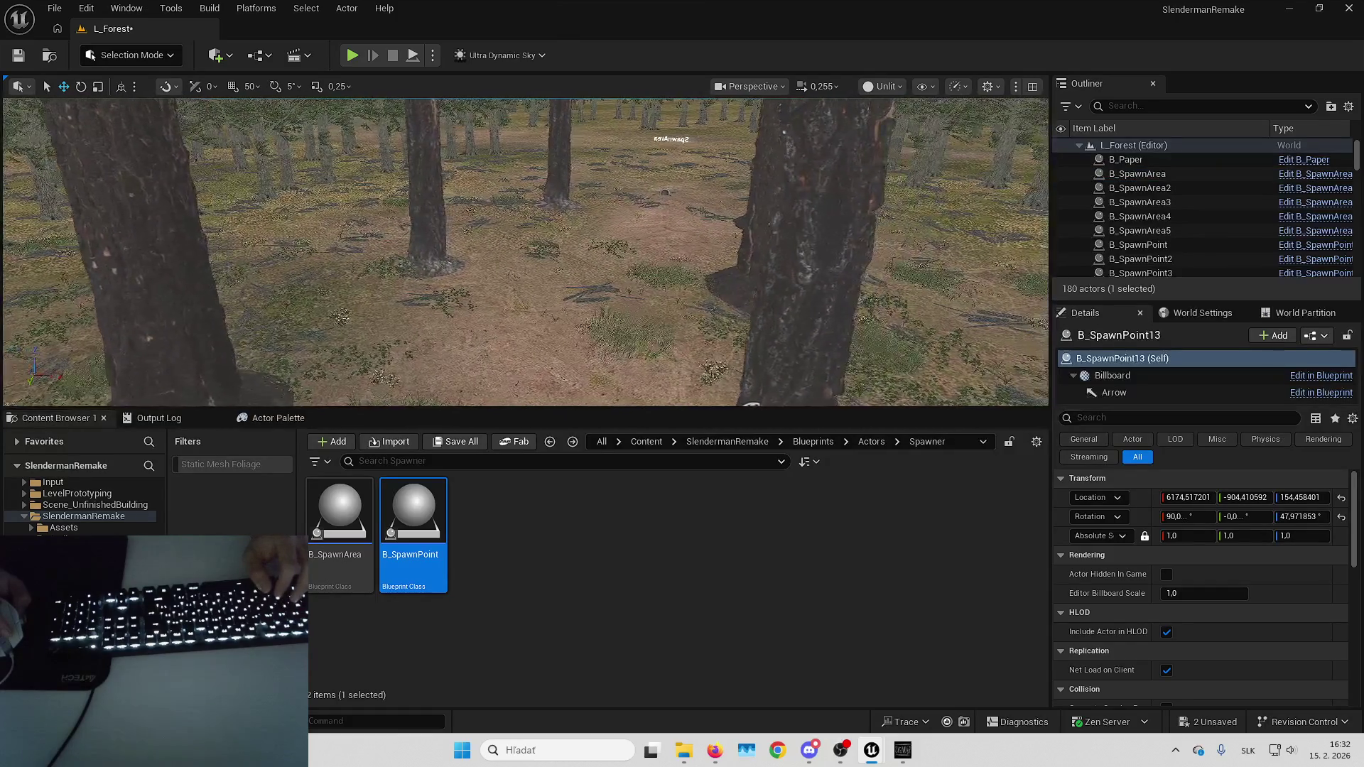
drag(781, 234, 801, 213)
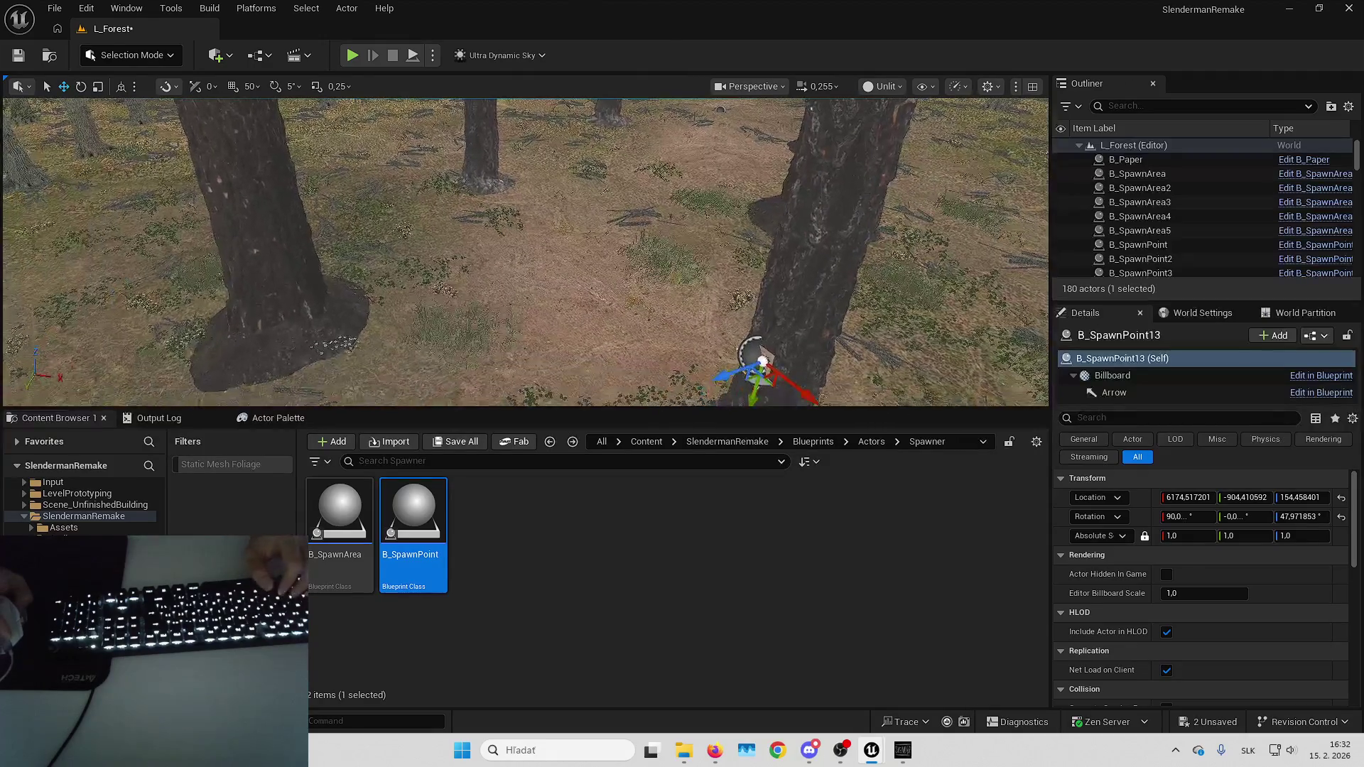
click(789, 336)
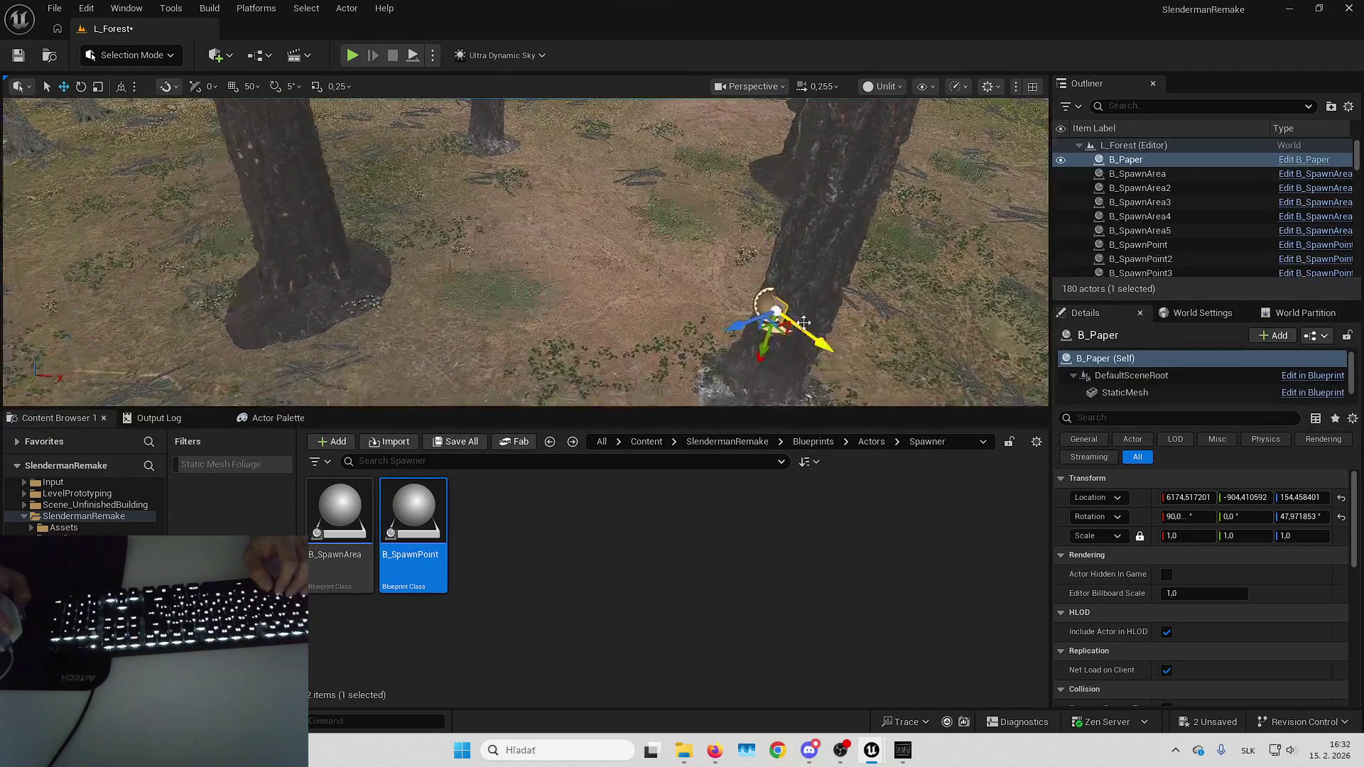
Set B_Paper's yaw to 0 and push it closer against the tree trunk.
click(1300, 517)
text(0)
key(Return)
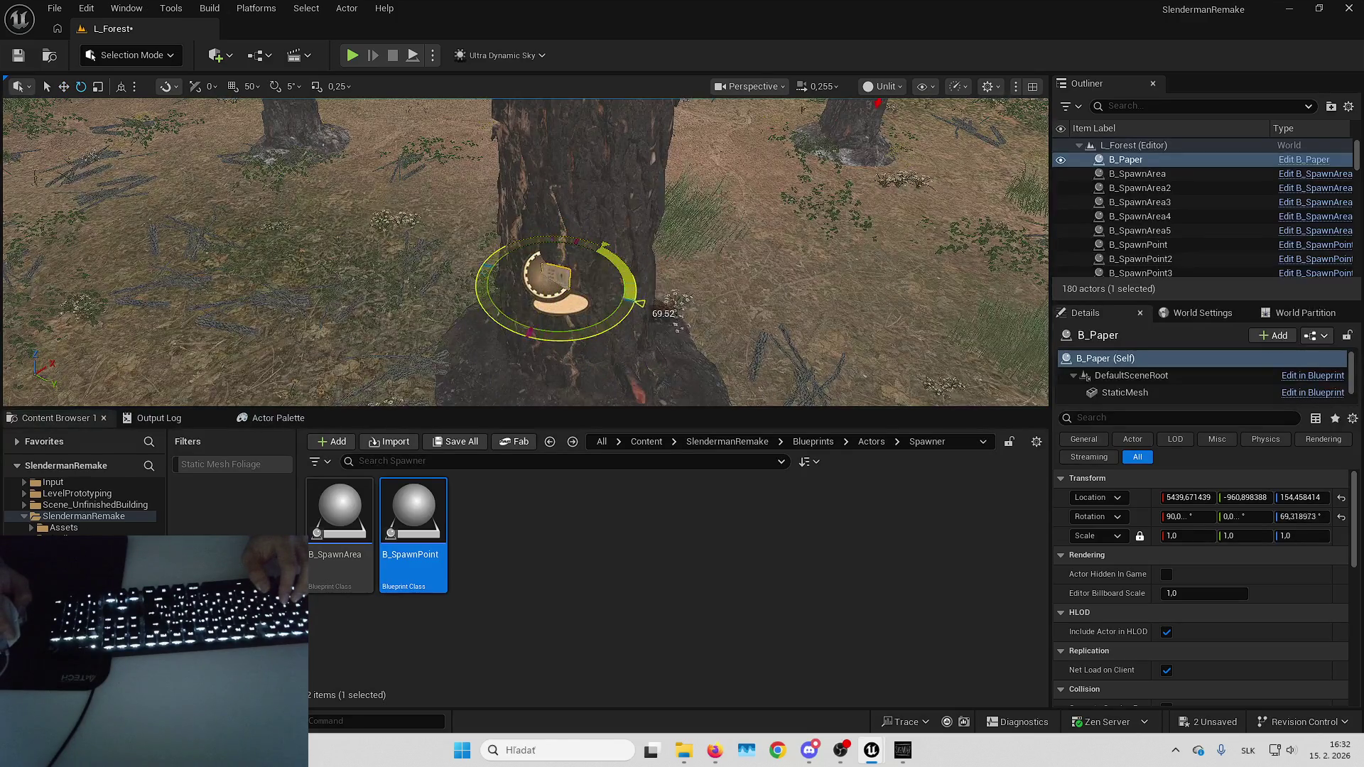
key(w)
scroll(525, 252, up, 5)
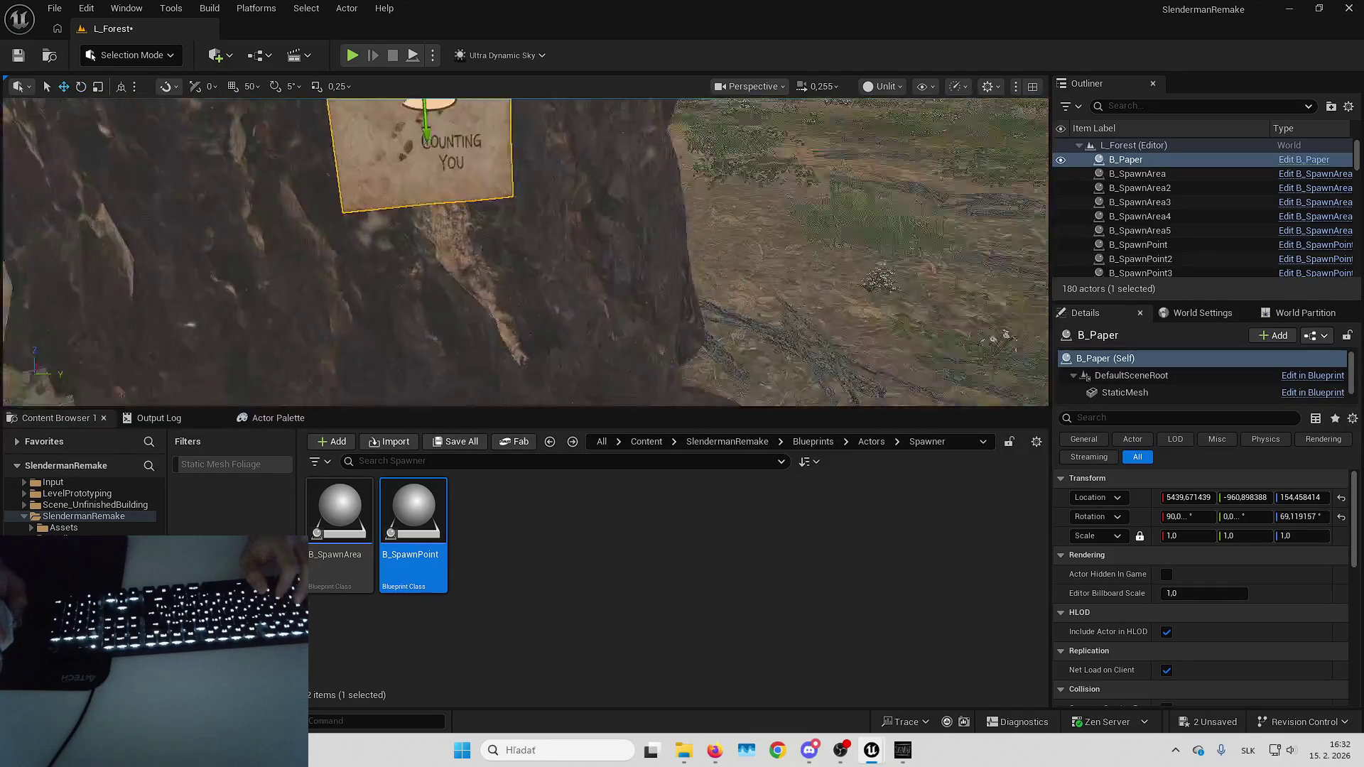
drag(736, 238, 736, 238)
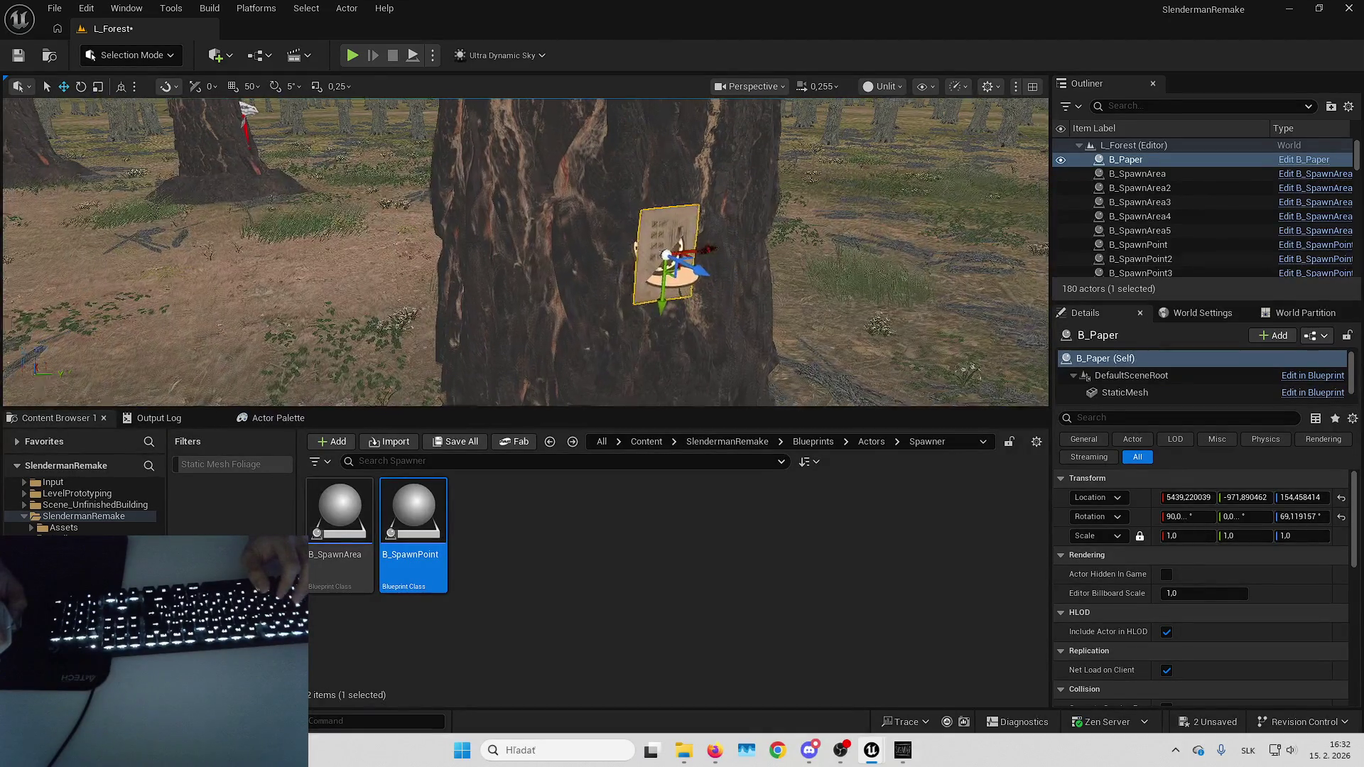
drag(728, 251, 727, 250)
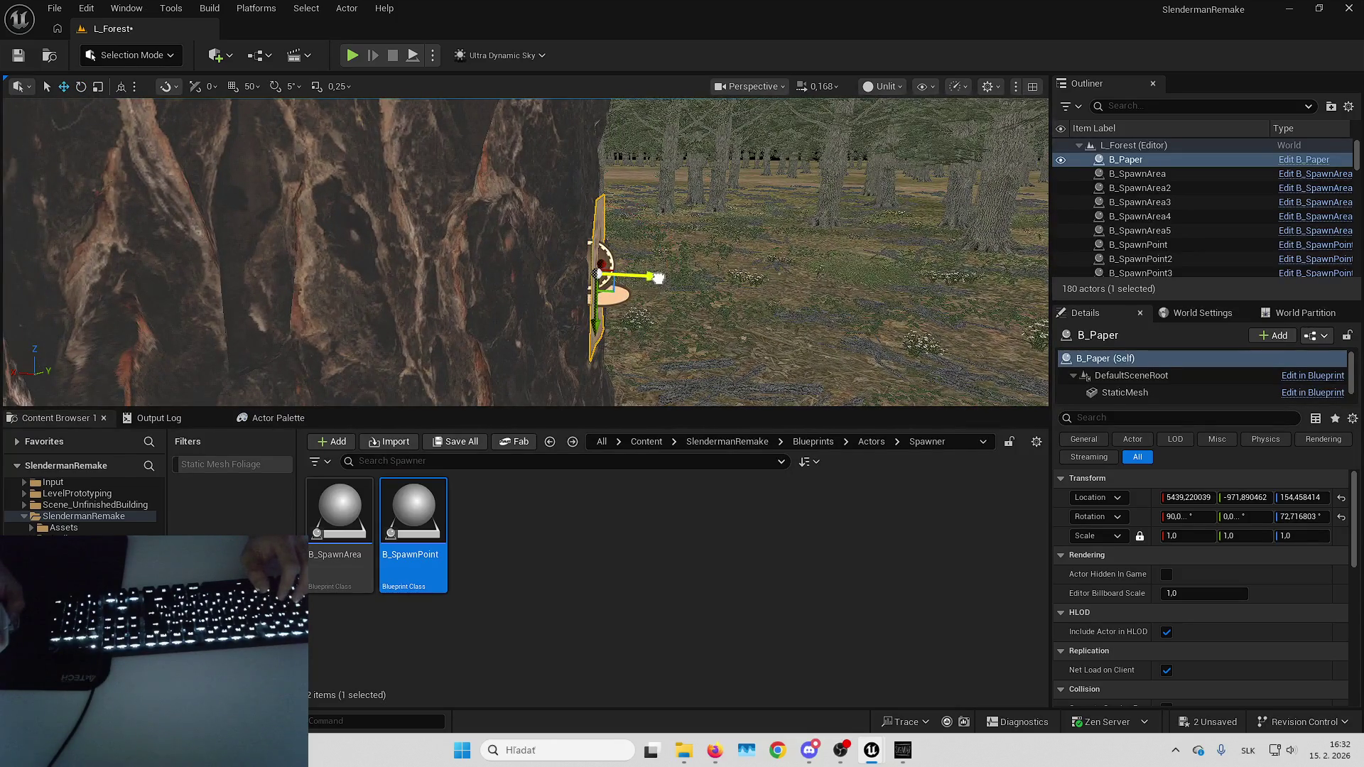
mouse_move(654, 280)
mouse_down()
mouse_move(609, 256)
mouse_move(629, 249)
mouse_move(561, 234)
mouse_move(604, 213)
mouse_up()
key(Escape)
Reselect the paper and raise it higher on the trunk, nudging it slightly.
click(561, 227)
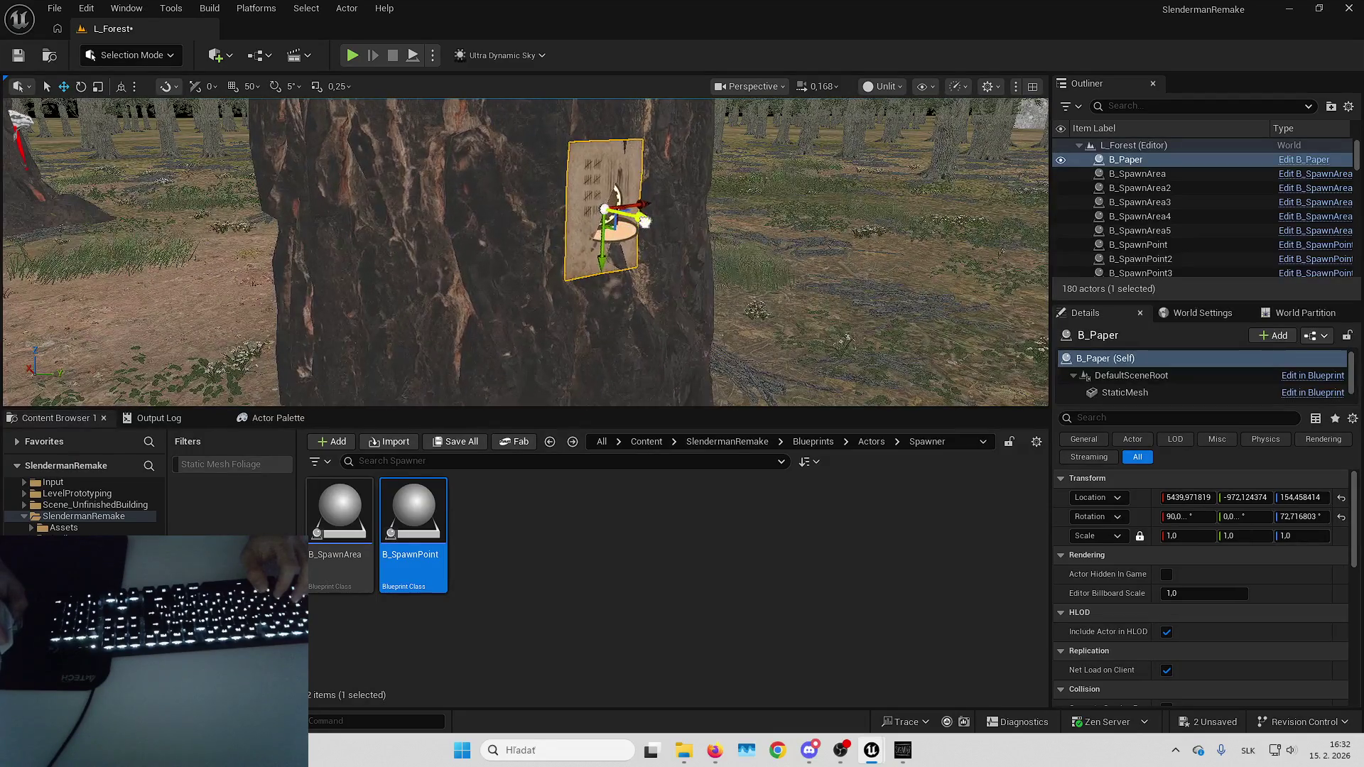
click(604, 215)
click(603, 215)
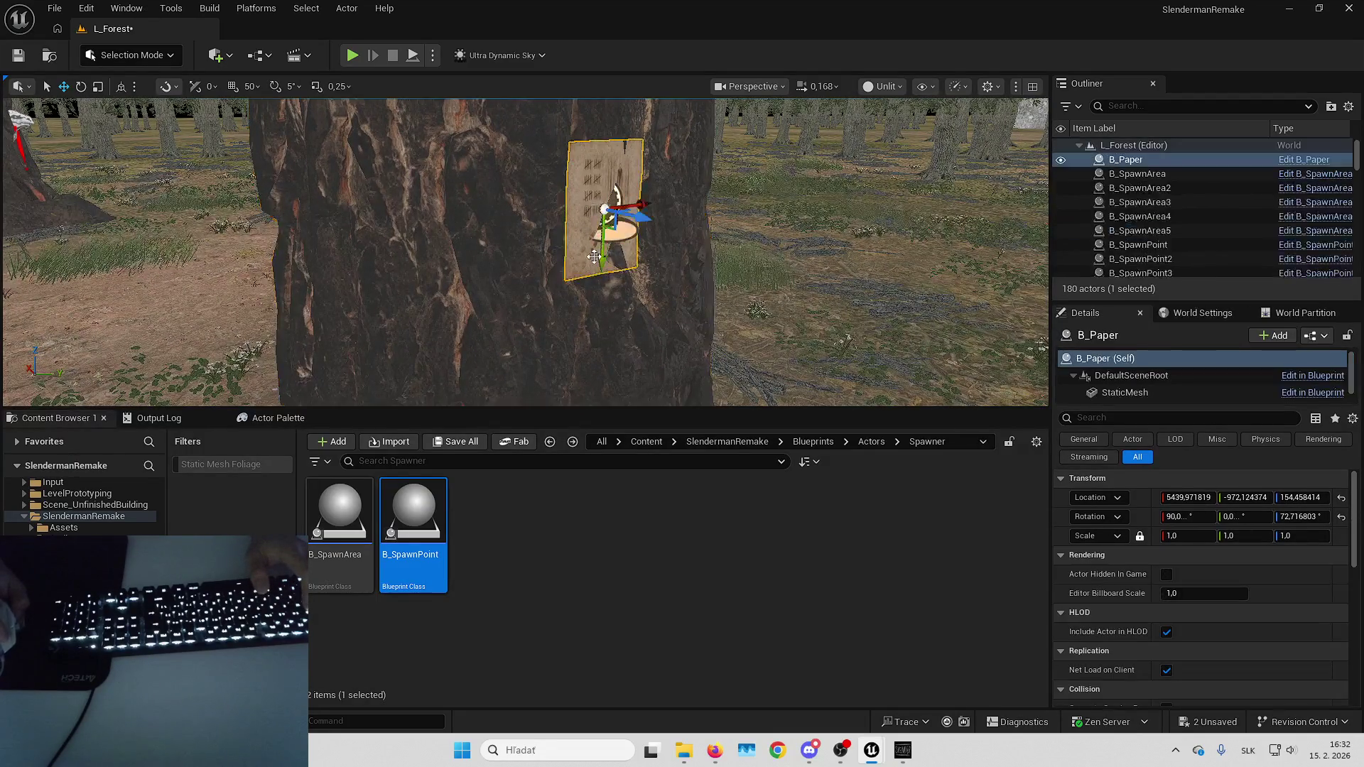
drag(625, 228, 632, 195)
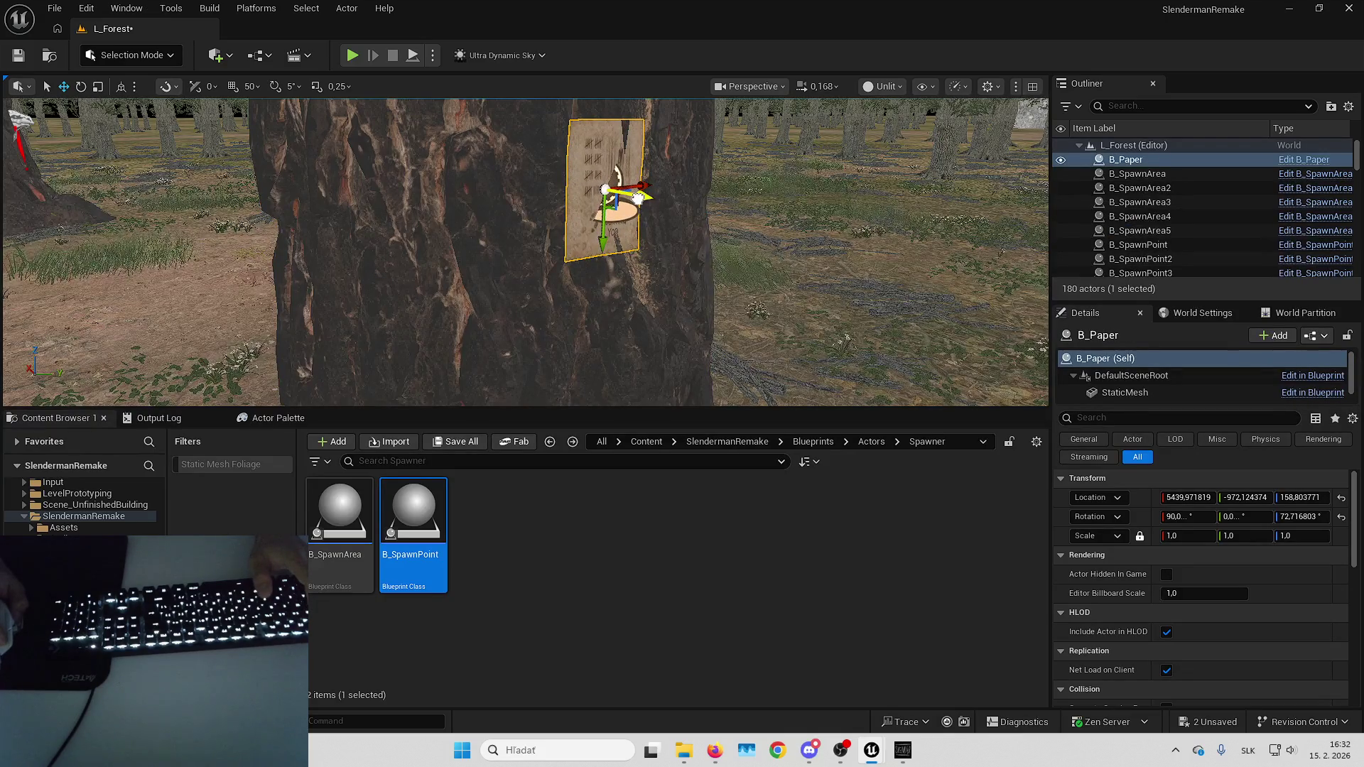
drag(639, 199, 638, 199)
key(Escape)
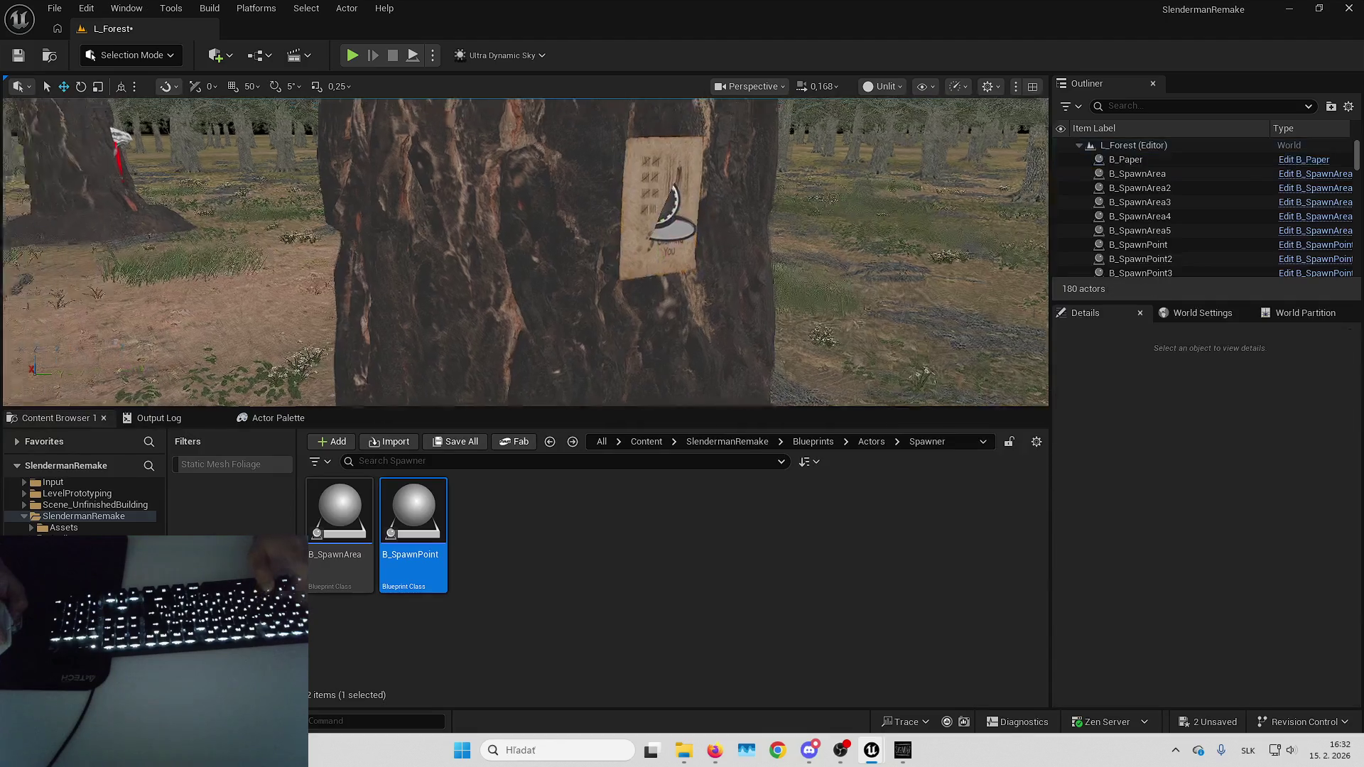
drag(649, 235, 606, 289)
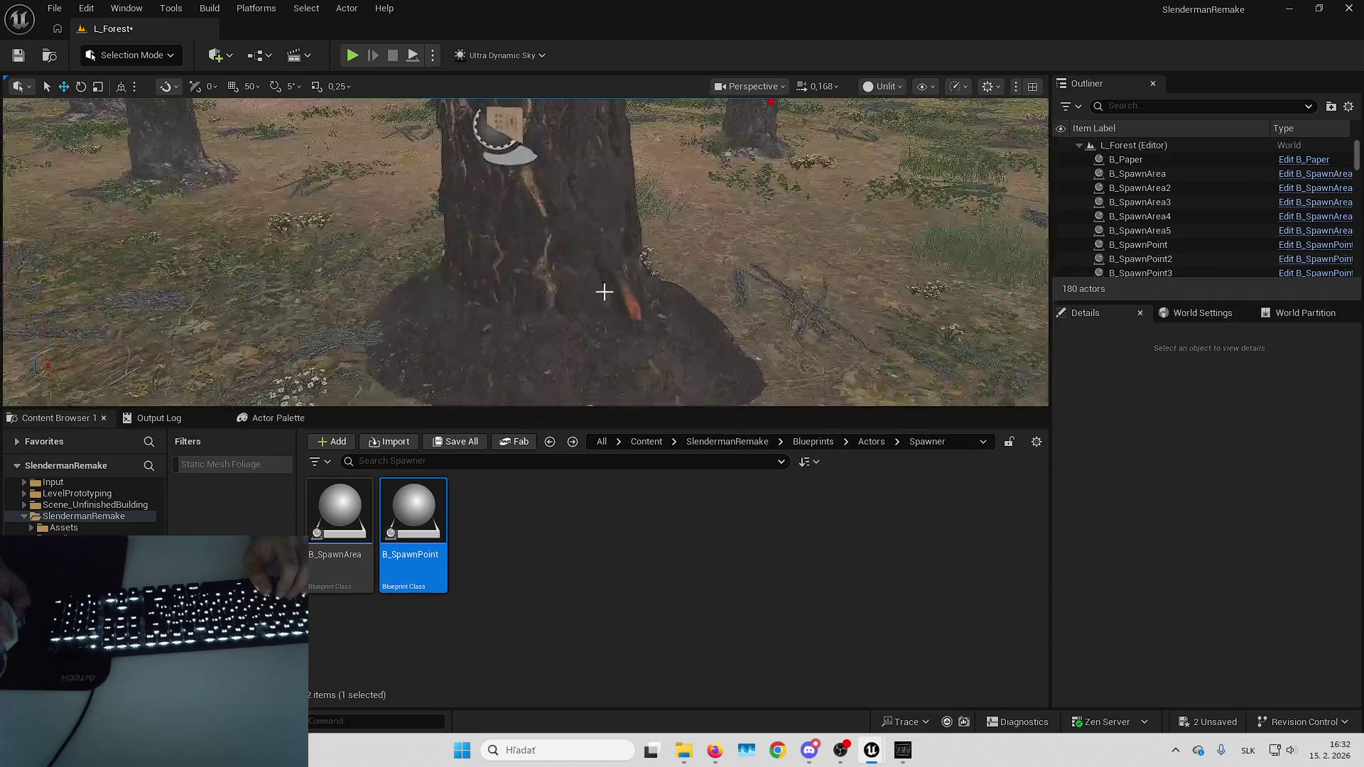
Attach B_SpawnPoint14 to B_Paper and reset its location and rotation to zero.
click(350, 292)
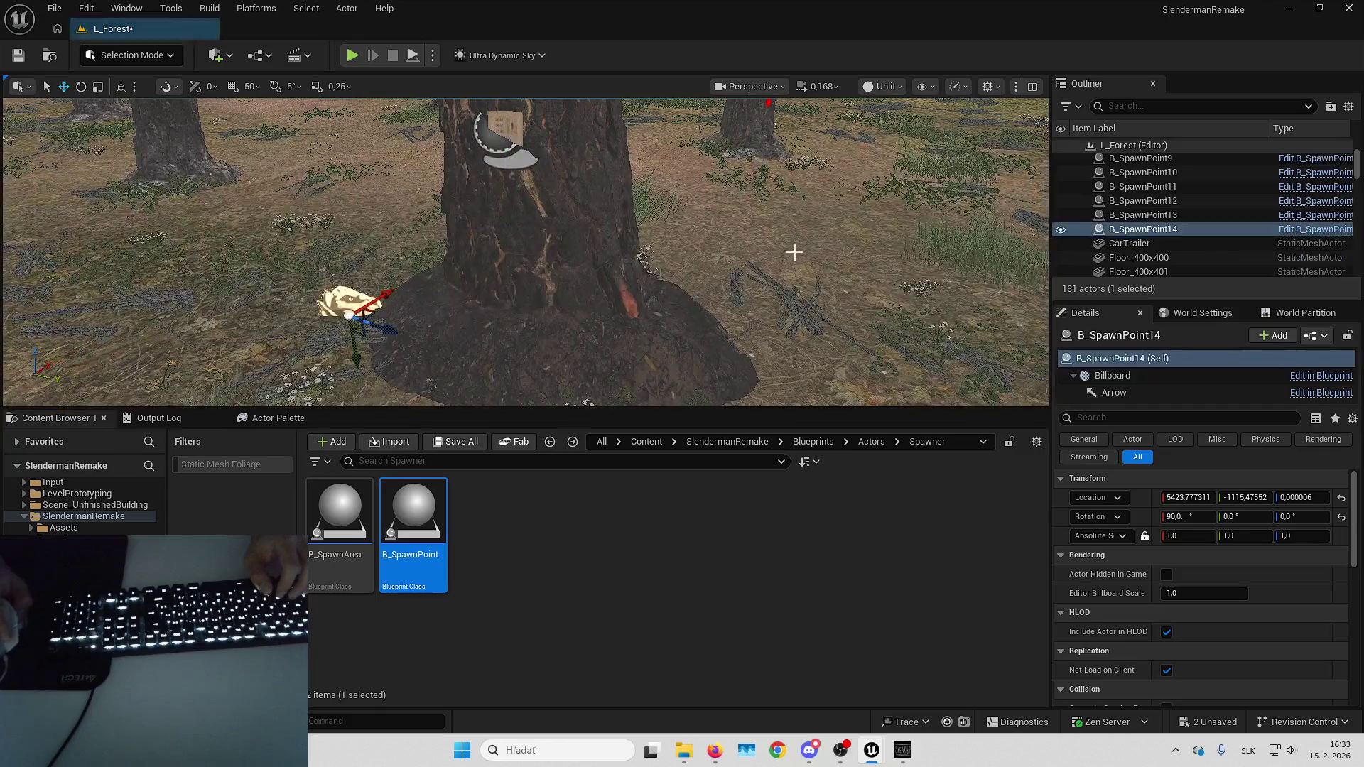
right_click(1127, 232)
mouse_move(914, 611)
mouse_move(930, 564)
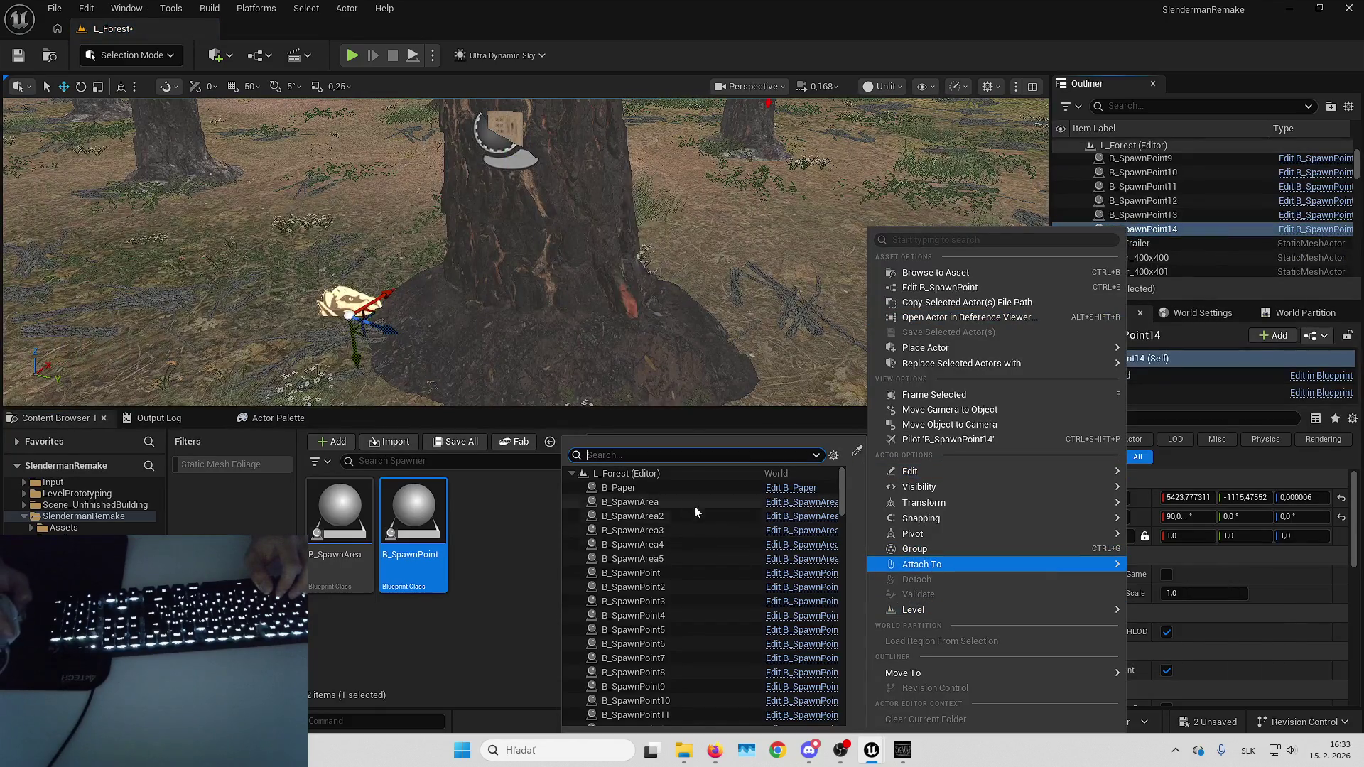
click(683, 488)
click(1341, 517)
click(1341, 497)
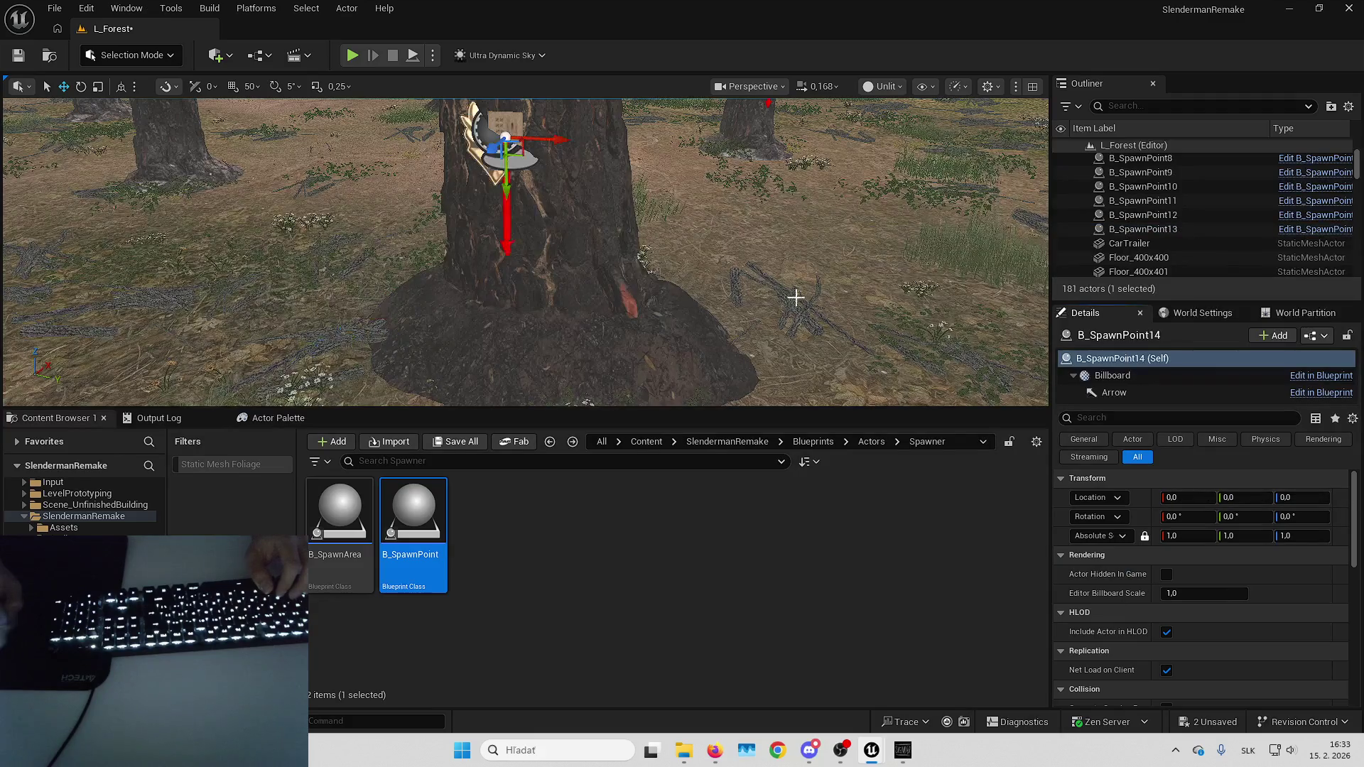
Frame the view on B_SpawnPoint14, then reselect the paper.
key(f)
scroll(1174, 212, up, 5)
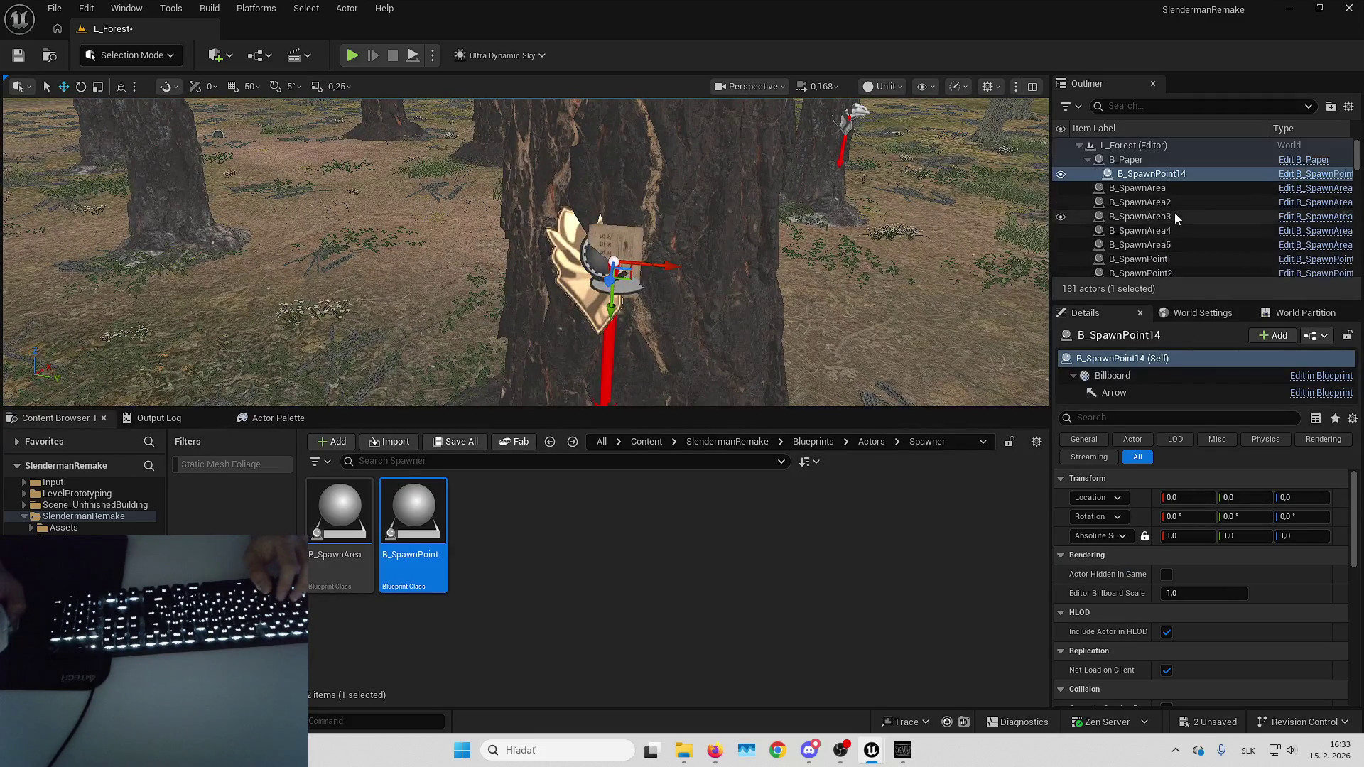
drag(1167, 177, 1160, 161)
key(f)
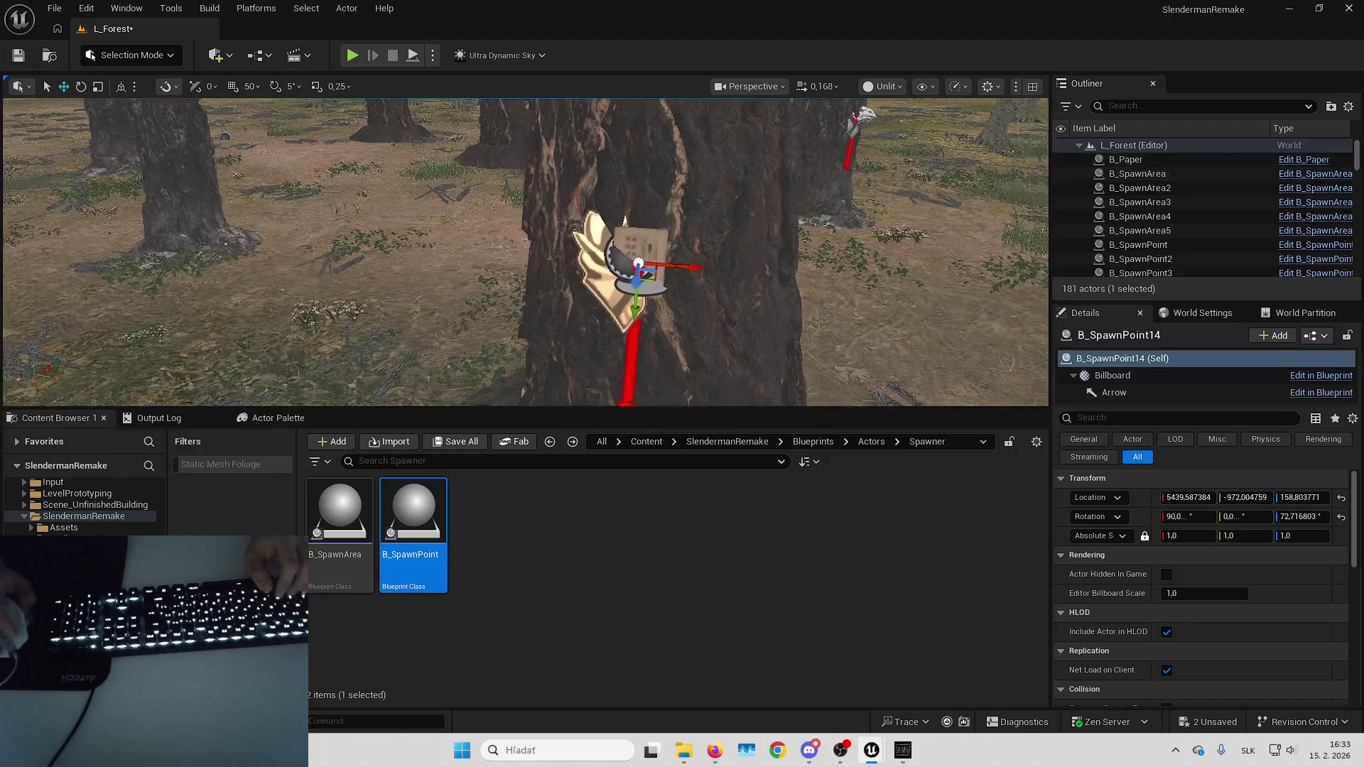
click(1137, 159)
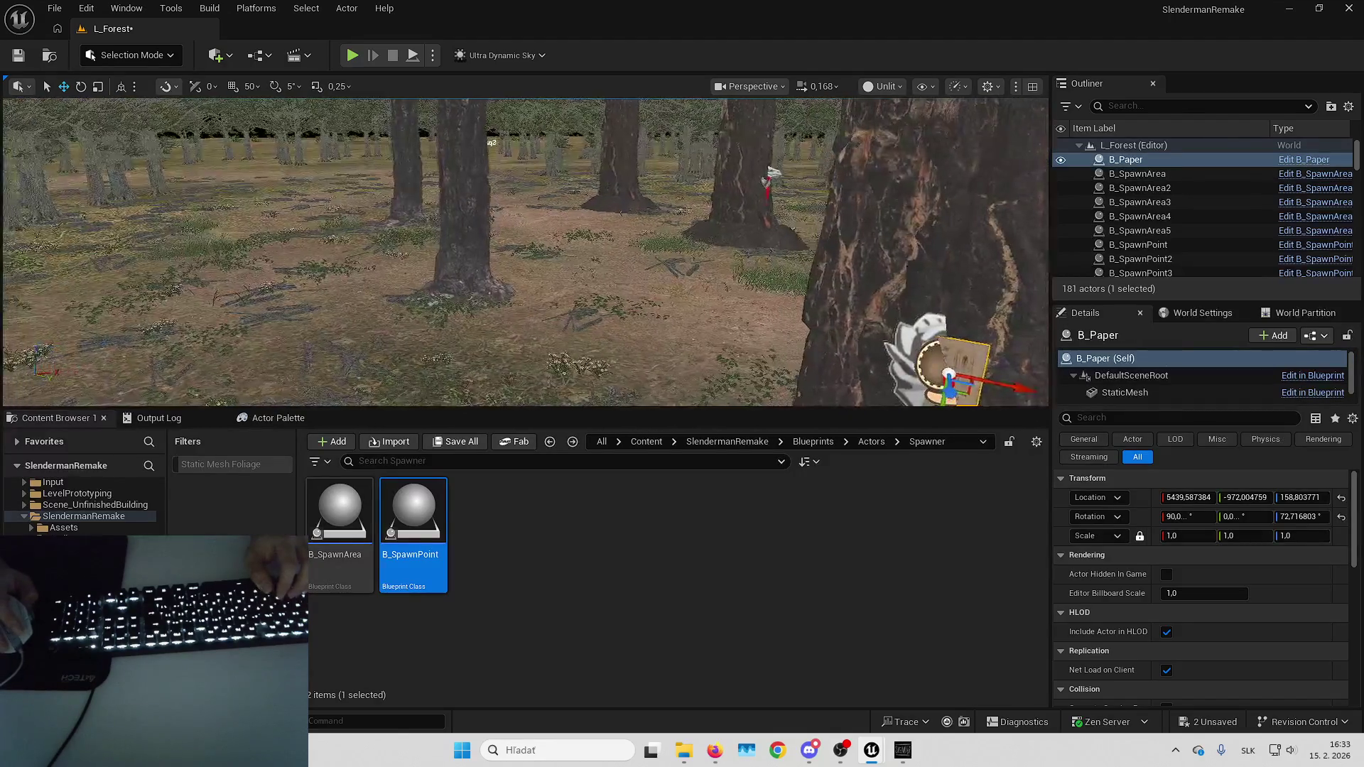
Zero B_Paper's yaw and slide it over to another tree, near 5764, -2302, 158.8.
click(1302, 517)
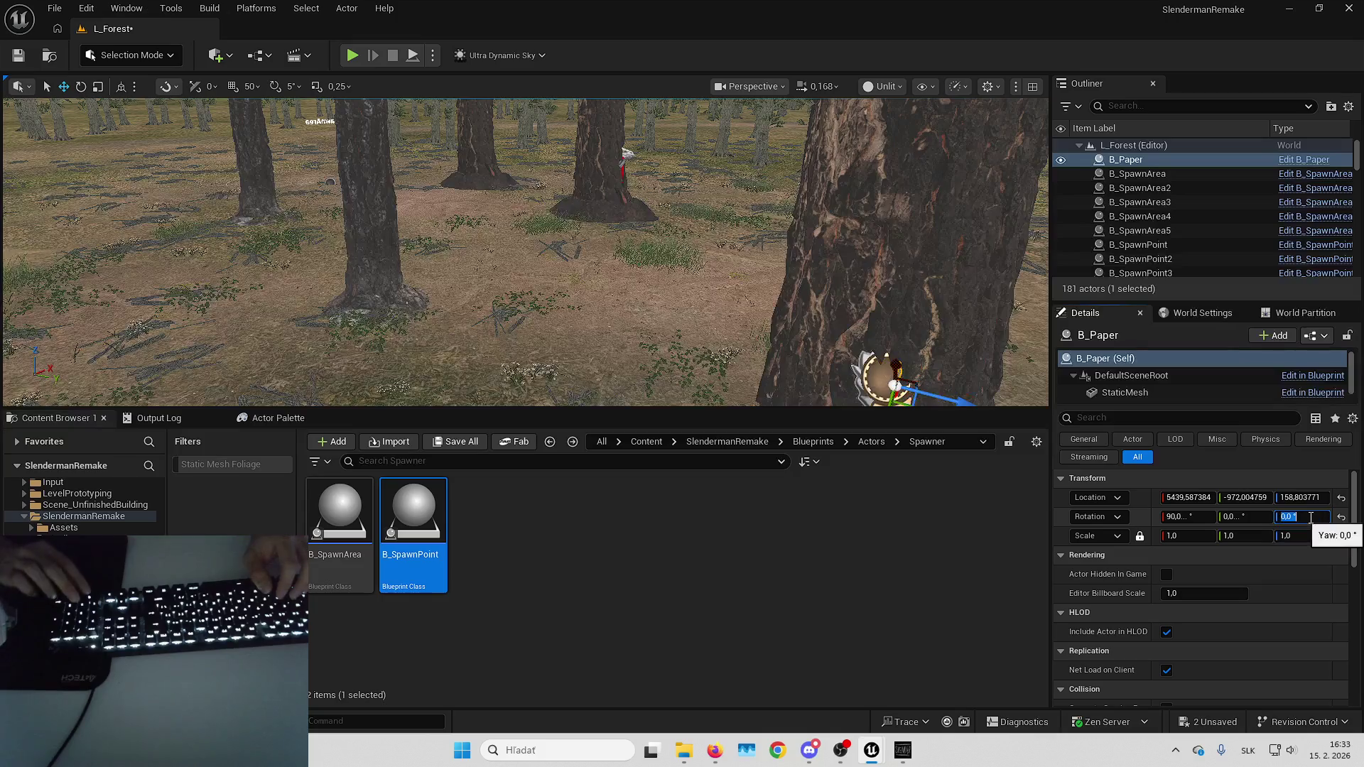
text(0)
key(Return)
drag(868, 316, 221, 139)
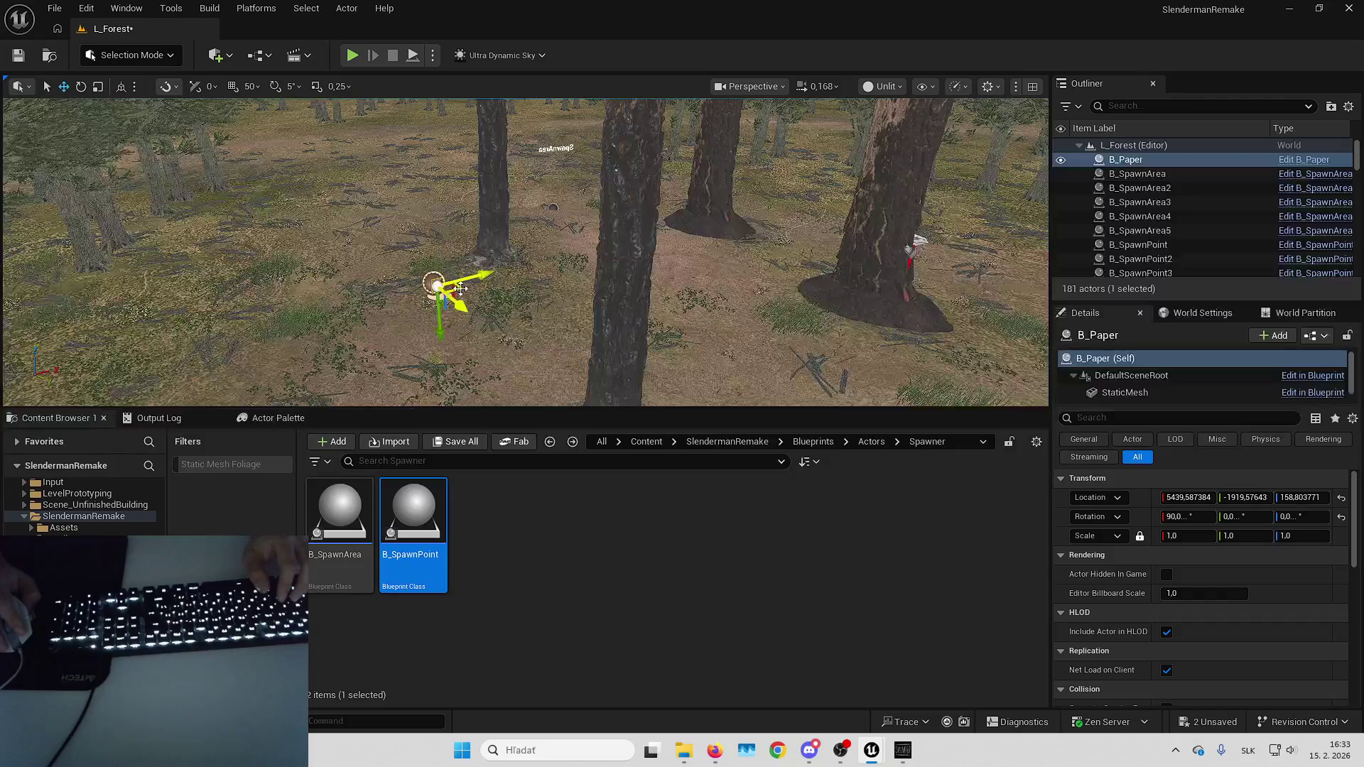
mouse_move(441, 293)
mouse_down()
mouse_move(518, 201)
mouse_move(502, 213)
mouse_move(502, 274)
mouse_move(317, 364)
mouse_move(201, 390)
mouse_move(588, 295)
mouse_move(543, 266)
mouse_move(754, 267)
mouse_up()
scroll(543, 266, up, 5)
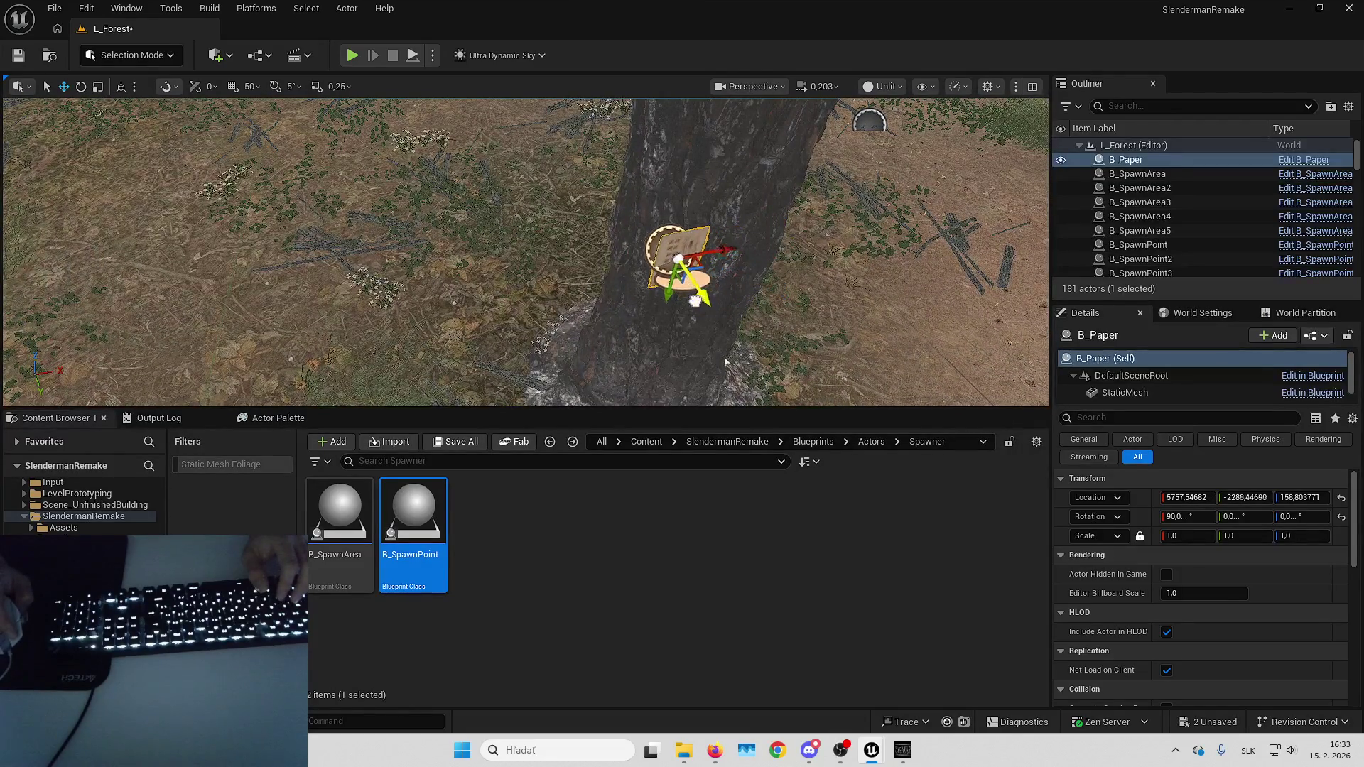
Turn B_Paper to face outward from the new trunk and nudge it against the bark.
key(e)
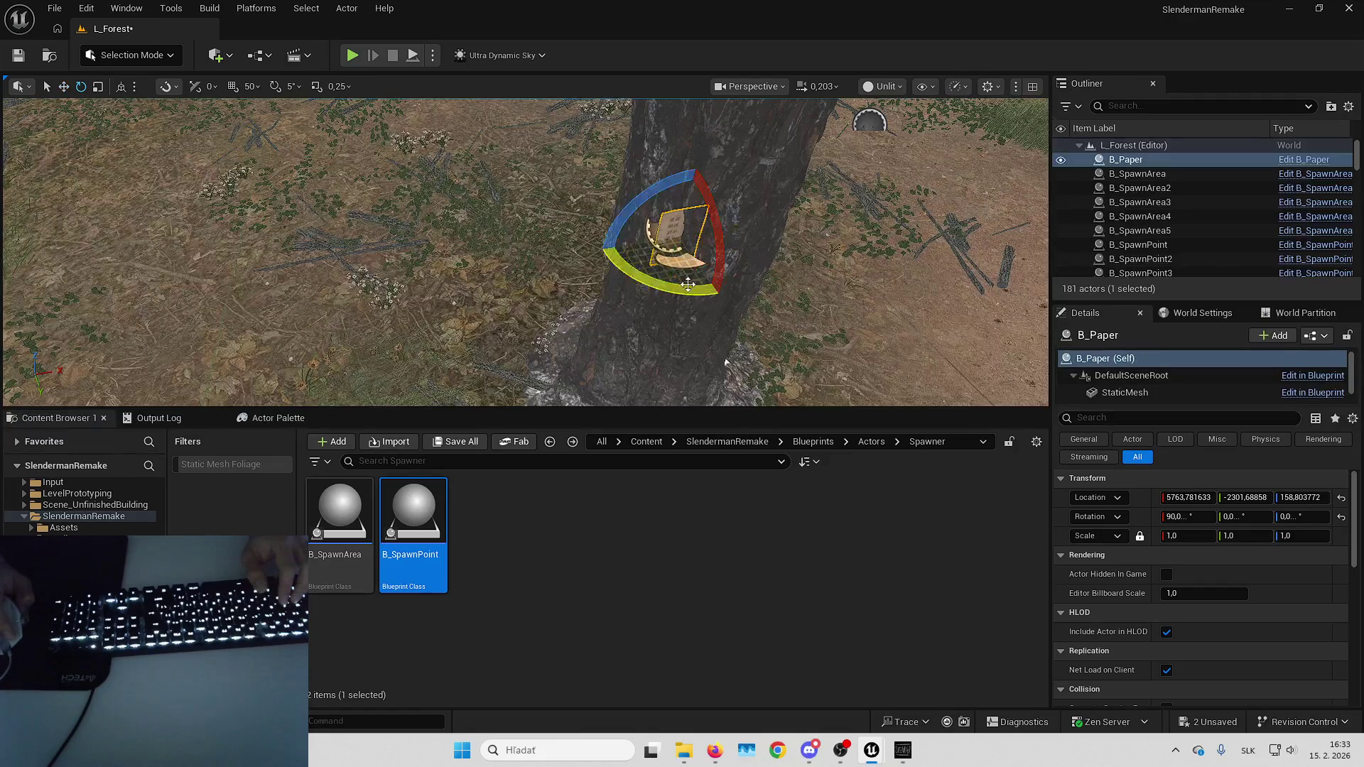
drag(753, 234, 757, 282)
key(w)
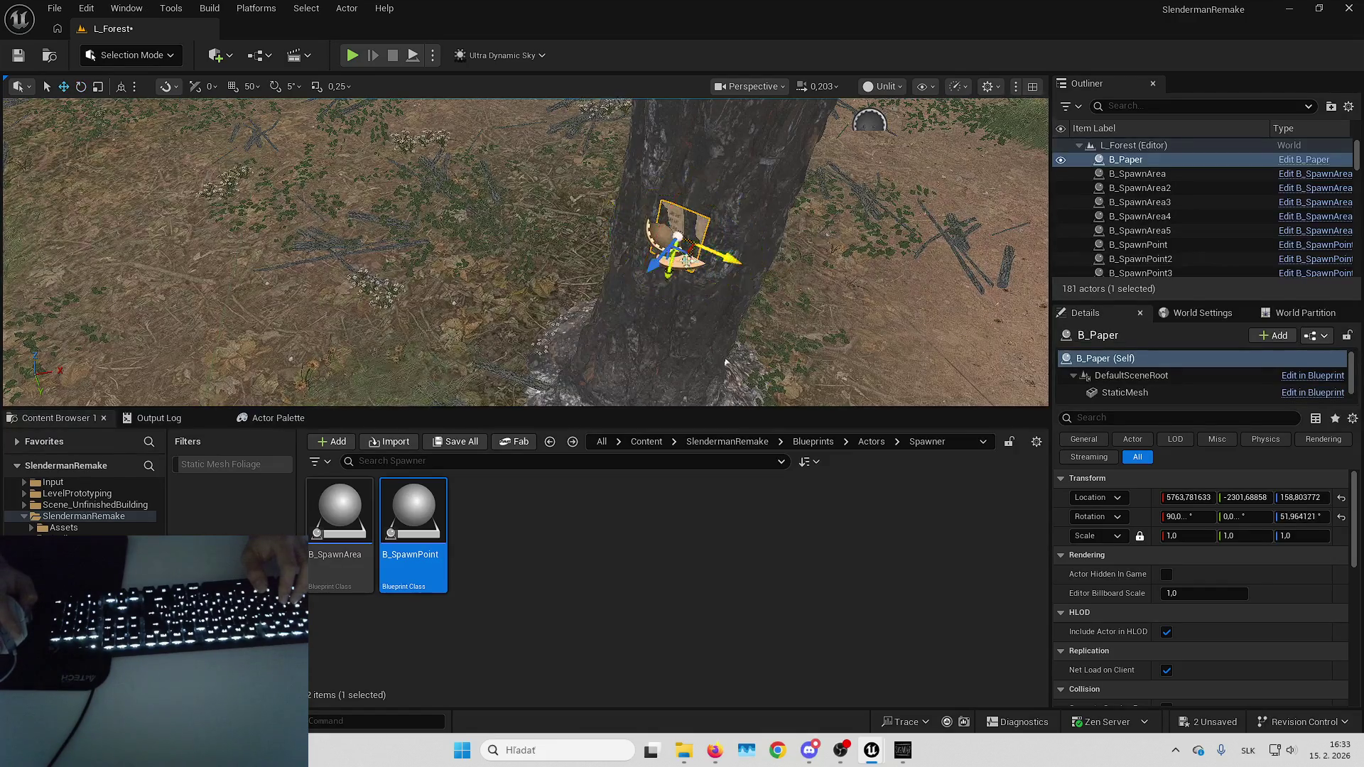
drag(648, 267, 644, 270)
drag(725, 362, 725, 314)
mouse_move(642, 218)
mouse_down()
mouse_move(646, 248)
mouse_move(600, 248)
mouse_up()
Tilt the paper to the trunk's slope (about 47° yaw, 85° roll) and push it flush.
key(e)
key(w)
key(e)
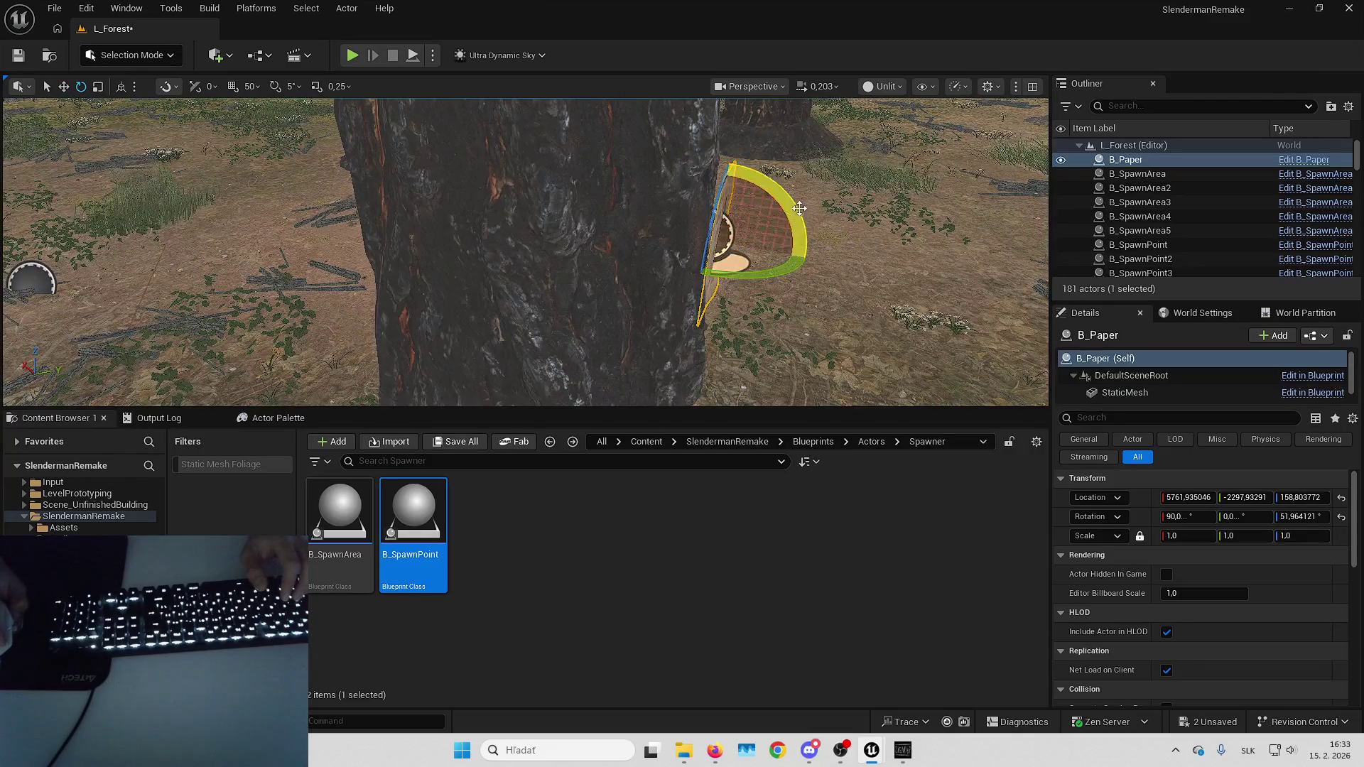
mouse_move(785, 188)
mouse_down()
mouse_move(795, 220)
mouse_move(647, 220)
mouse_move(631, 249)
mouse_move(384, 249)
mouse_move(398, 299)
mouse_up()
key(f)
key(w)
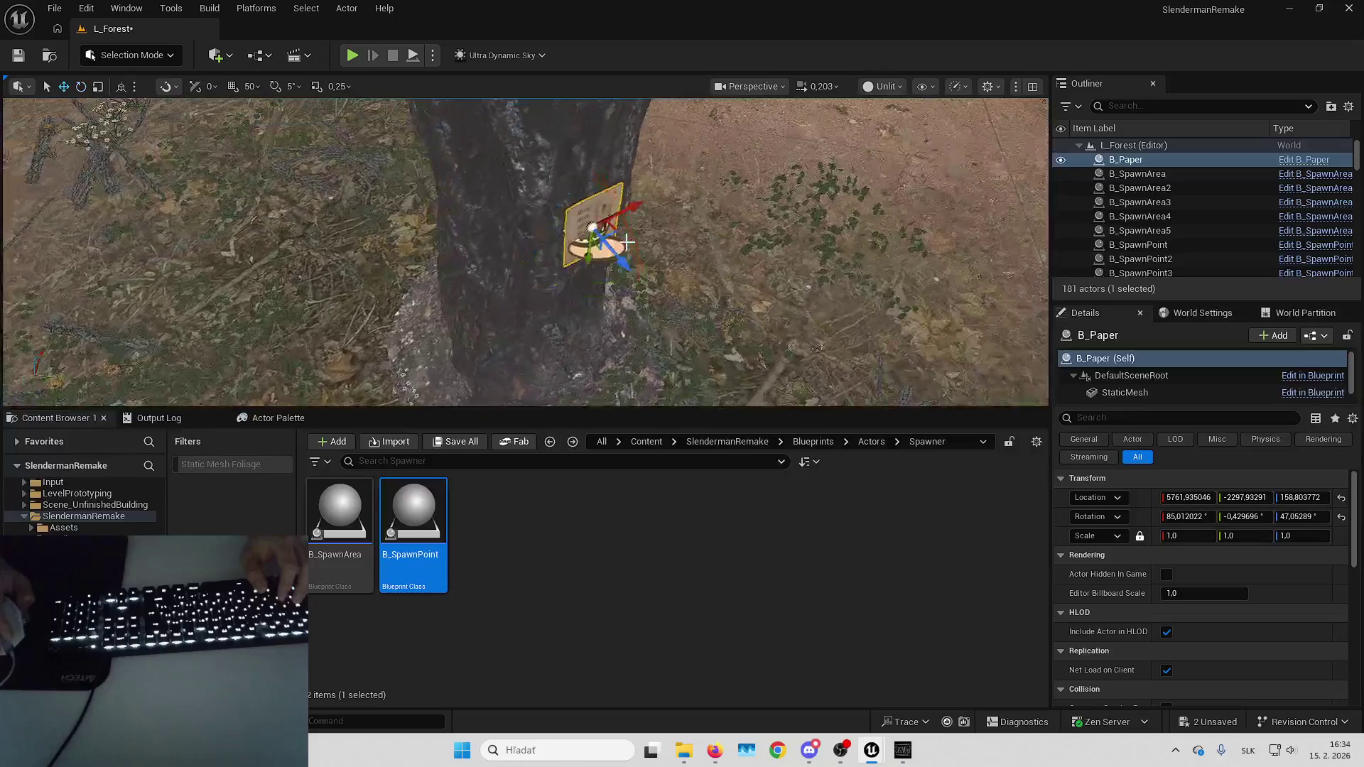
drag(617, 254, 651, 249)
scroll(654, 243, up, 10)
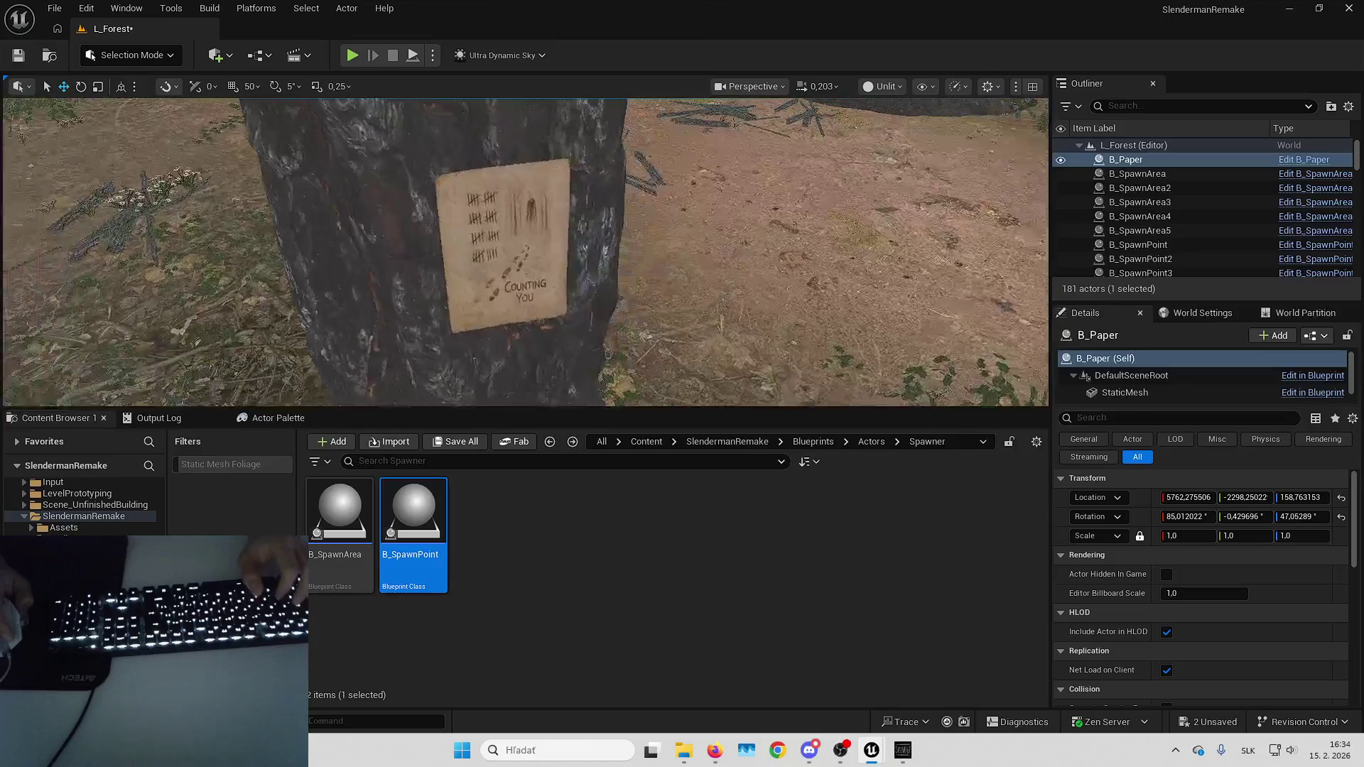
scroll(675, 255, down, 10)
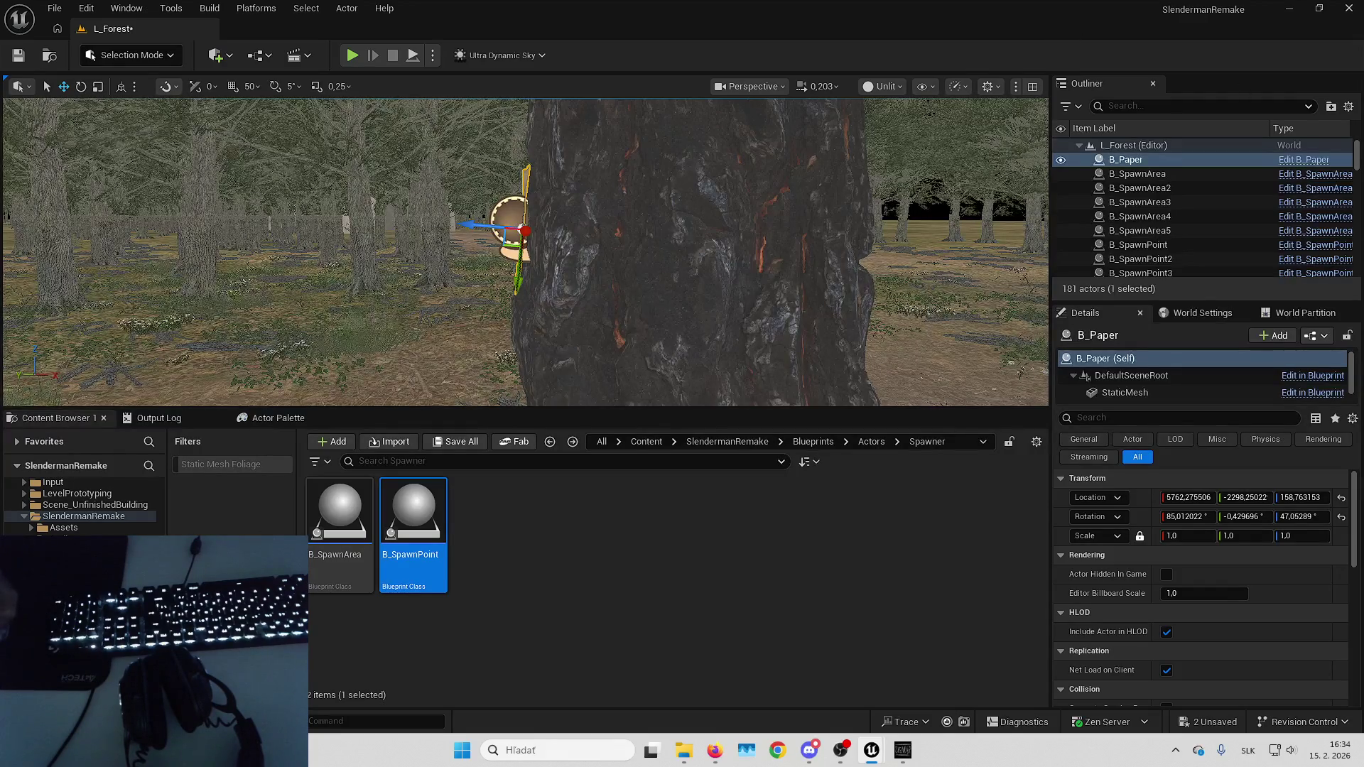
key(alt+Tab)
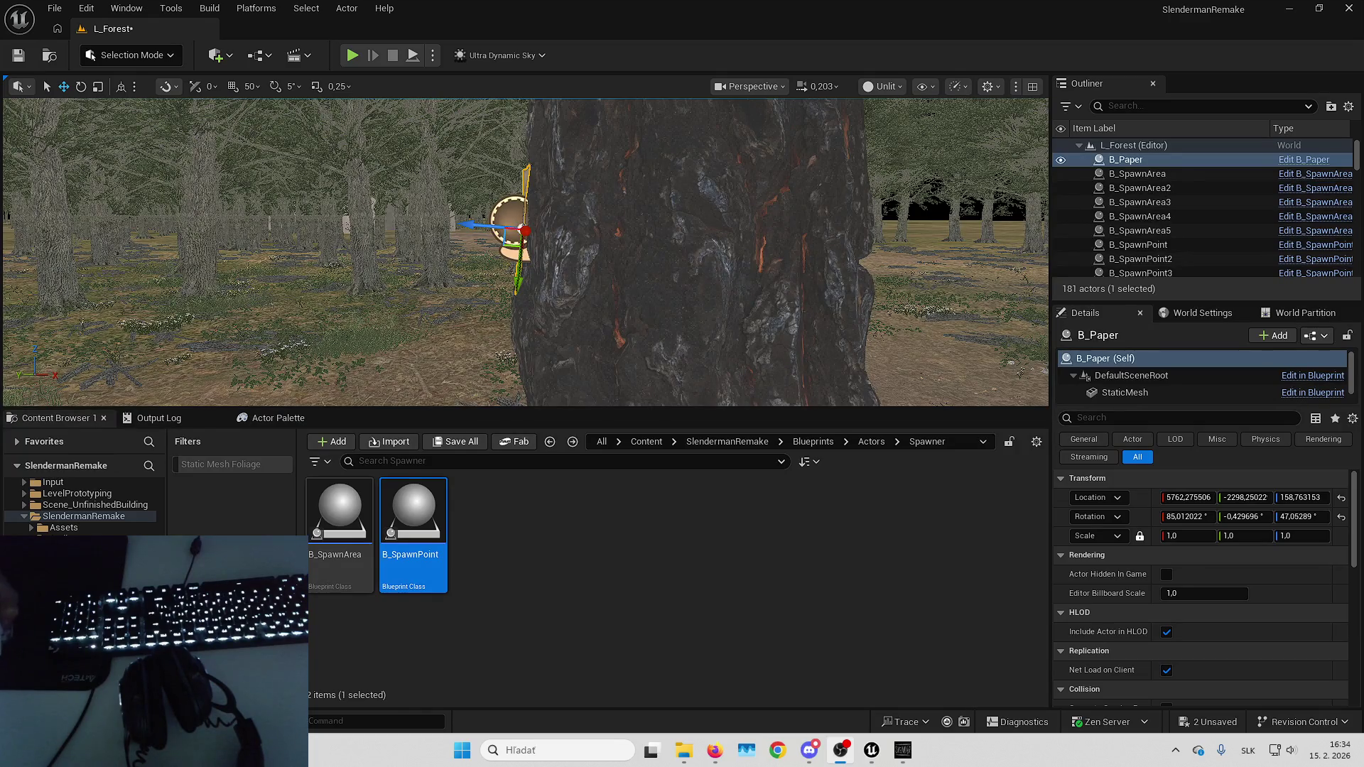
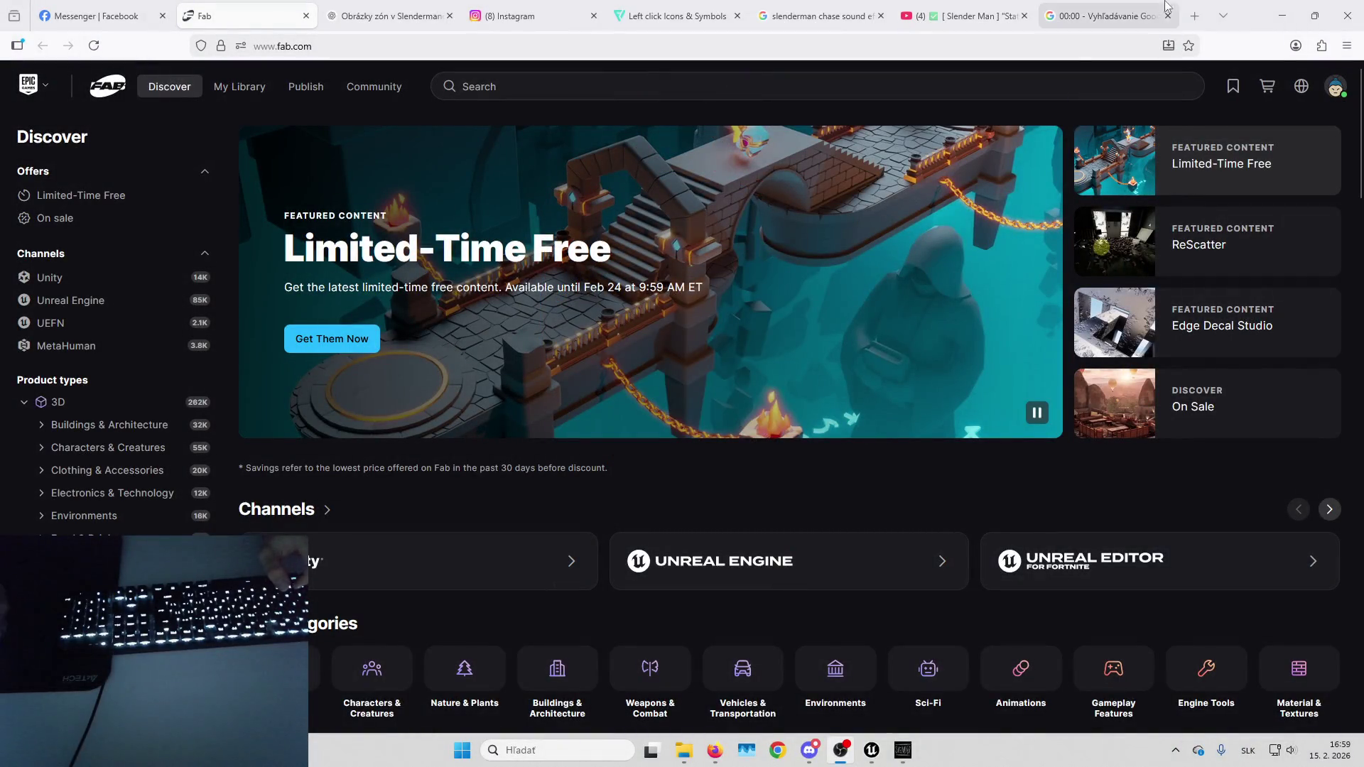
Minimise the Fab browser to bring back the Unreal Editor's L_Forest level.
click(1282, 16)
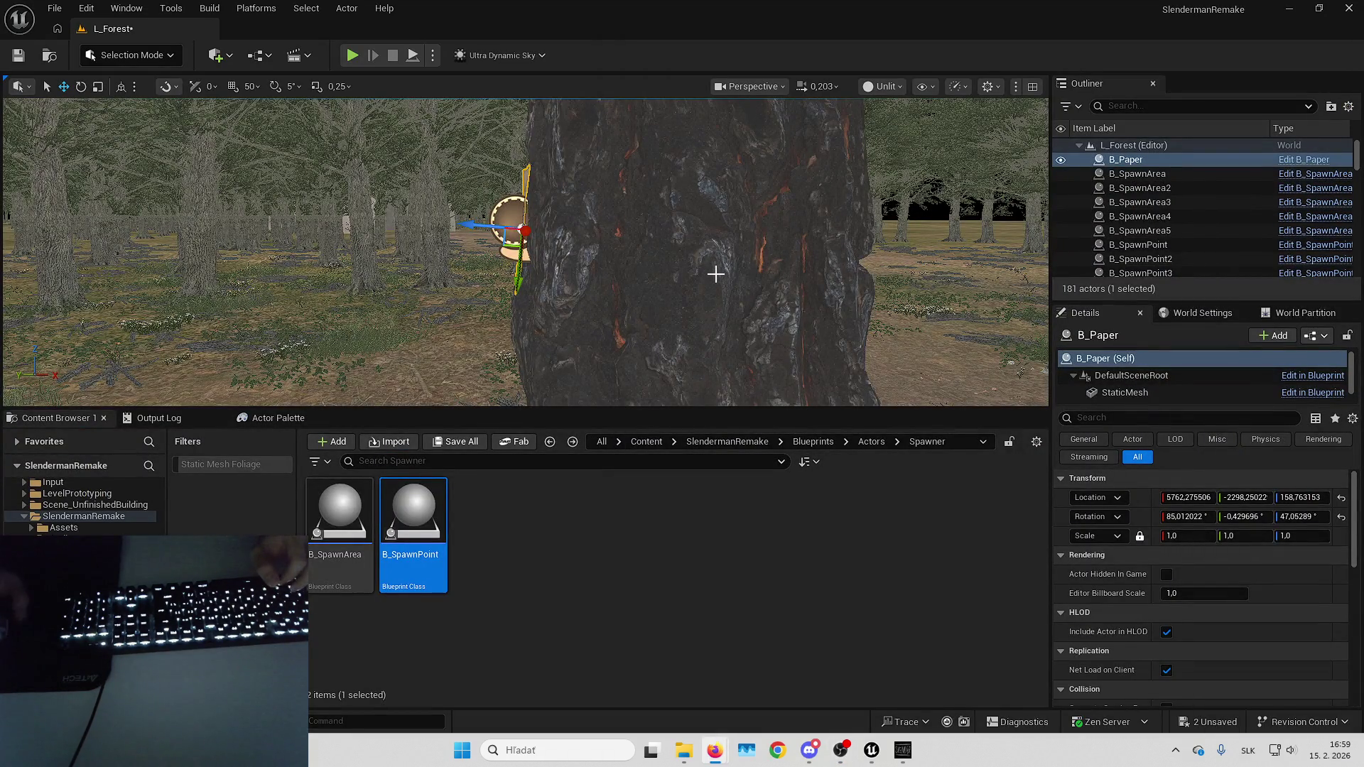
Deselect the paper, enlarge the 3D viewport and save all content.
scroll(696, 269, down, 5)
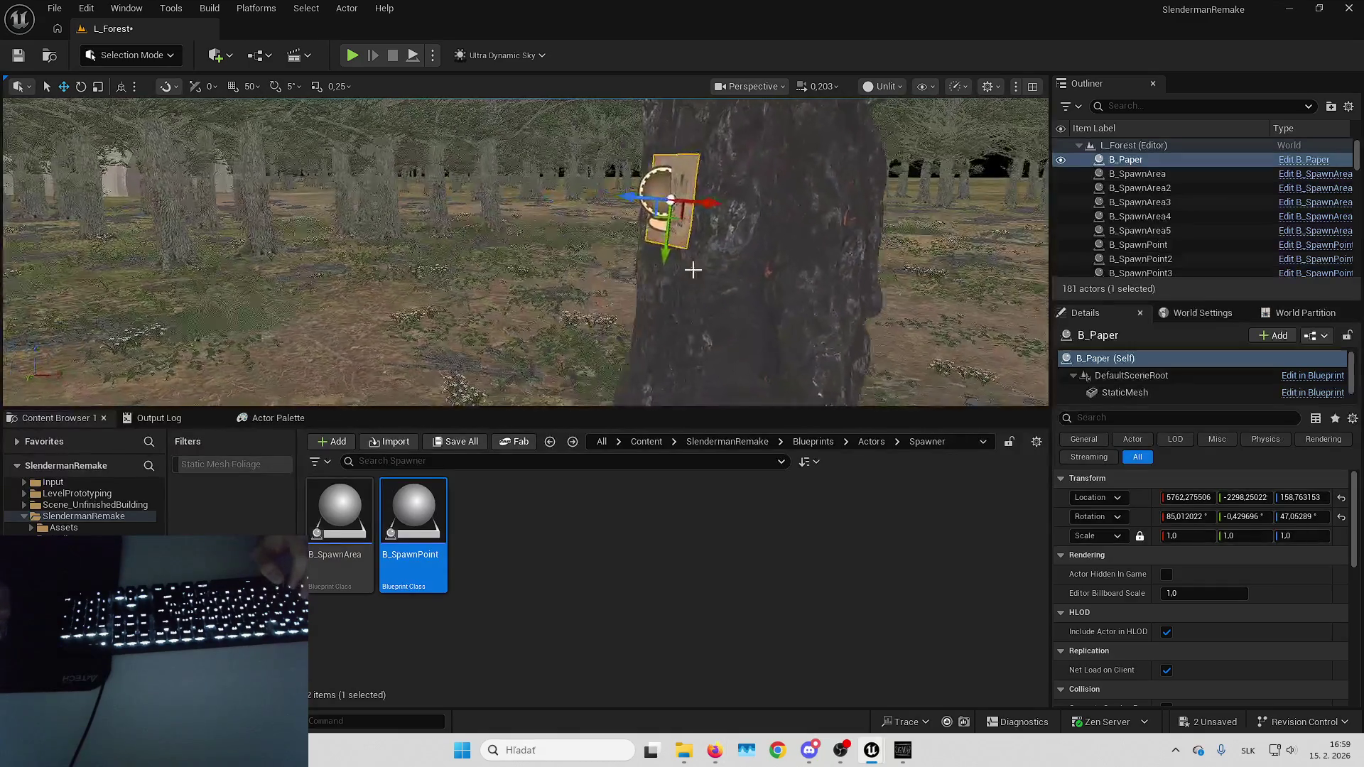
key(Escape)
scroll(525, 252, up, 3)
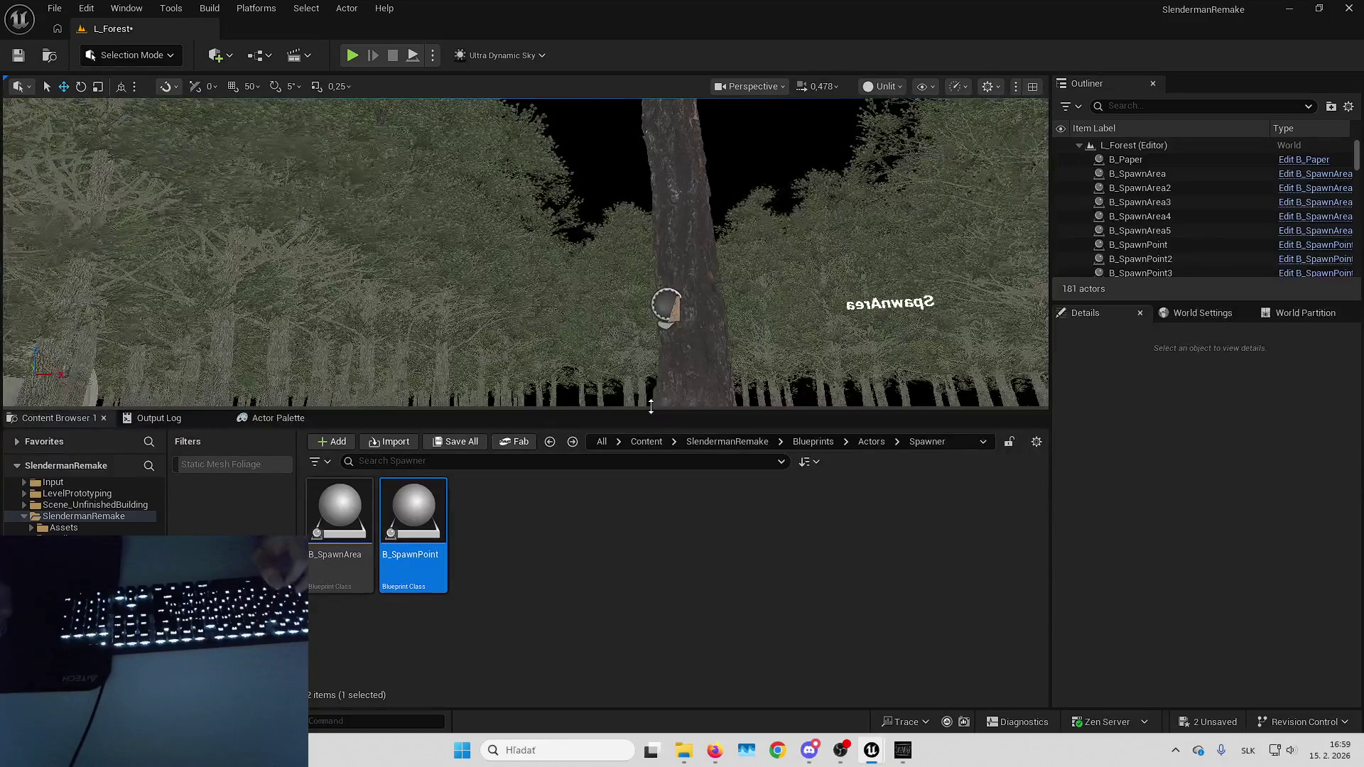
drag(651, 405, 651, 490)
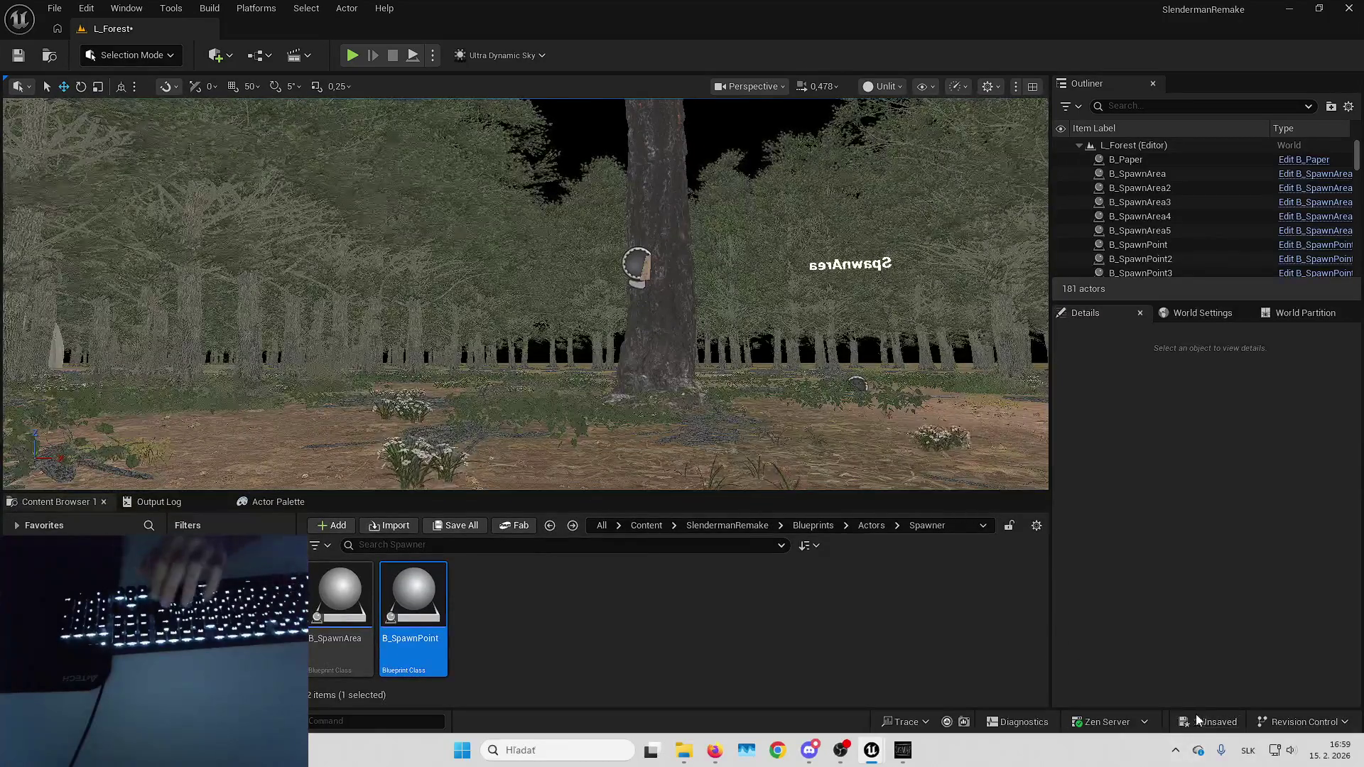
click(1210, 722)
click(798, 533)
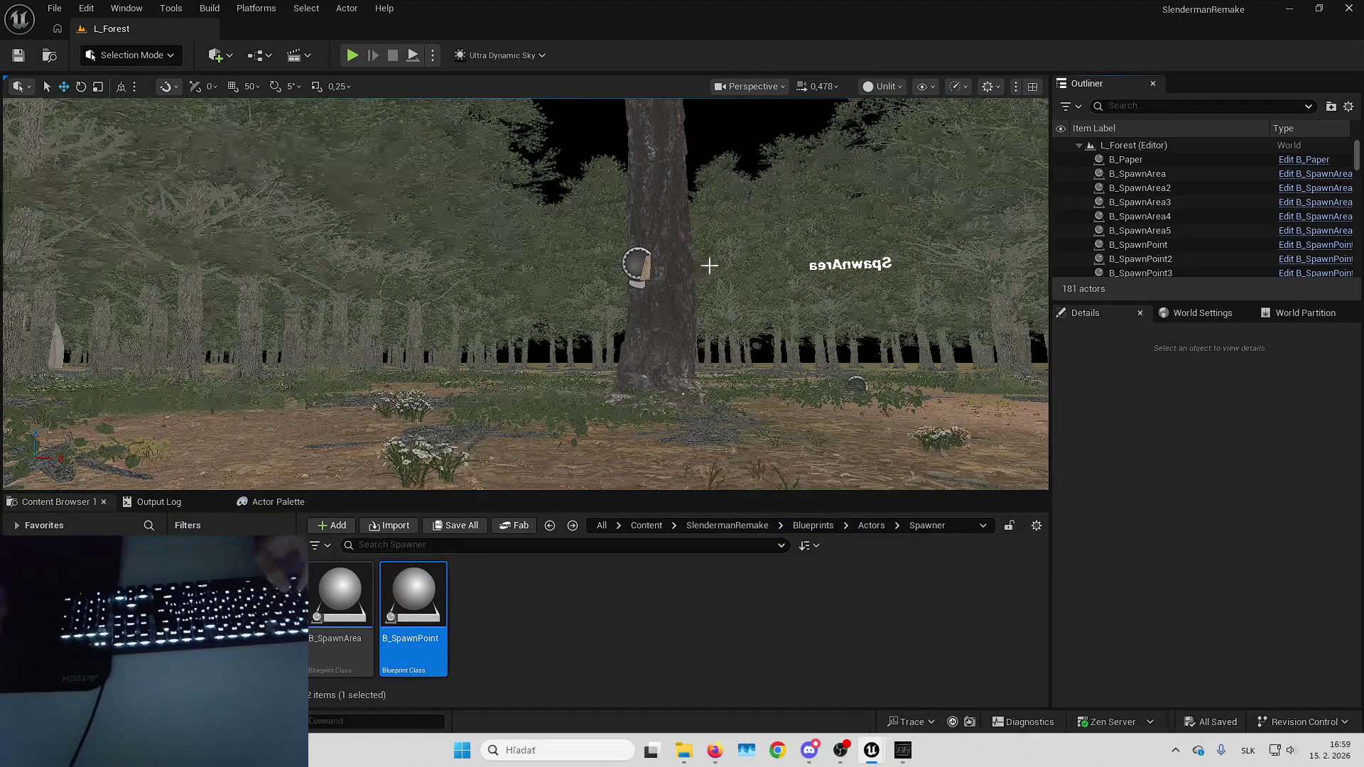
Select and frame B_SpawnArea5, then add empty slots to its Spawn Points array.
scroll(495, 285, up, 2)
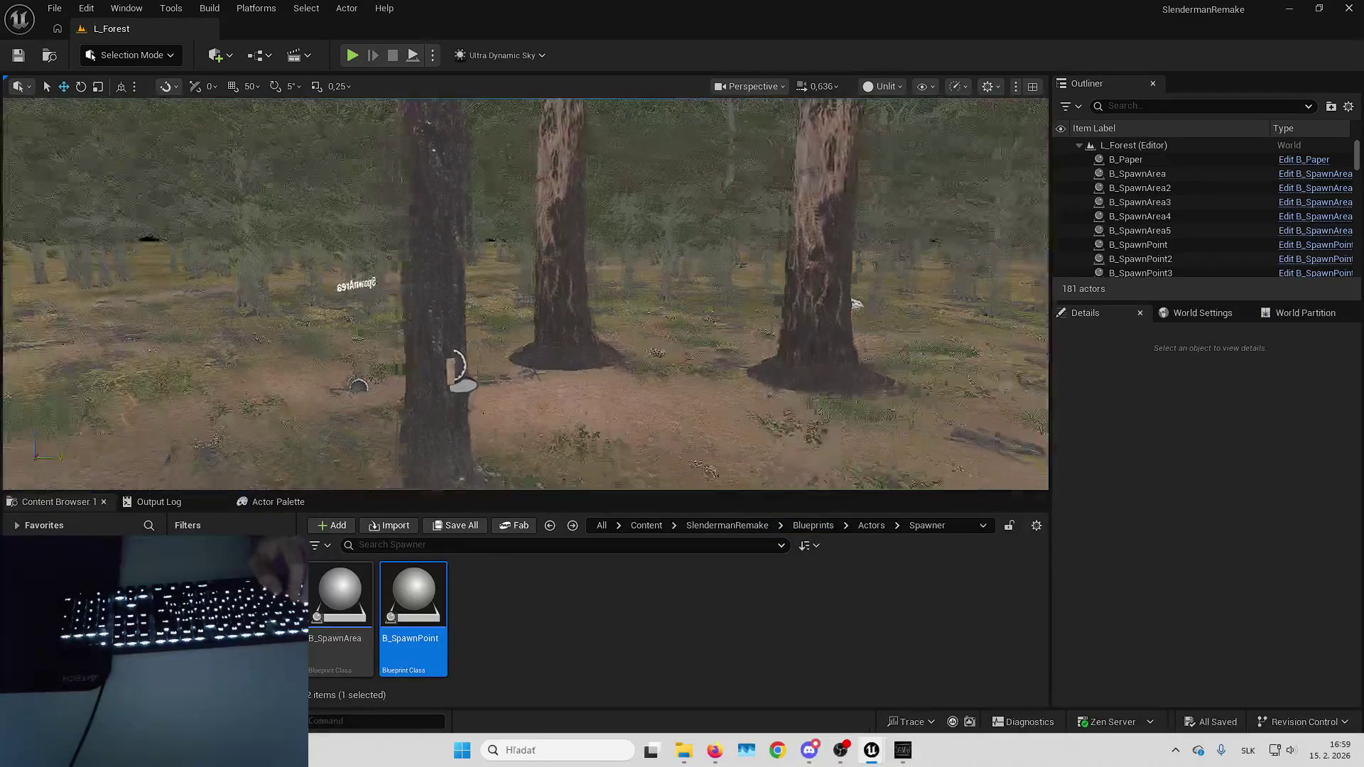
click(449, 302)
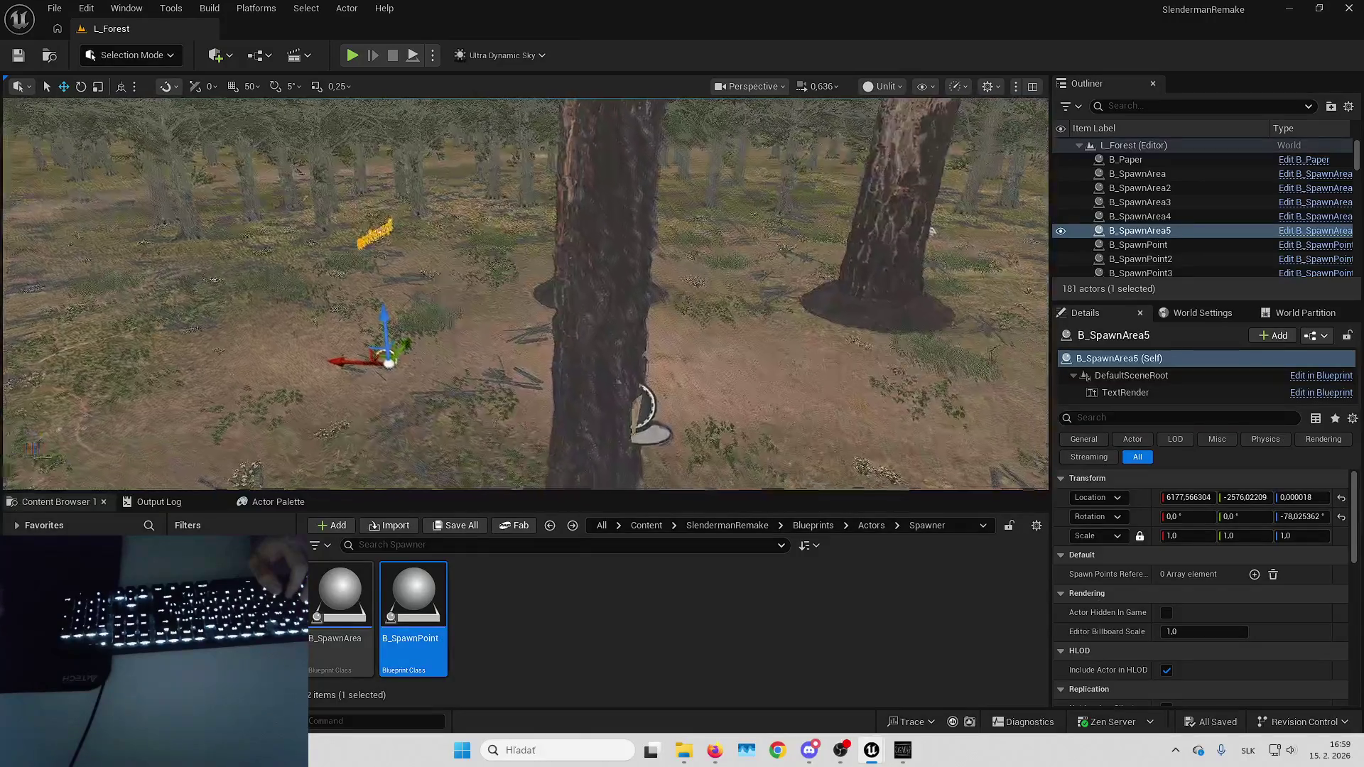
scroll(525, 294, down, 2)
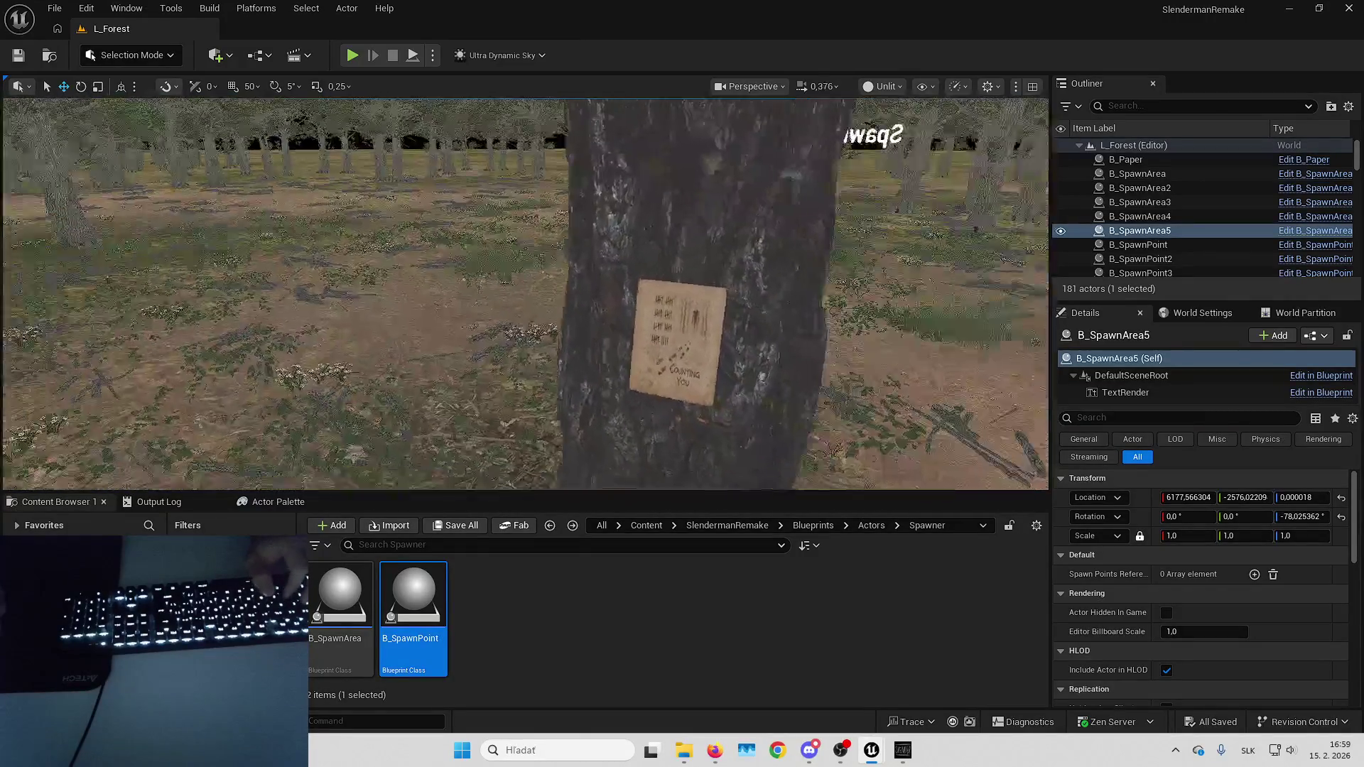
key(f)
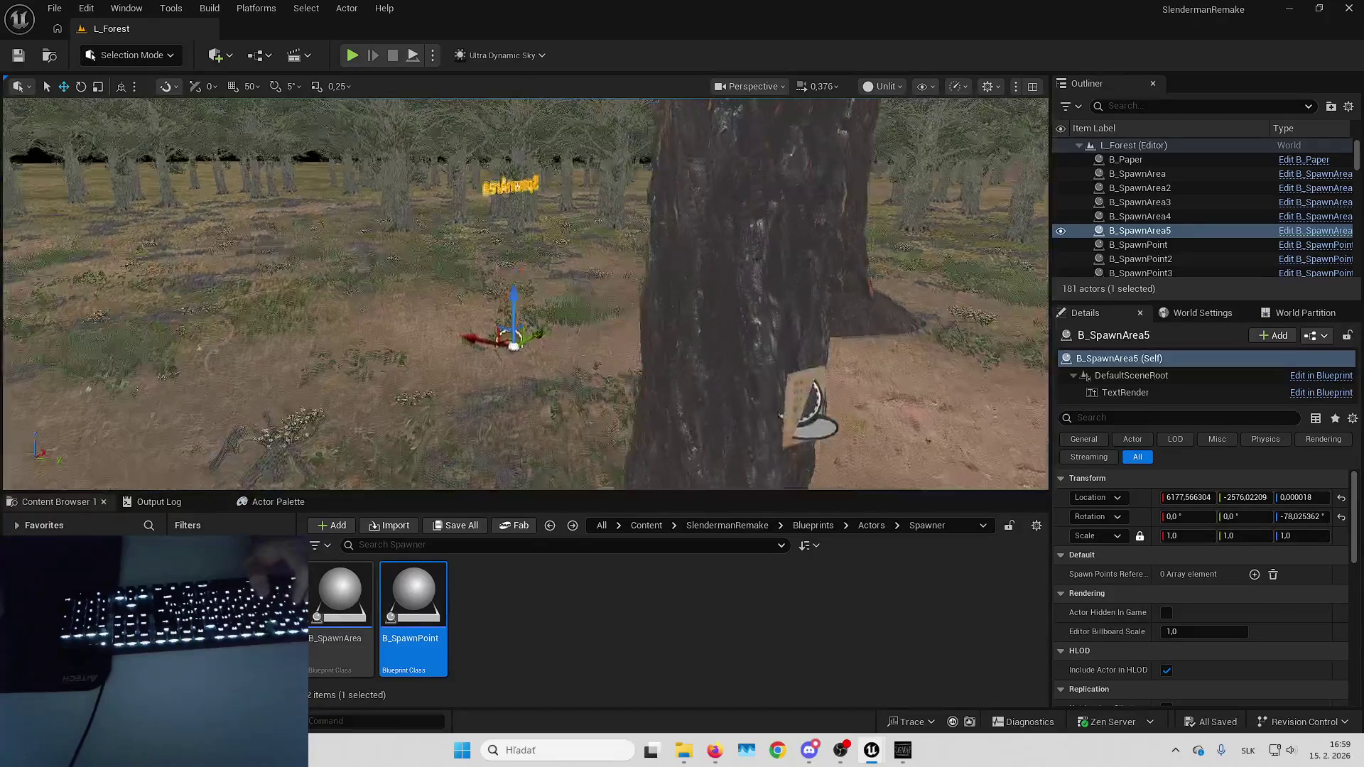
click(1254, 574)
click(1253, 573)
click(1254, 574)
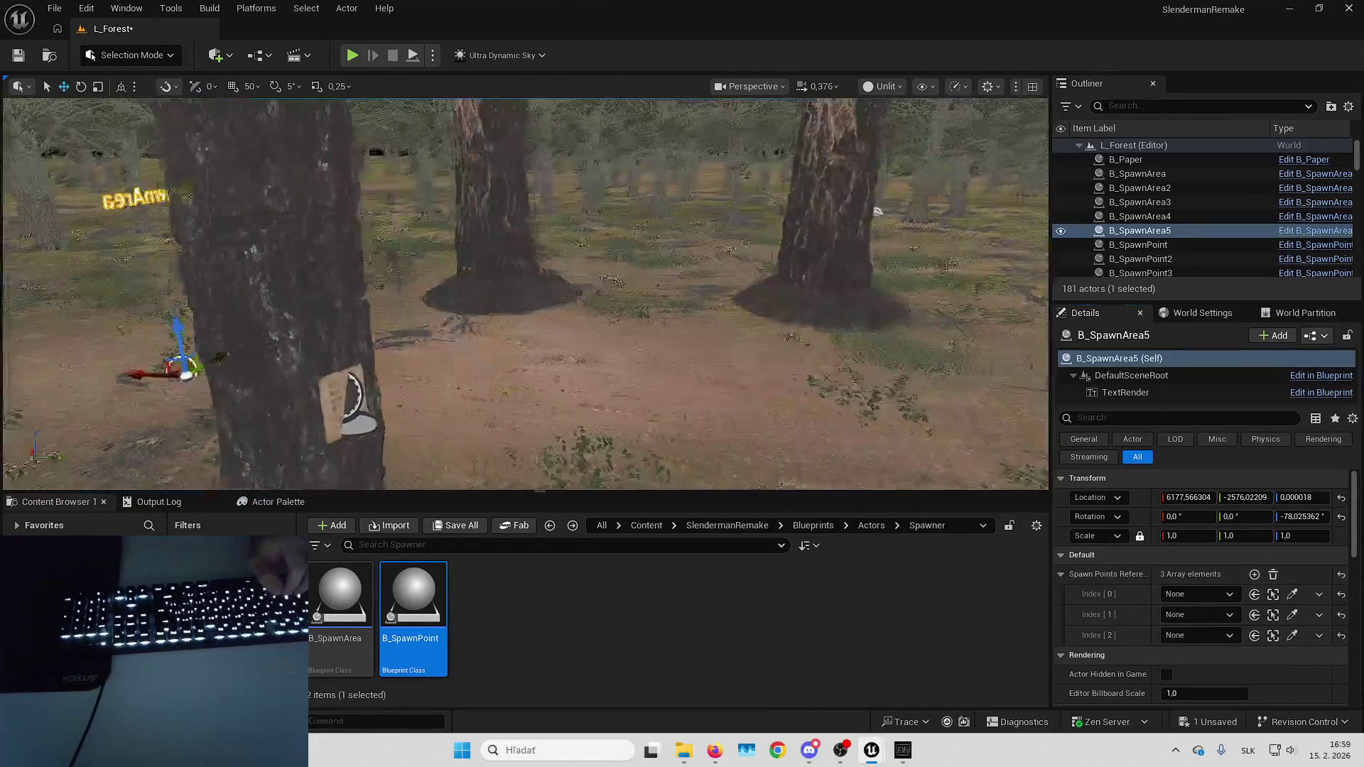
click(1293, 595)
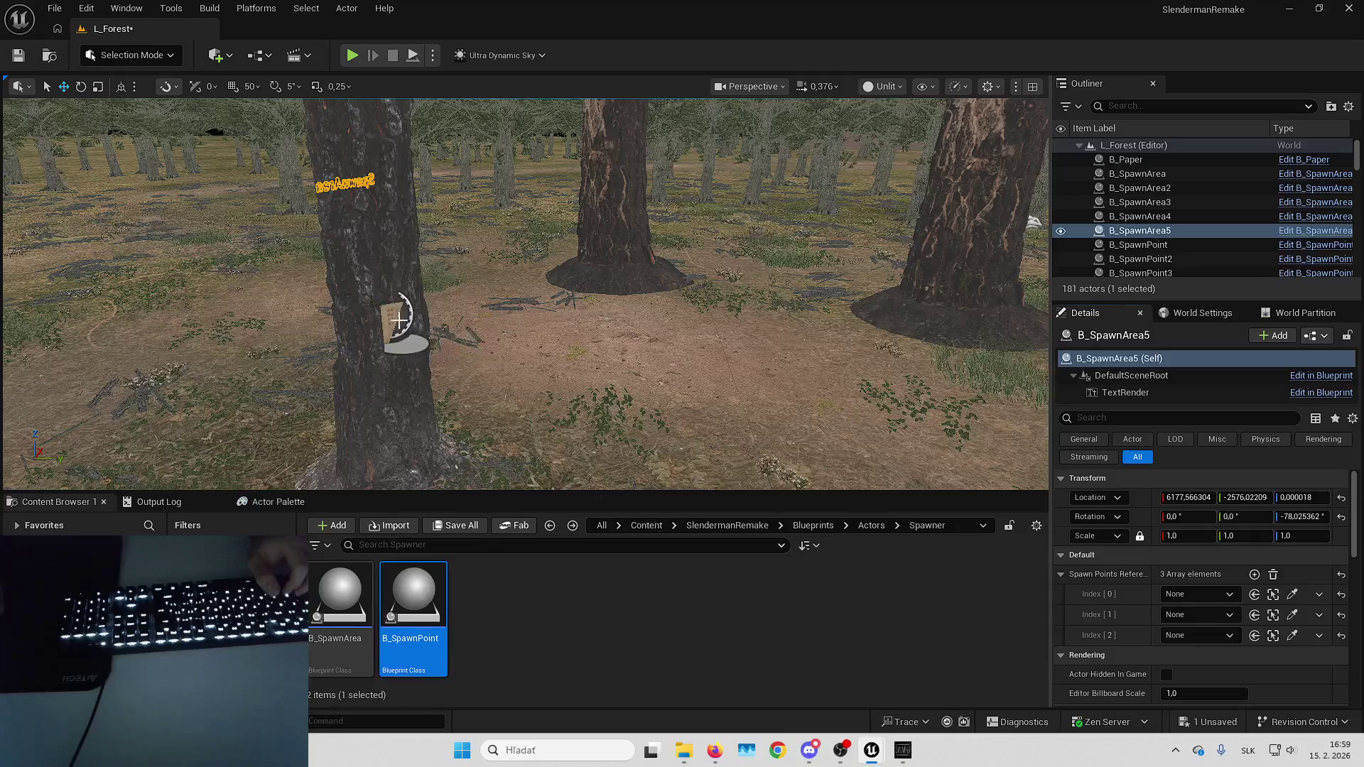
Undo the paper assignment and drop a new B_SpawnPoint15 beside the paper on the trunk.
key(ctrl+z)
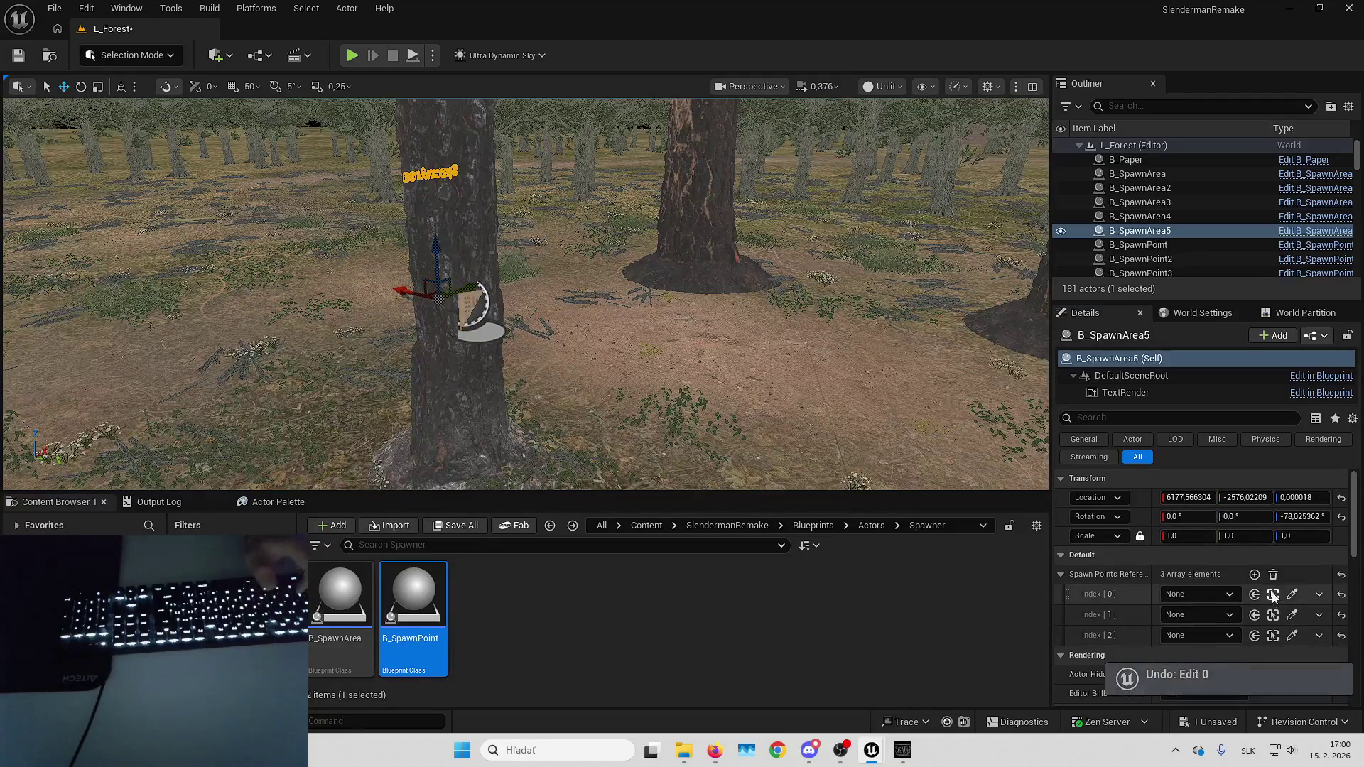
click(1149, 159)
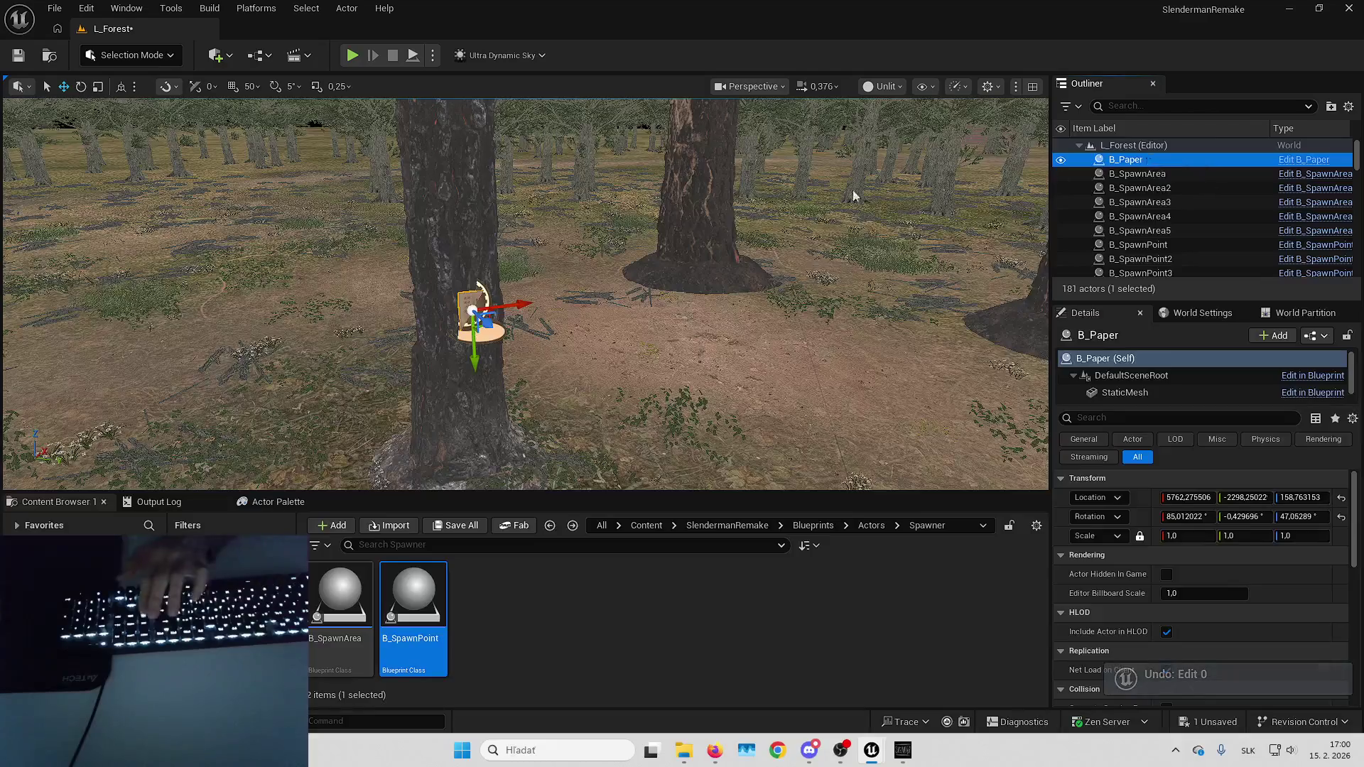
key(Delete)
key(ctrl+z)
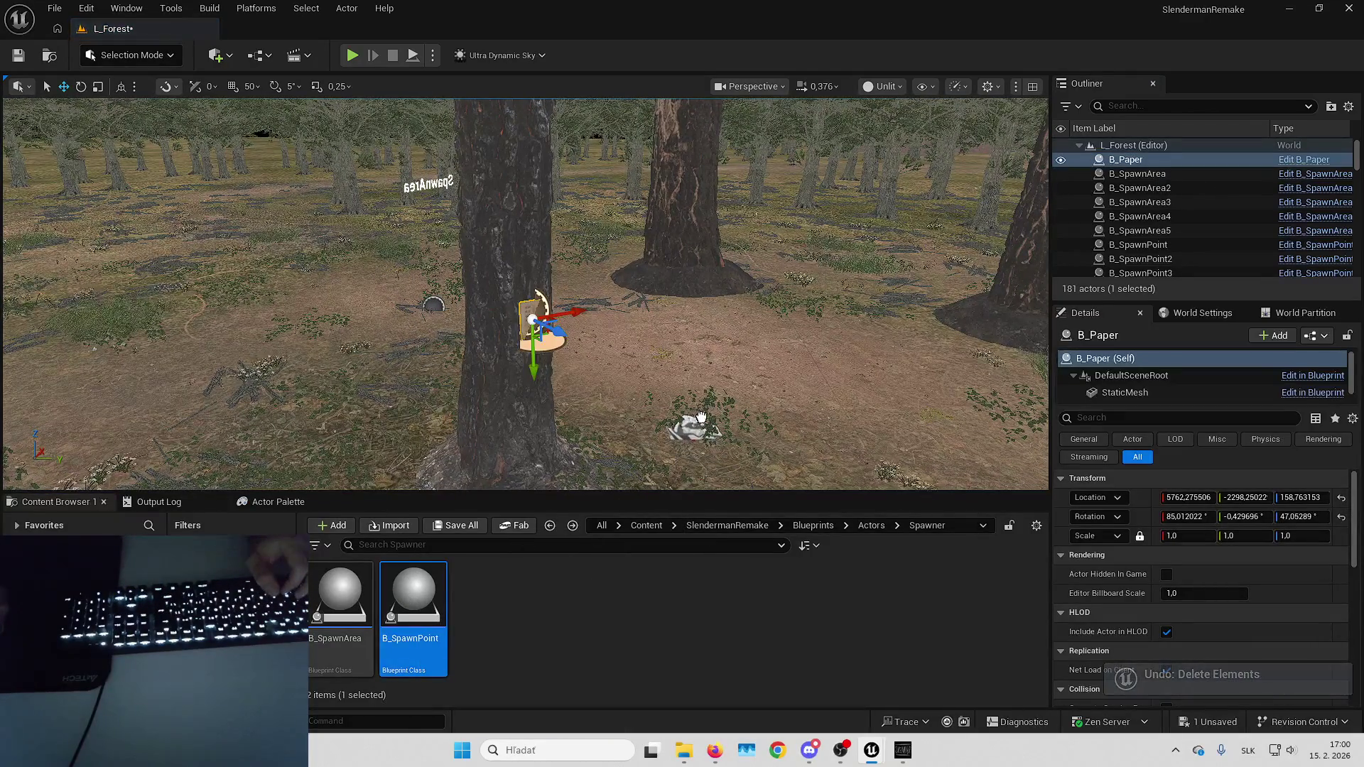
drag(699, 417, 700, 420)
click(531, 325)
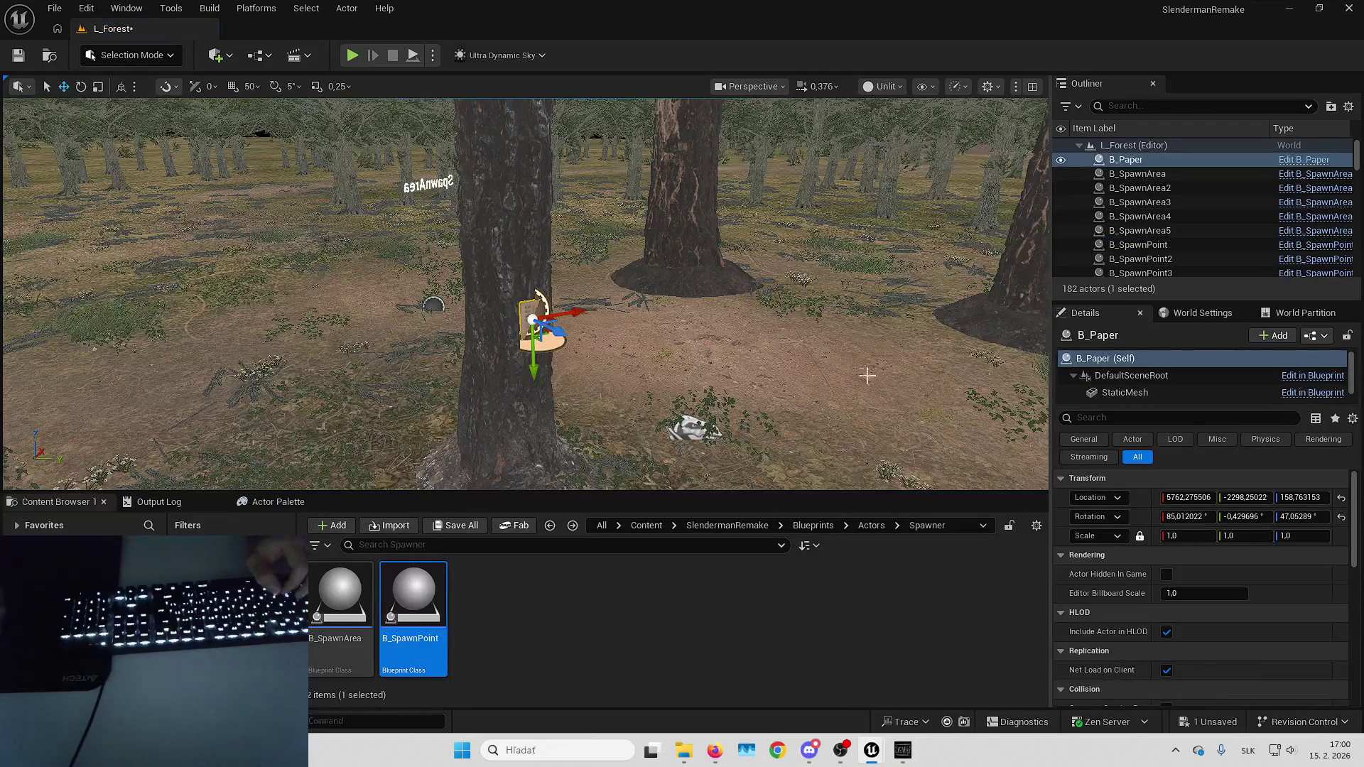
key(ctrl+z)
Attach B_SpawnPoint15 to the B_Paper actor.
click(1143, 215)
right_click(1143, 218)
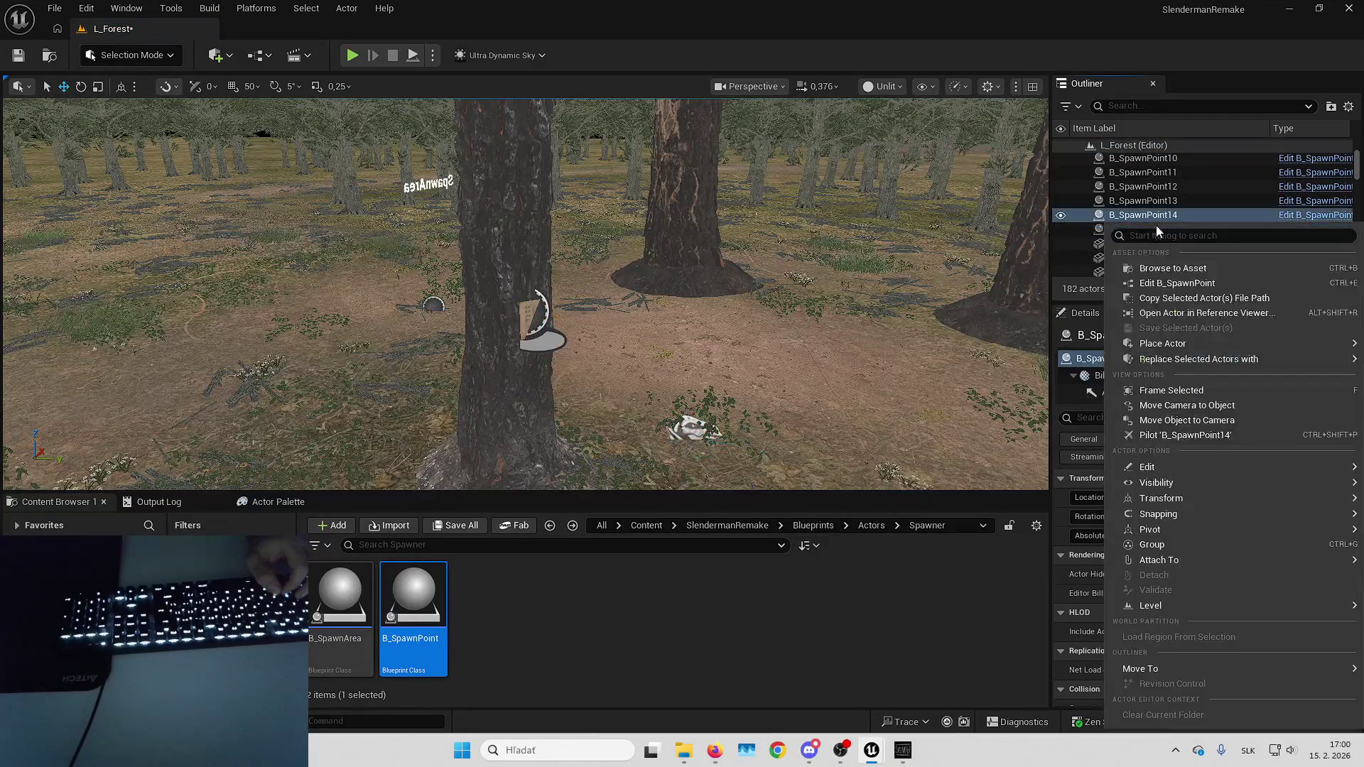
key(Escape)
right_click(1144, 229)
key(Escape)
right_click(1144, 229)
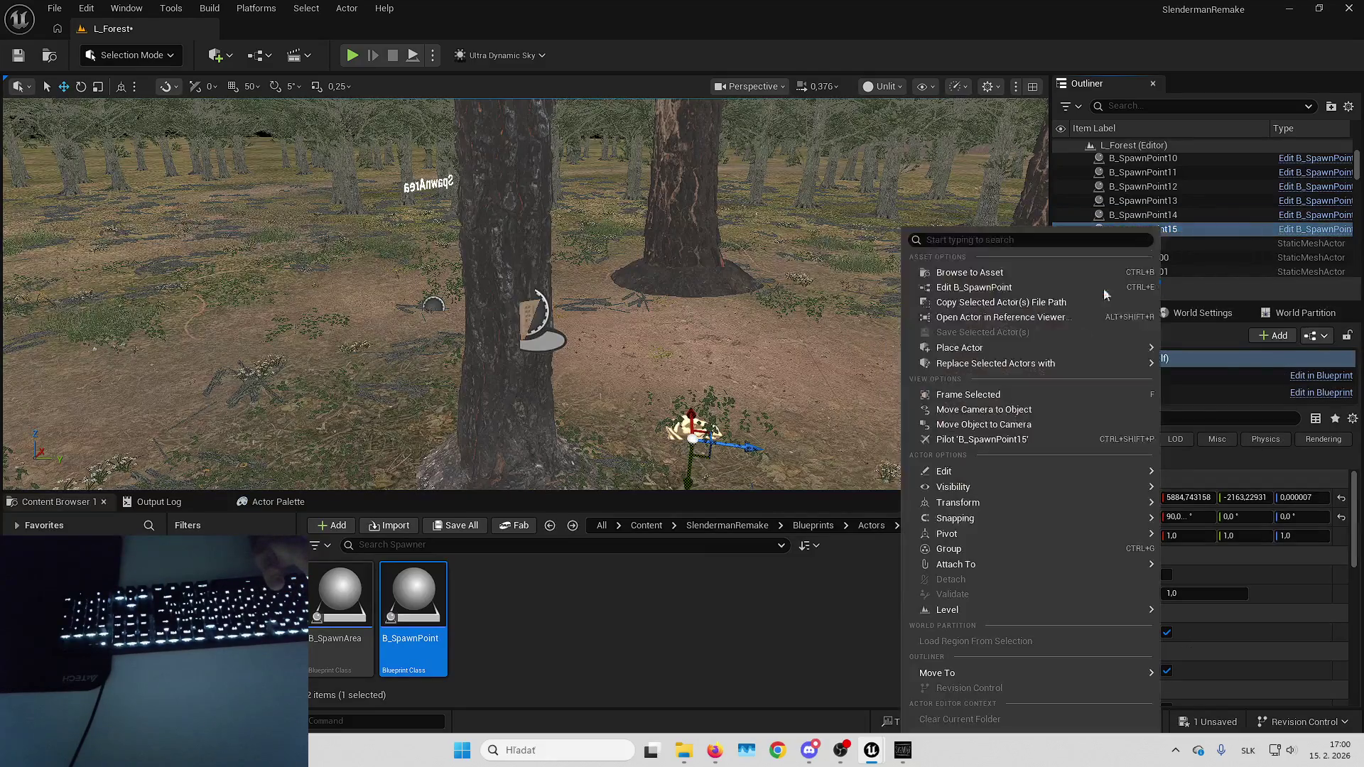
mouse_move(955, 565)
click(652, 487)
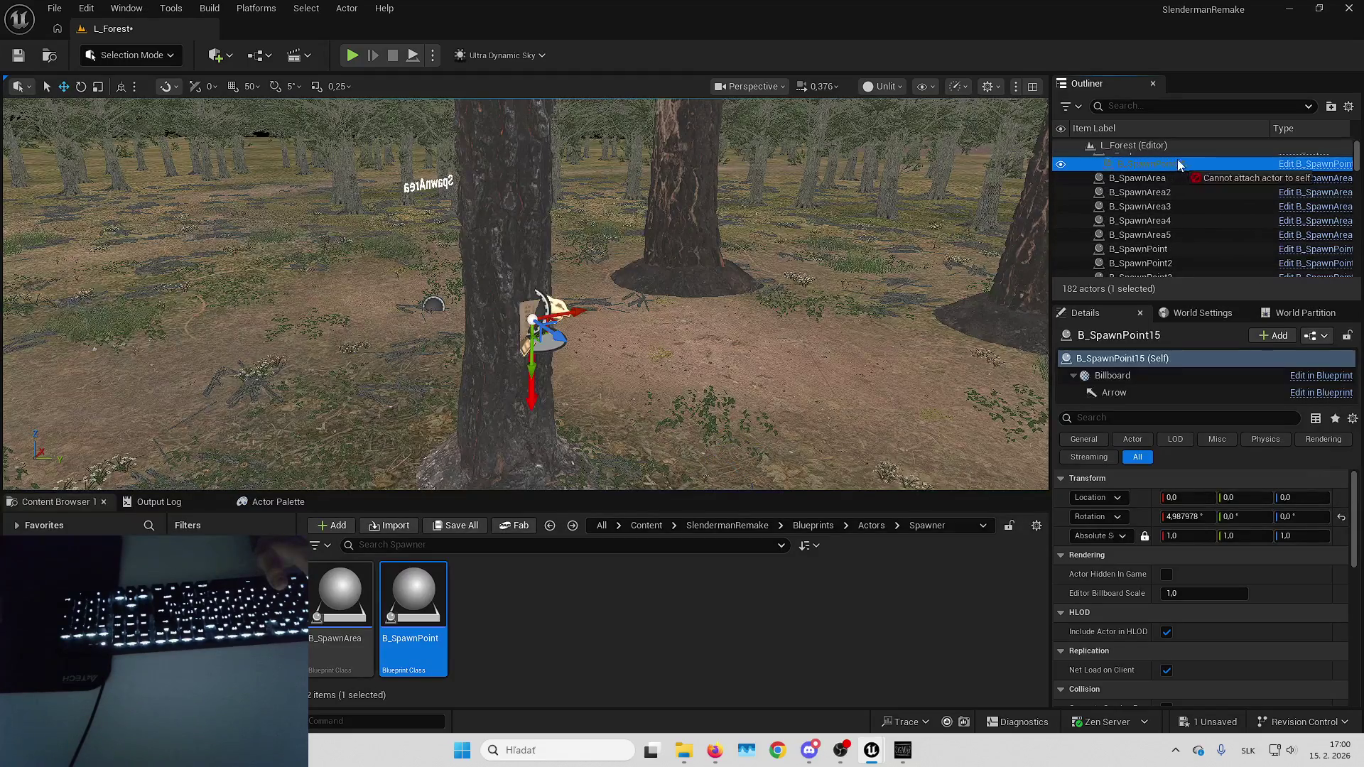
Detach B_SpawnPoint15 back to the level and remove the B_Paper actor.
drag(1178, 165, 1136, 158)
click(1126, 158)
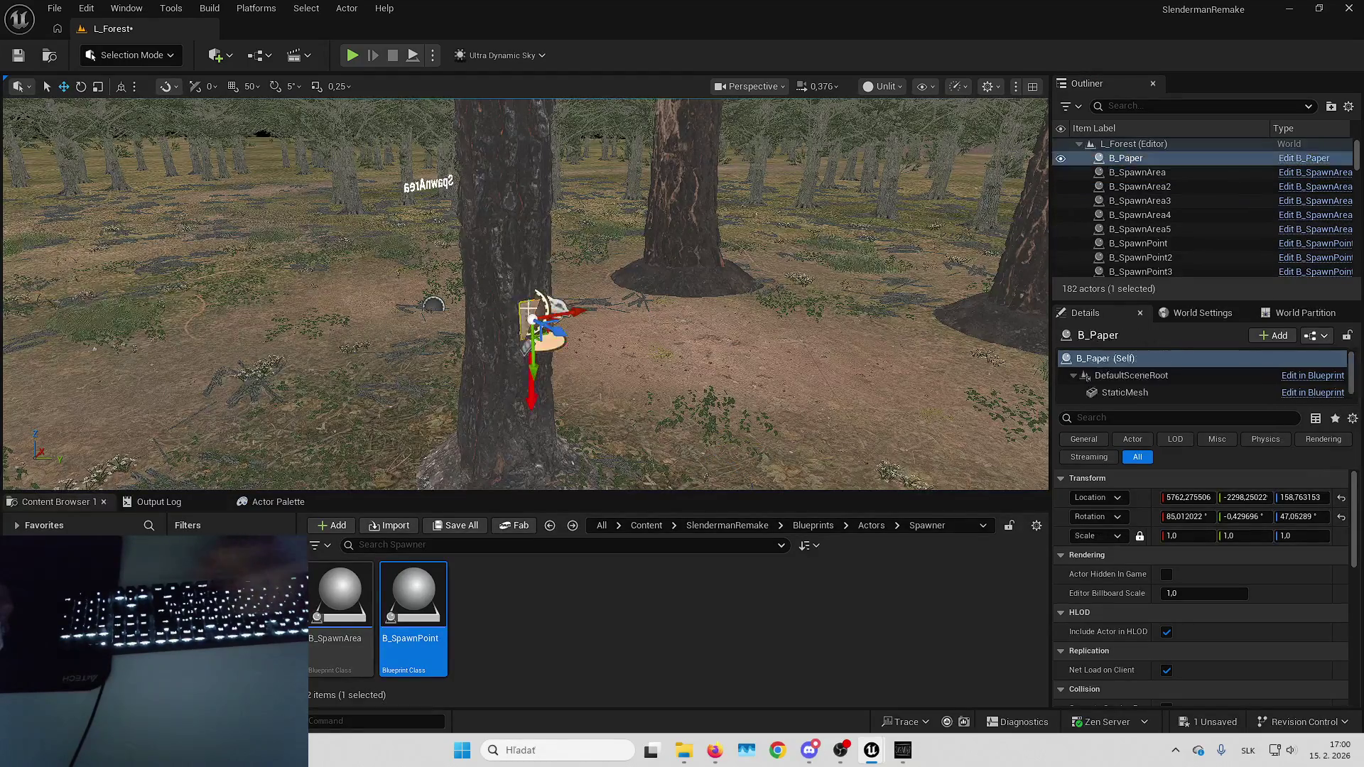
key(ctrl+z)
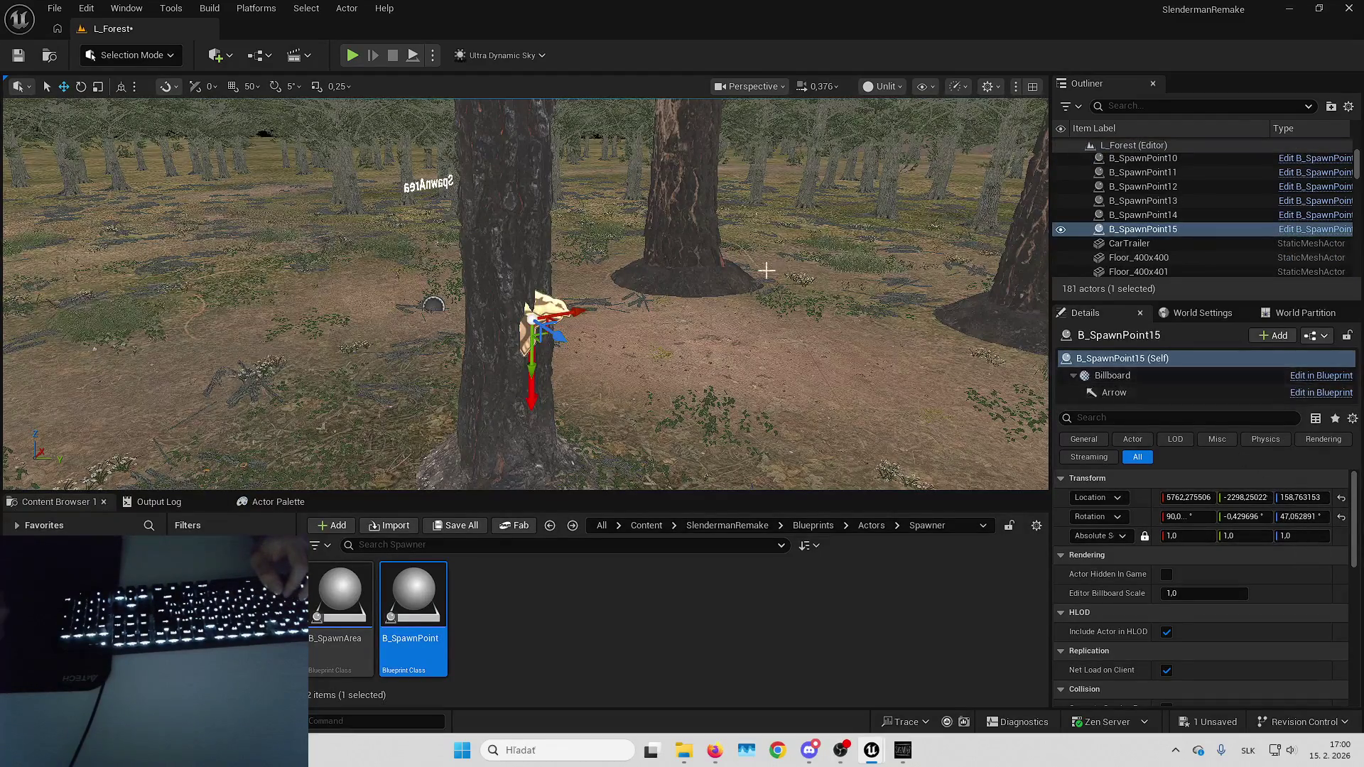
key(Left)
Select B_SpawnArea5 and pick a tree-trunk spawn point for Index [0].
click(459, 193)
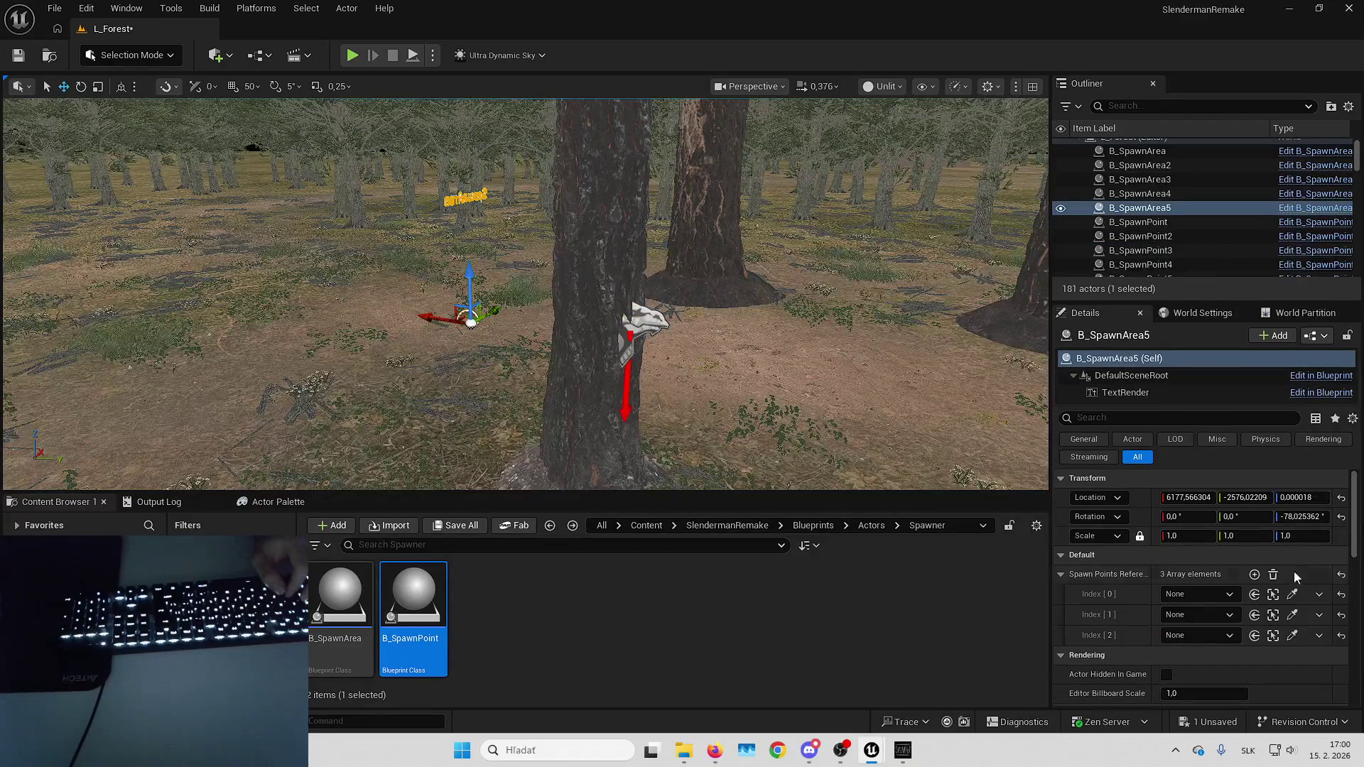
click(1291, 595)
key(Down)
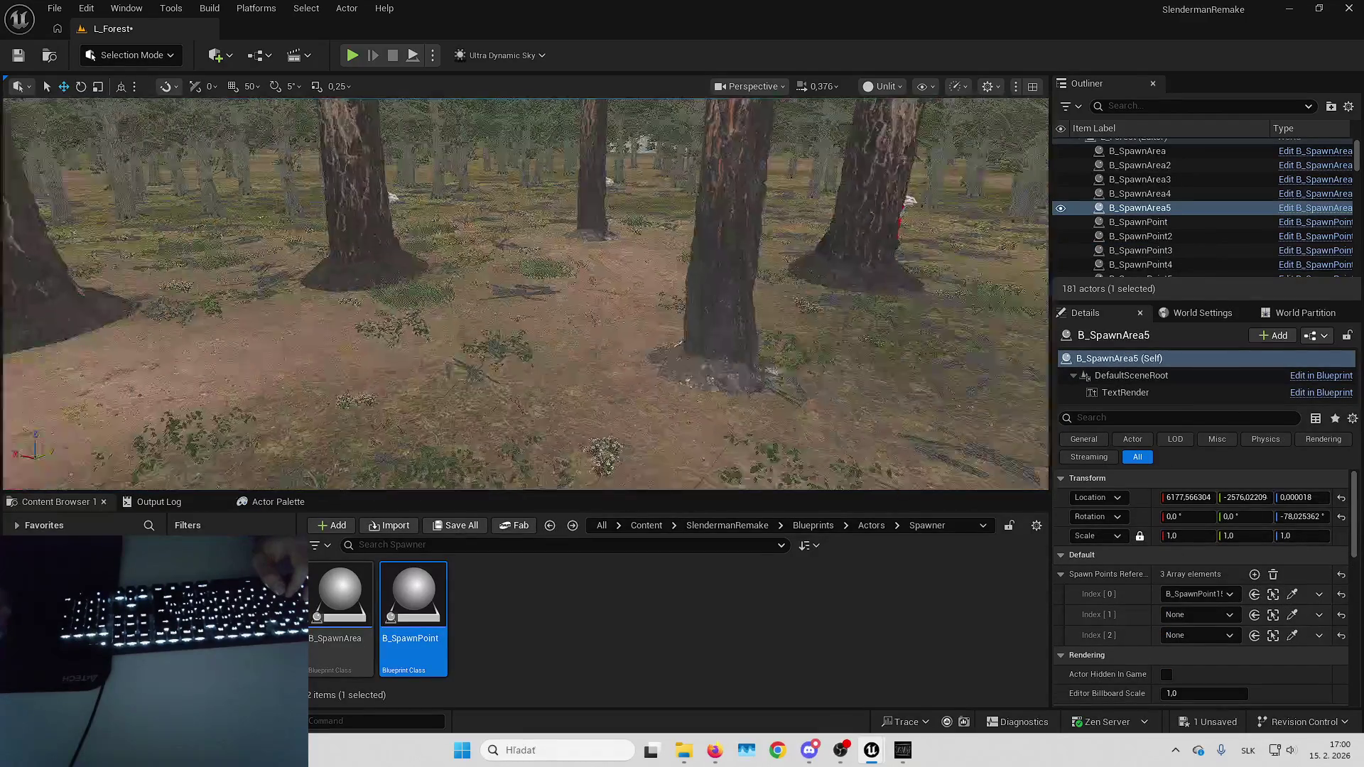
key(Right)
key(Up)
key(Left)
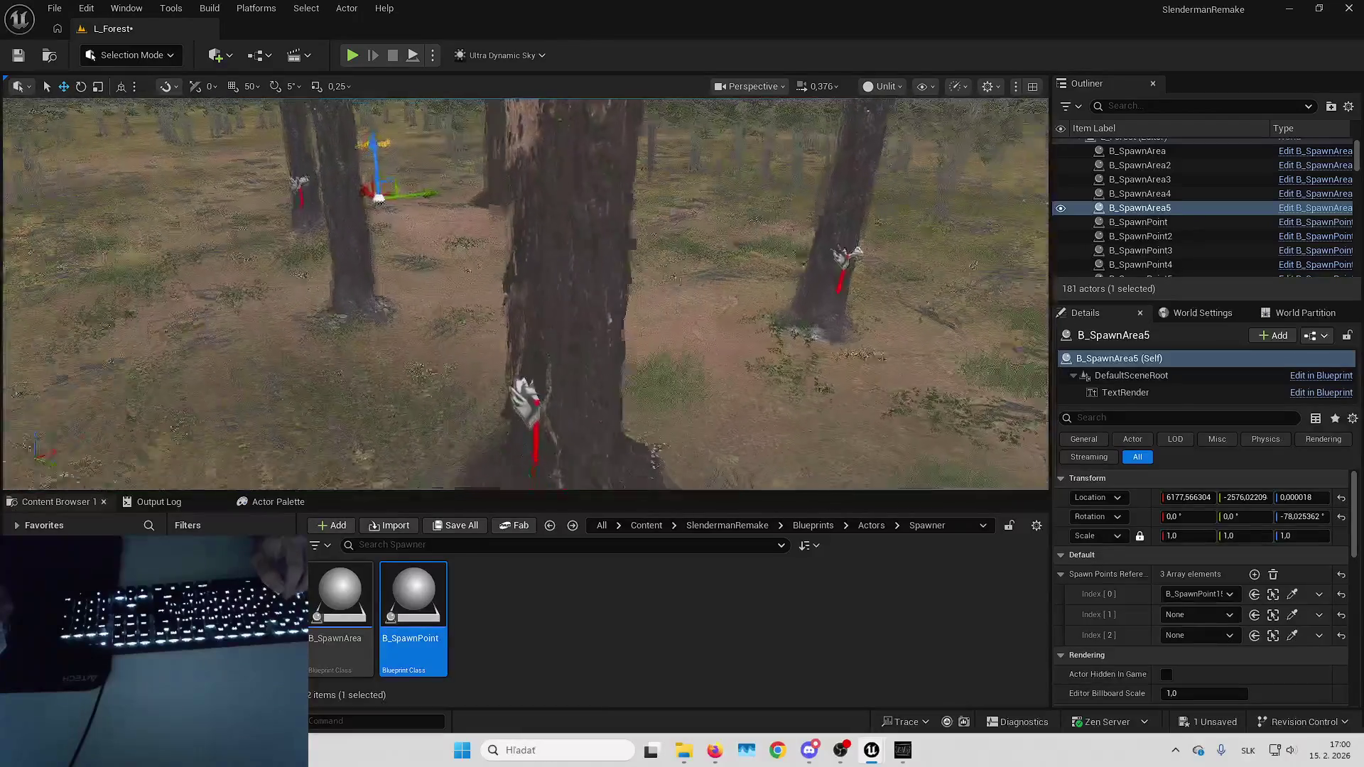
Add a fourth slot, assign spawn points to Index [1]–[3], and save the level.
click(1255, 574)
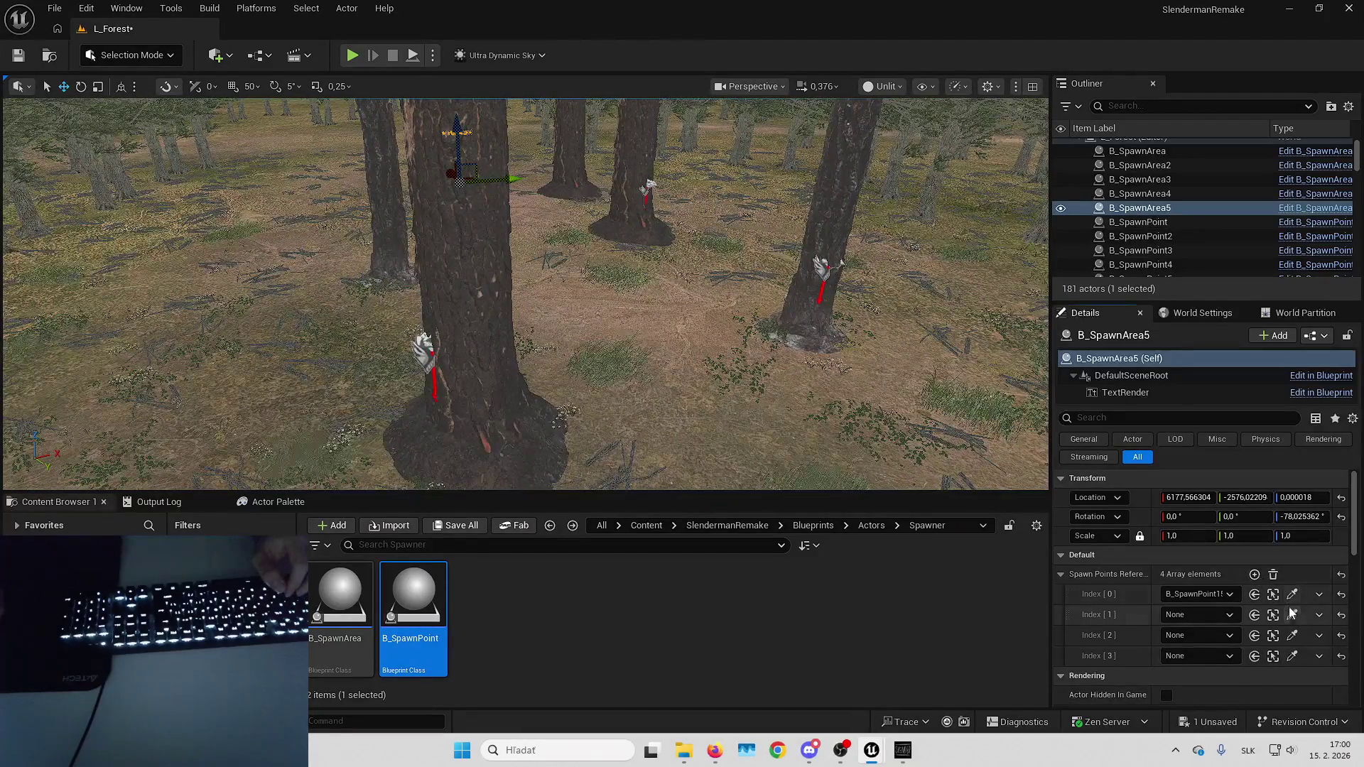
click(1292, 614)
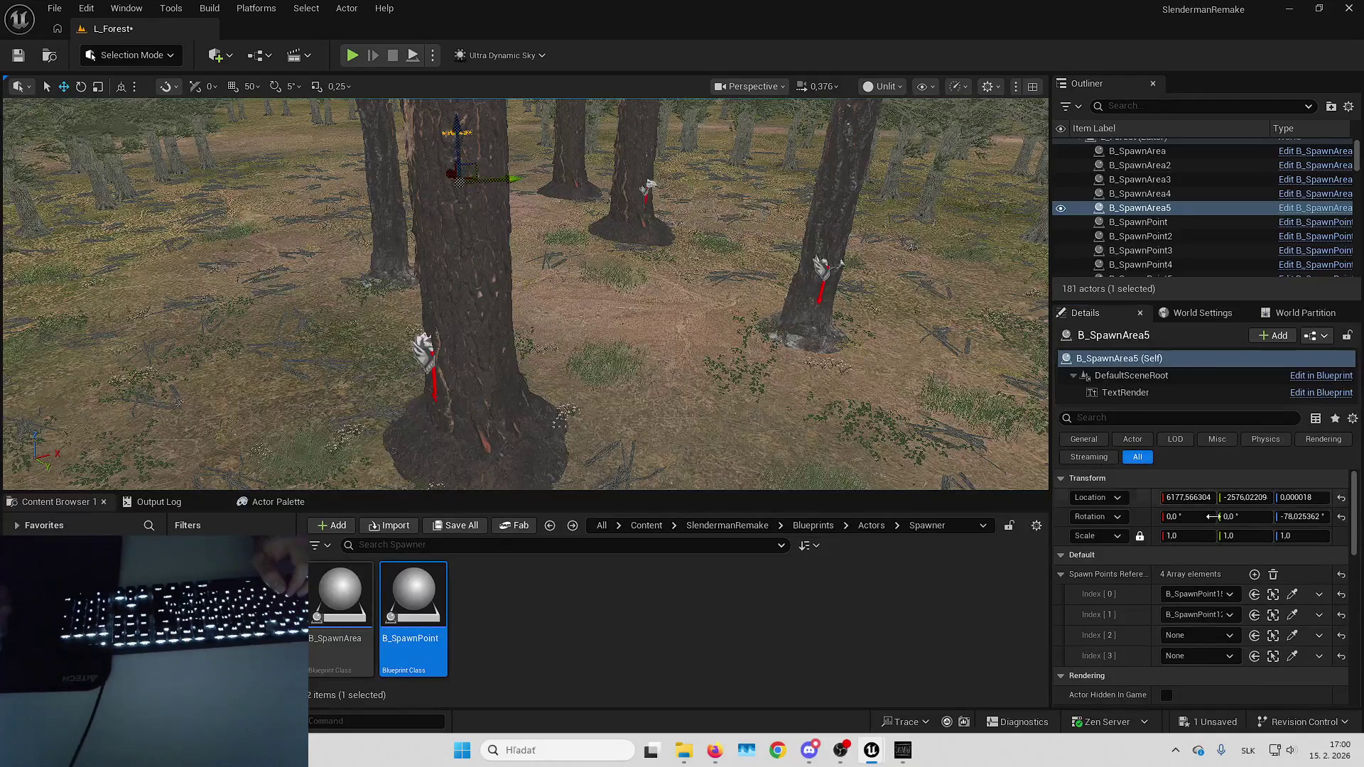
click(1293, 635)
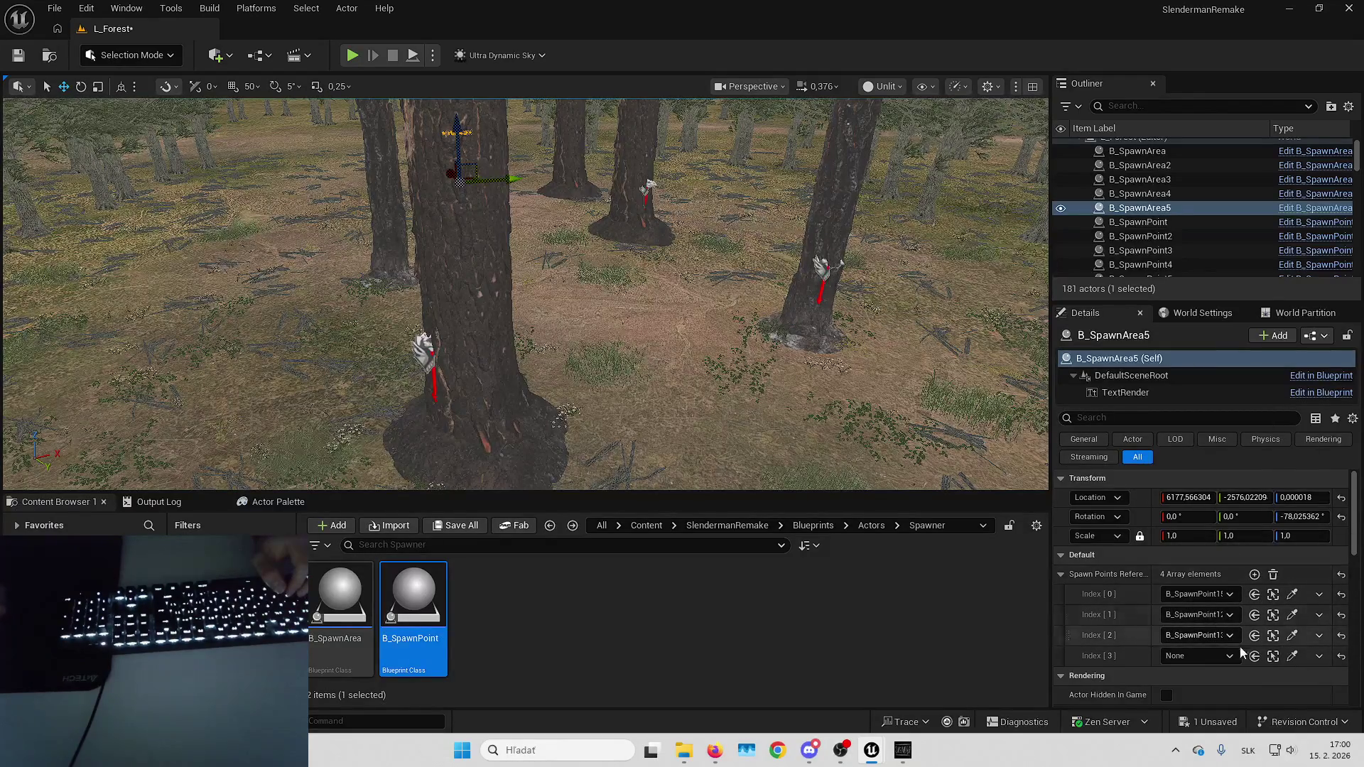
click(1292, 656)
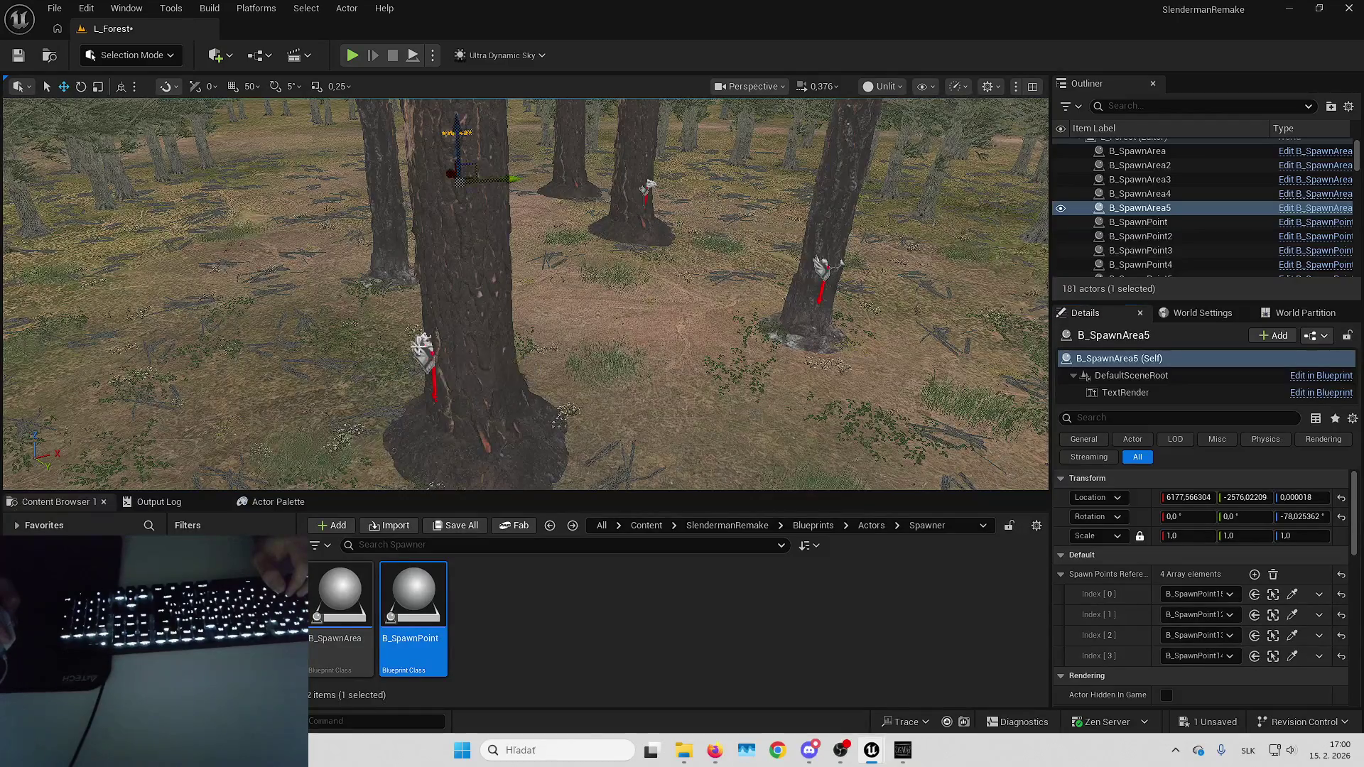
key(Escape)
drag(578, 320, 709, 377)
key(Return)
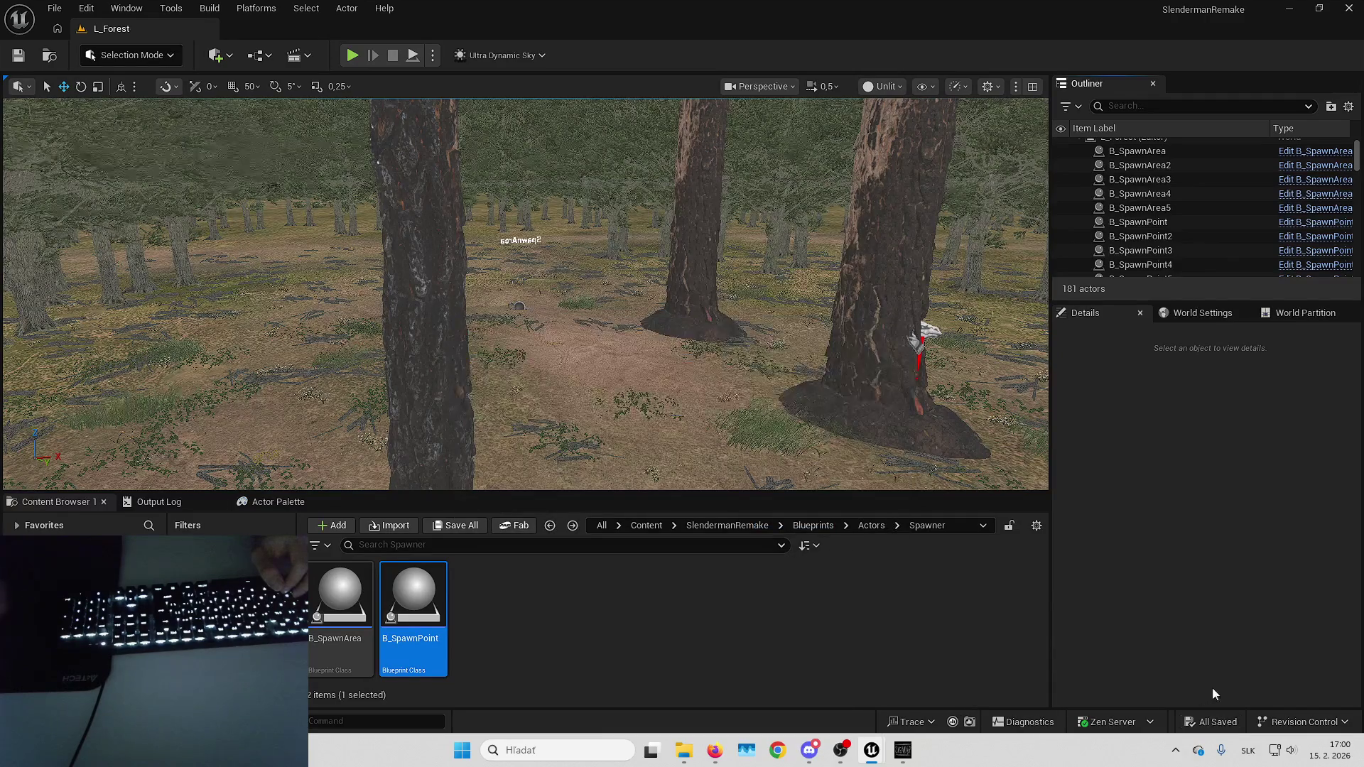
Fly to the brick wall and place a B_Paper on it with roll 90.
mouse_move(526, 295)
mouse_down()
mouse_move(540, 284)
mouse_move(540, 341)
mouse_up()
scroll(540, 284, up, 2)
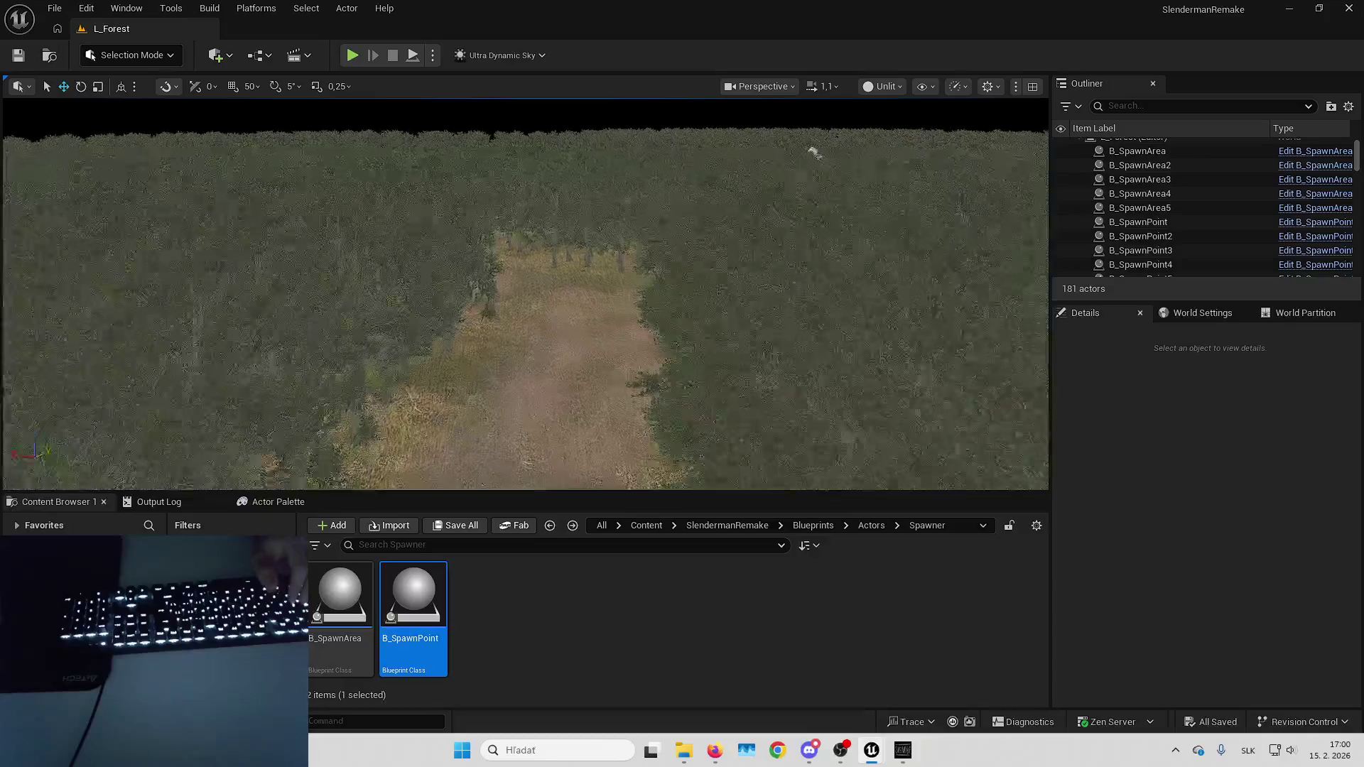
mouse_move(765, 183)
mouse_down()
mouse_move(880, 207)
mouse_move(811, 406)
mouse_up()
drag(682, 396, 610, 355)
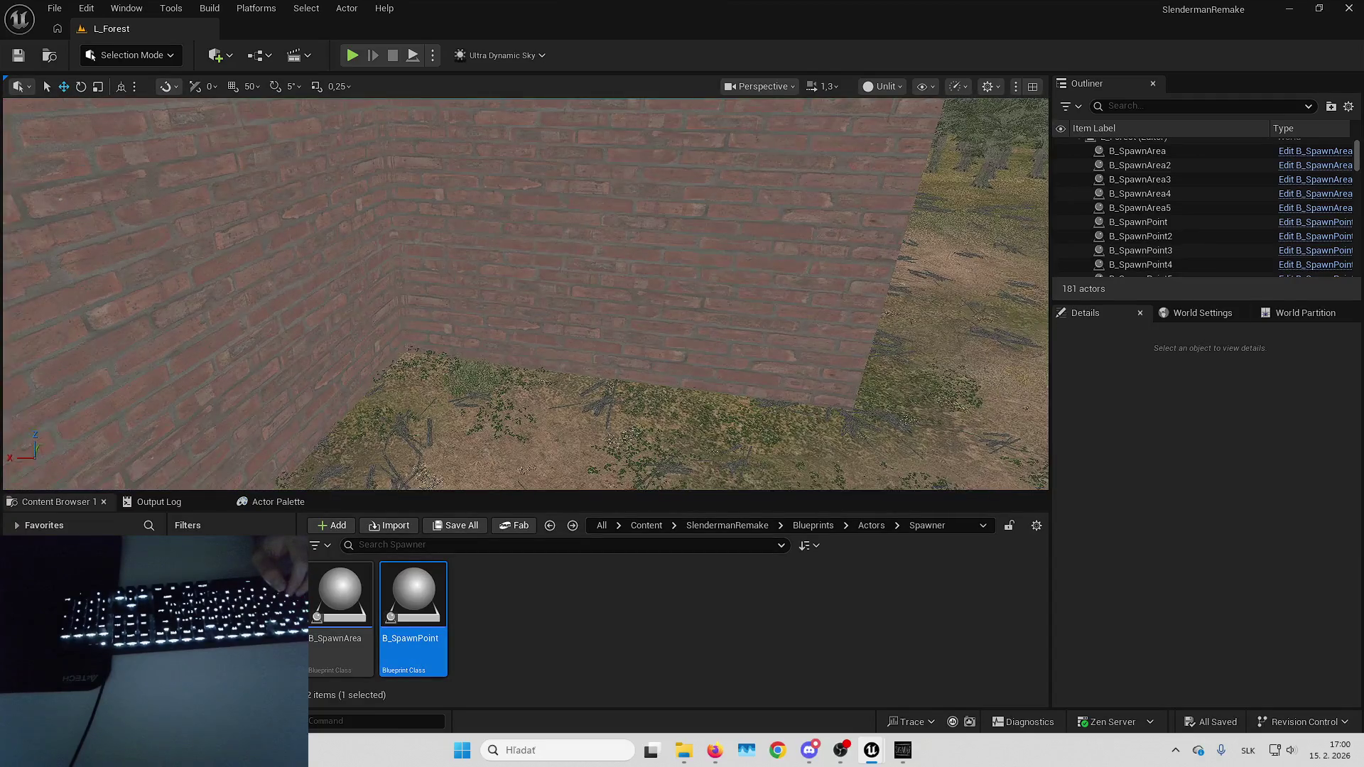
drag(1270, 418, 508, 288)
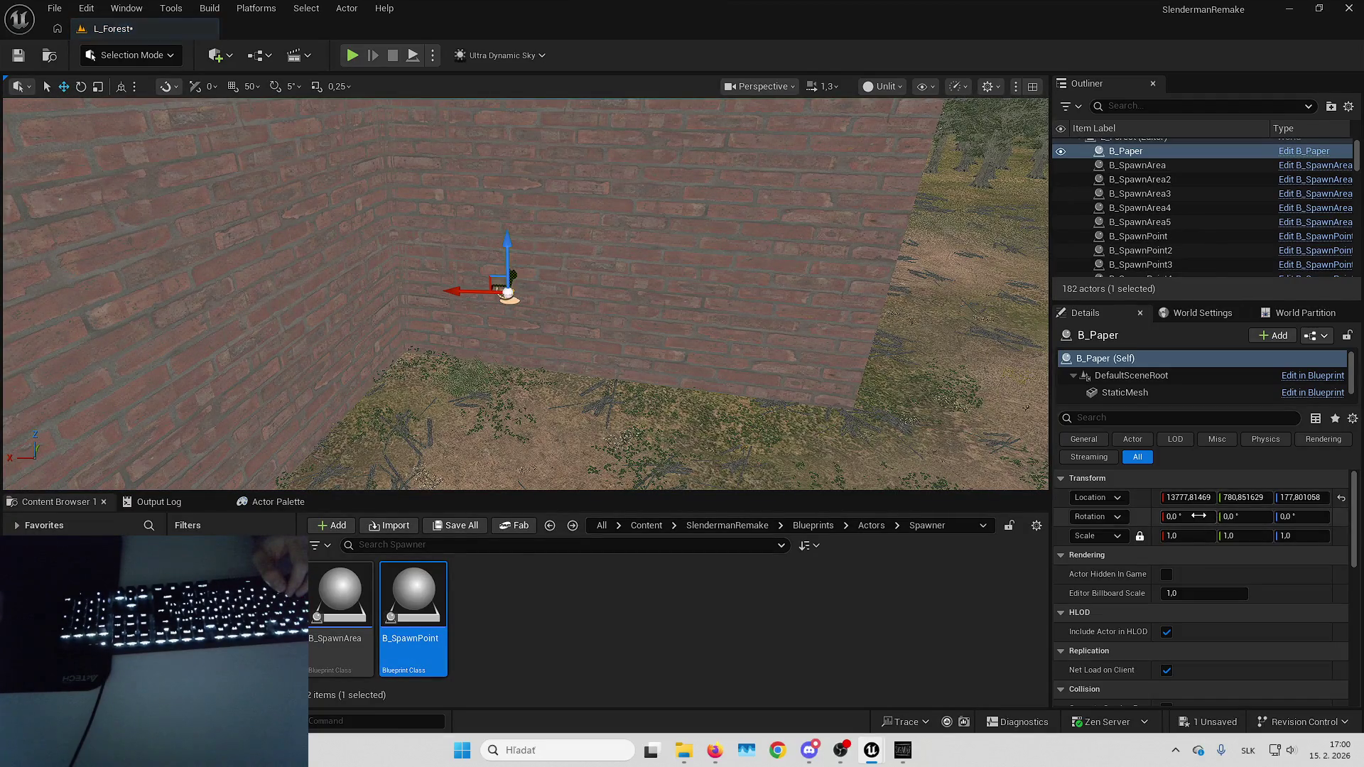
text(90)
key(Return)
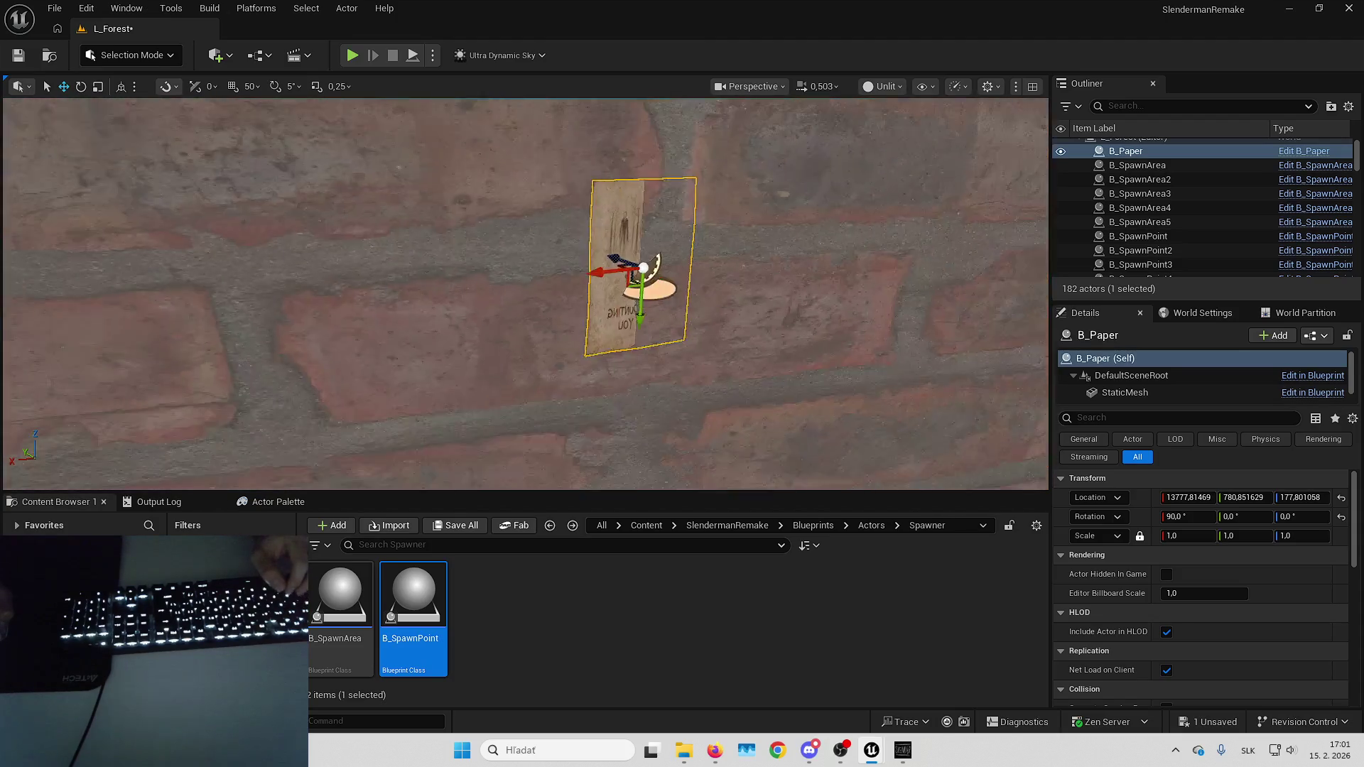
Turn the paper's yaw to 180, then adjust it to 170.
click(1315, 517)
text(180)
key(Return)
text(170)
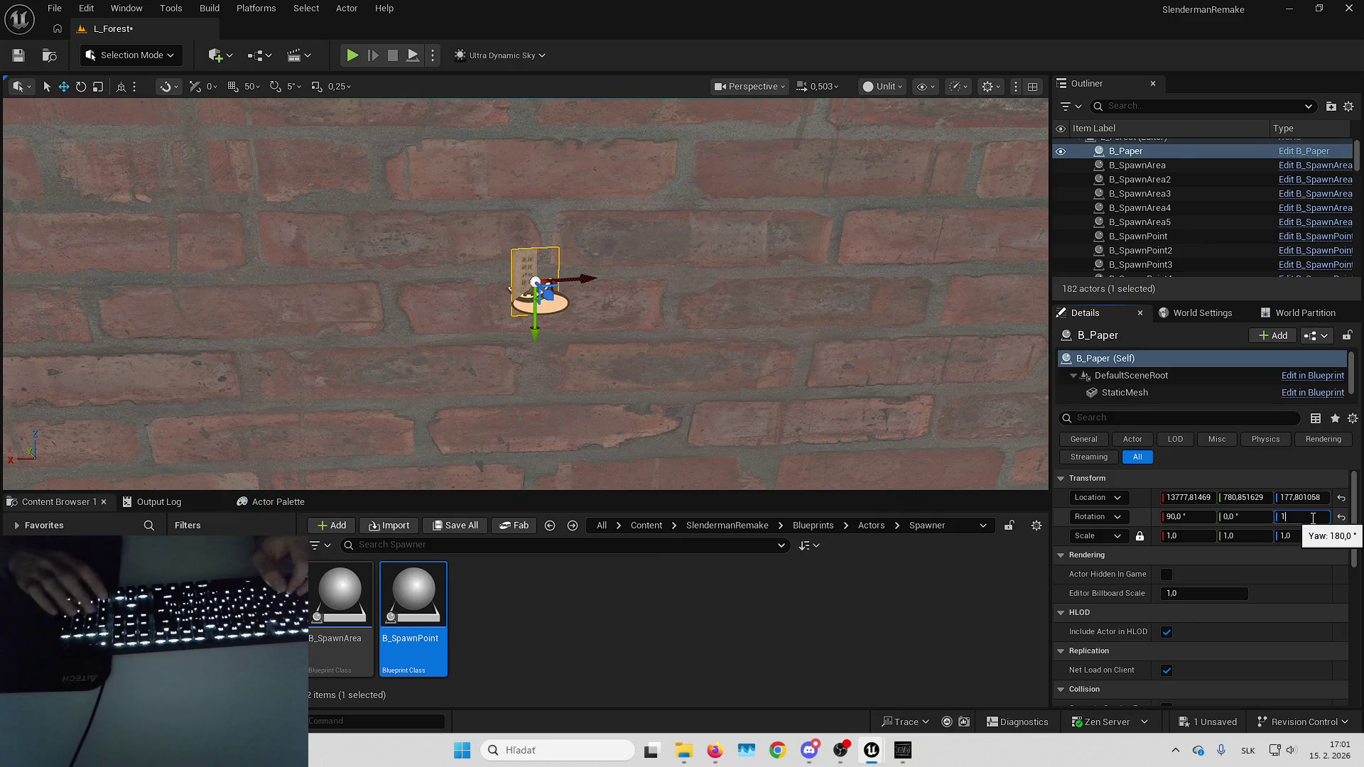
key(Return)
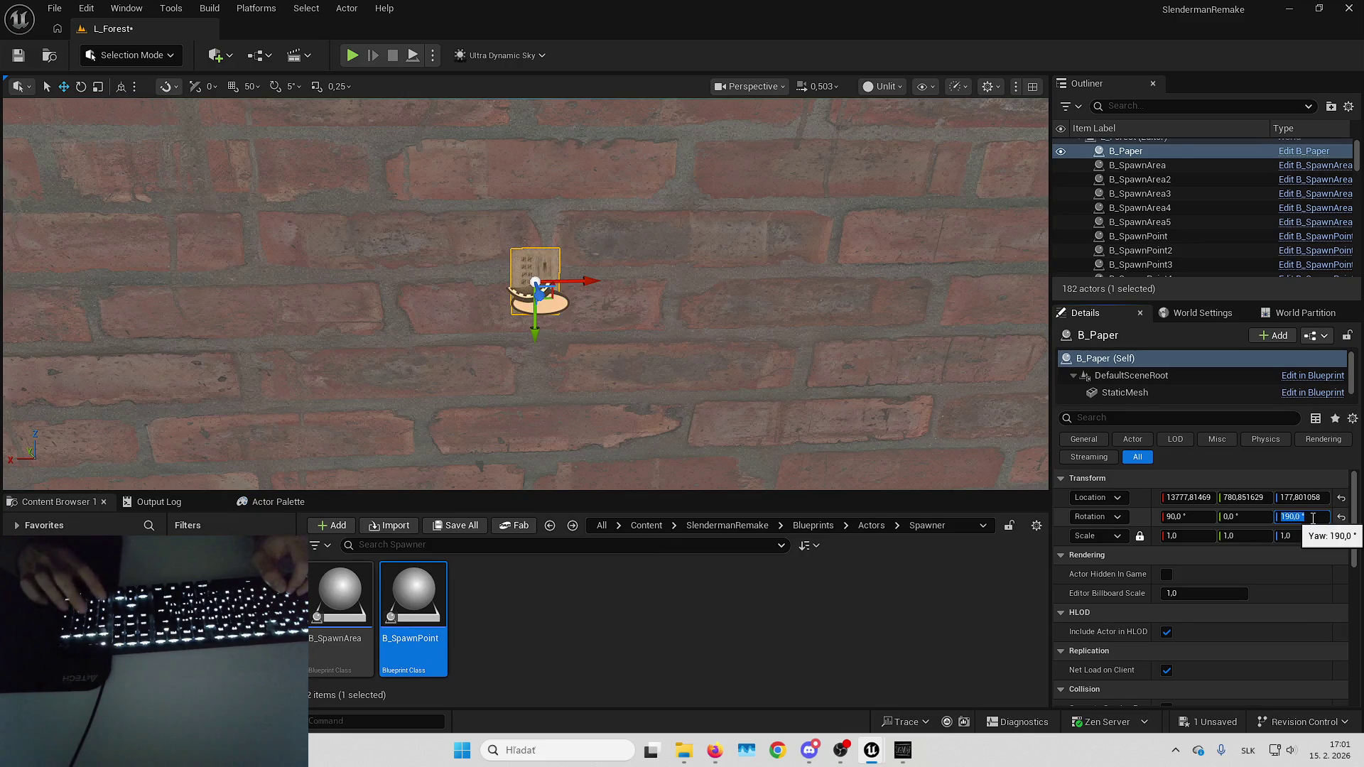
key(Return)
Reselect the paper on the wall and drop a new B_SpawnPoint16 near it.
drag(617, 327, 625, 331)
key(Escape)
drag(647, 247, 648, 246)
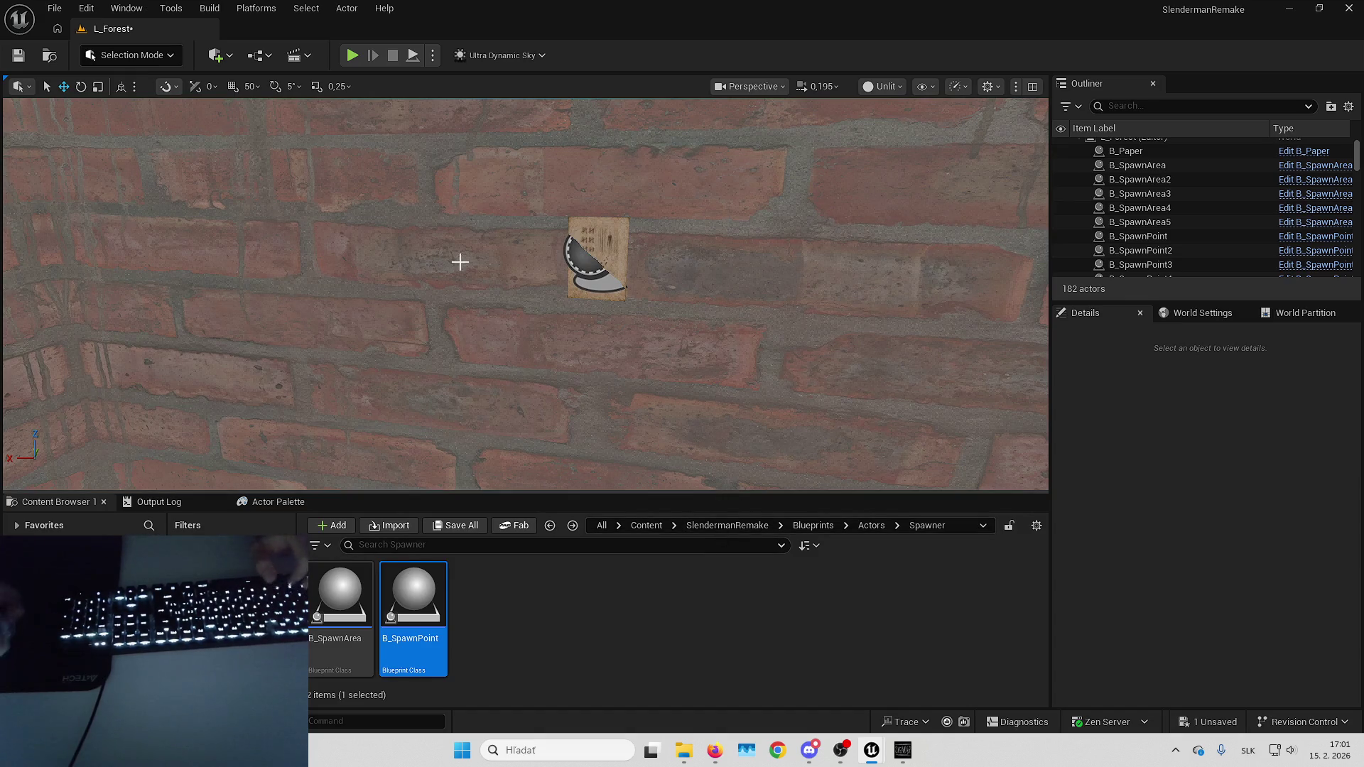
click(608, 259)
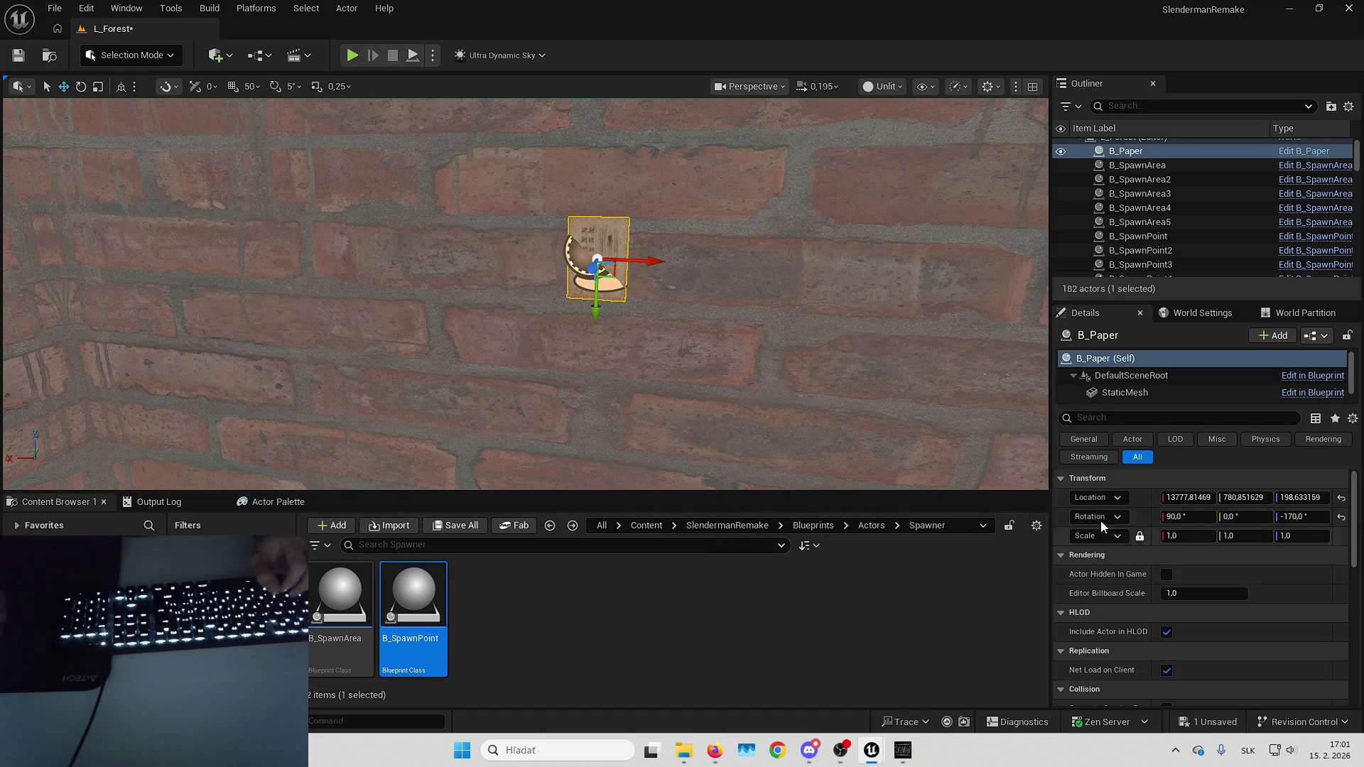
drag(413, 596, 302, 433)
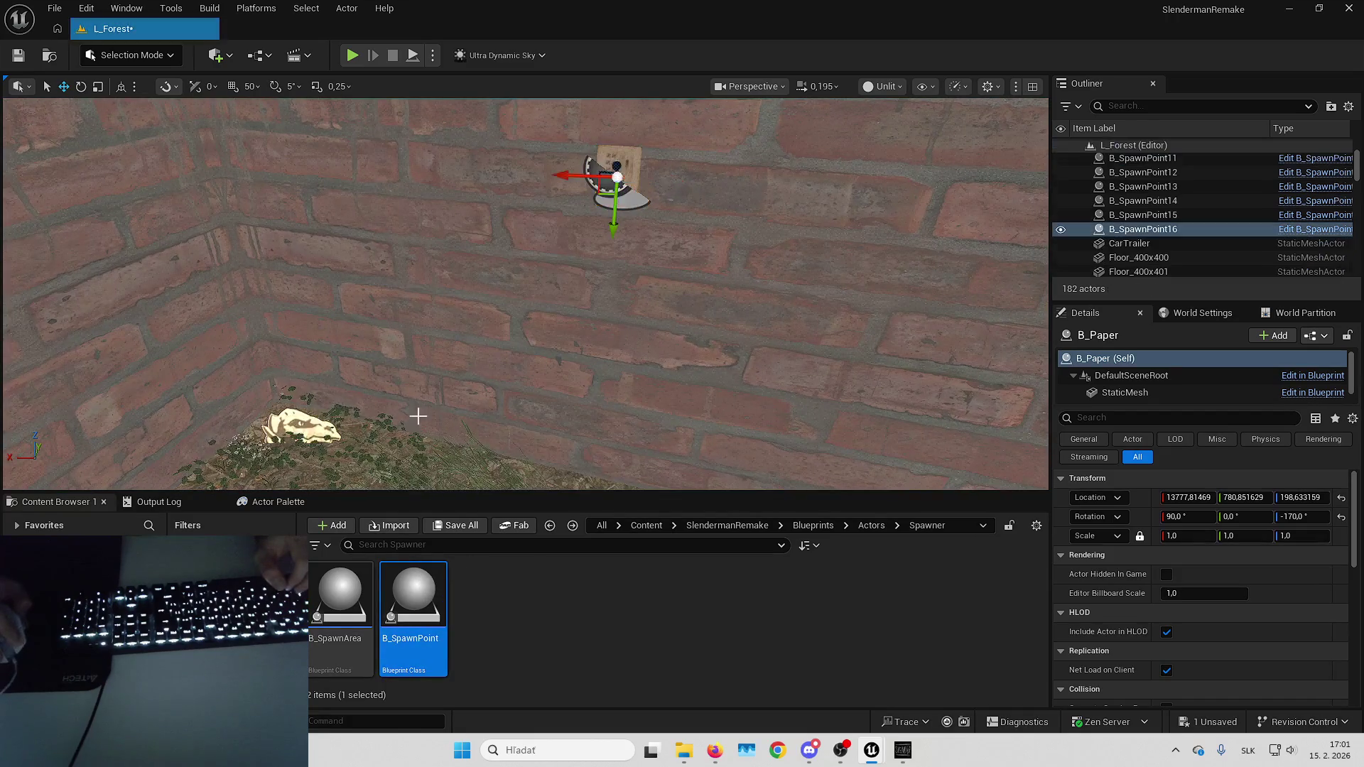
Attach B_SpawnPoint16 to B_Paper, reset its location onto the paper, then detach it.
right_click(1169, 229)
mouse_move(966, 565)
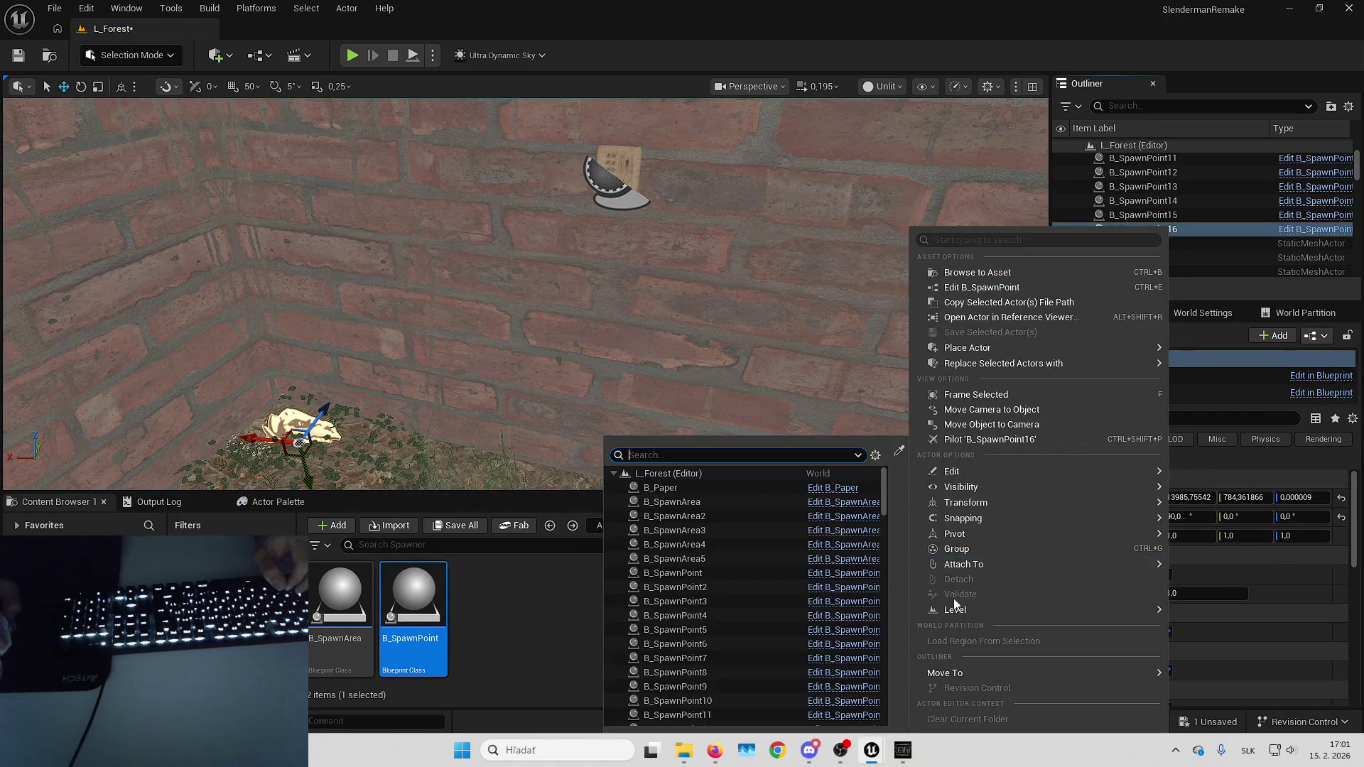
click(722, 487)
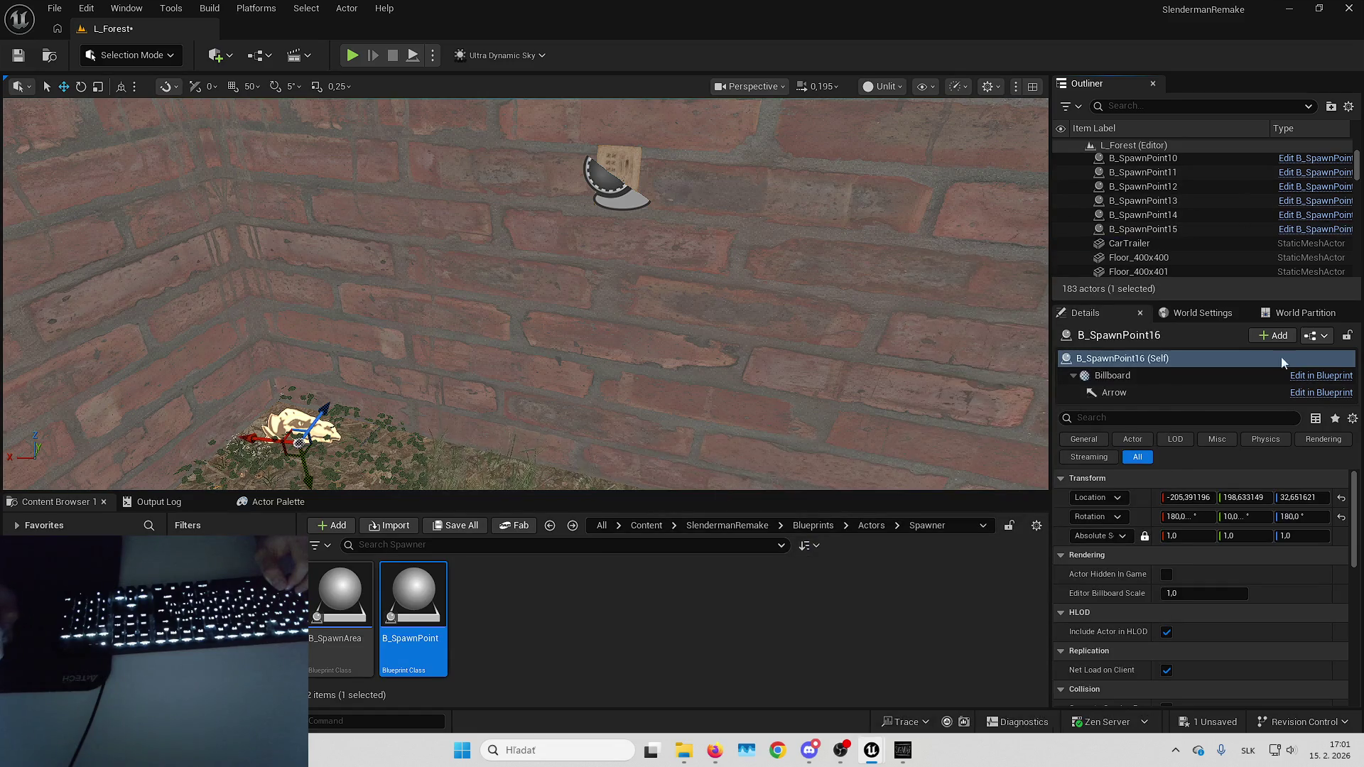
click(1339, 498)
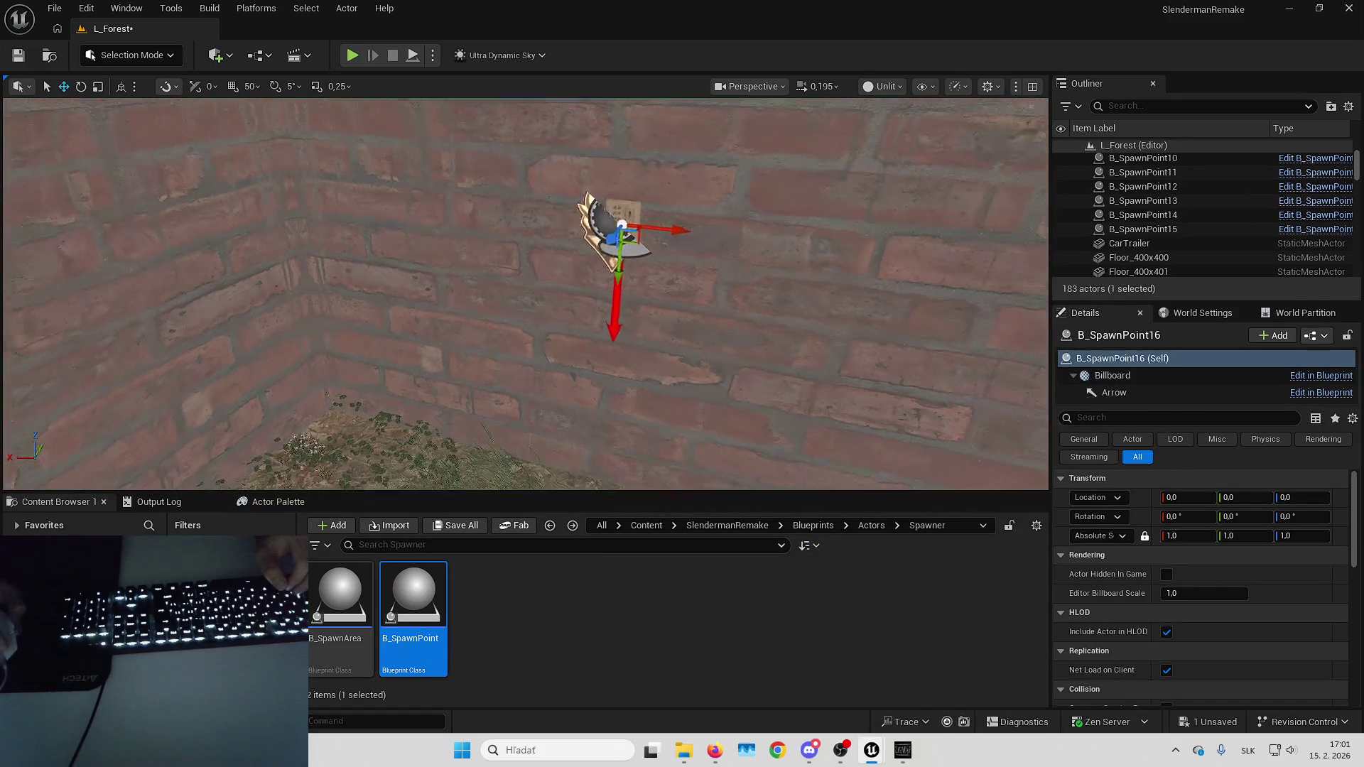
scroll(1213, 200, up, 5)
drag(1155, 176, 1146, 161)
drag(692, 214, 693, 213)
Move the paper toward the wall corner and turn it to yaw -100.
key(Up)
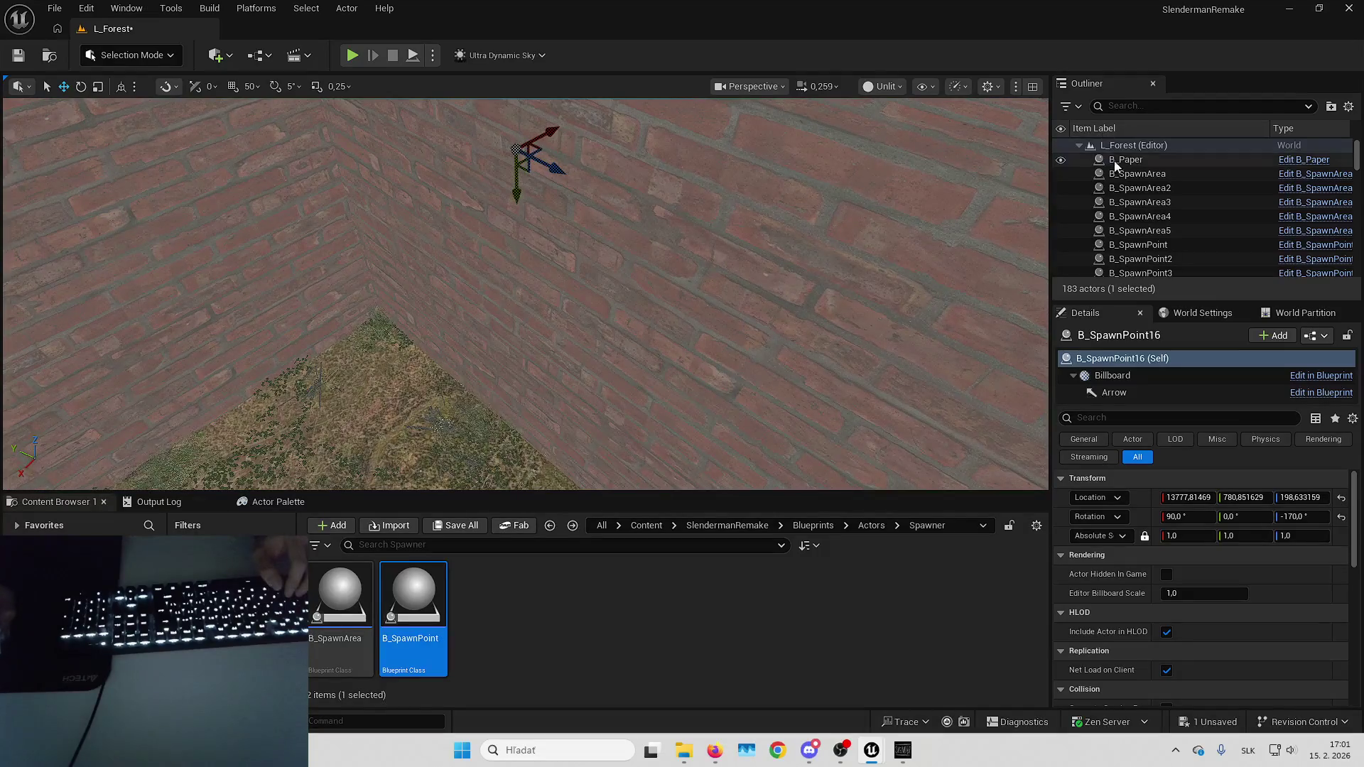
drag(549, 132, 392, 178)
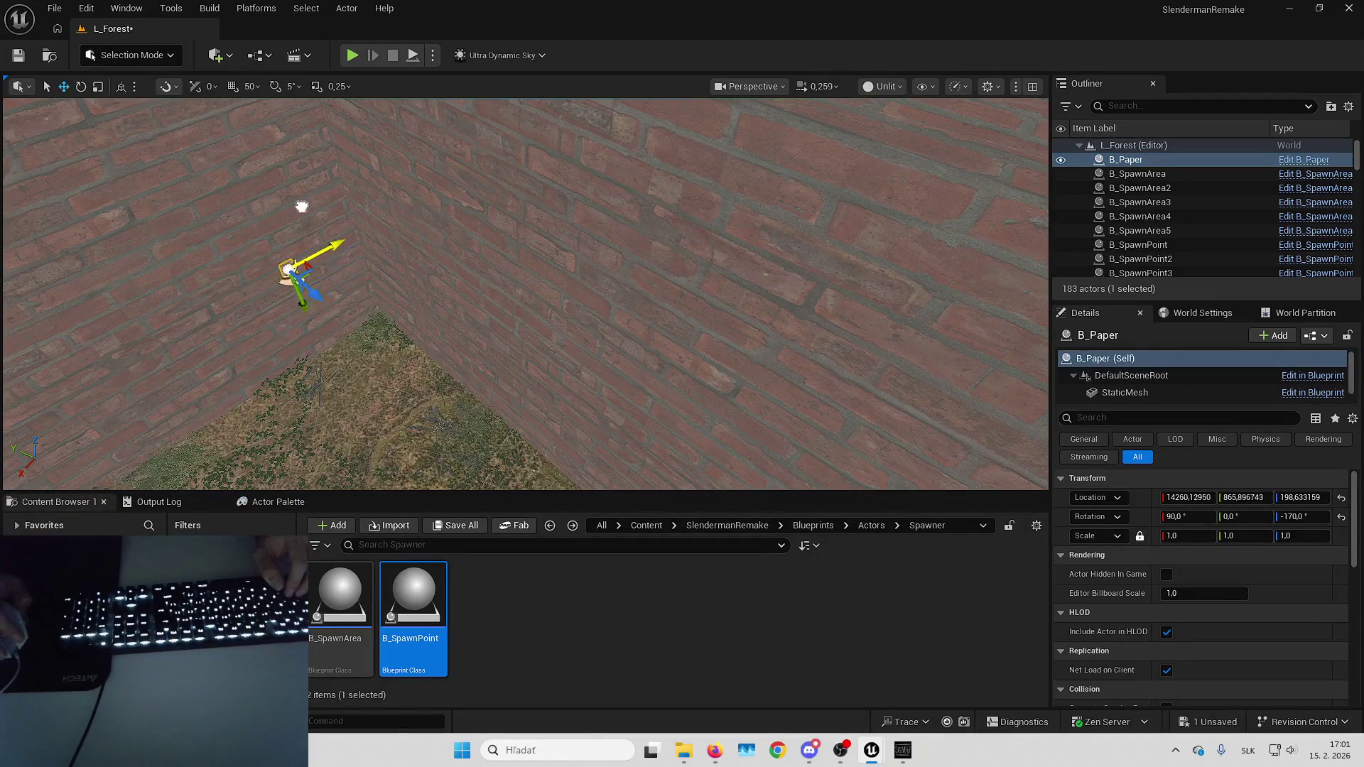
drag(286, 213, 286, 213)
drag(862, 411, 863, 411)
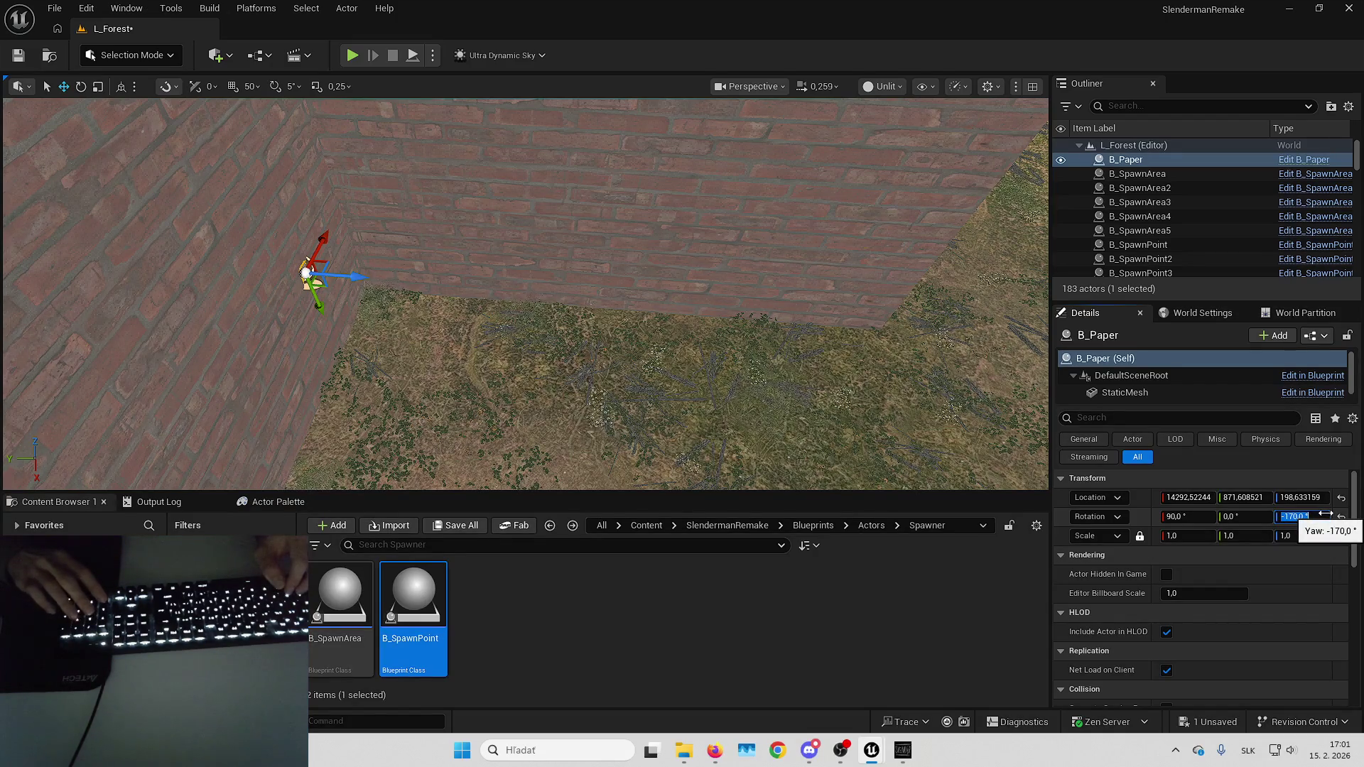
text(-10)
key(Return)
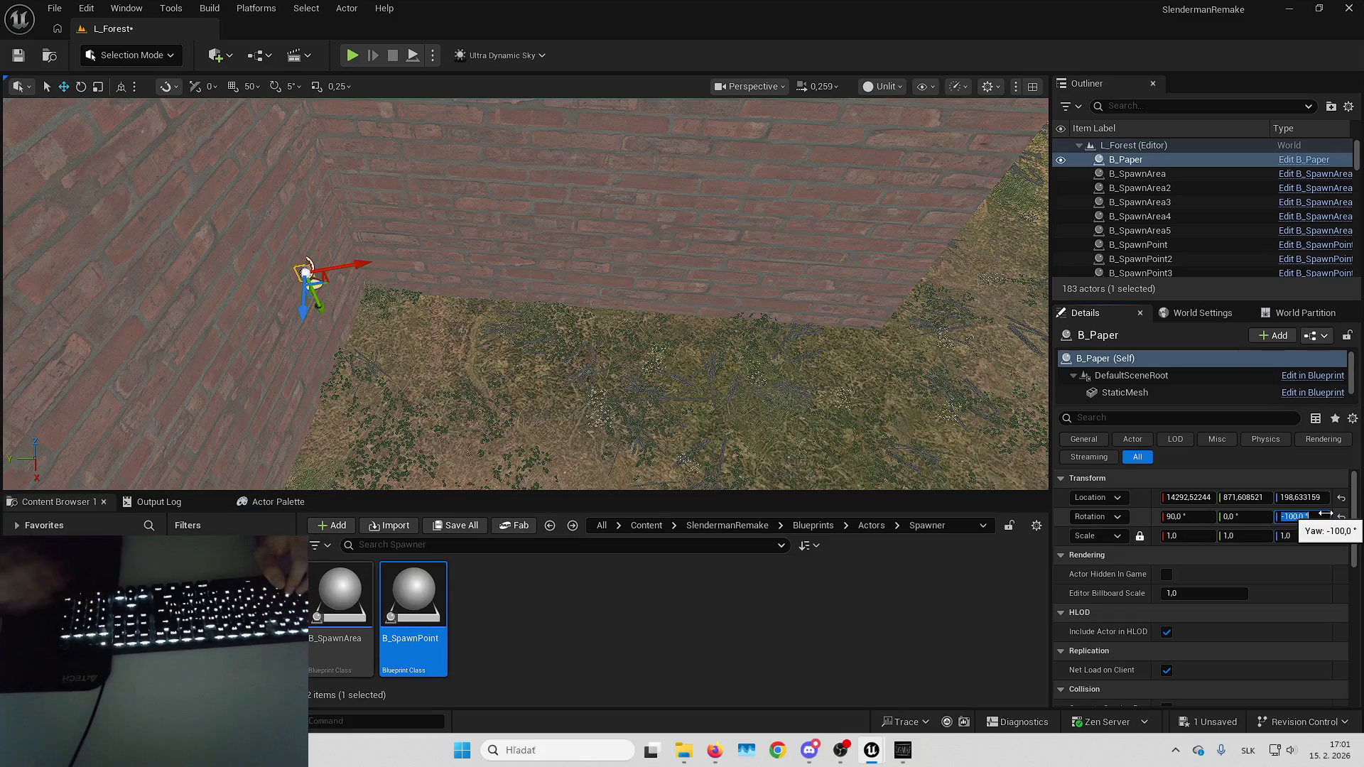
key(f)
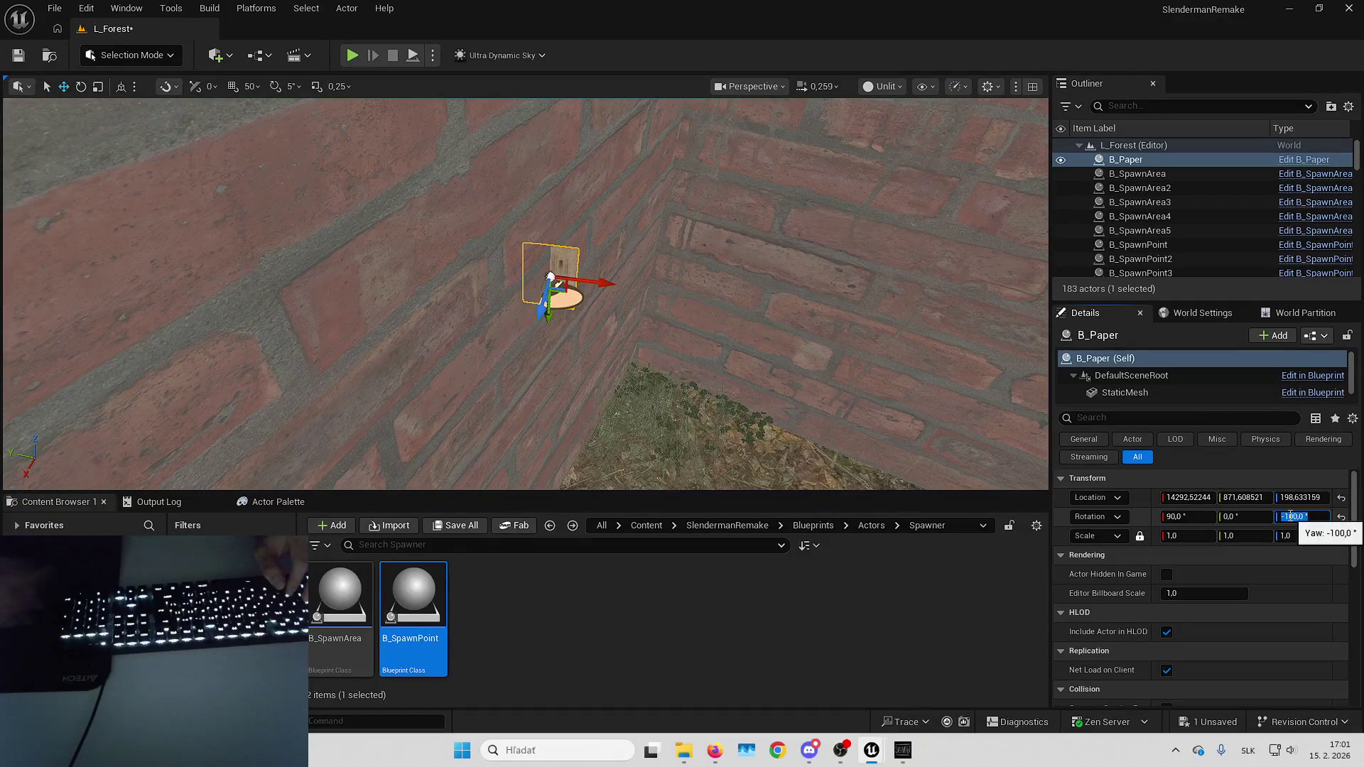
Try paper yaw values -90 and 100, returning to -100.
text(-90)
key(Return)
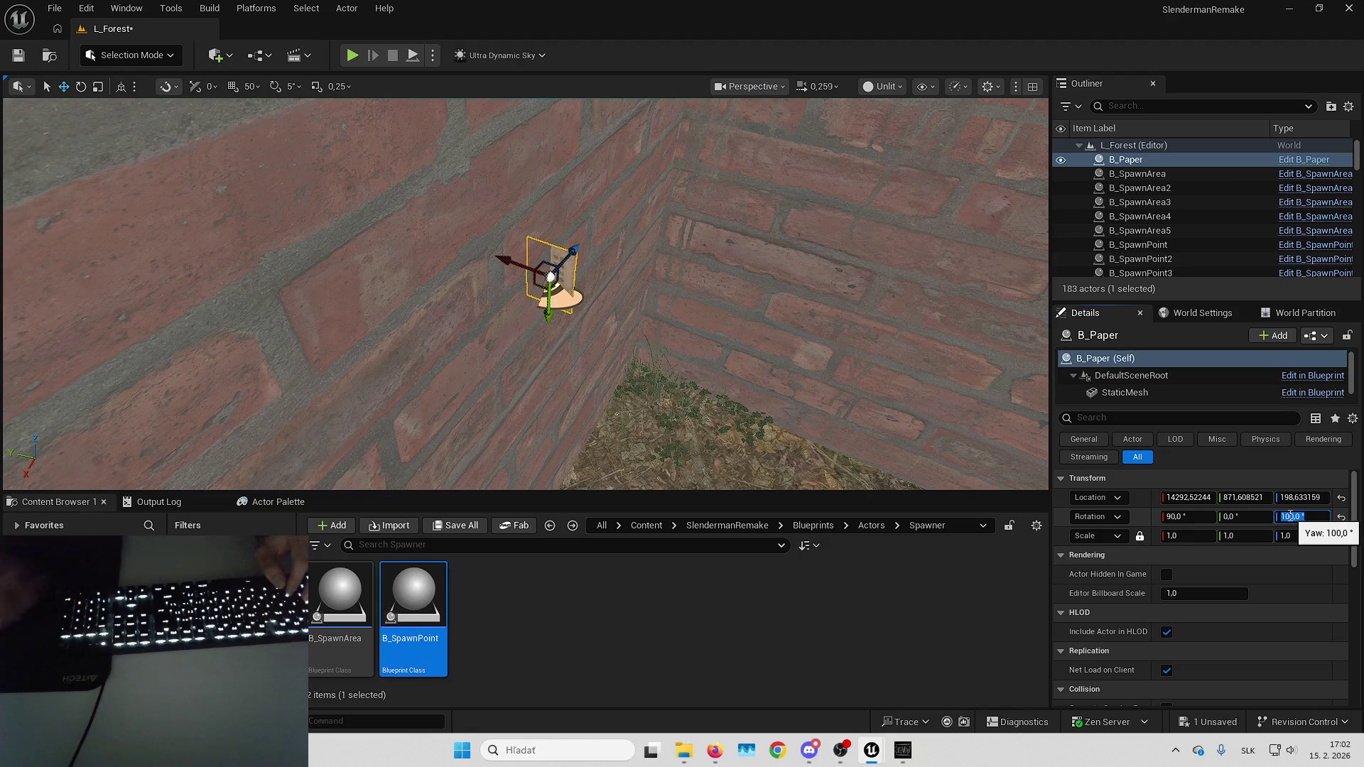
key(Return)
key(f)
mouse_move(525, 284)
mouse_down()
mouse_move(696, 284)
mouse_move(718, 307)
mouse_up()
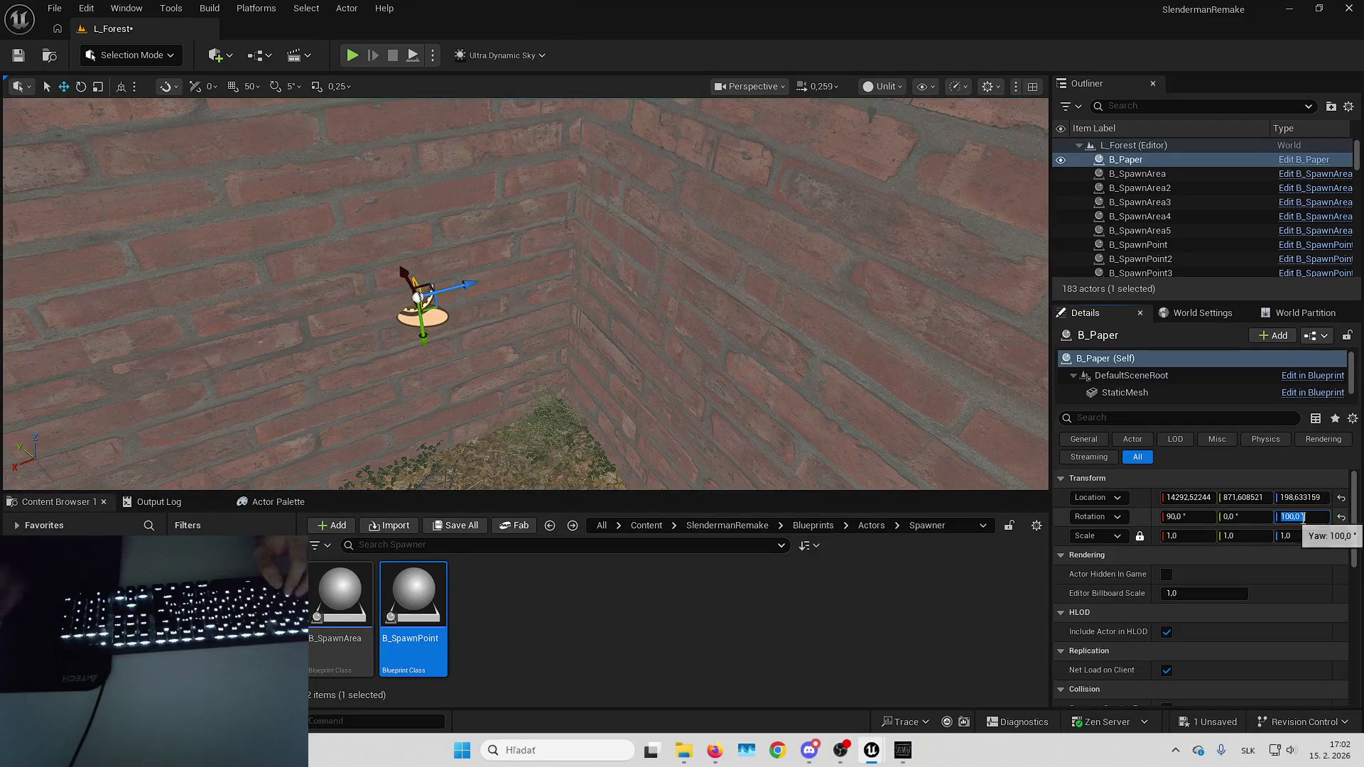
text(-1)
key(Return)
Adjust the paper's yaw through -110 and -90 to a final -80.
mouse_move(953, 405)
mouse_down()
mouse_move(937, 408)
mouse_move(955, 412)
mouse_up()
mouse_move(440, 312)
mouse_down()
mouse_move(451, 278)
mouse_move(840, 257)
mouse_move(760, 249)
mouse_up()
key(f)
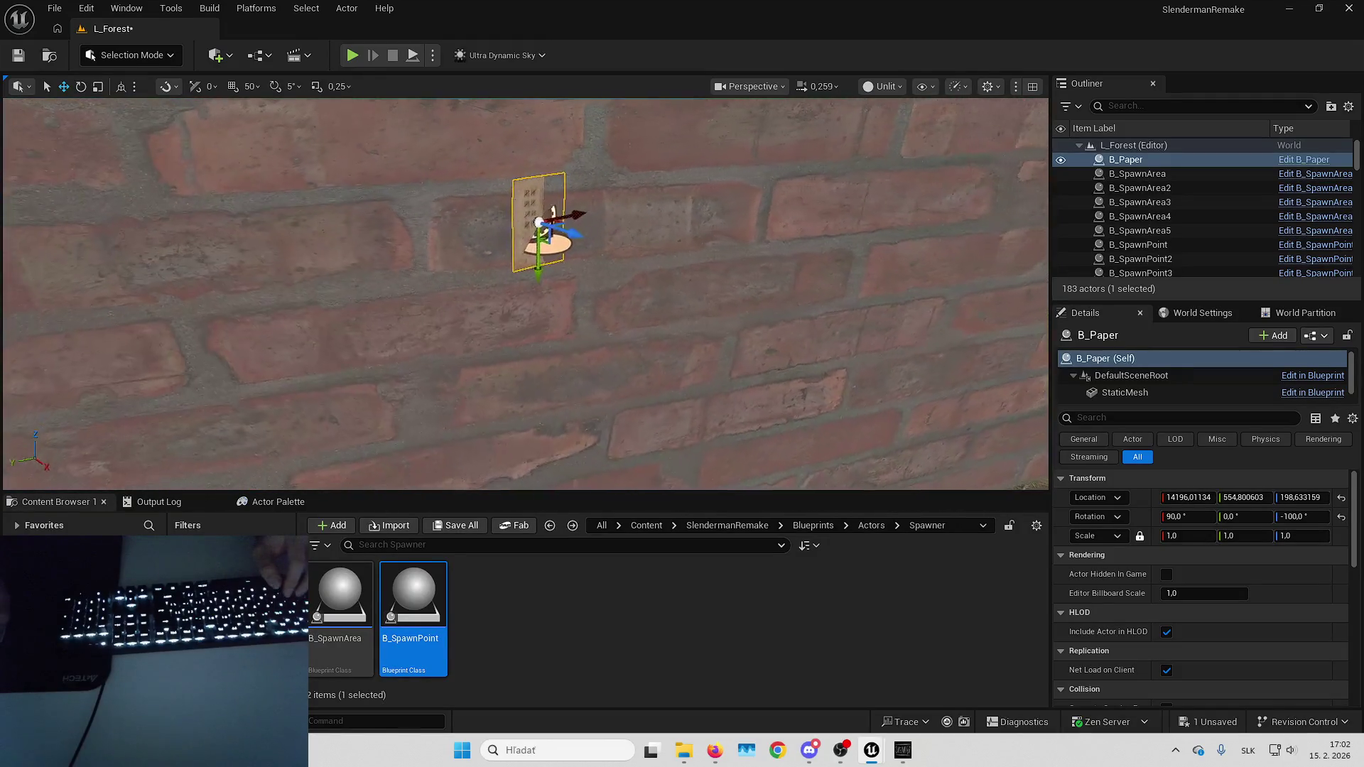
text(-1)
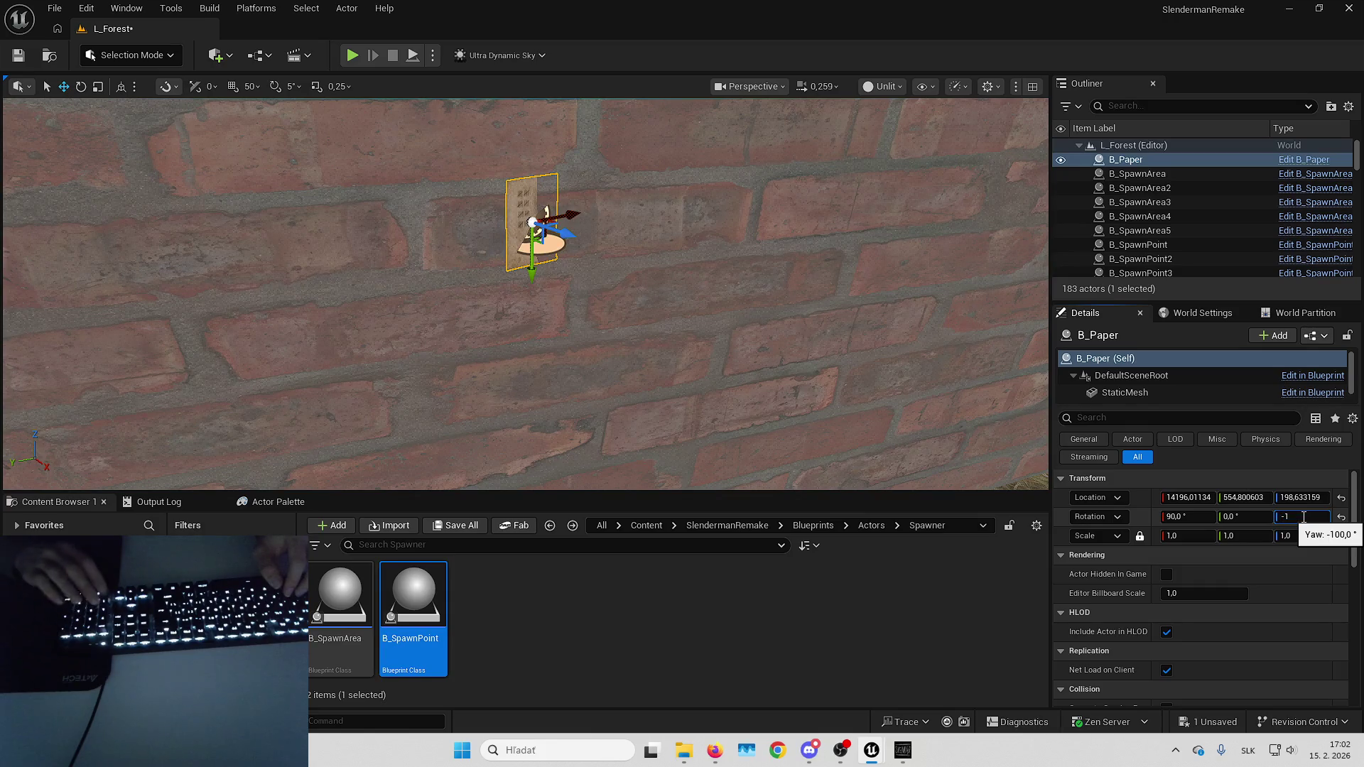
key(Return)
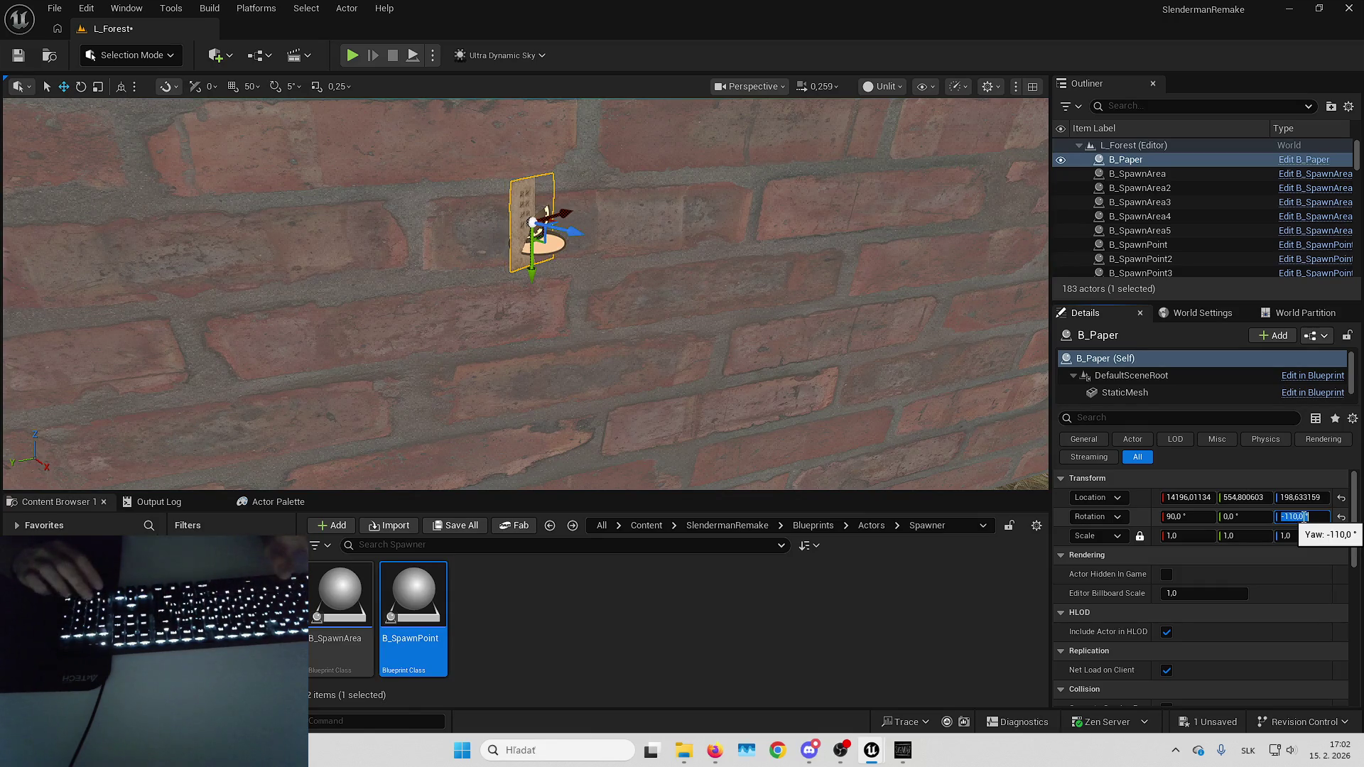
text(-80)
key(Return)
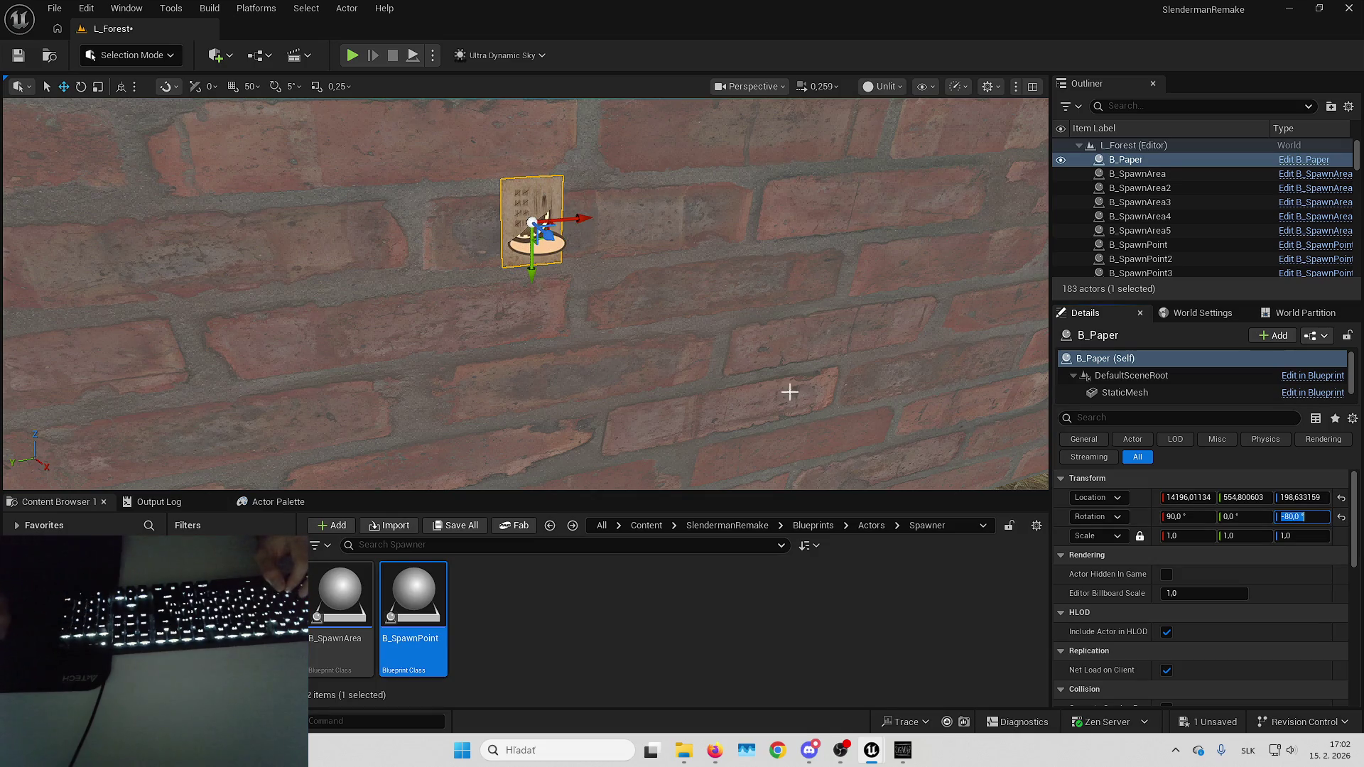
key(Return)
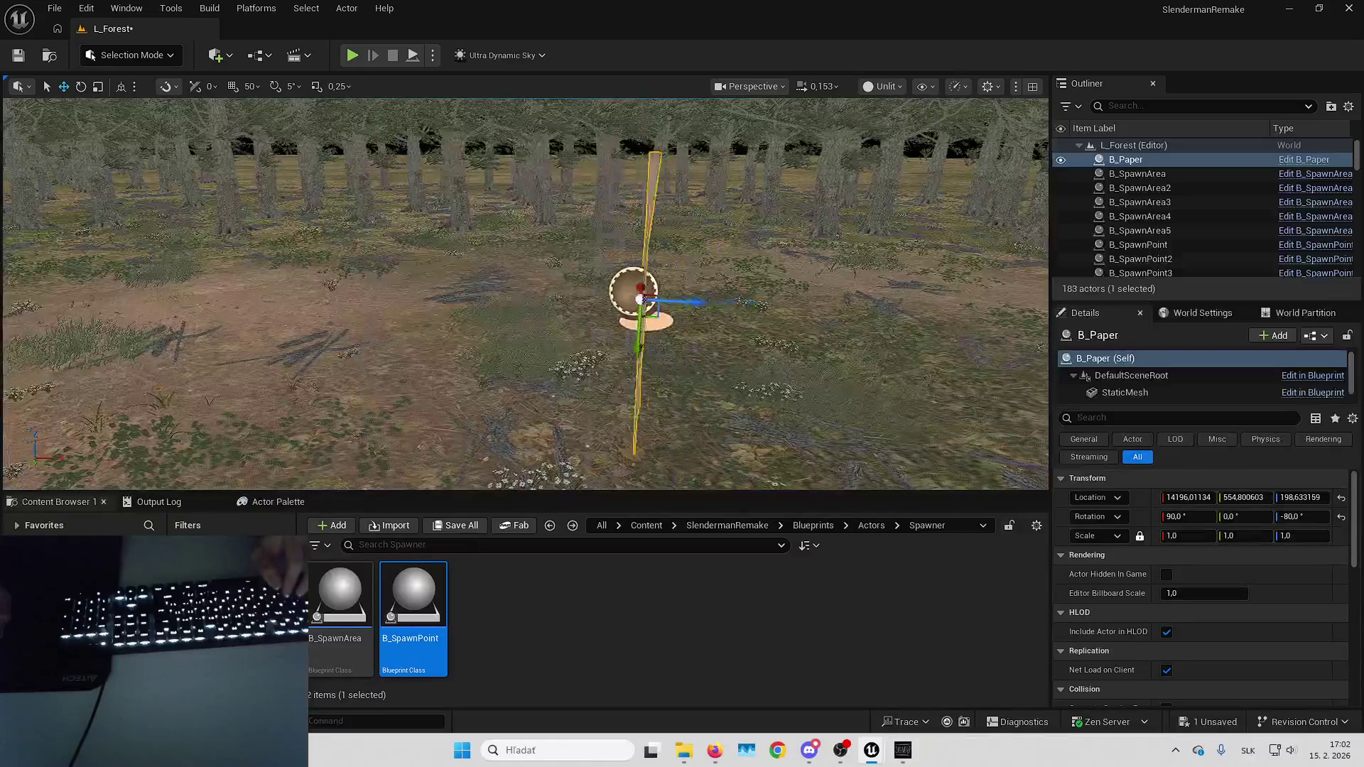
Add B_SpawnPoint17 below the paper, attach it to B_Paper and snap it onto the paper.
click(554, 347)
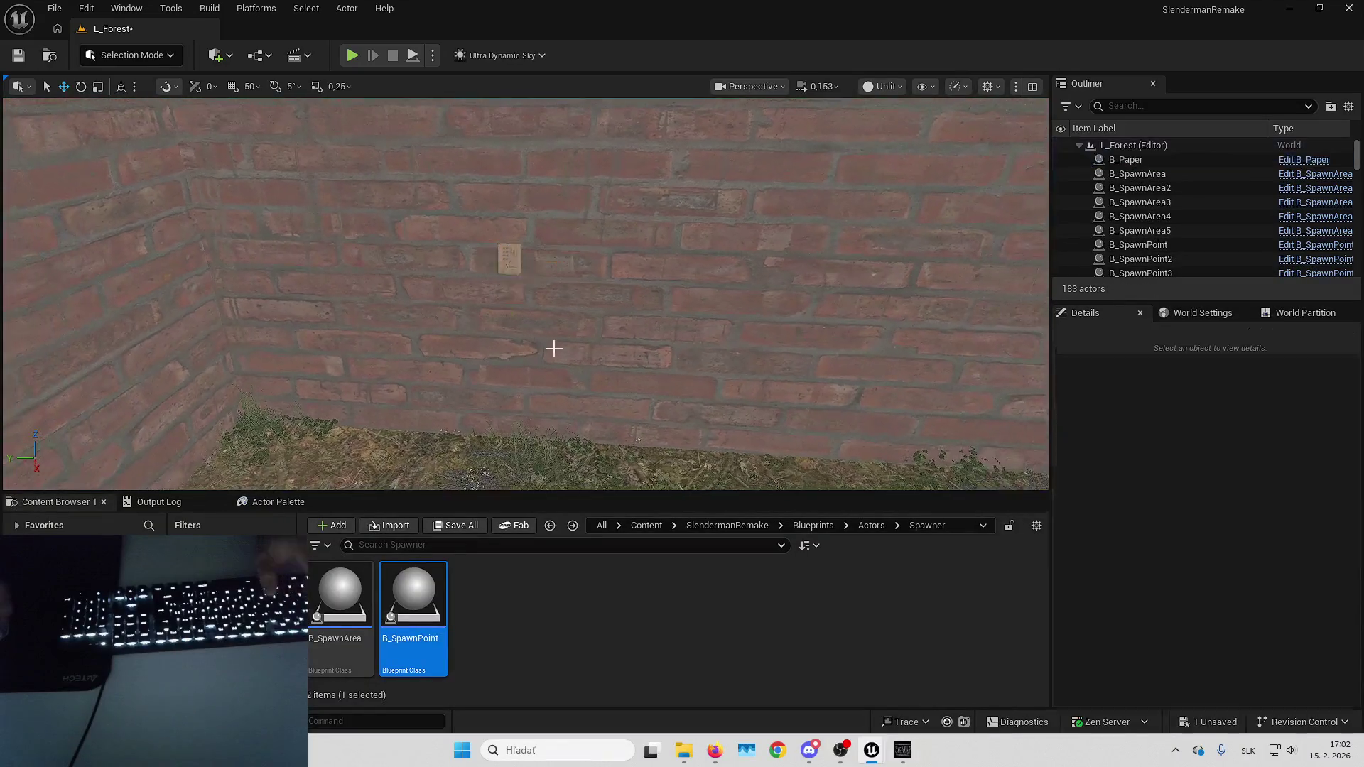
click(522, 297)
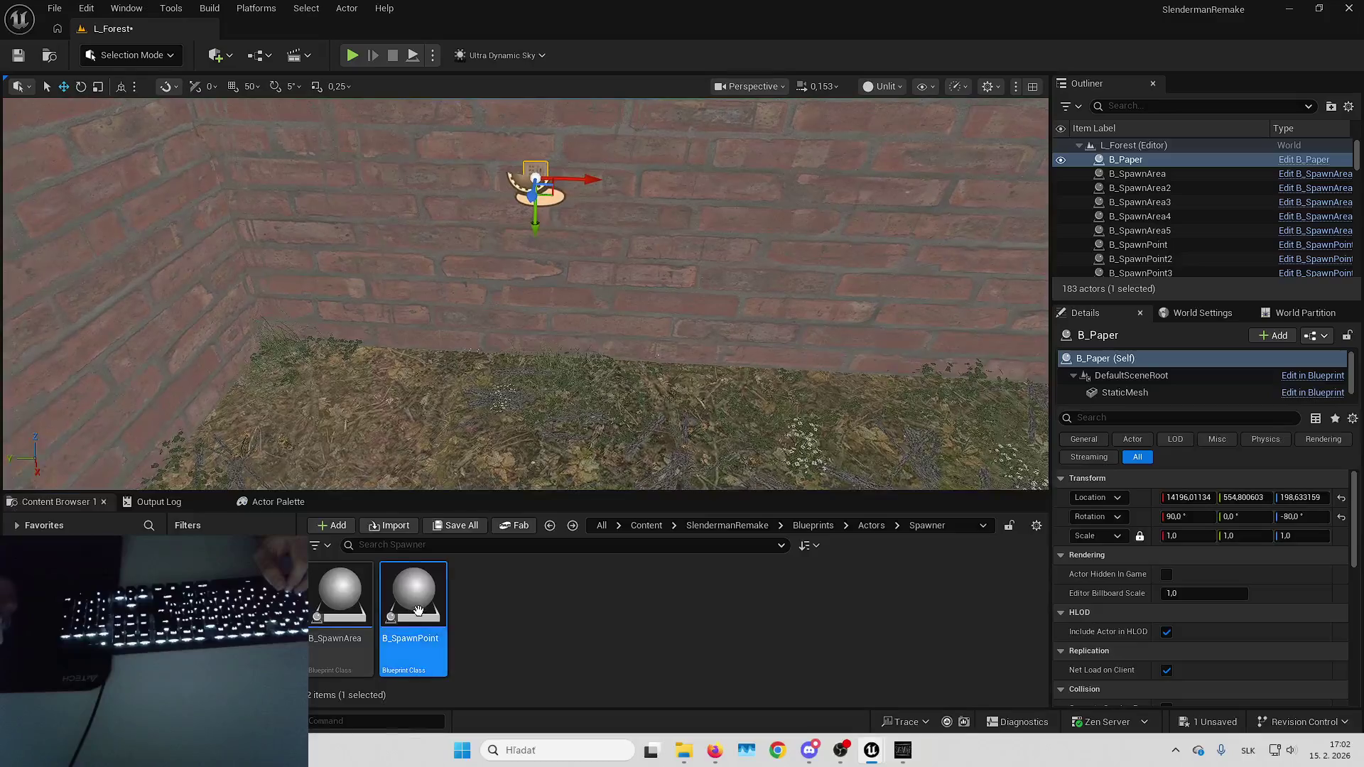
drag(413, 604, 519, 452)
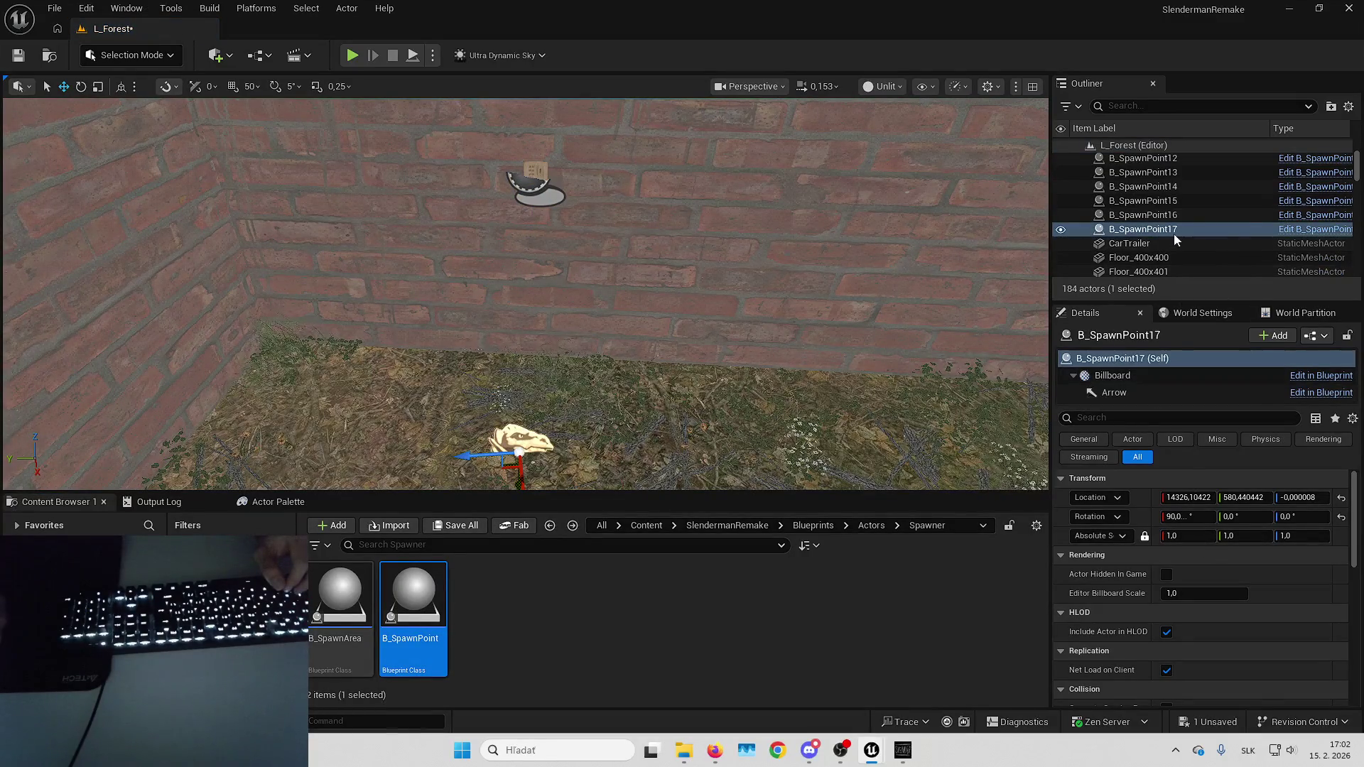
right_click(1174, 233)
mouse_move(1005, 486)
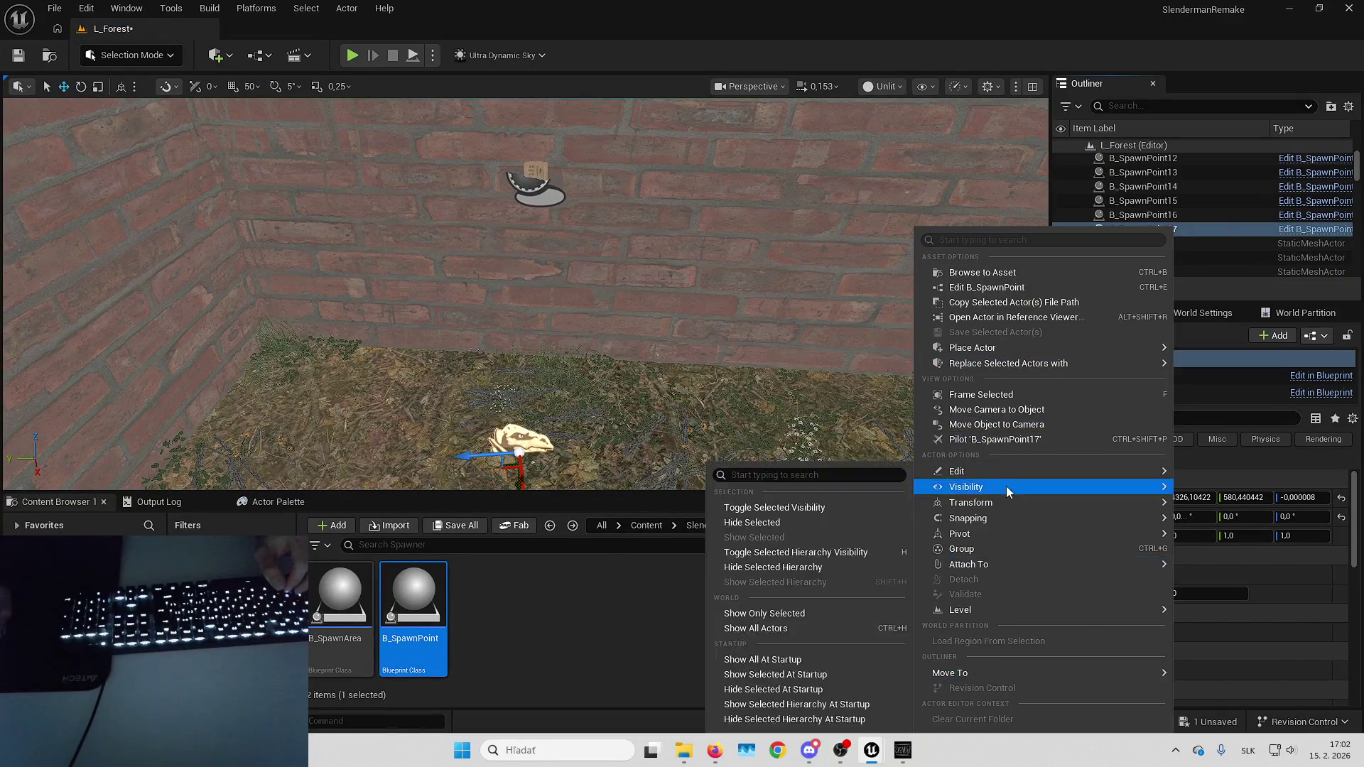
click(738, 493)
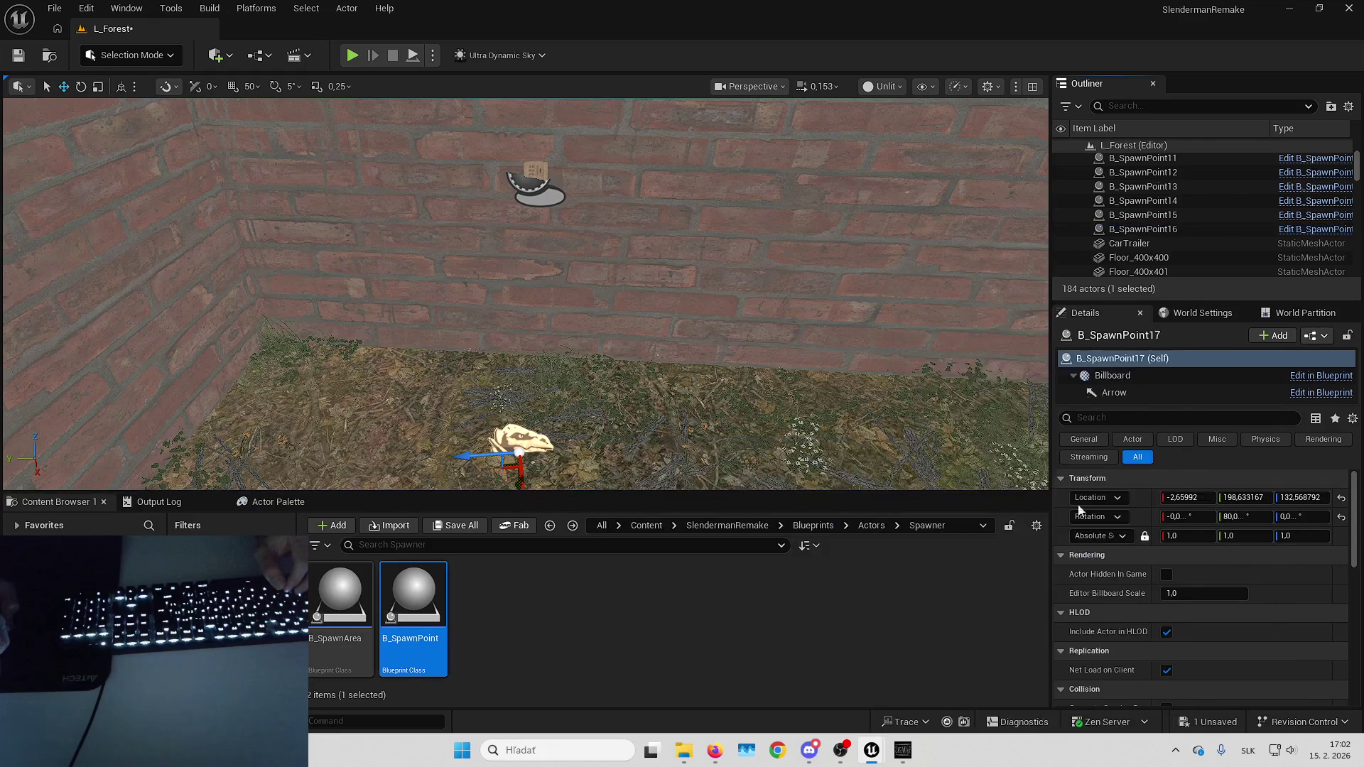
click(1342, 499)
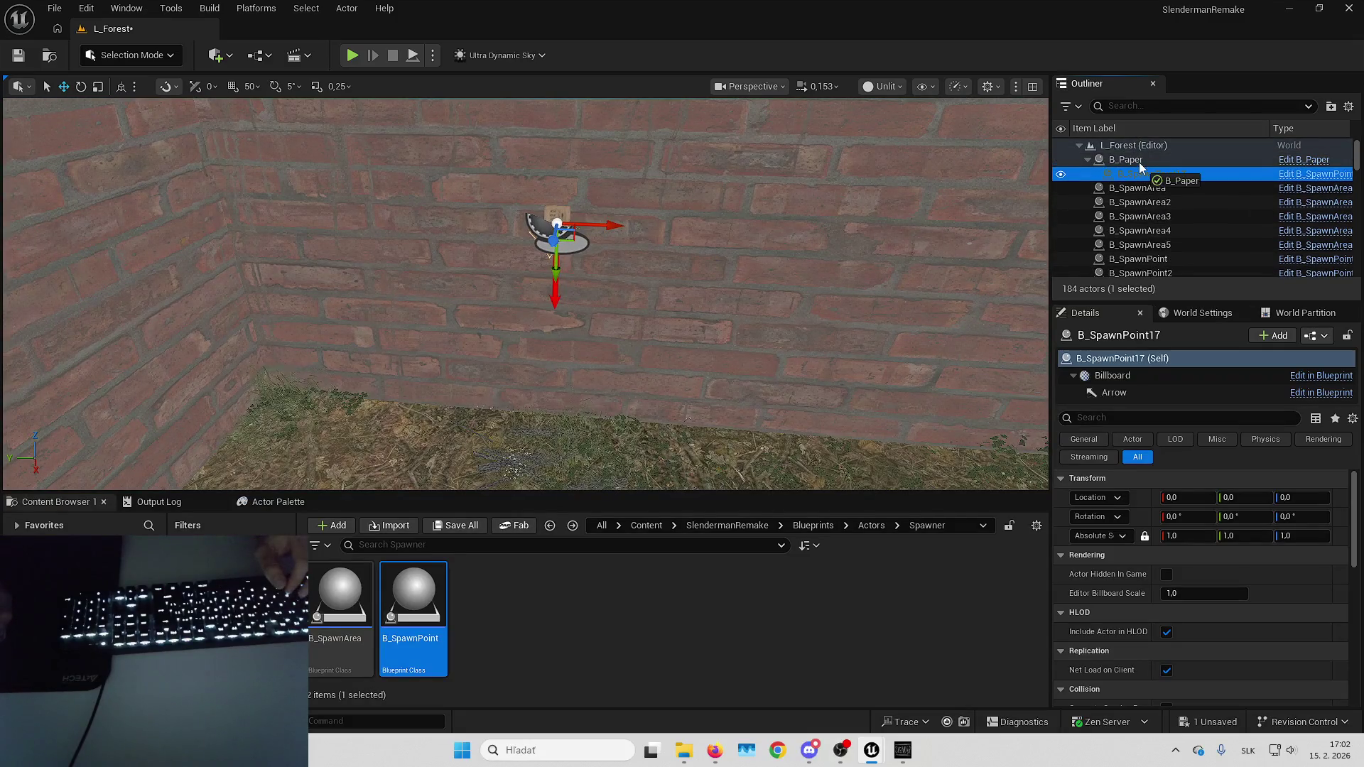
Detach B_SpawnPoint17 from the paper, then select and frame B_Paper.
drag(1140, 162, 1140, 164)
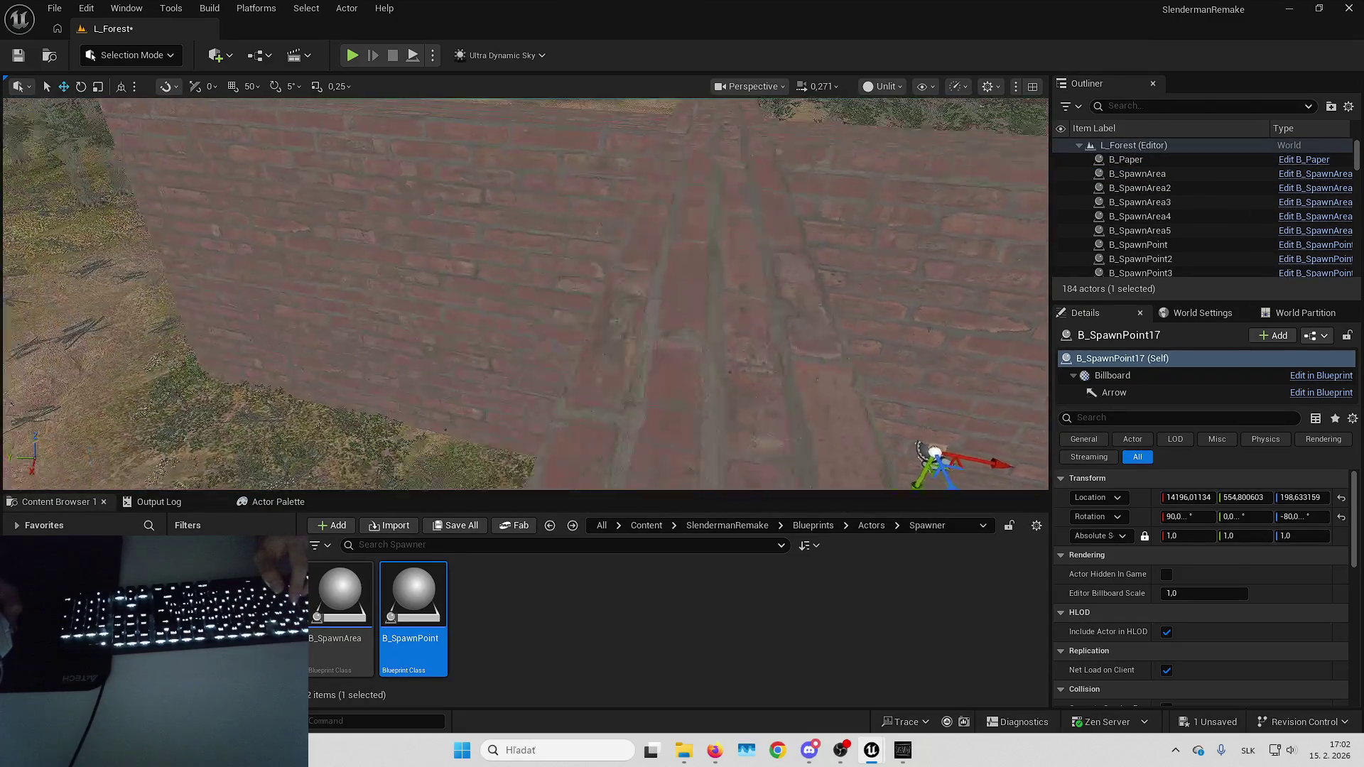
scroll(526, 293, down, 10)
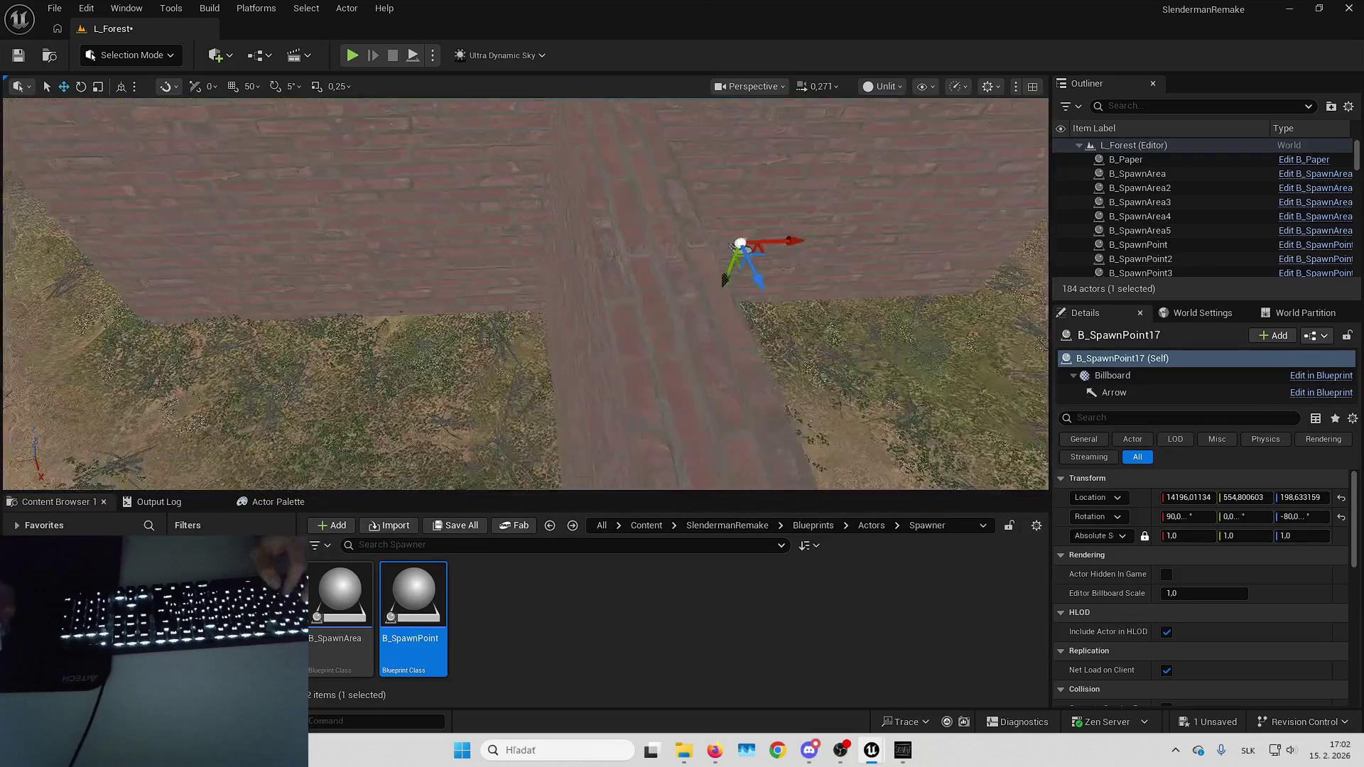
click(816, 262)
scroll(747, 264, up, 3)
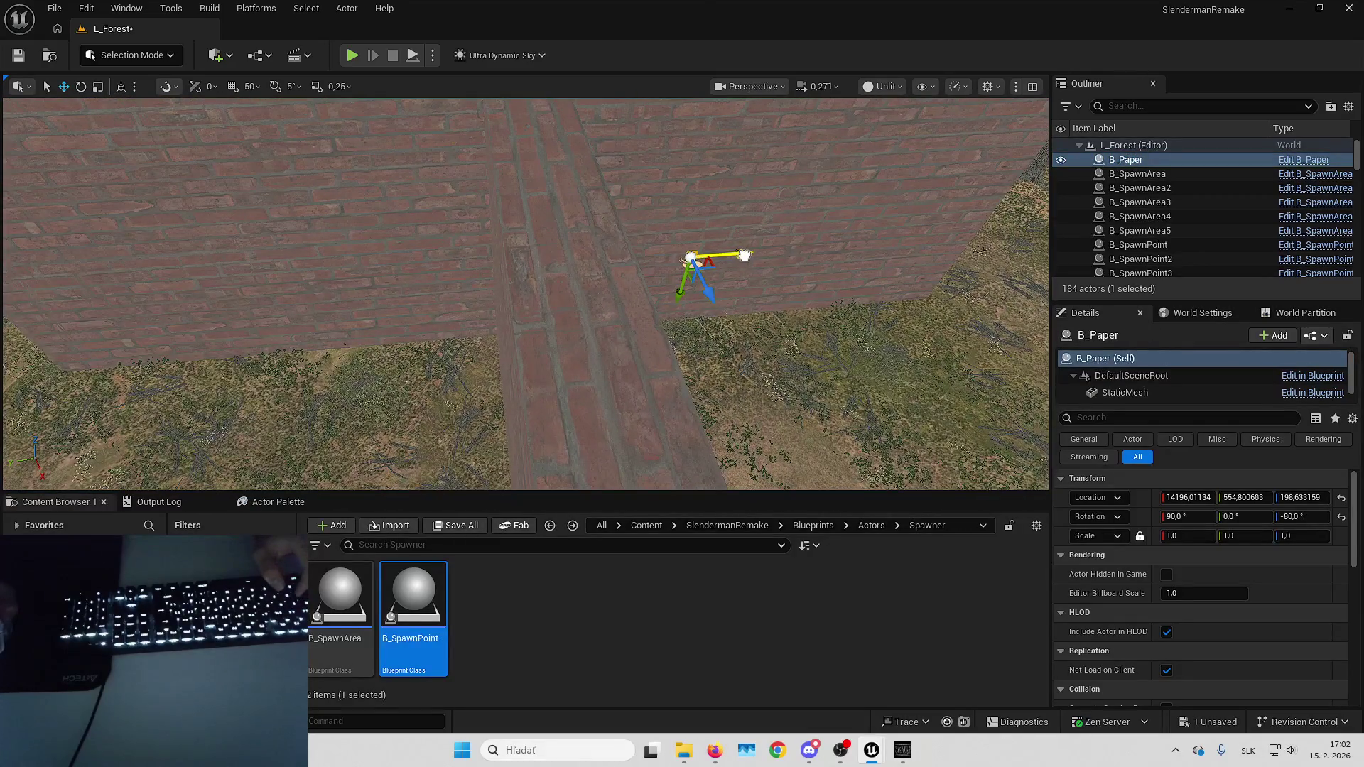
key(f)
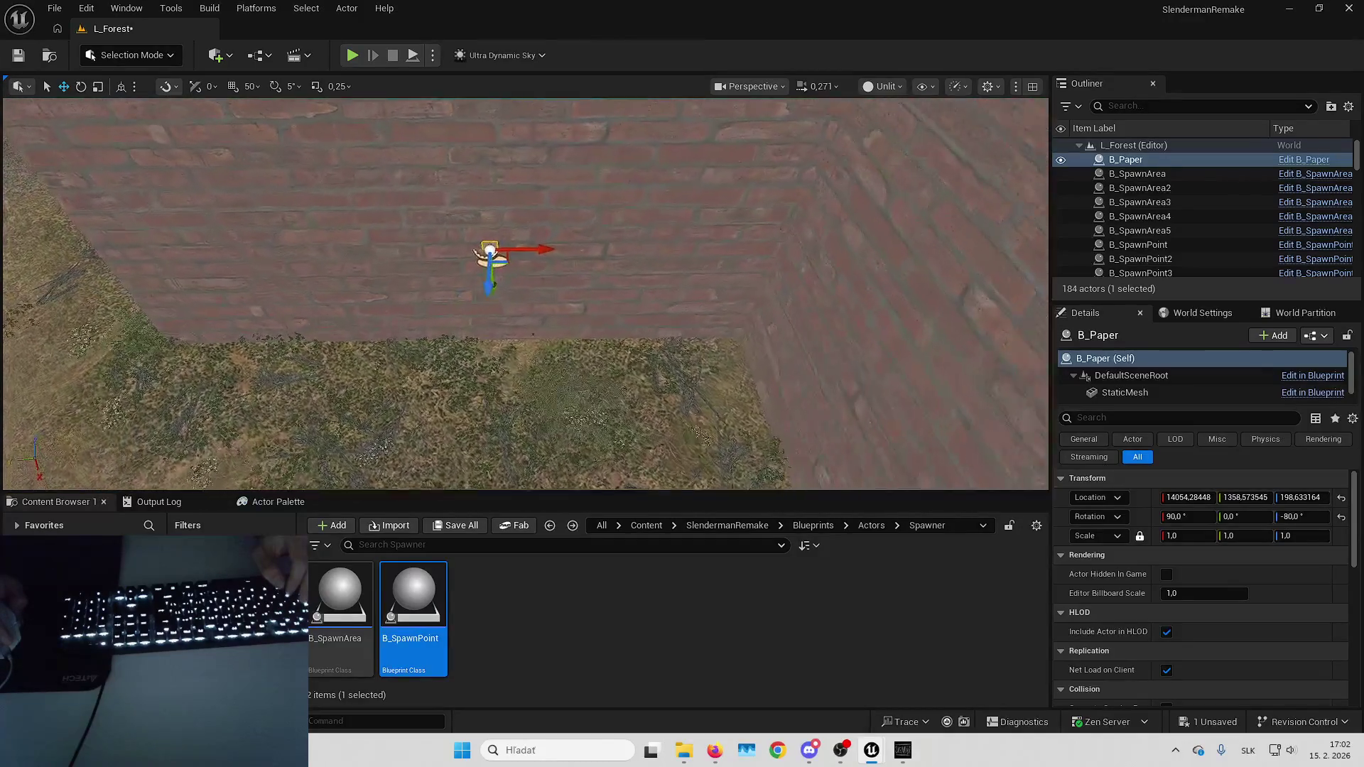
Add B_SpawnPoint18, attach it to B_Paper and reset its rotation and location to the paper's.
drag(464, 461, 502, 411)
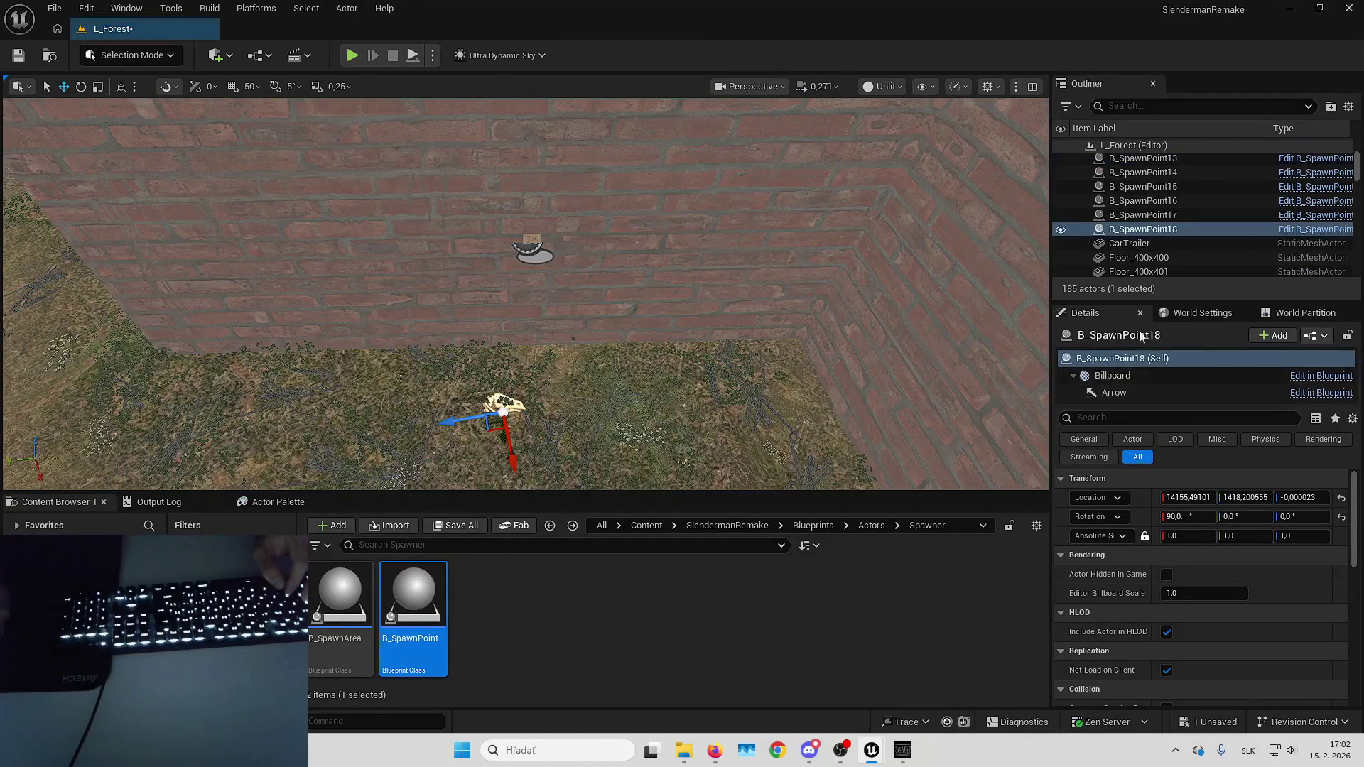
right_click(1159, 232)
mouse_move(980, 564)
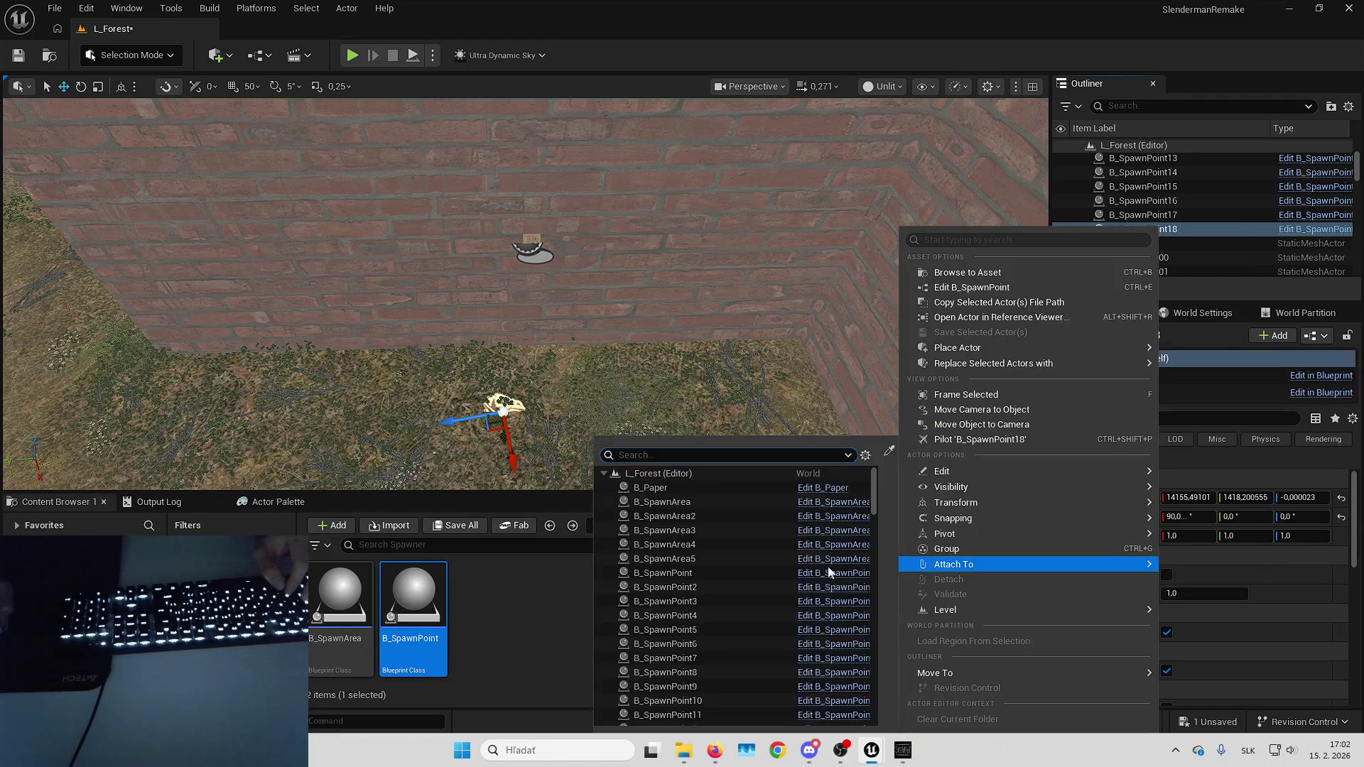
click(705, 488)
click(1342, 517)
click(1341, 498)
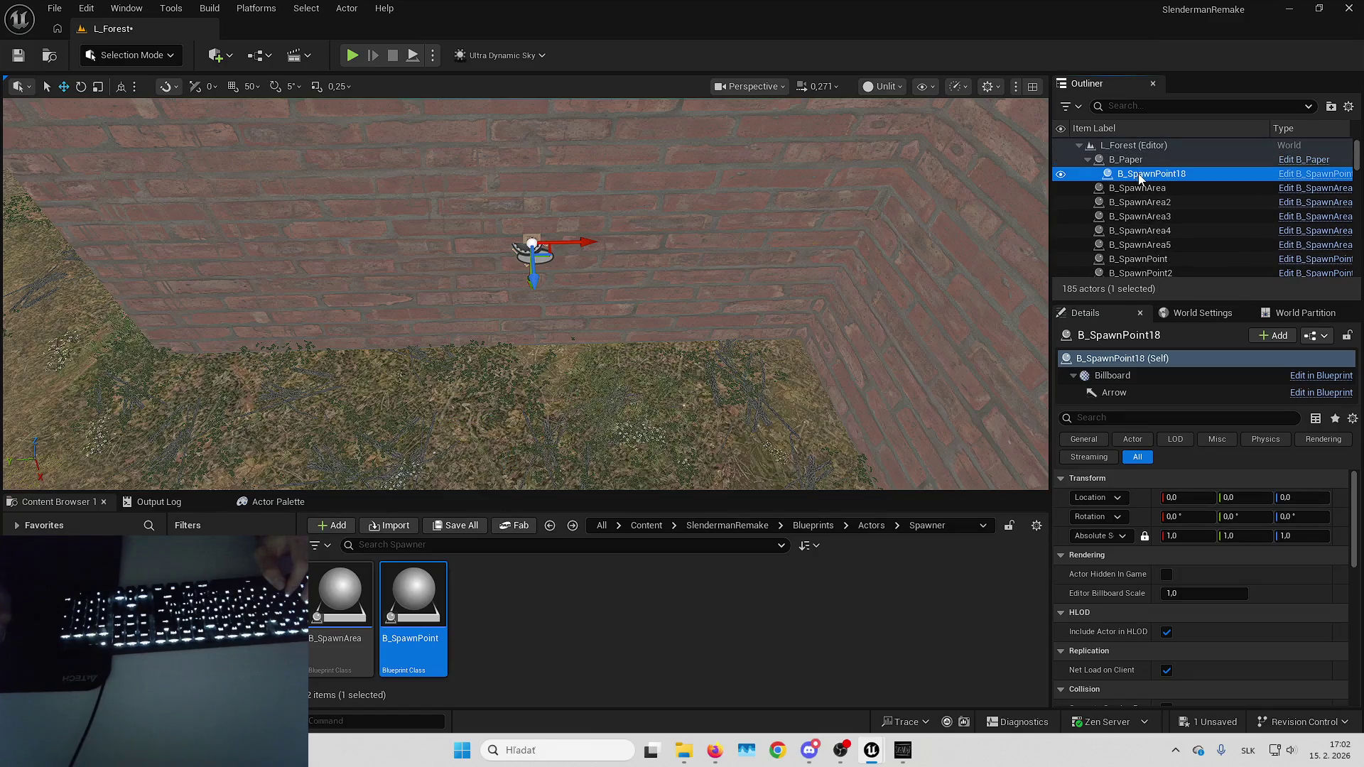
right_click(1122, 174)
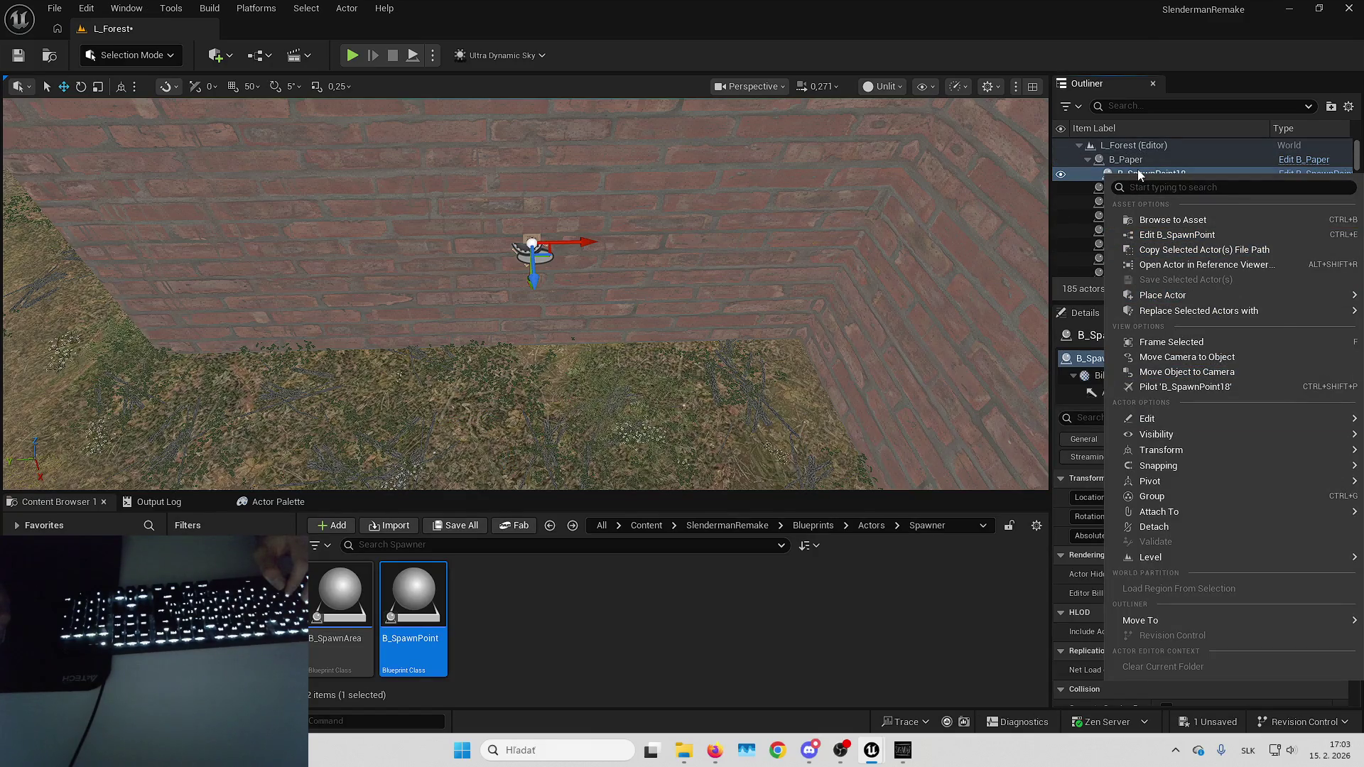
key(Escape)
click(1125, 159)
click(1088, 159)
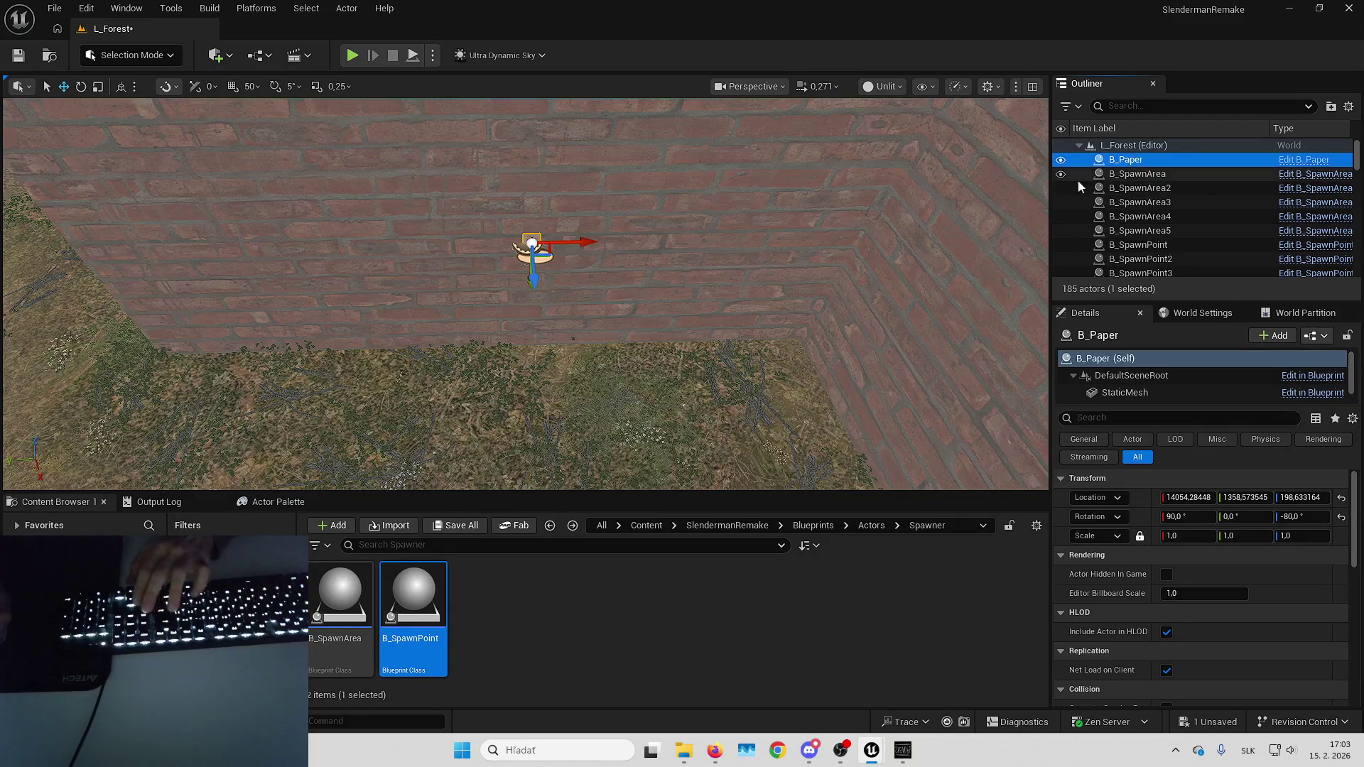
Delete B_Paper, then place and rotate a new B_SpawnArea6 in the clearing.
key(Delete)
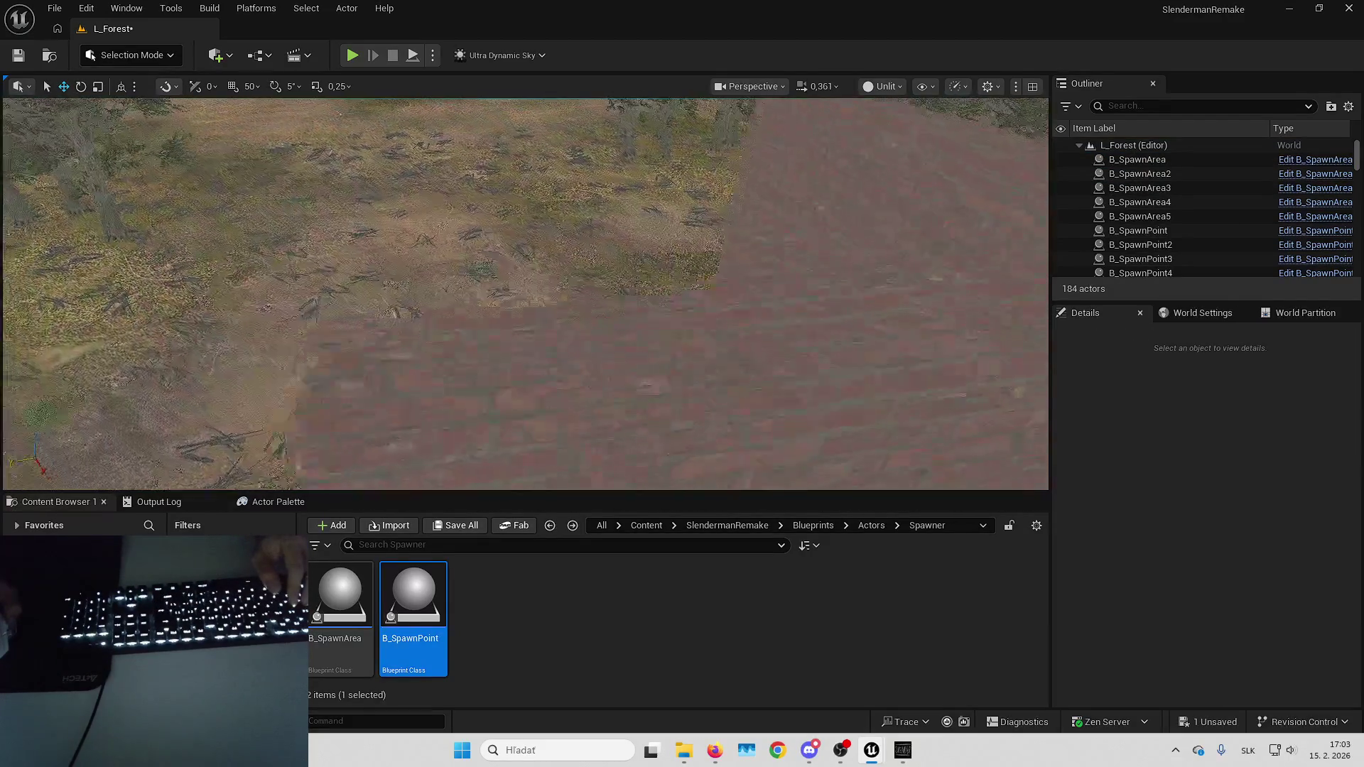
scroll(525, 294, up, 1)
key(w)
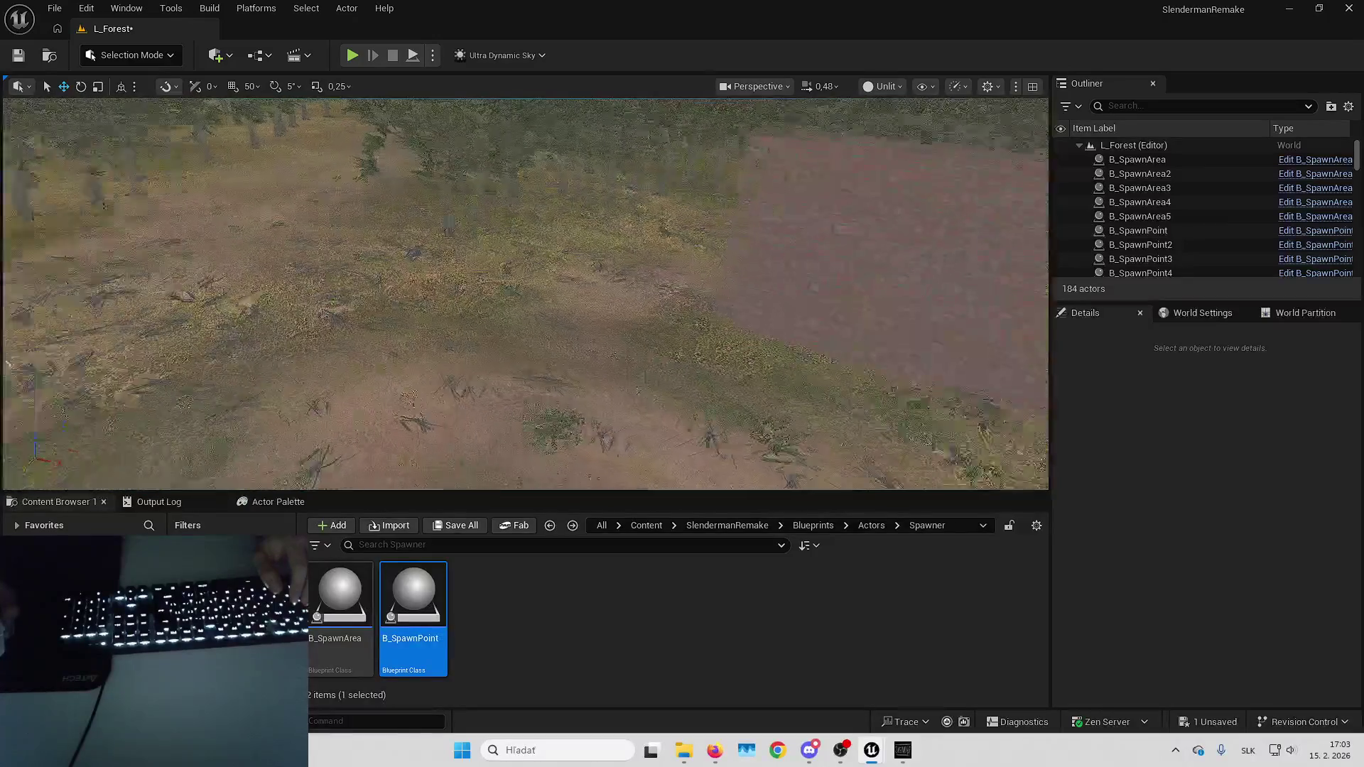
scroll(526, 293, up, 1)
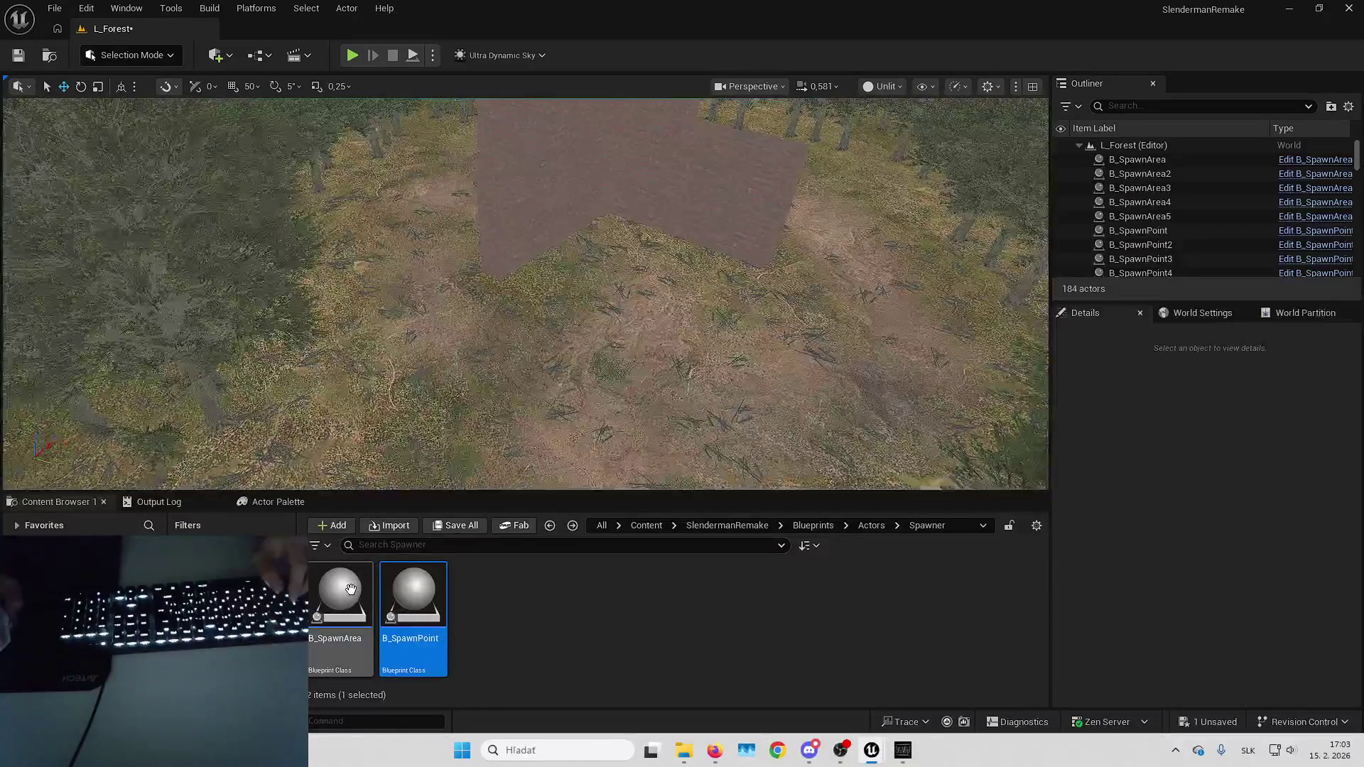
mouse_move(351, 589)
mouse_down()
mouse_move(609, 335)
mouse_move(609, 312)
mouse_up()
key(e)
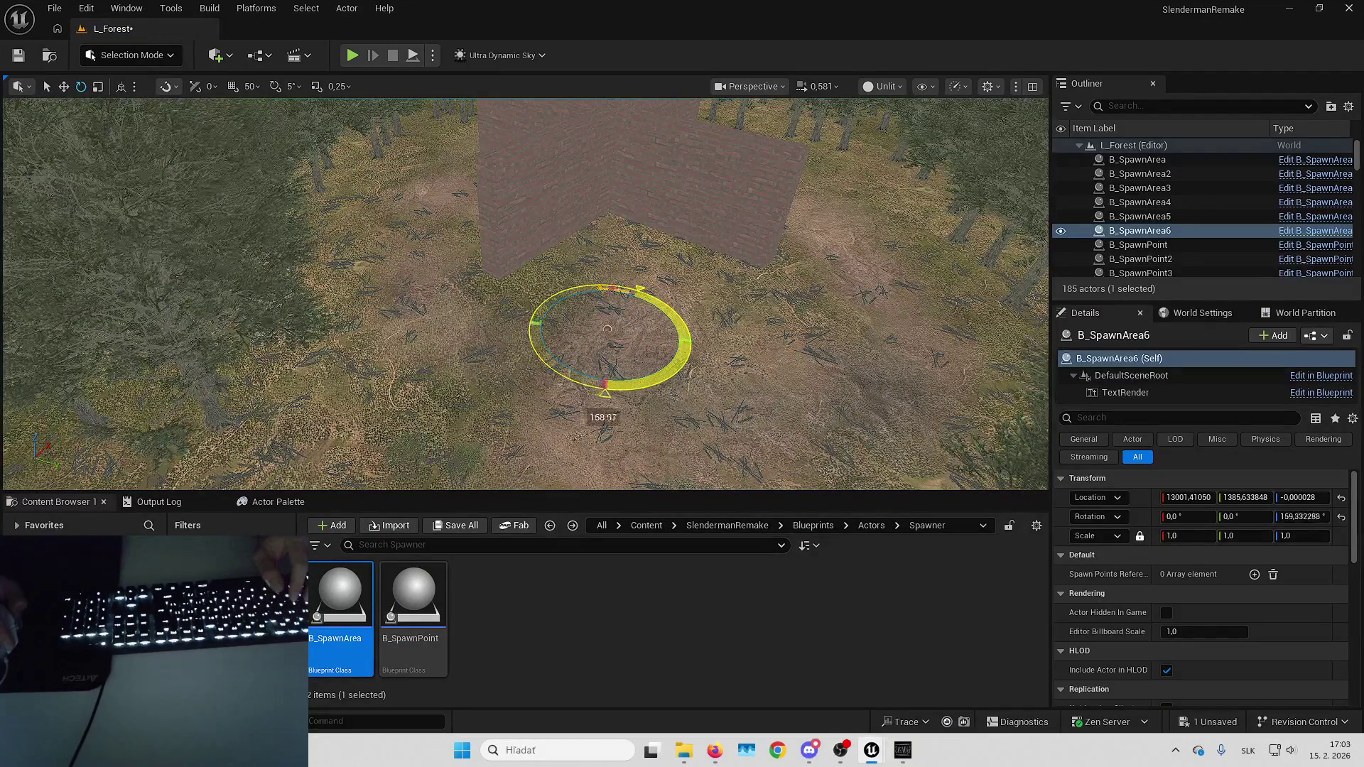
key(w)
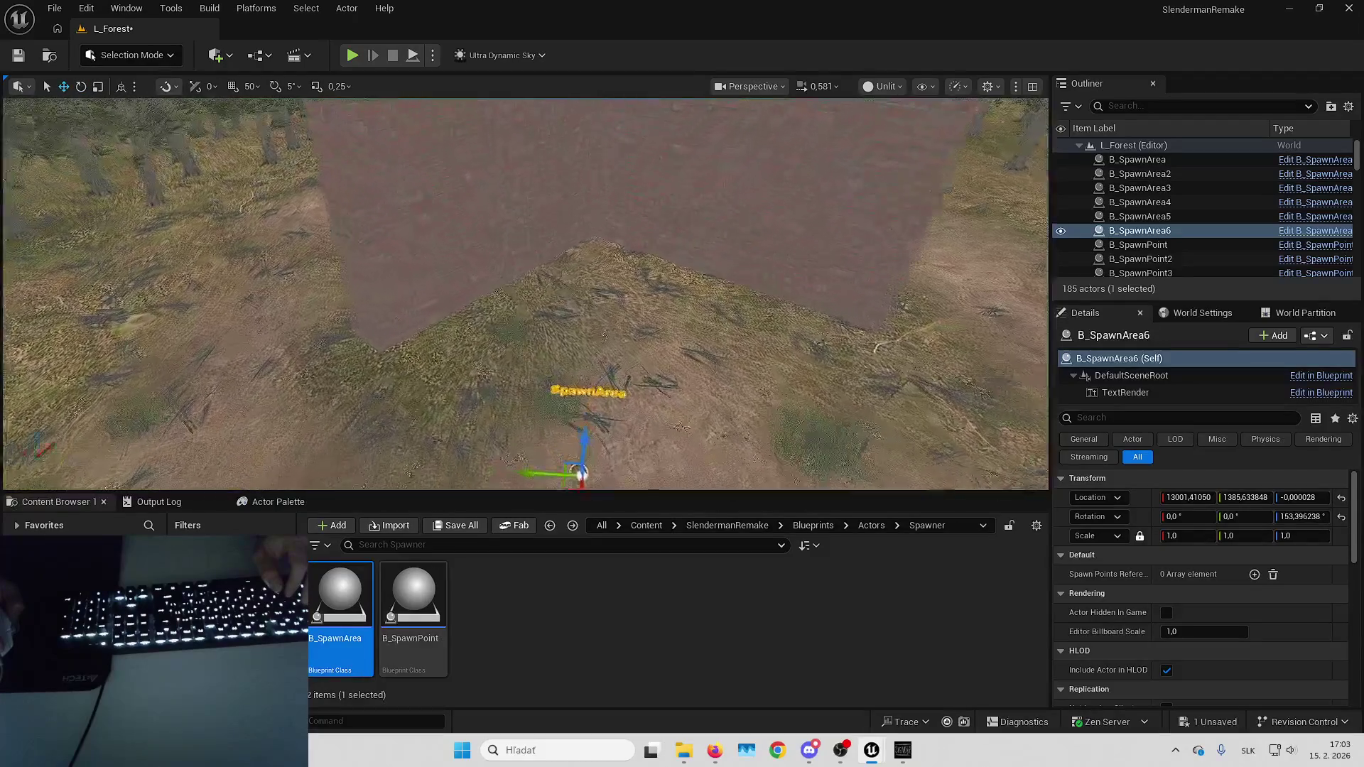
scroll(526, 293, up, 2)
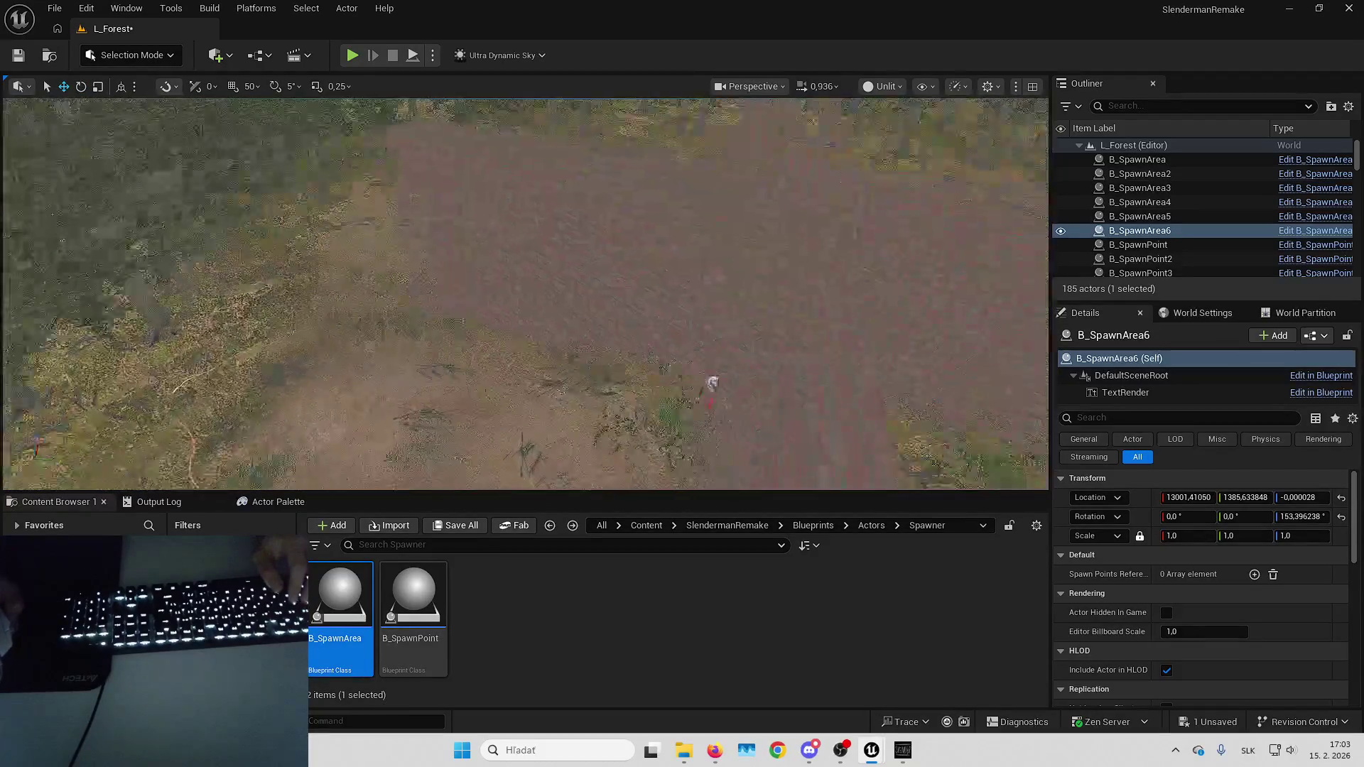
Add three Spawn Points Reference entries and pick spawn points from the level.
click(1253, 574)
click(1253, 574)
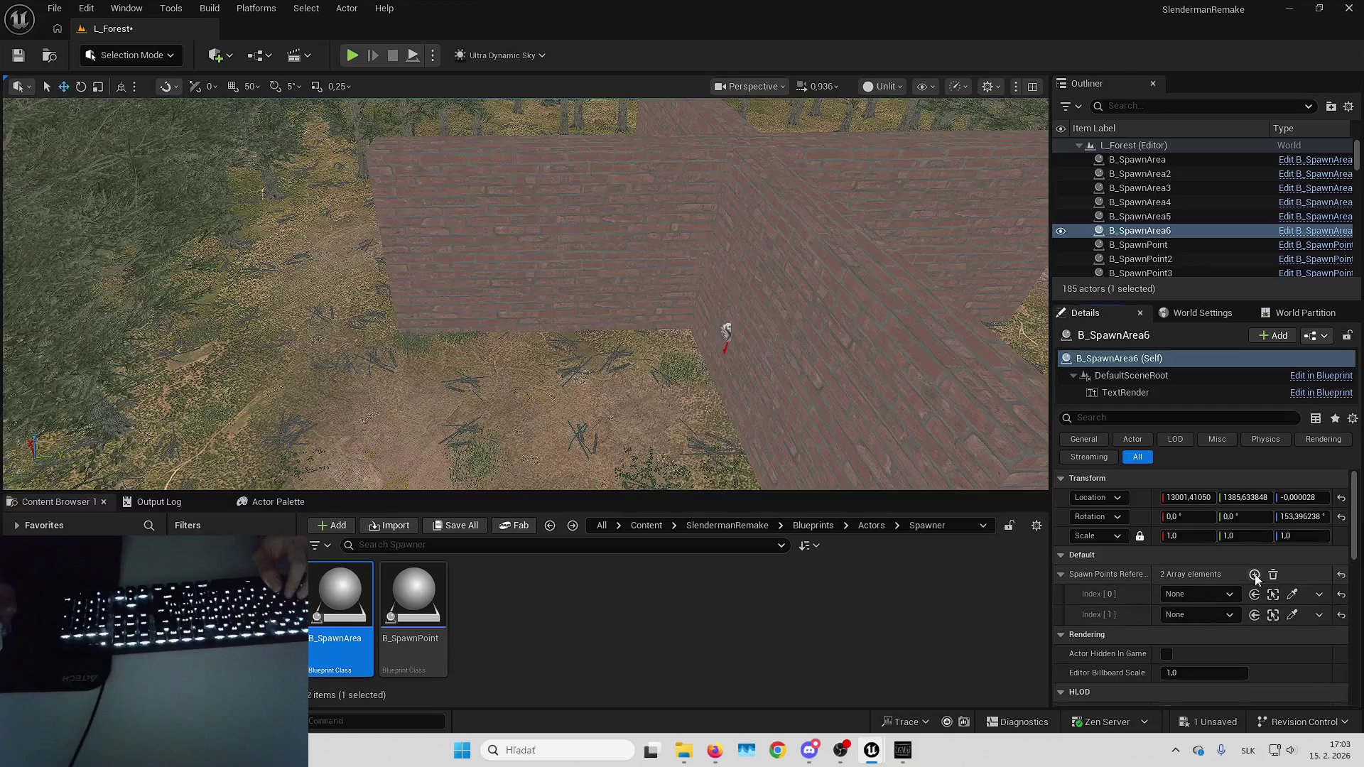
click(1254, 574)
click(1292, 594)
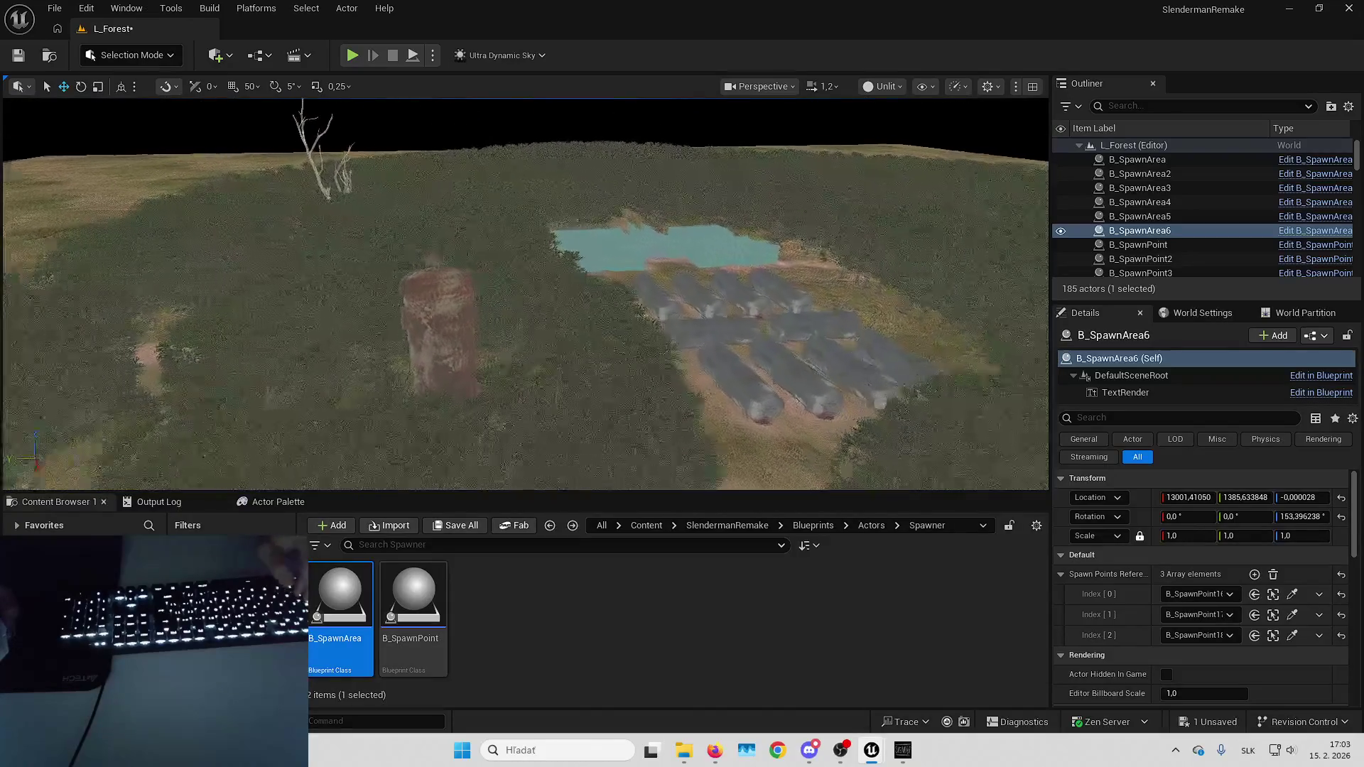
Fly to the rusty tank and place a new B_SpawnArea7 beside it.
key(f)
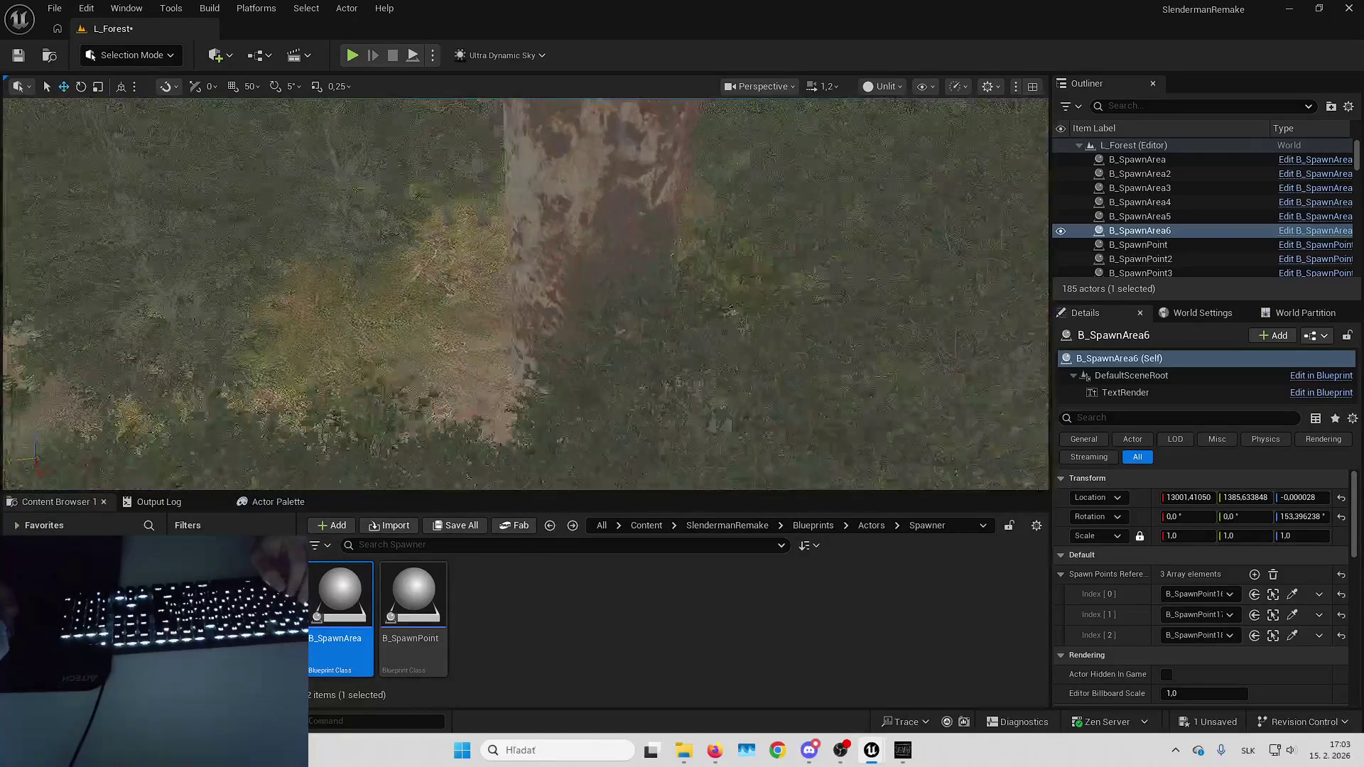
scroll(525, 292, up, 3)
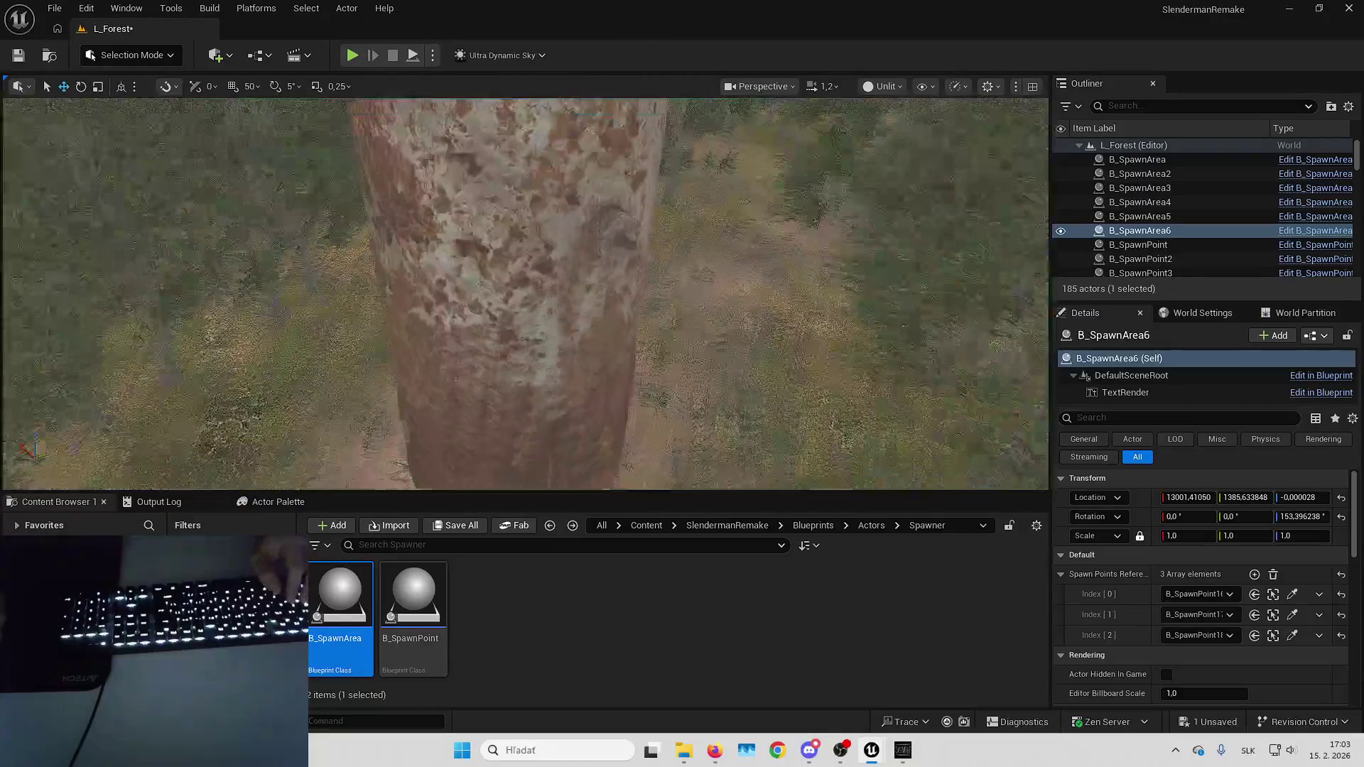
scroll(525, 291, up, 3)
mouse_move(339, 597)
mouse_down()
mouse_move(533, 565)
mouse_move(640, 405)
mouse_move(548, 462)
mouse_up()
scroll(526, 292, down, 3)
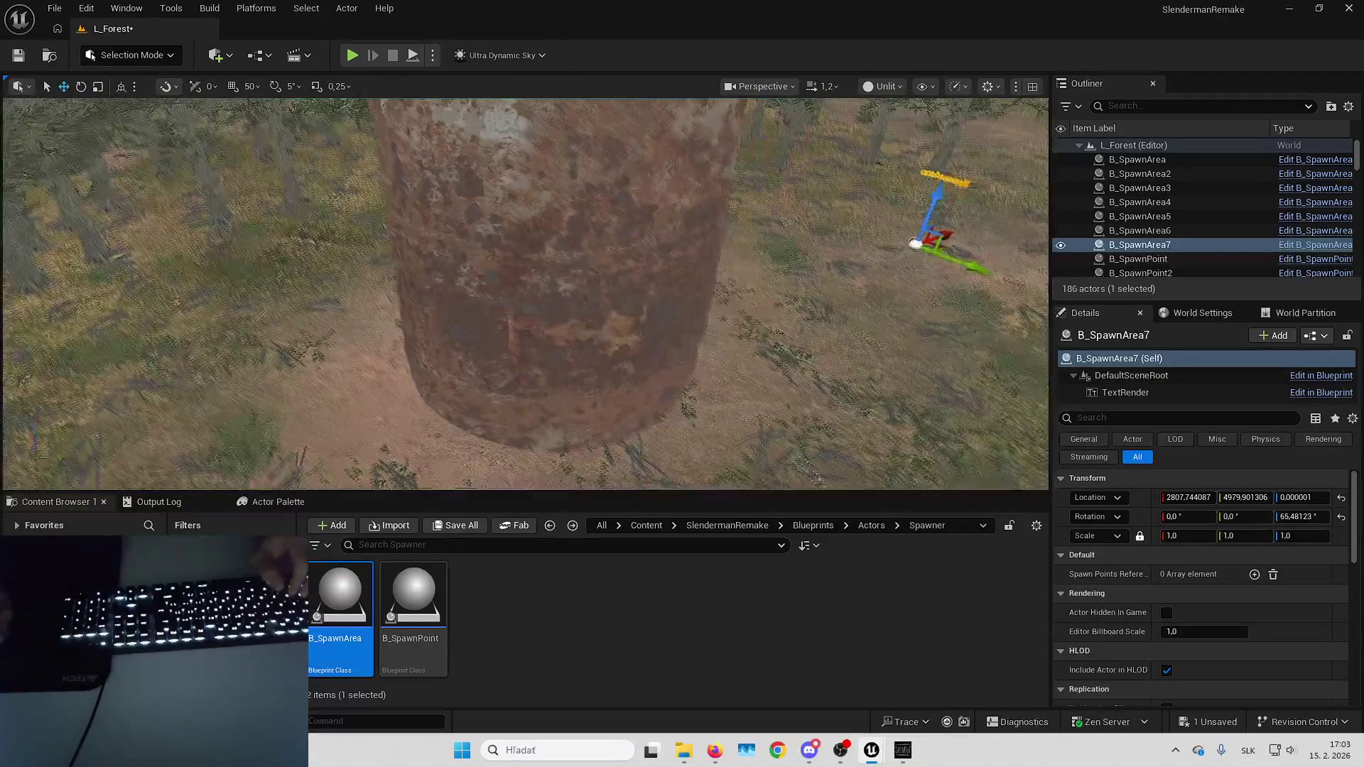
drag(579, 450, 580, 450)
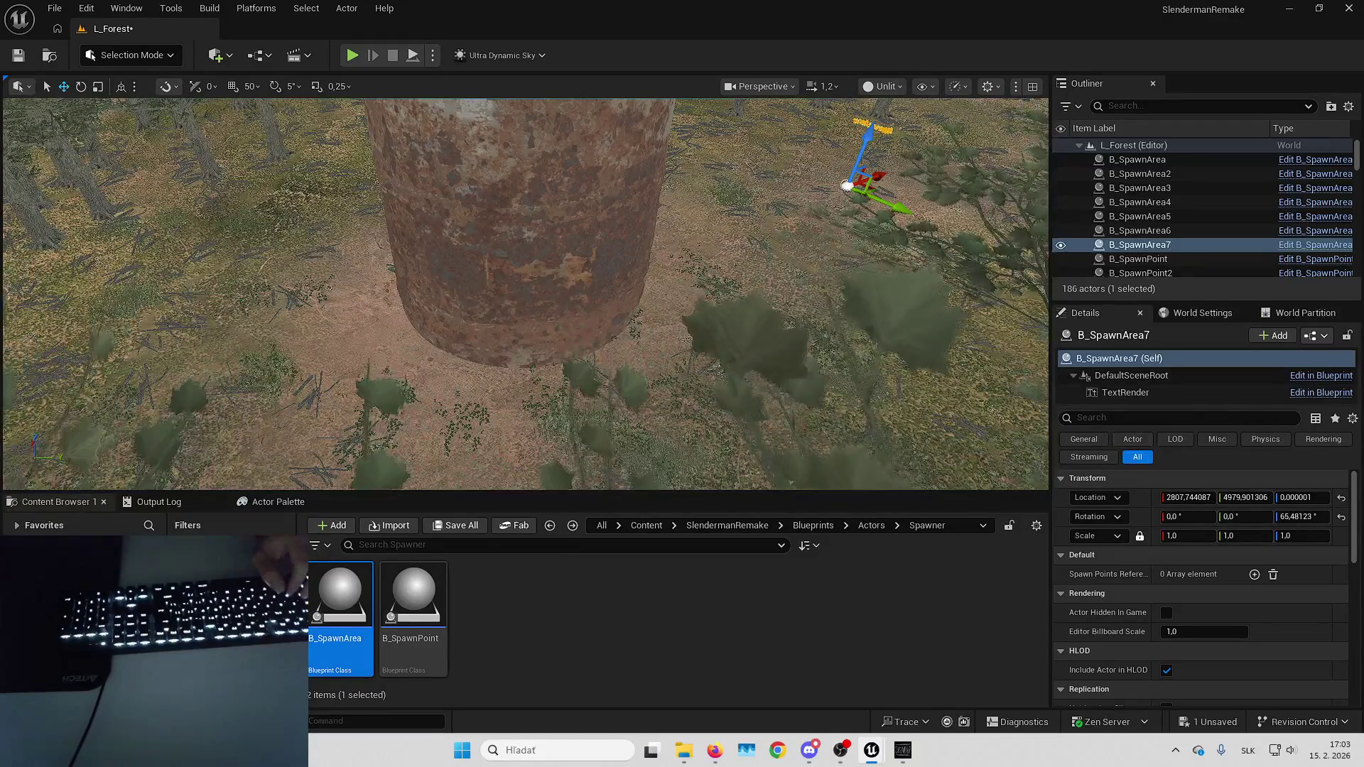
Paste a B_Paper onto the tank's side and rotate it to roll 90°, yaw 78°.
key(ctrl+v)
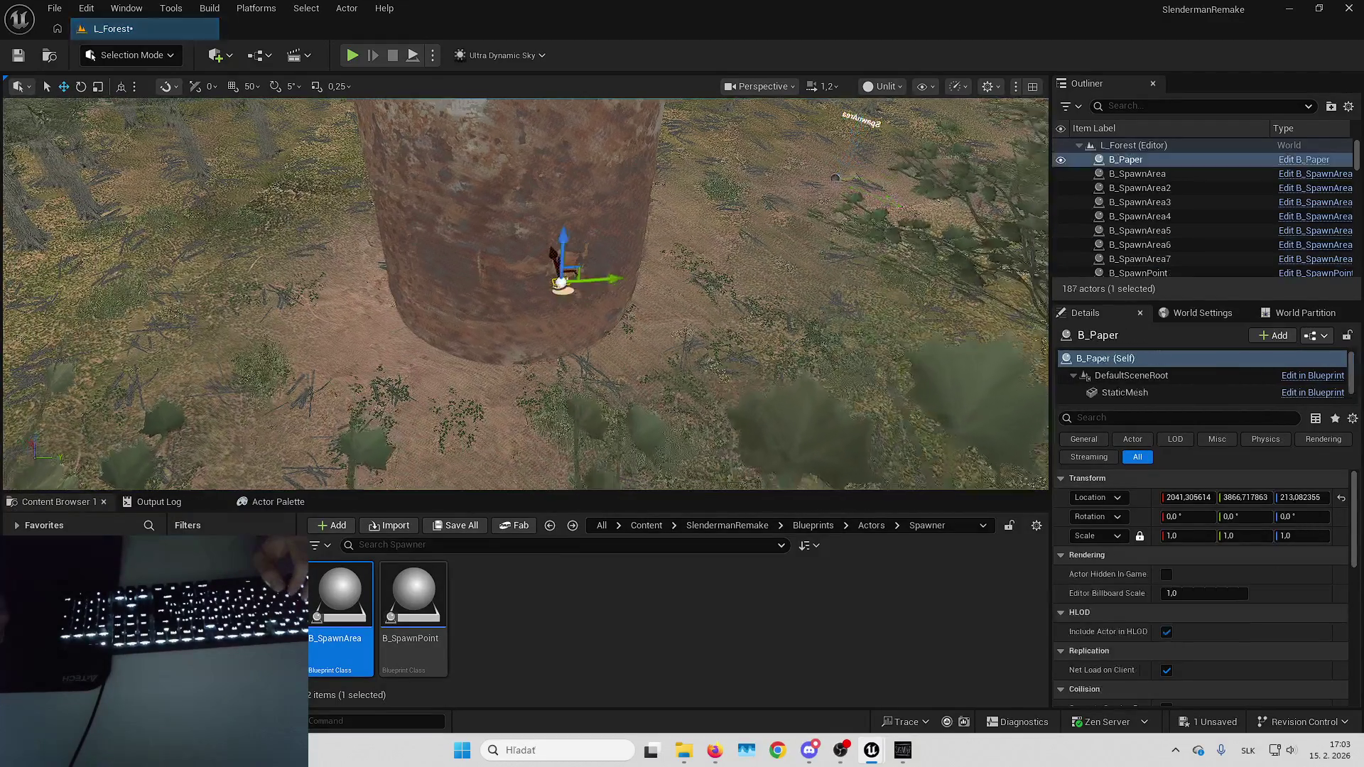
text(90)
key(Return)
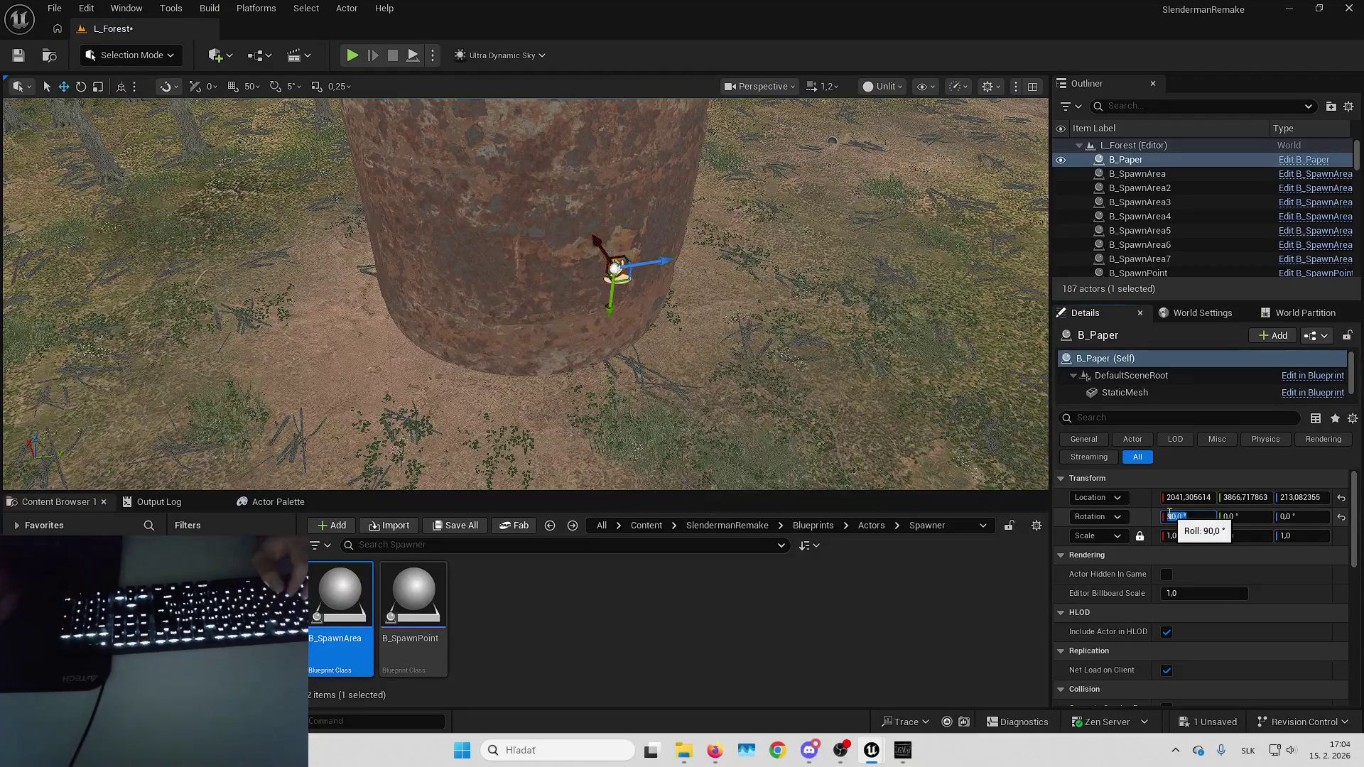
scroll(526, 294, down, 1)
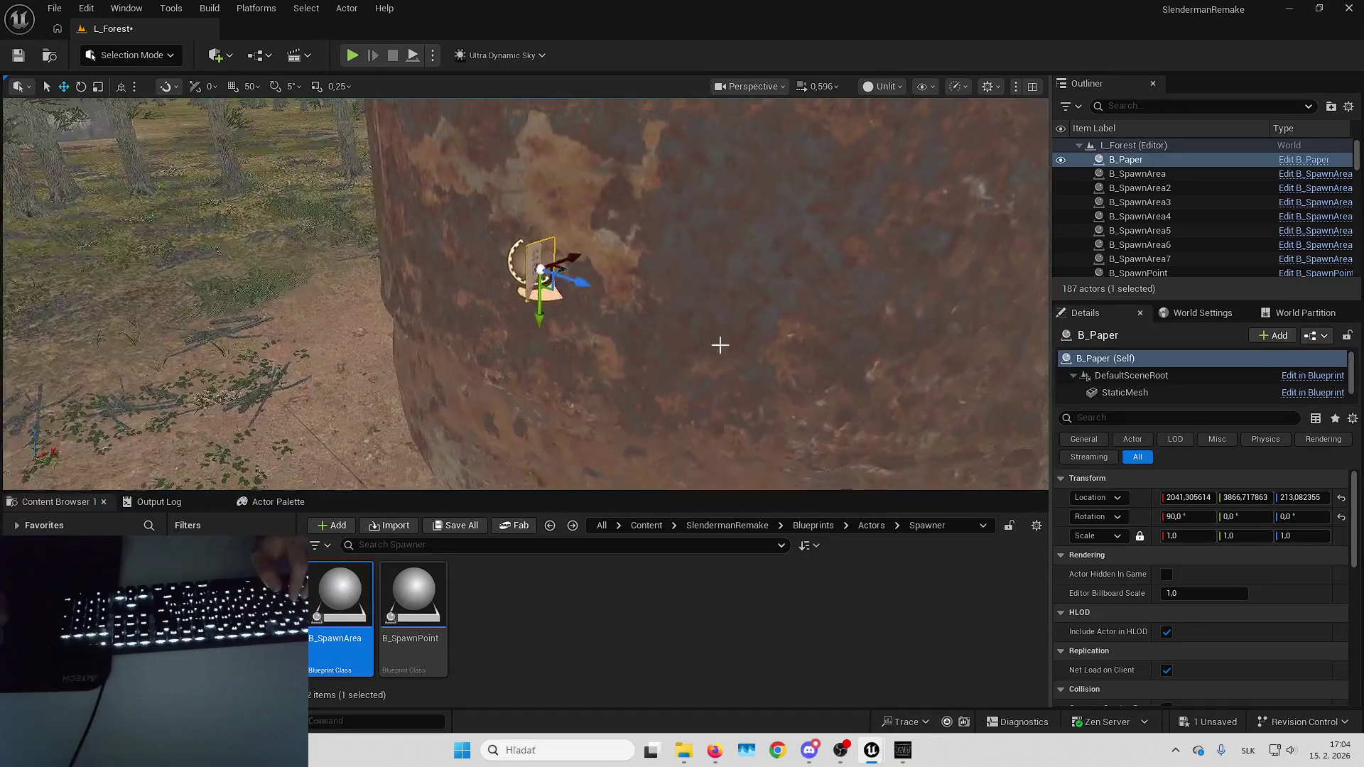
text(90)
key(Return)
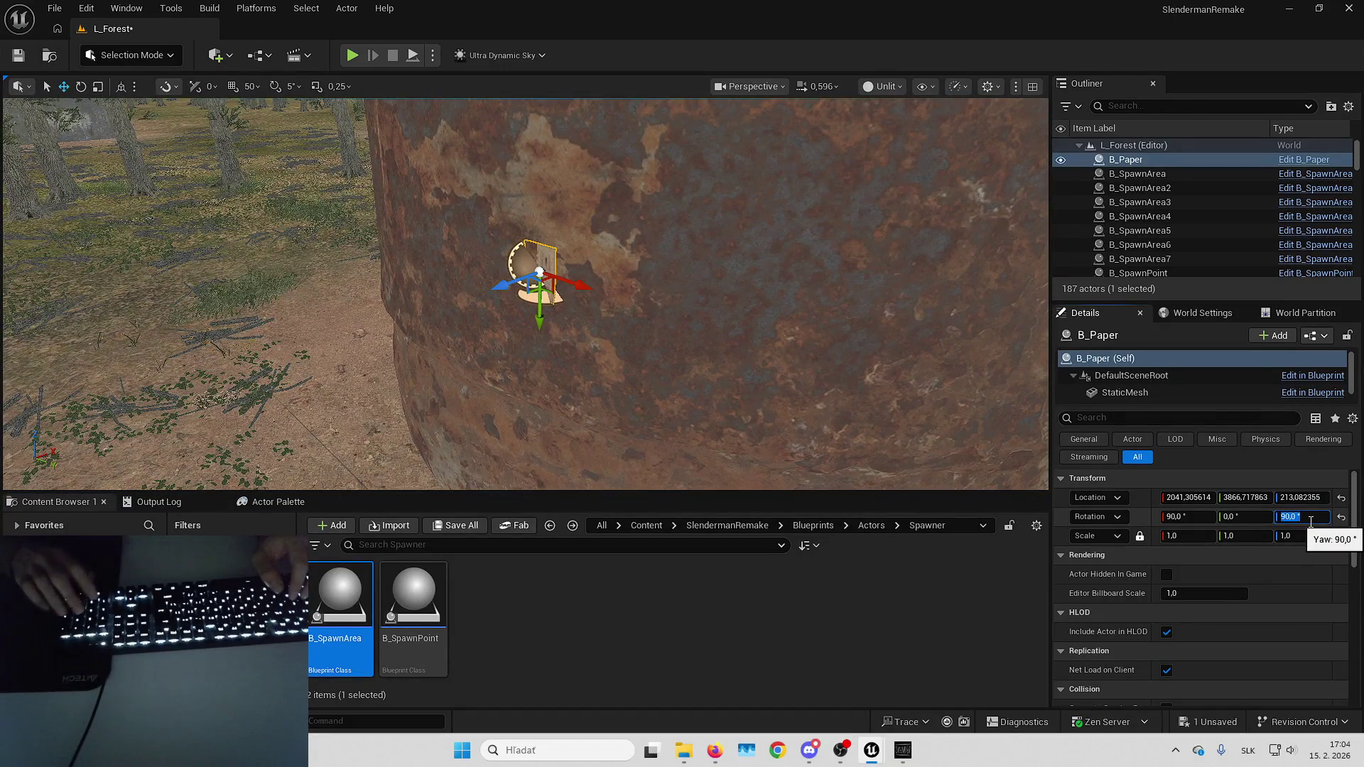
scroll(618, 286, down, 1)
scroll(625, 285, down, 1)
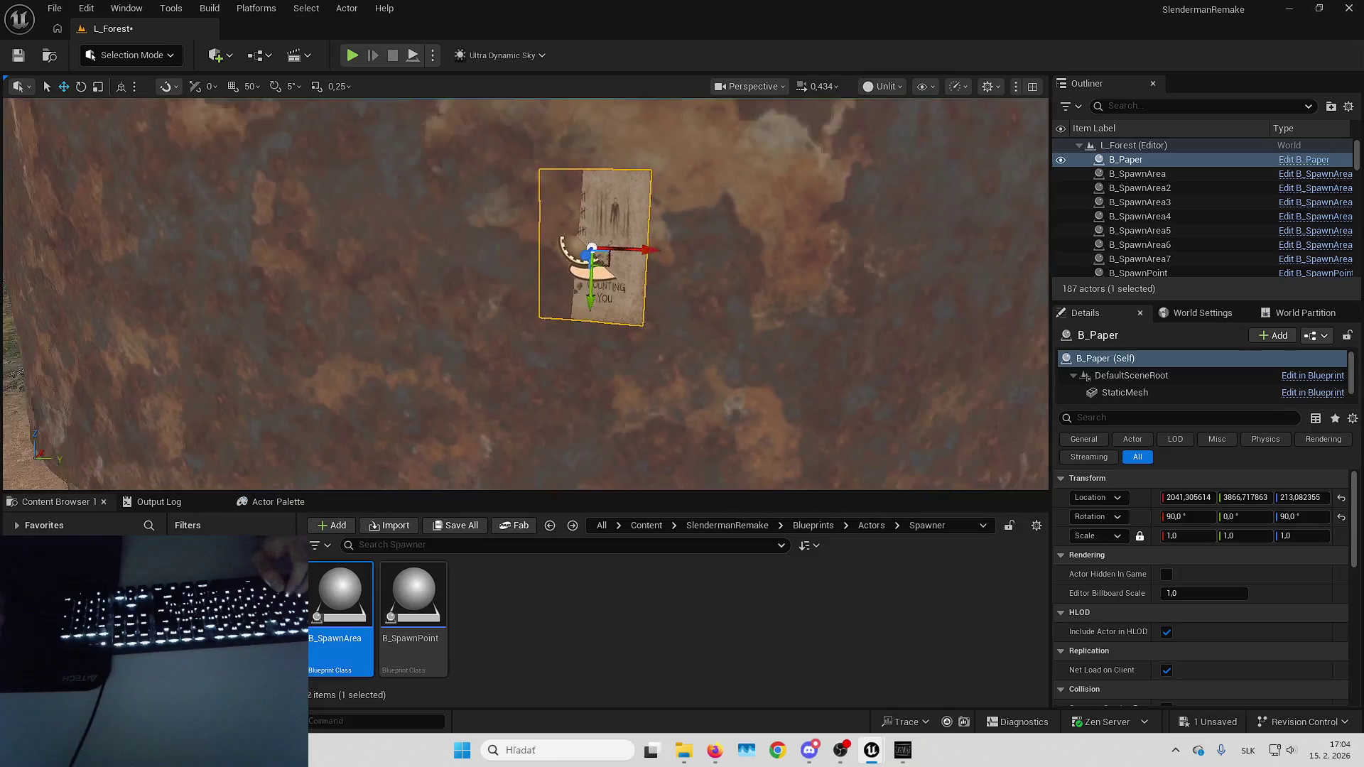
text(80)
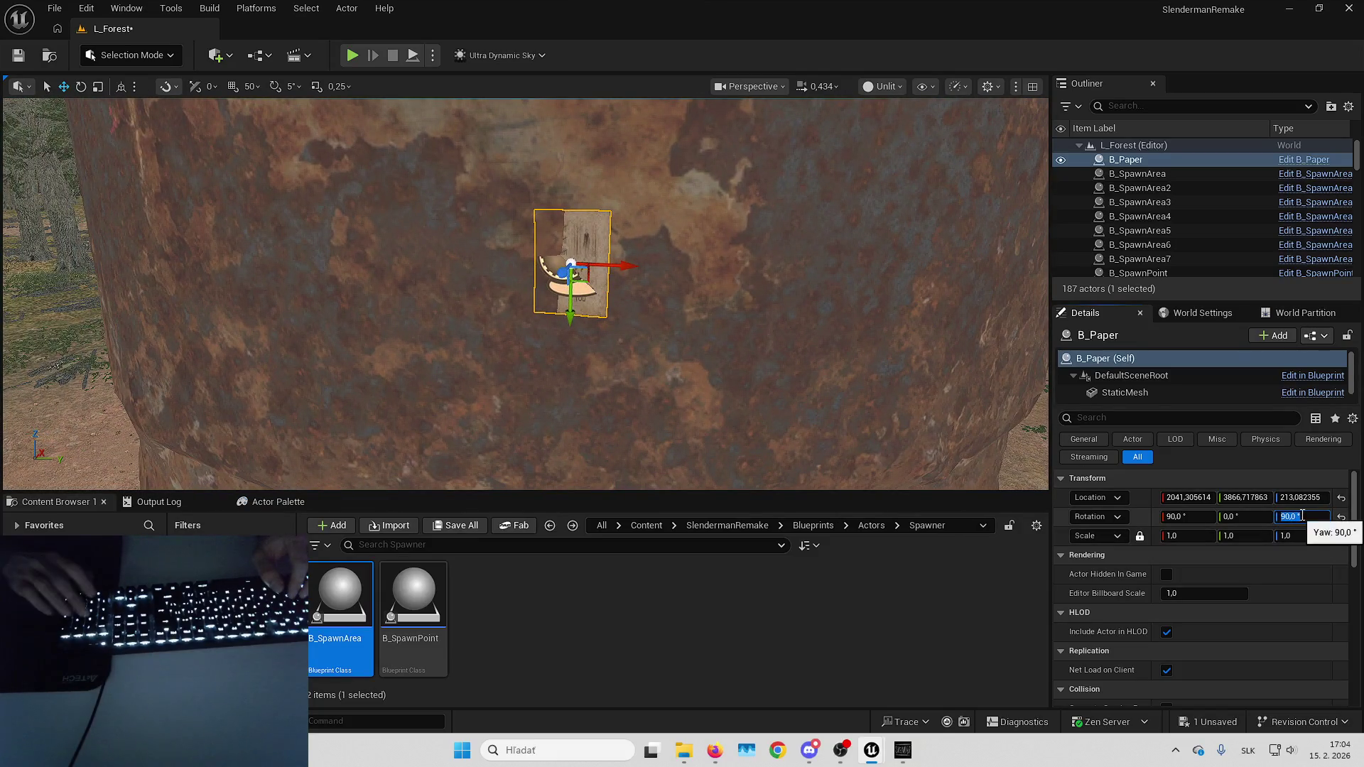
key(Return)
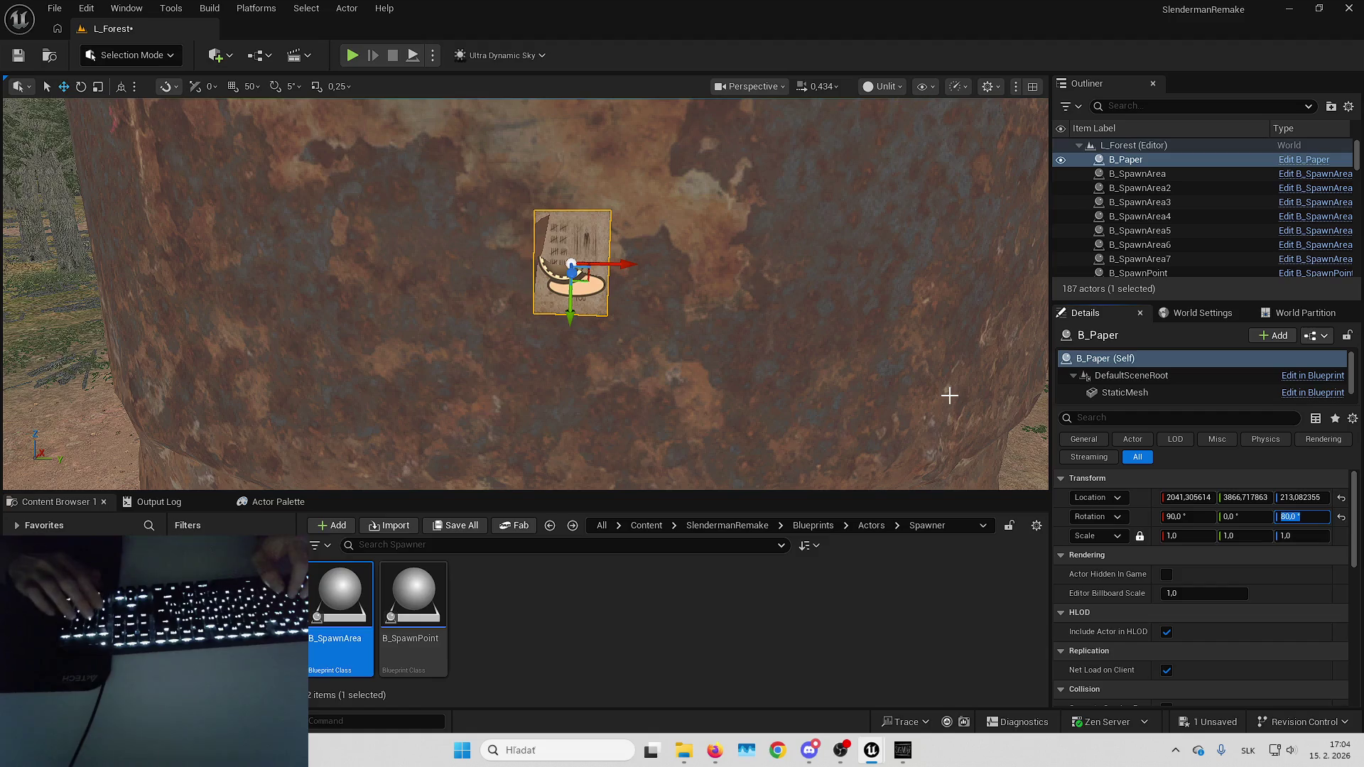
text(78)
key(Return)
Check the paper from the side, then drop a new B_SpawnPoint19 beside the tank.
key(Escape)
drag(435, 195, 465, 197)
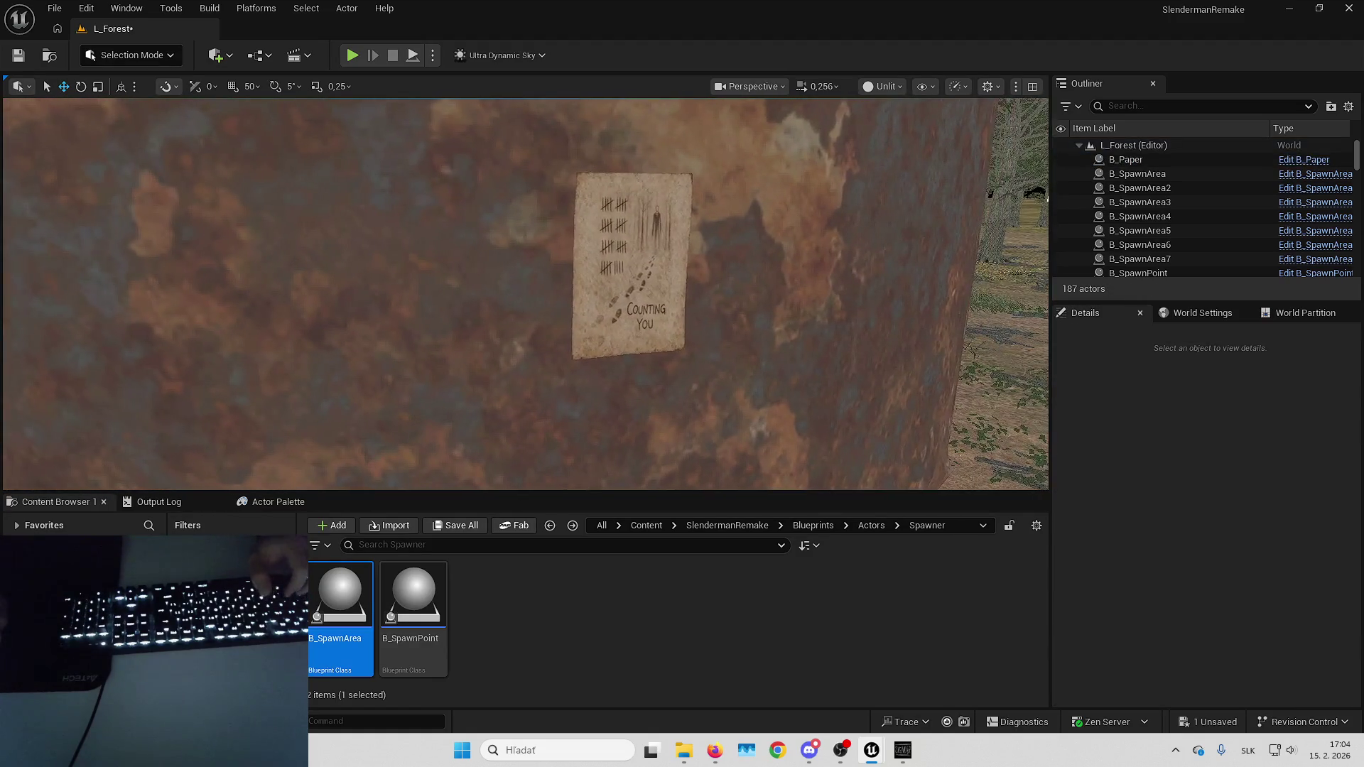
click(645, 246)
drag(646, 246, 658, 258)
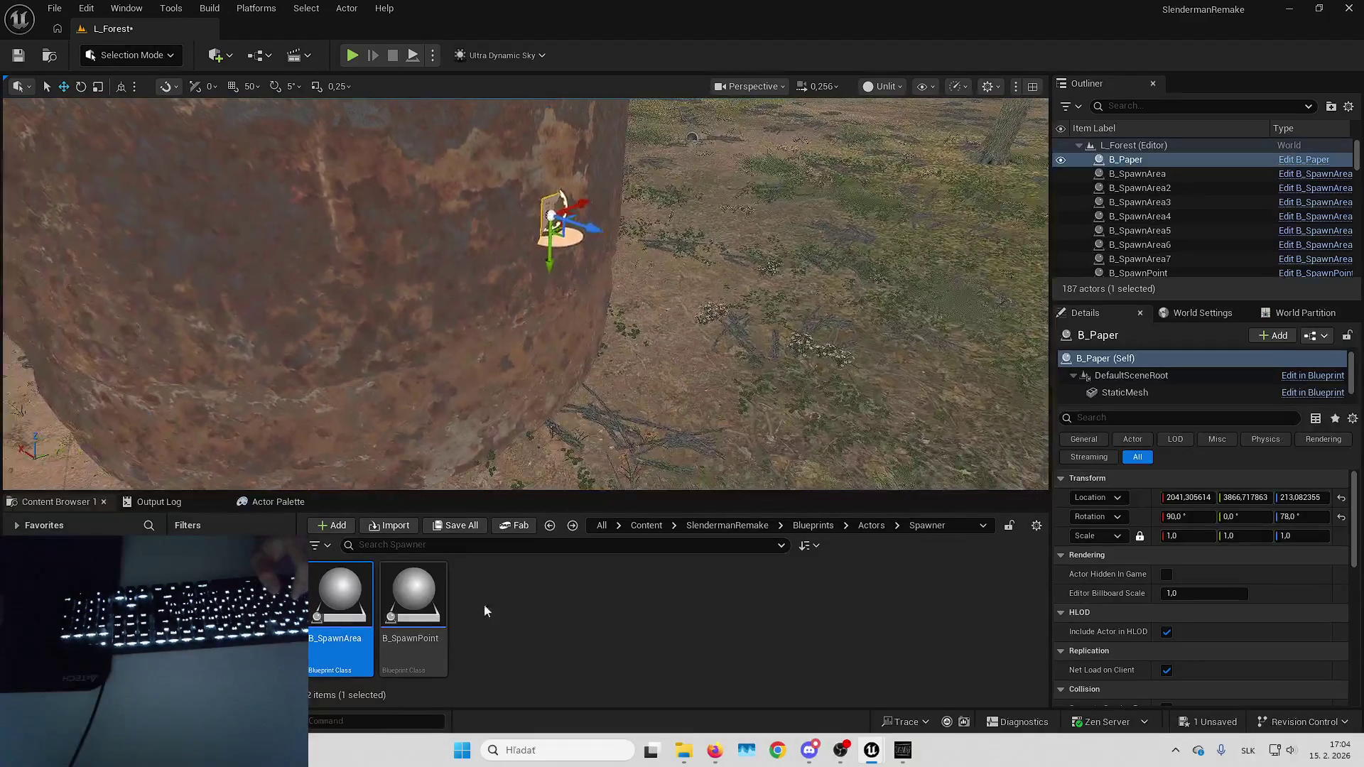
drag(419, 604, 723, 369)
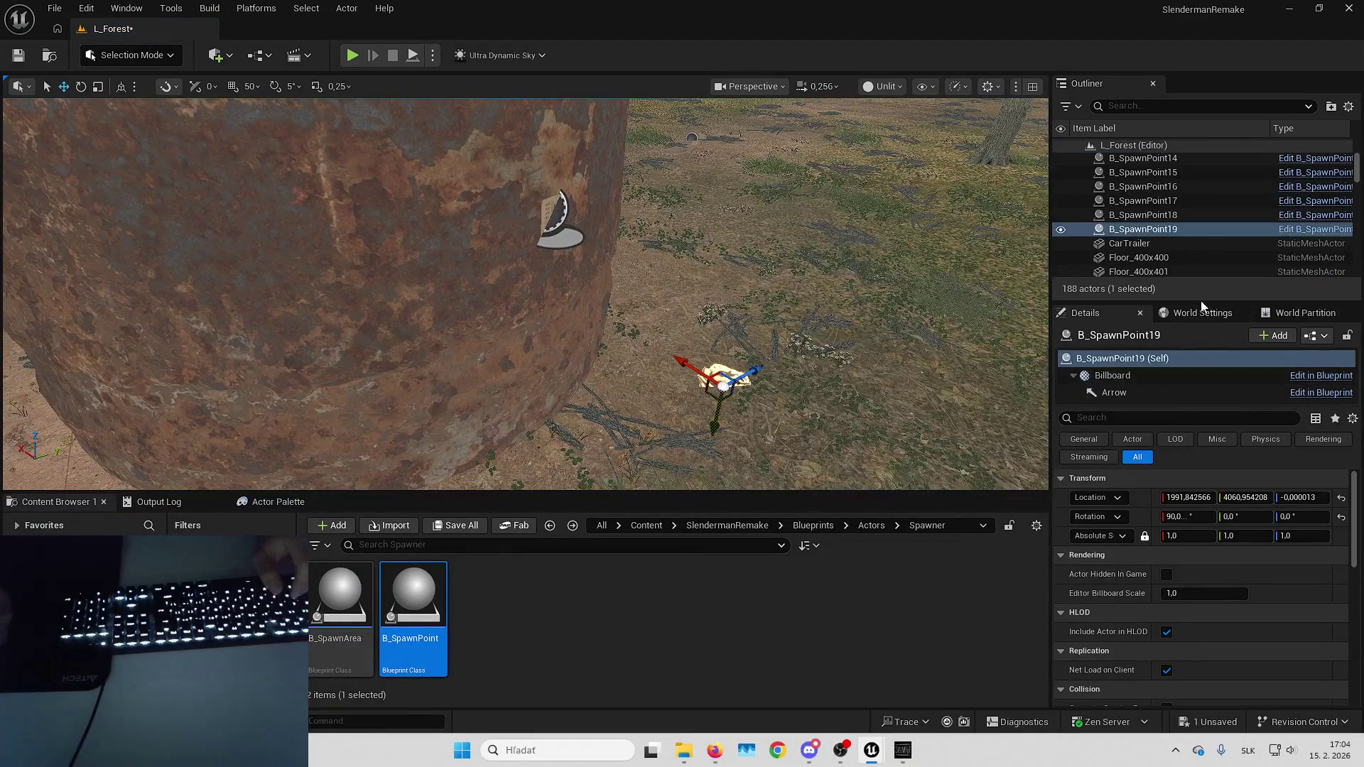
Attach B_SpawnPoint19 to B_Paper, reset its transform onto the paper, then delete the paper.
right_click(1166, 229)
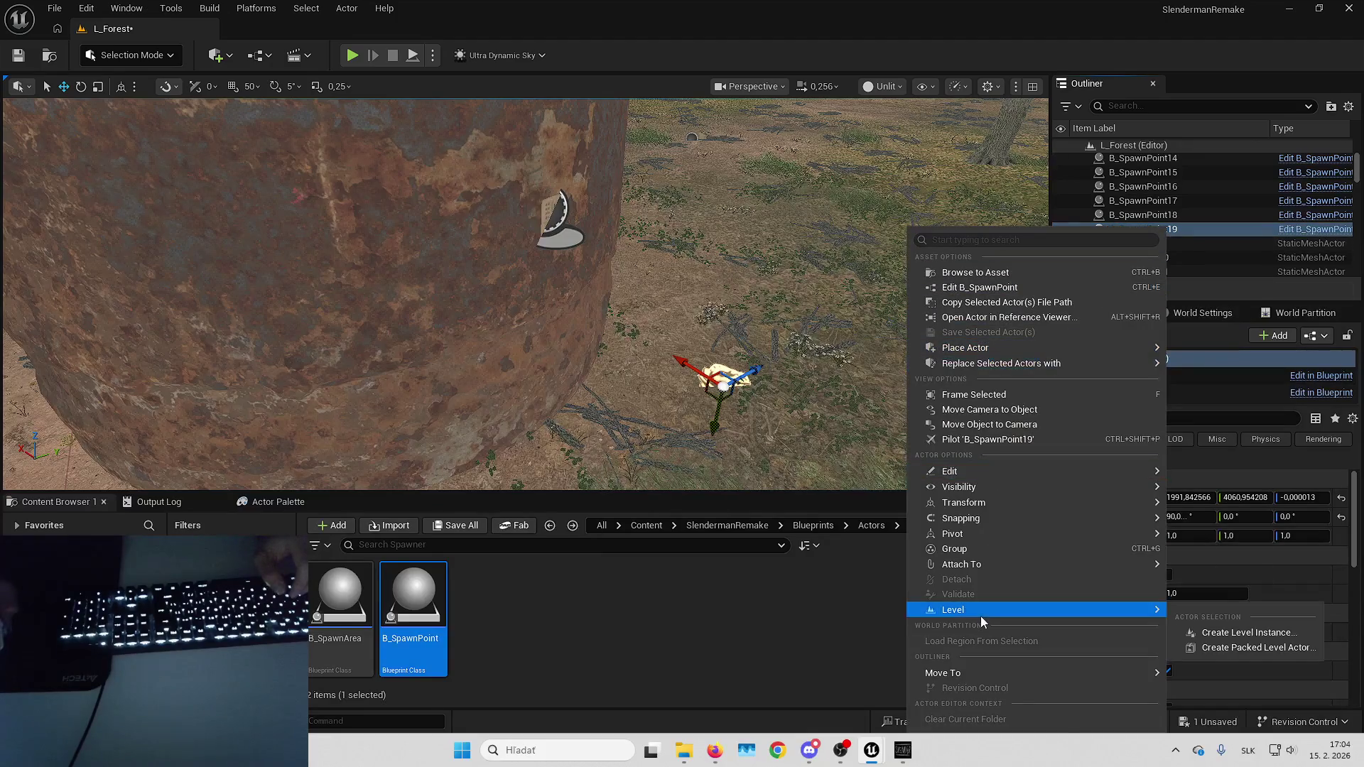
mouse_move(981, 567)
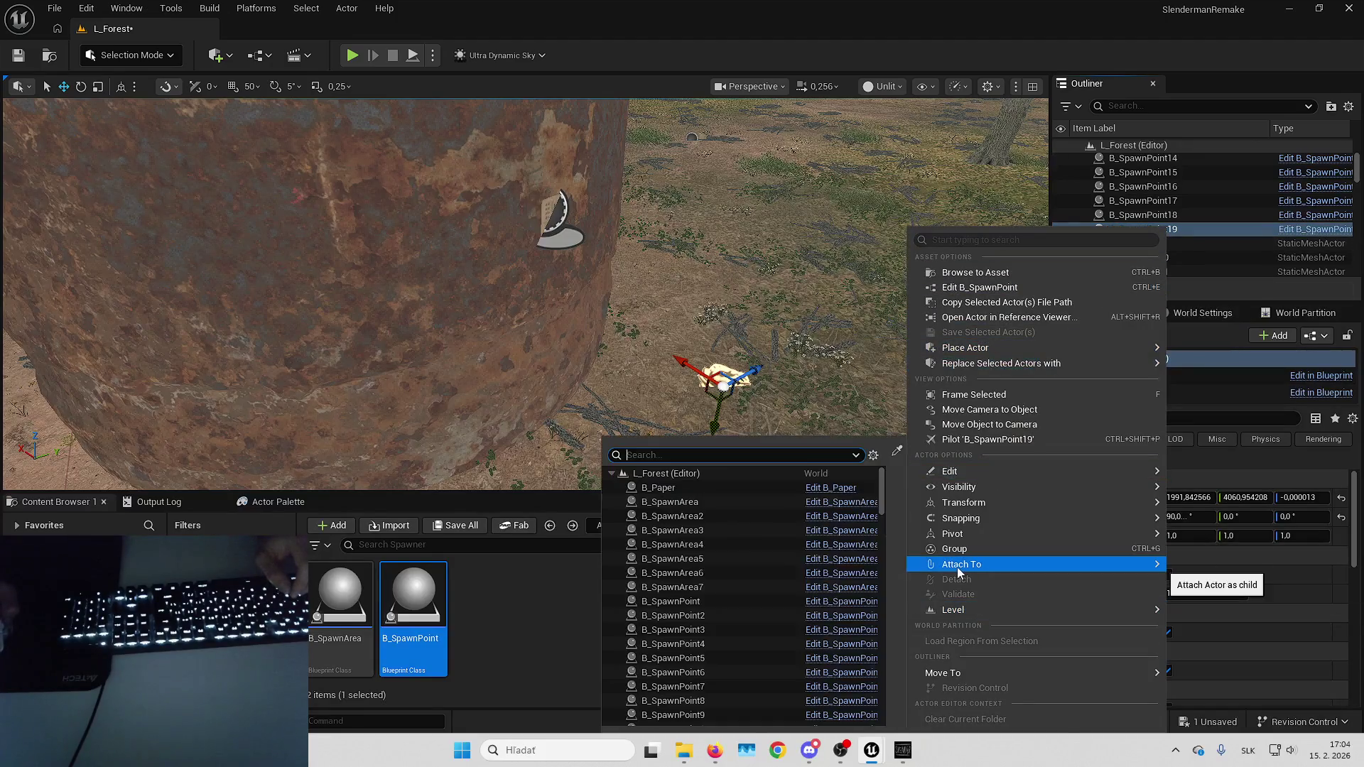
click(713, 490)
click(1341, 497)
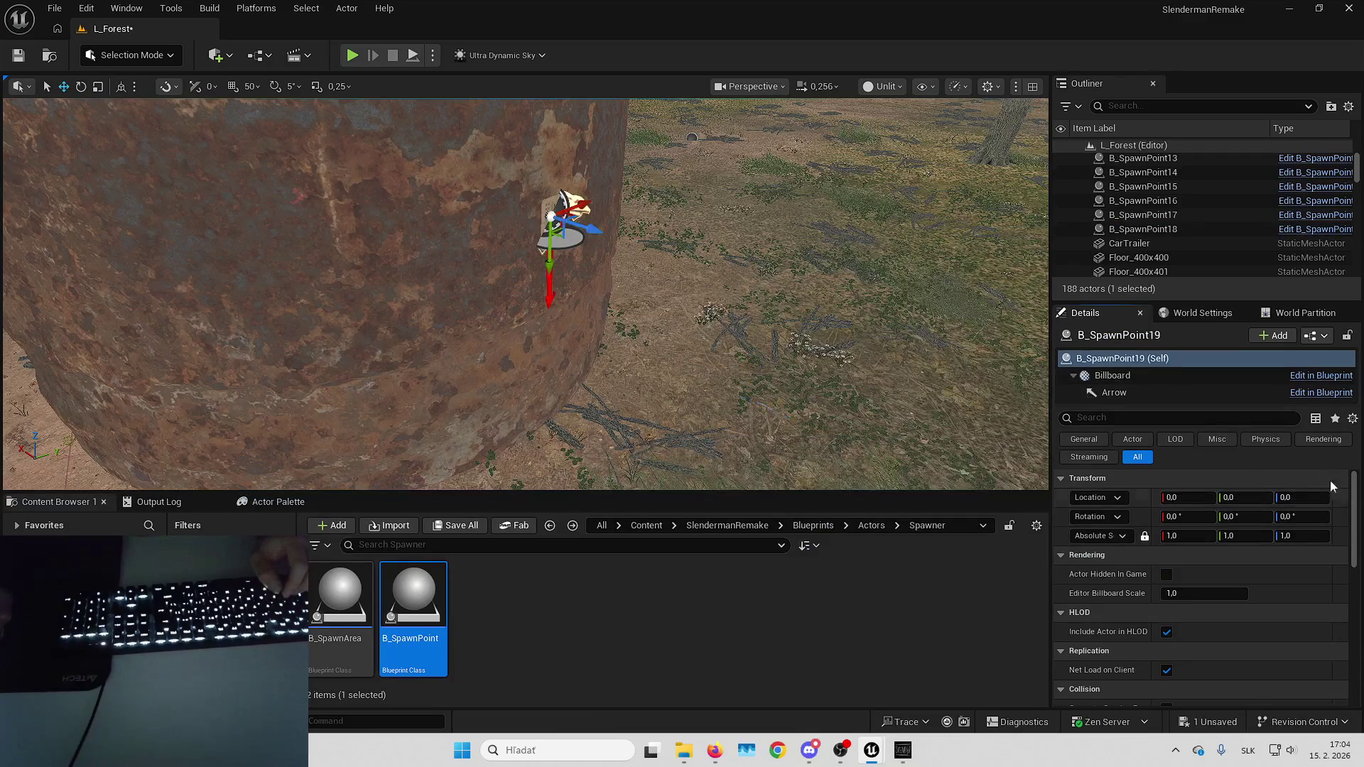
scroll(1150, 189, up, 5)
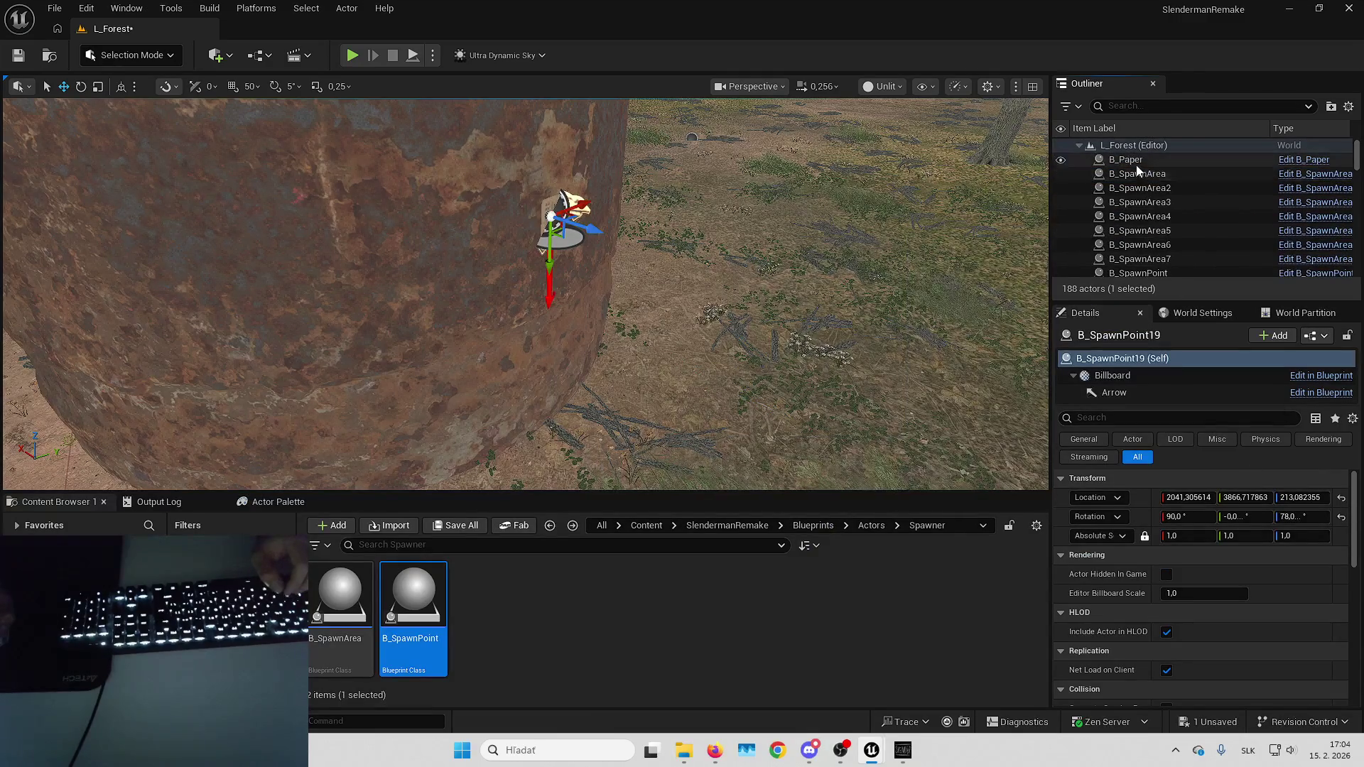
double_click(1151, 159)
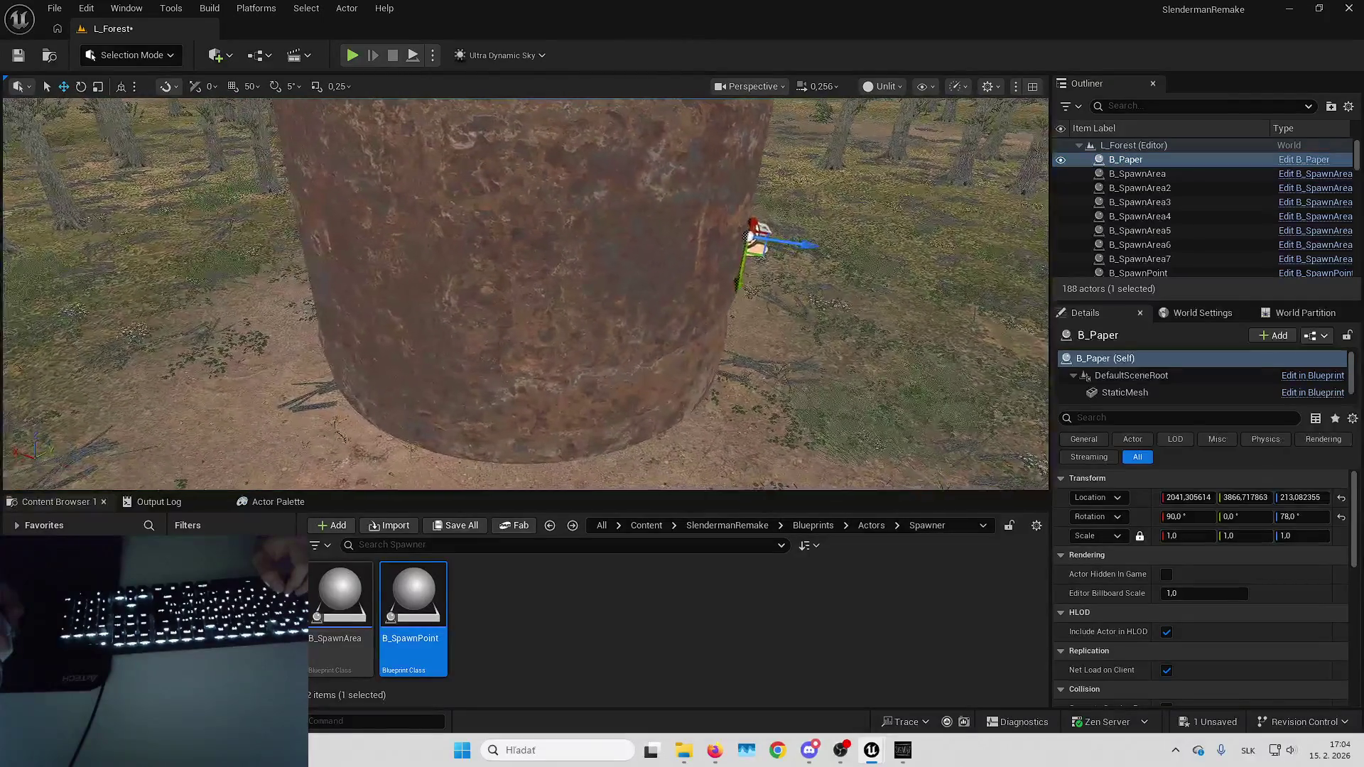
key(Delete)
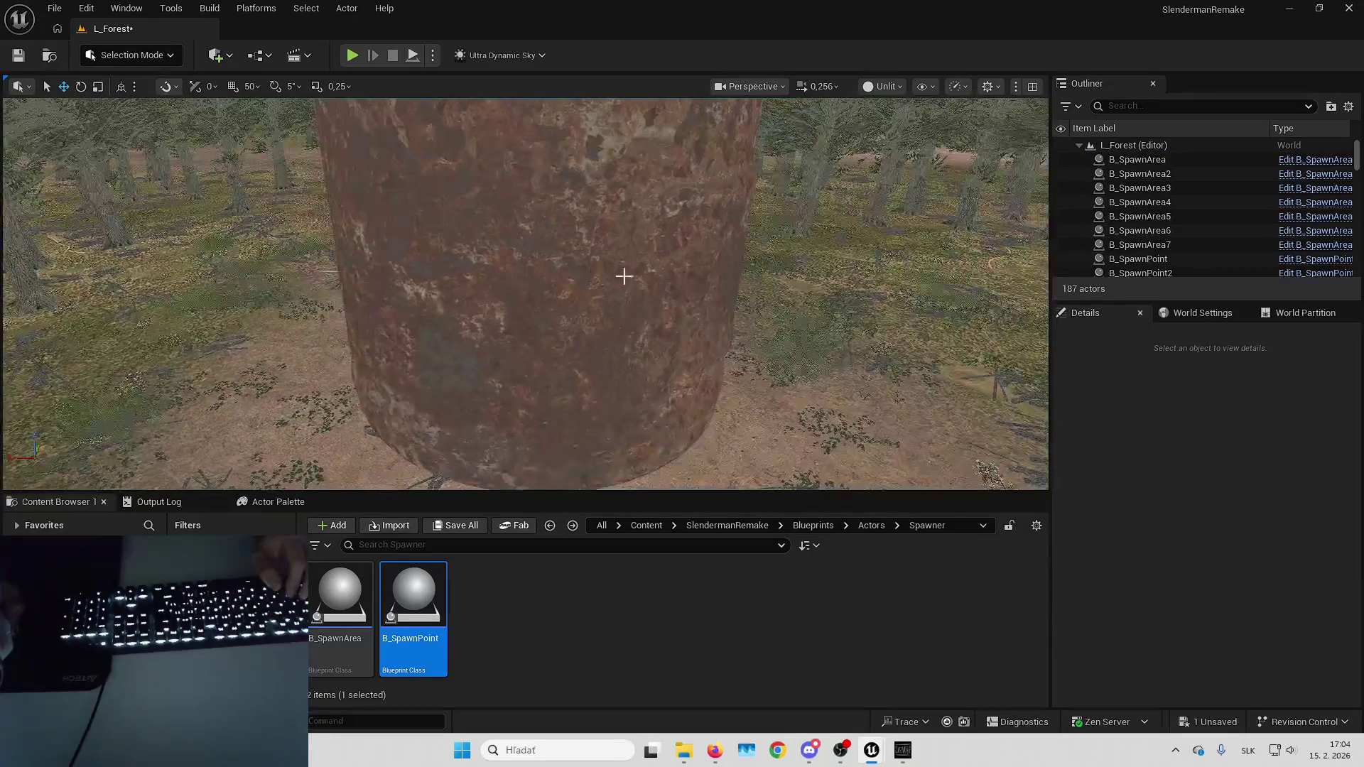
Place a B_Paper on the tank at Rotation X 90, Z 180 and orbit to check it.
mouse_move(413, 611)
mouse_down()
mouse_move(1073, 500)
mouse_move(518, 349)
mouse_up()
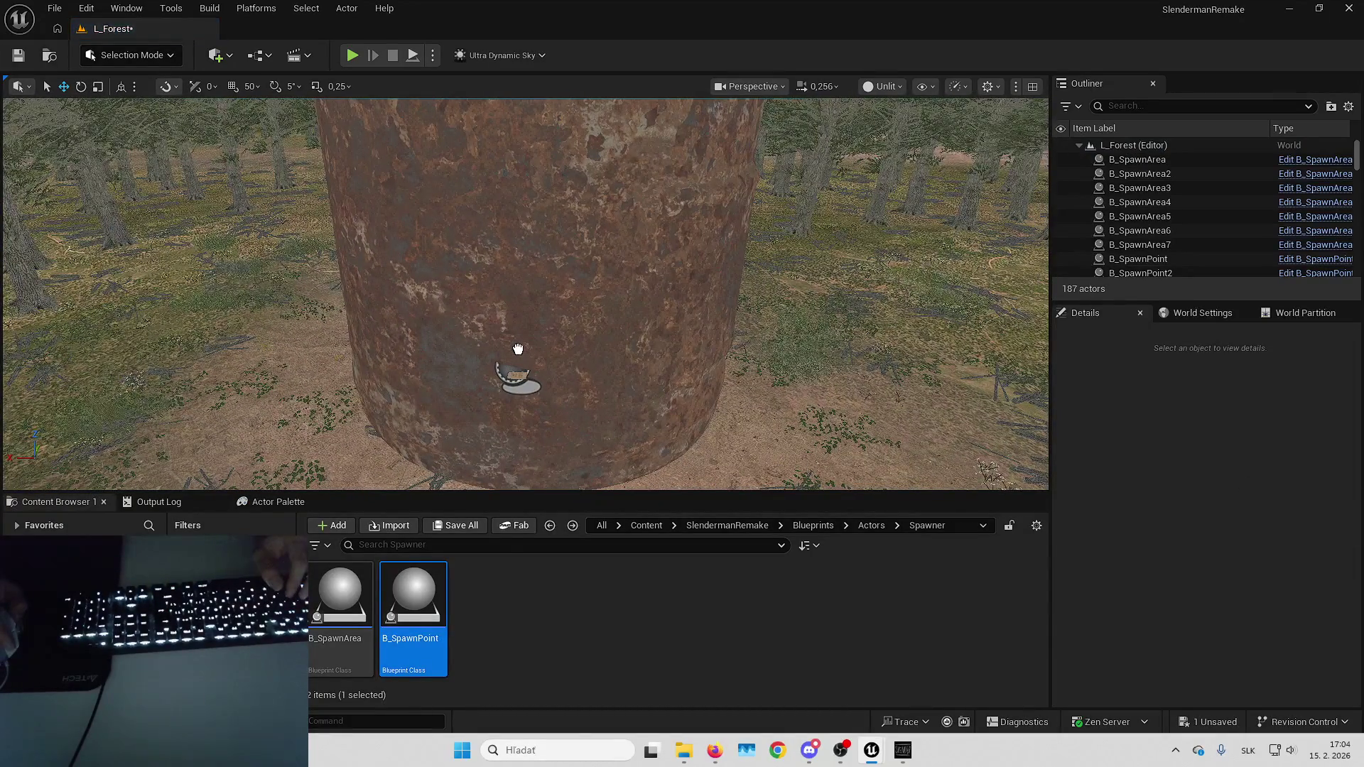
key(ctrl+z)
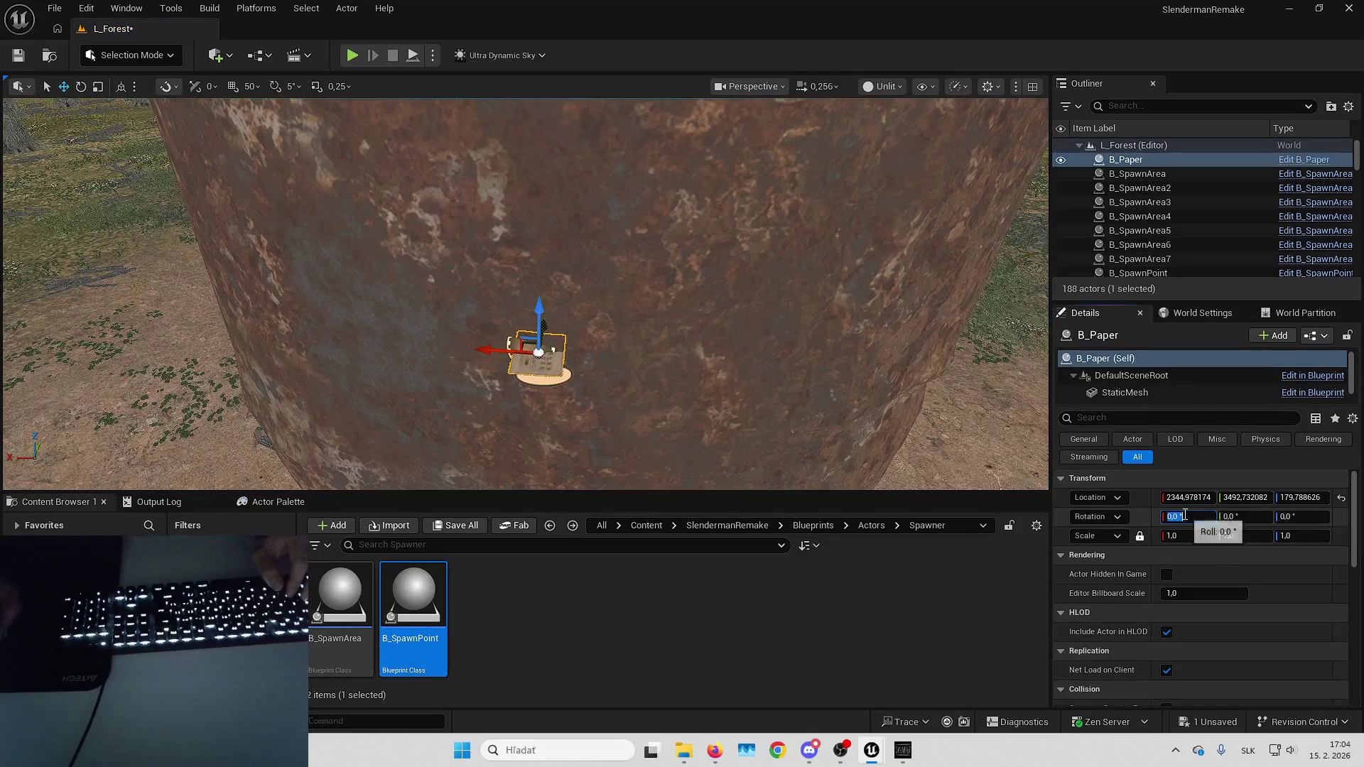
text(90)
key(Return)
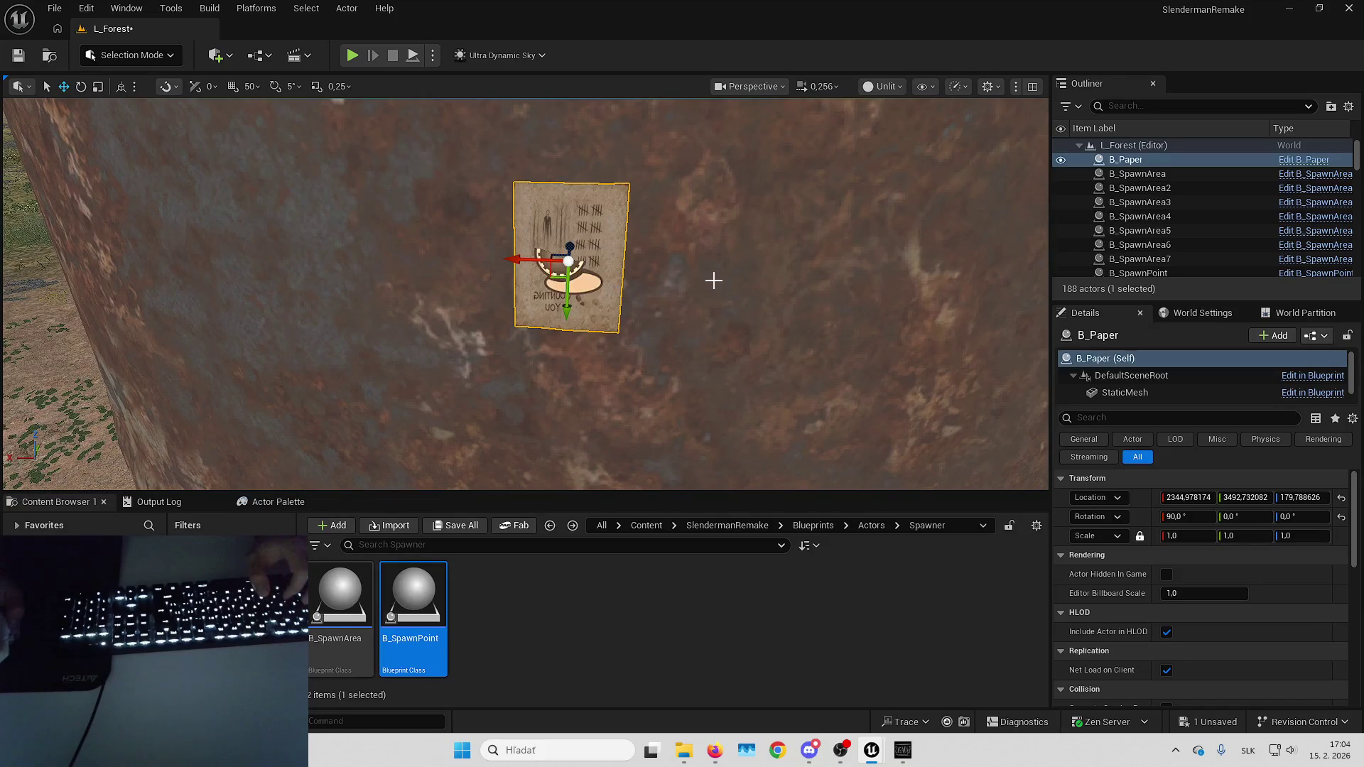
text(180)
key(Return)
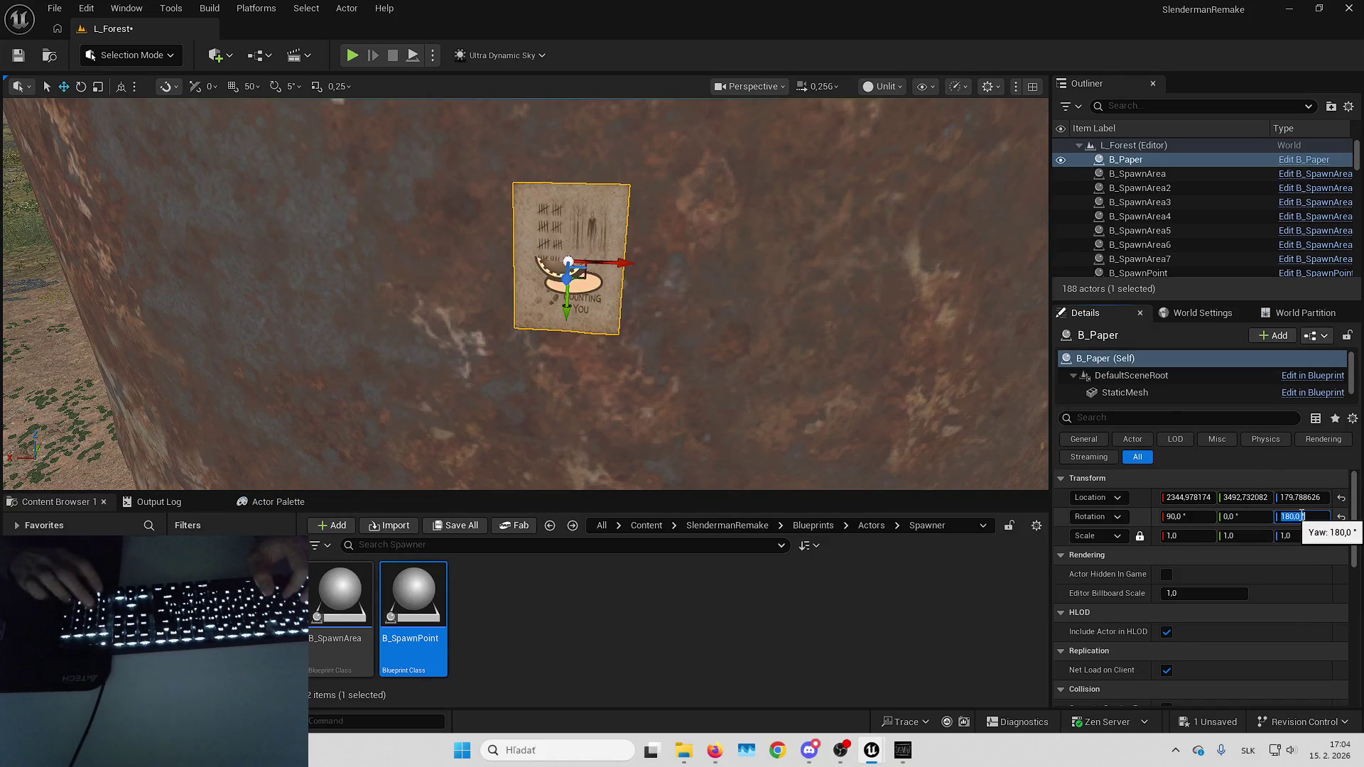
drag(526, 291, 312, 292)
mouse_move(964, 348)
mouse_down()
mouse_move(937, 349)
mouse_move(963, 349)
mouse_up()
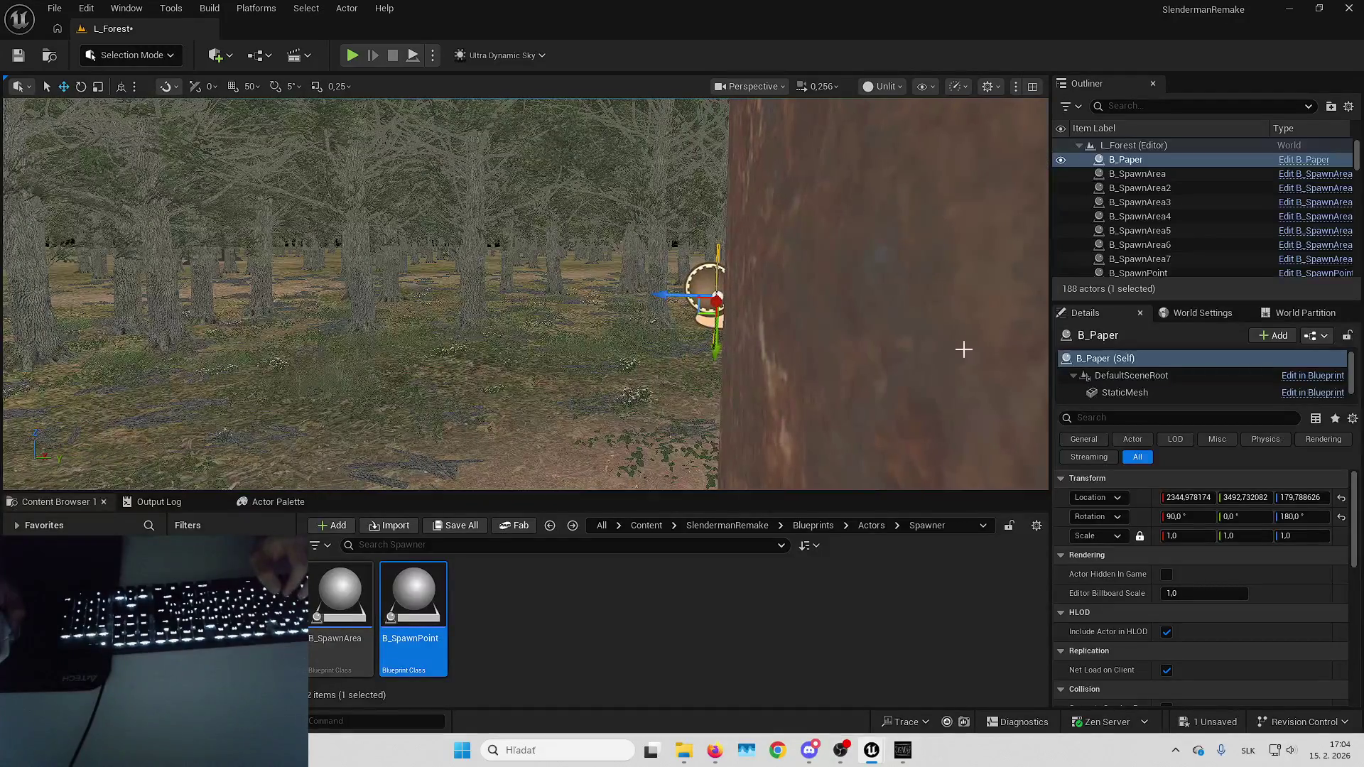
mouse_move(669, 294)
mouse_down()
mouse_move(712, 292)
mouse_move(540, 398)
mouse_up()
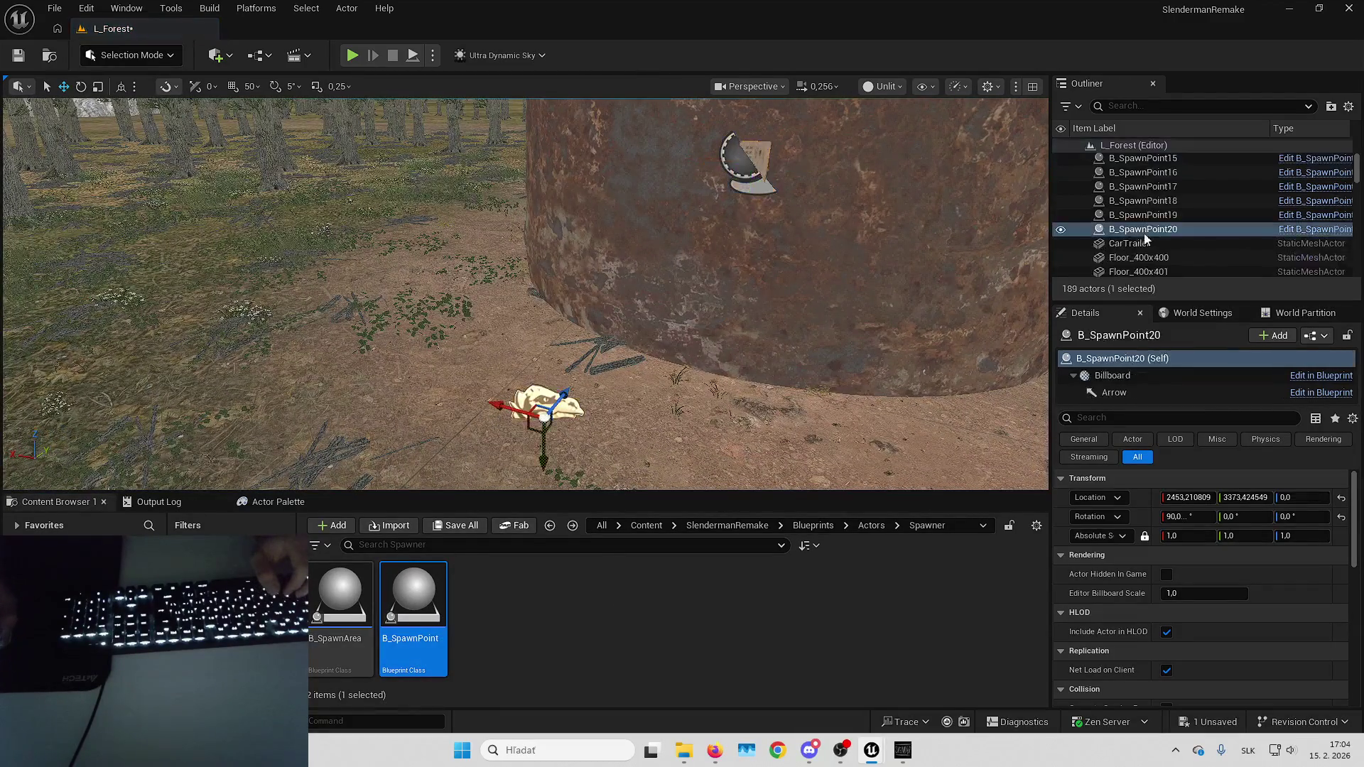
Attach B_SpawnPoint20 to the paper to take its placement, then delete the paper.
right_click(1137, 229)
mouse_move(991, 564)
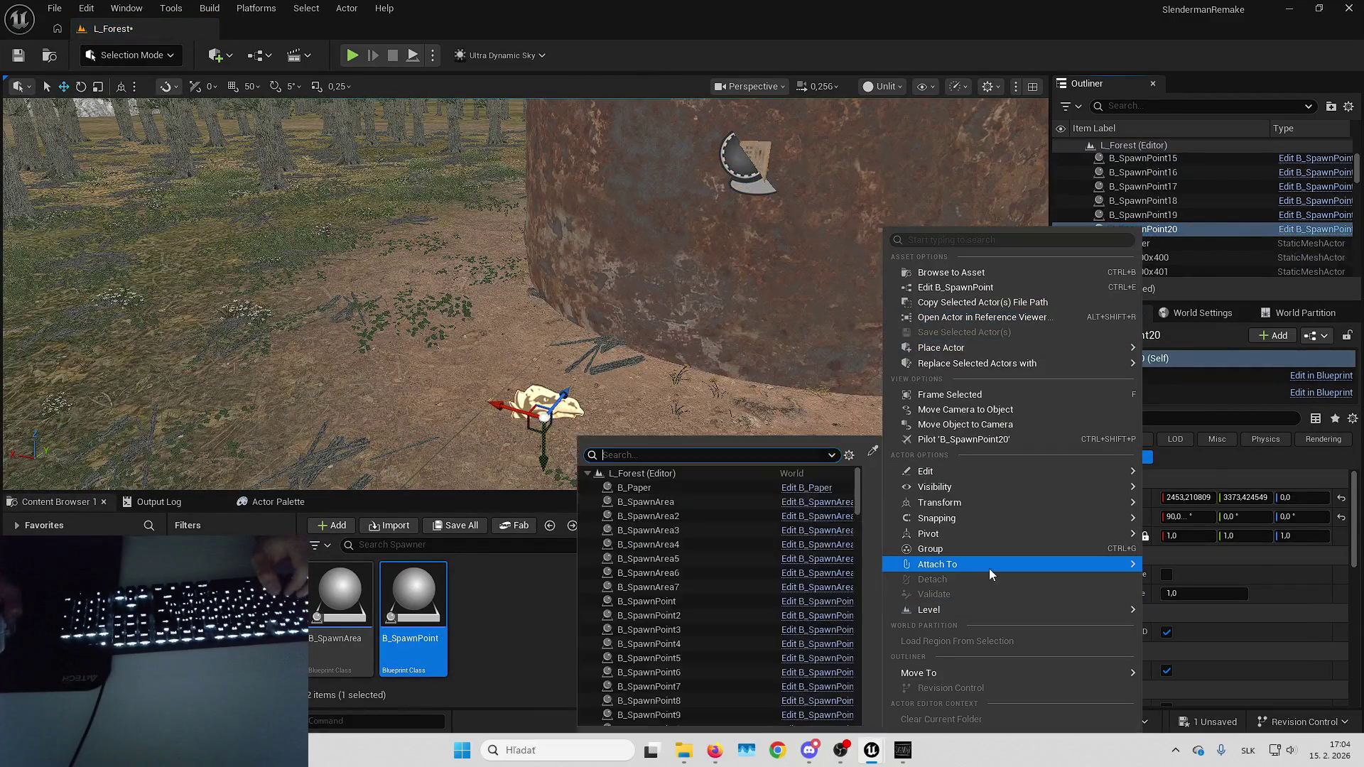
click(692, 489)
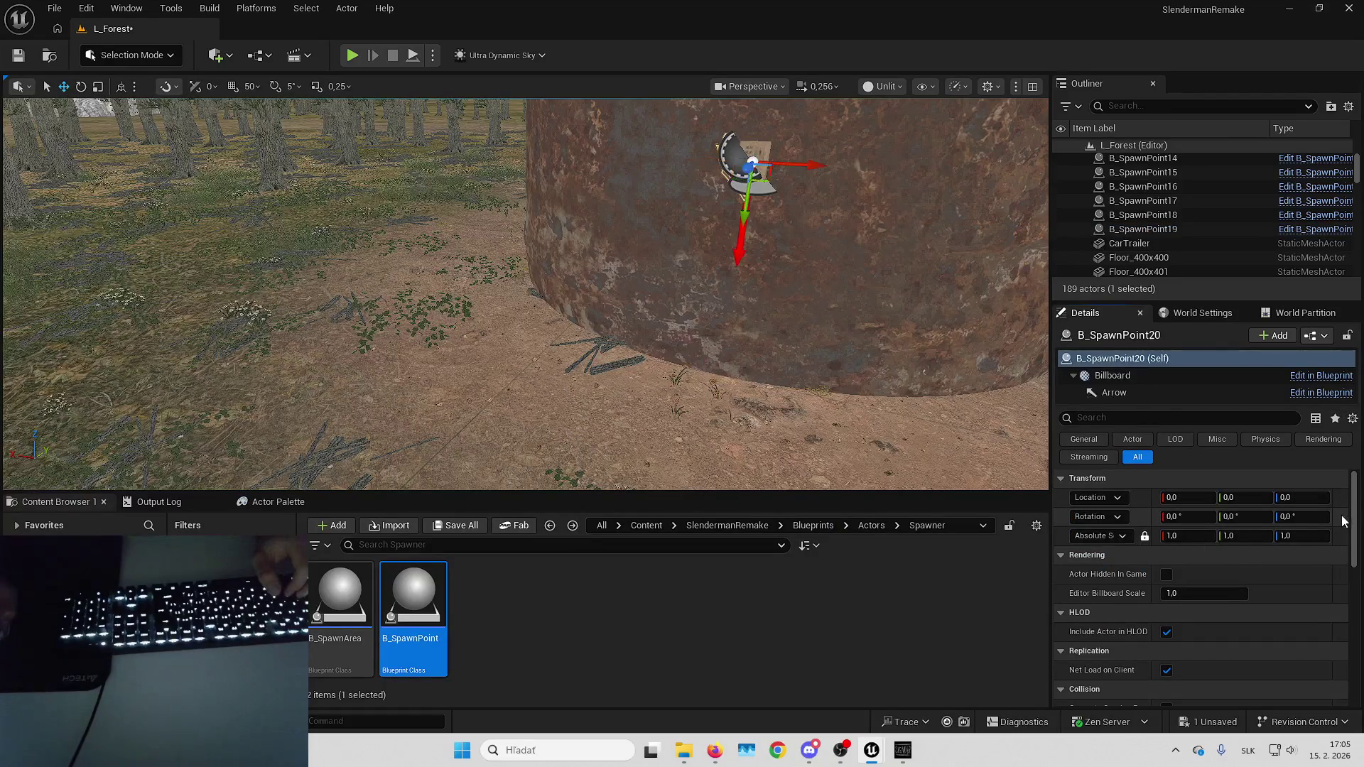
scroll(1194, 204, up, 10)
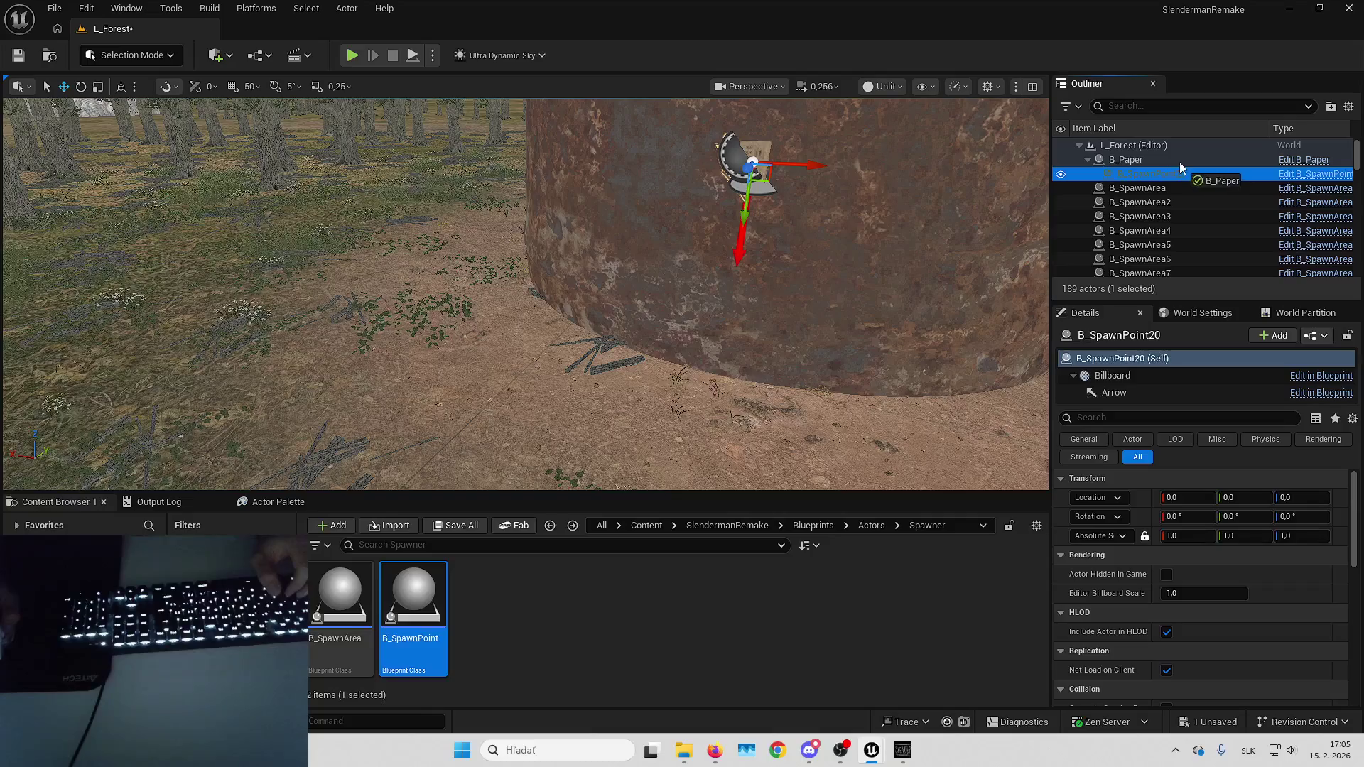
drag(1179, 162, 1175, 176)
click(1136, 159)
key(Delete)
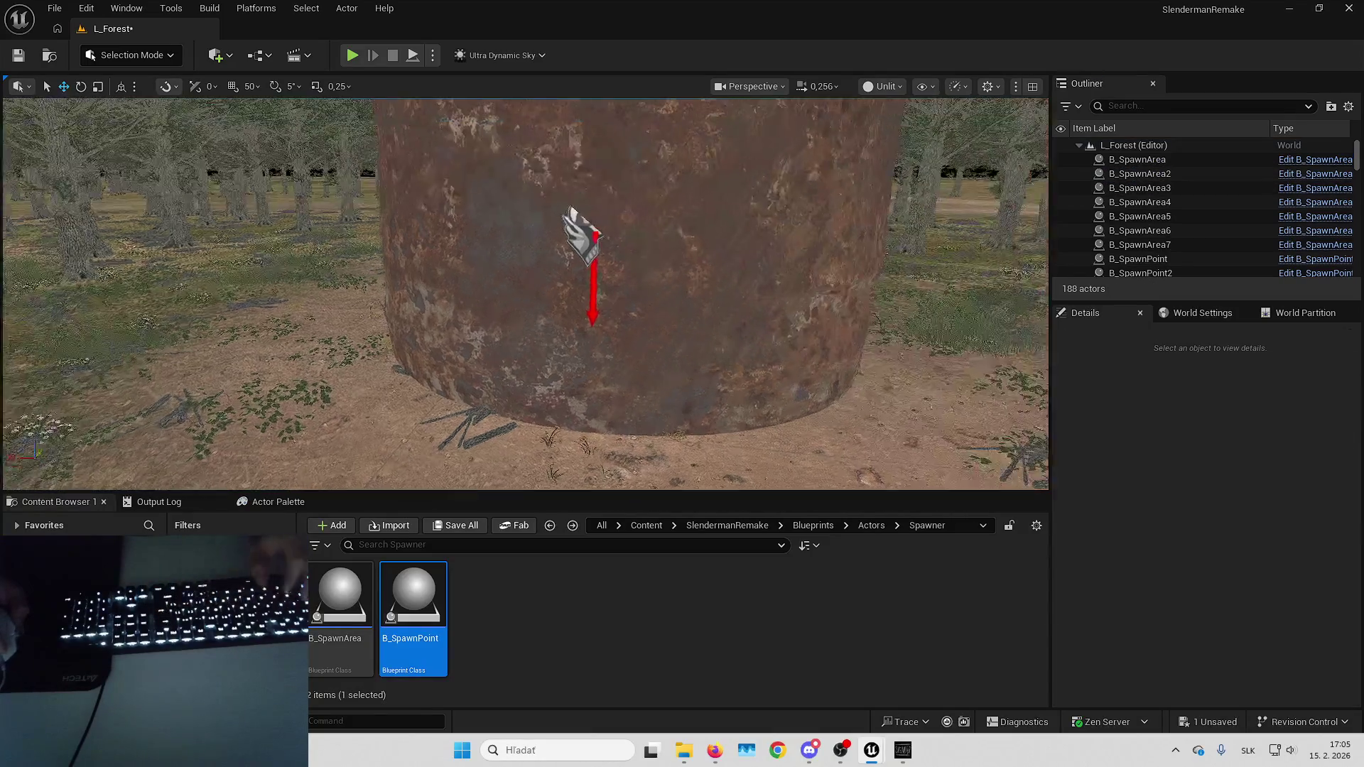
scroll(525, 294, up, 1)
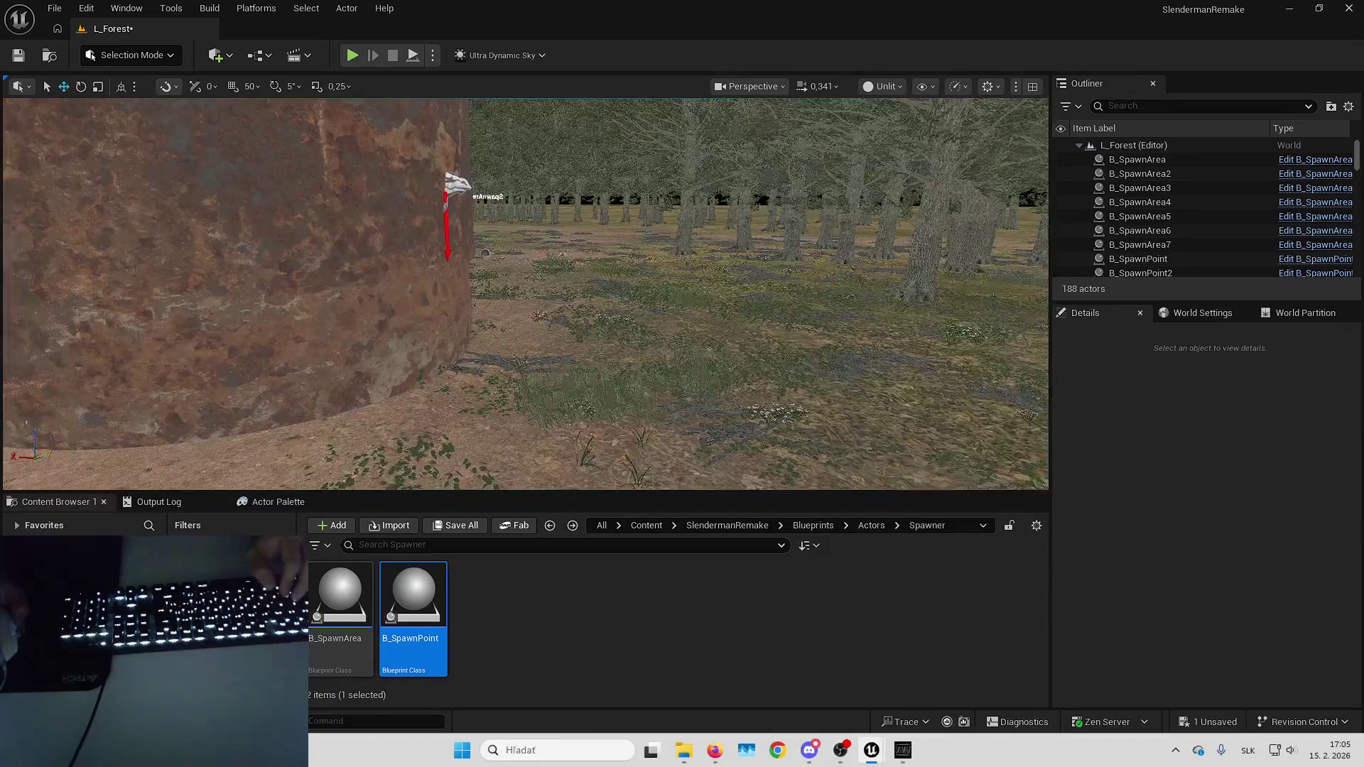
Give B_SpawnArea7 two Spawn Points entries, picking the tank's spawn points 19 and 20.
click(690, 307)
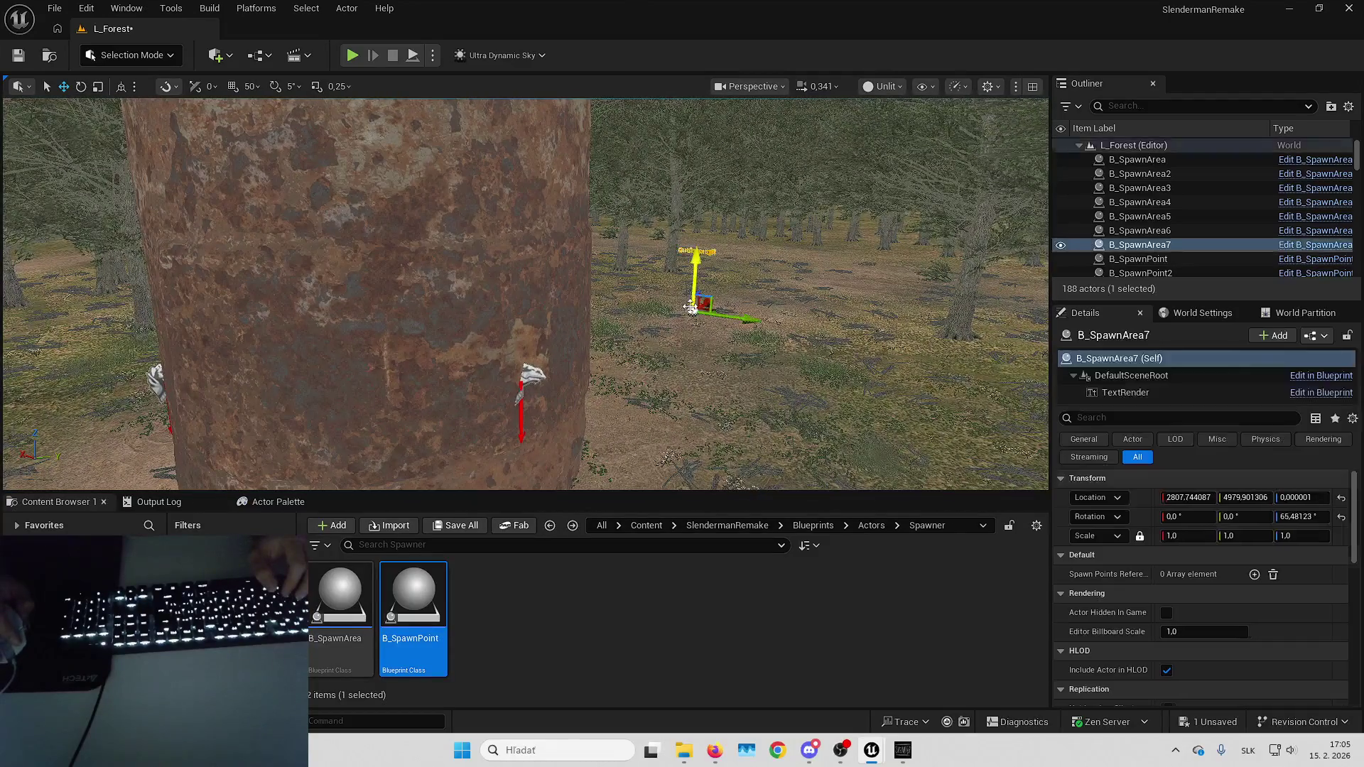
click(1254, 574)
click(1254, 574)
click(1292, 594)
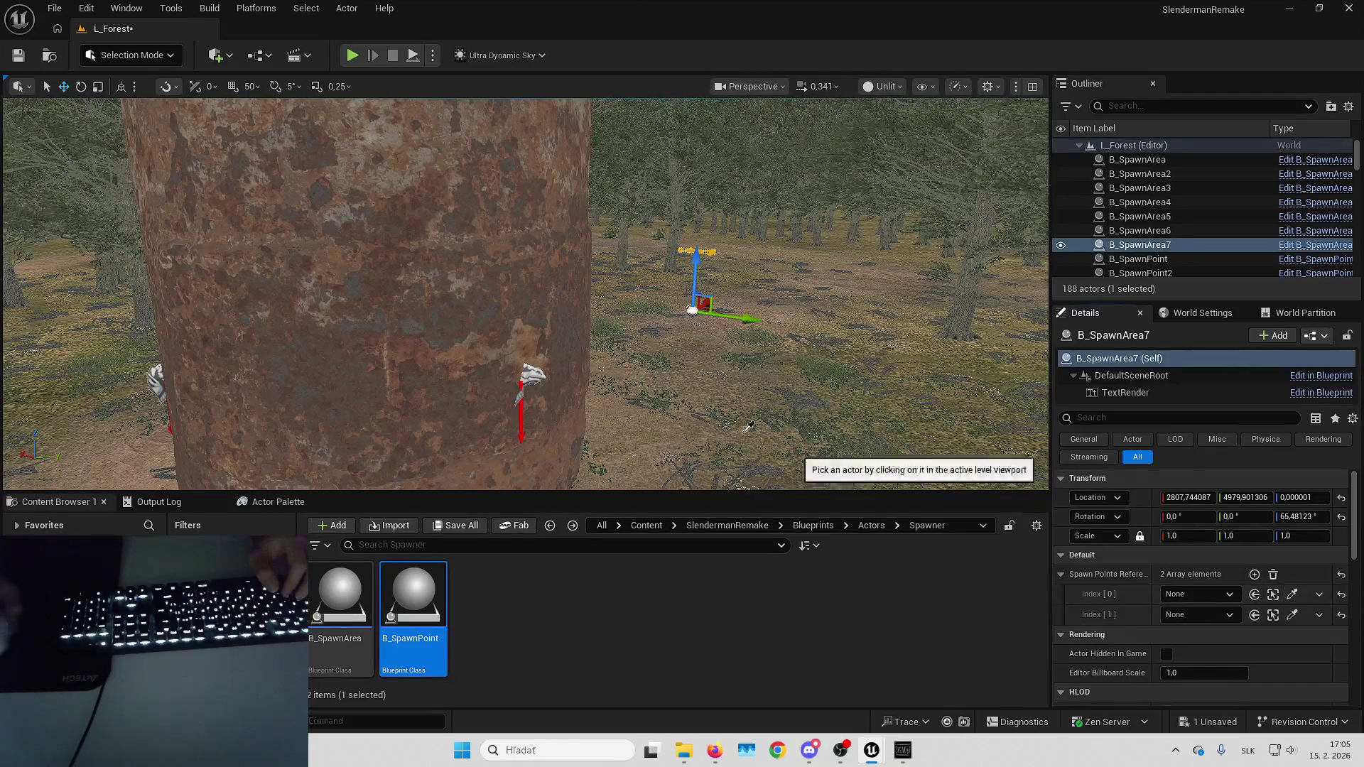
click(1292, 614)
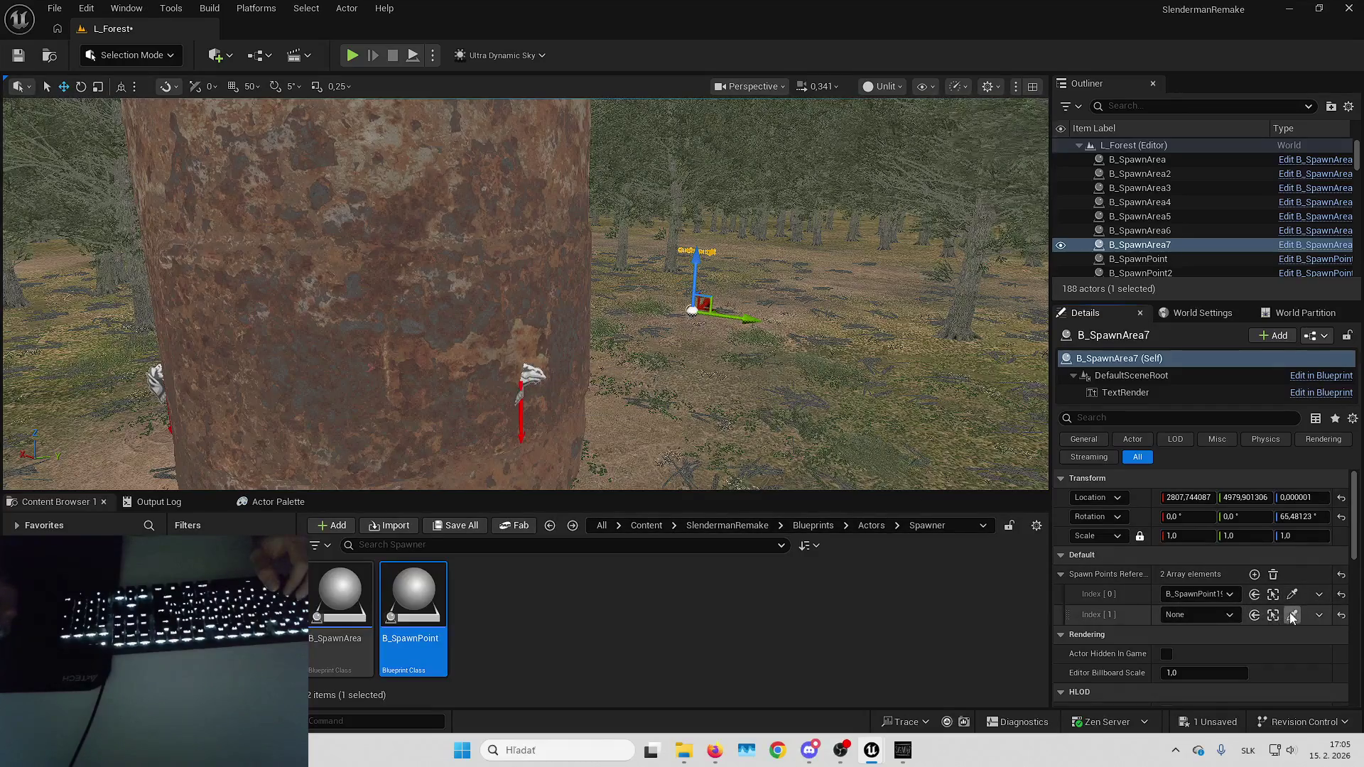
key(d)
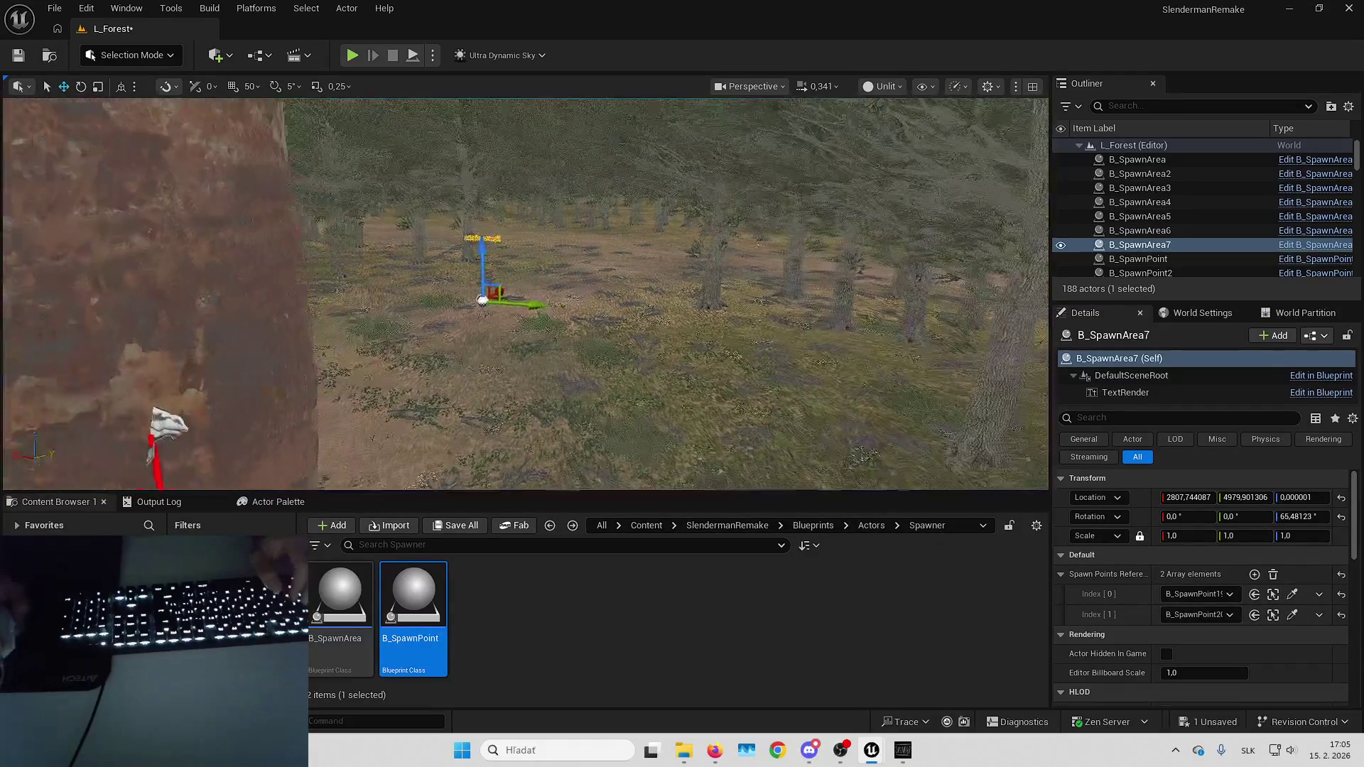
scroll(526, 292, up, 1)
Place B_SpawnArea8 beside the boulder and rotate it to about -131° yaw.
key(s)
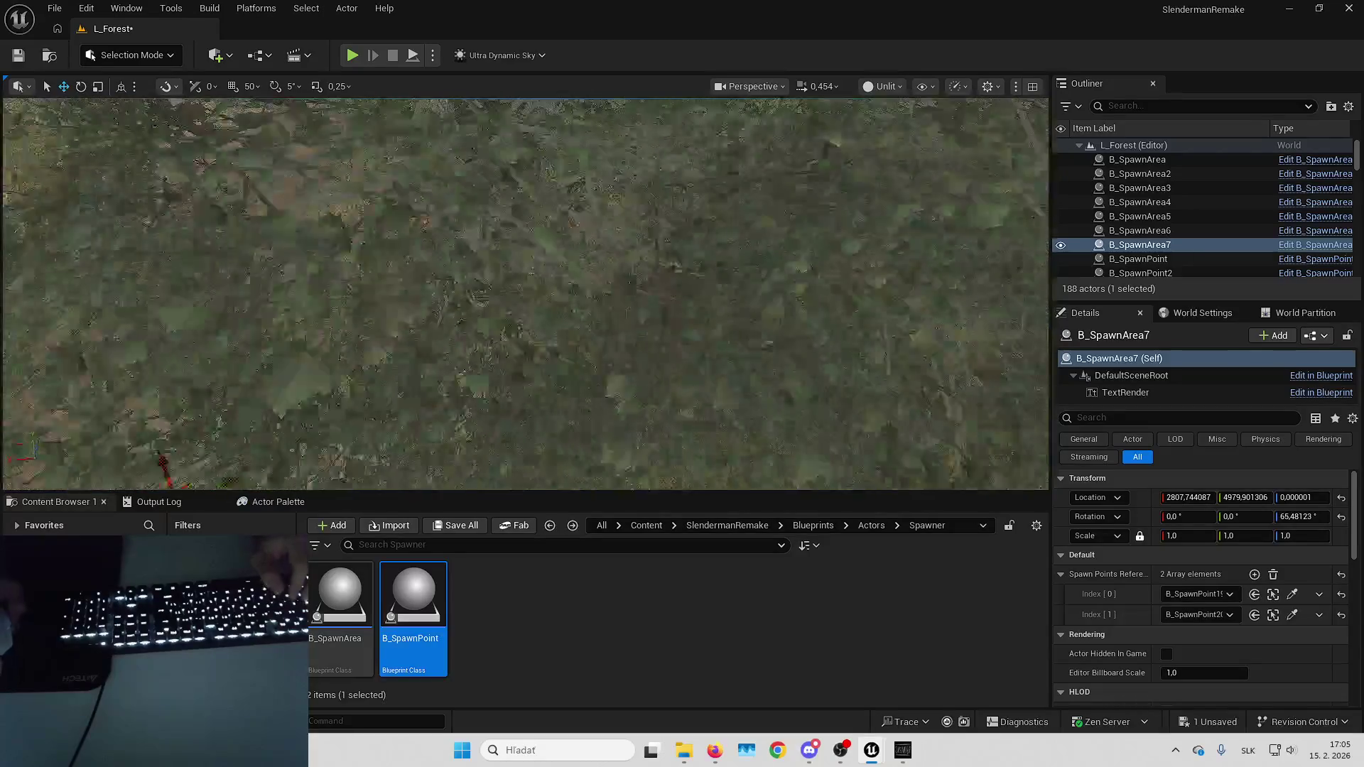
scroll(526, 292, up, 1)
key(s)
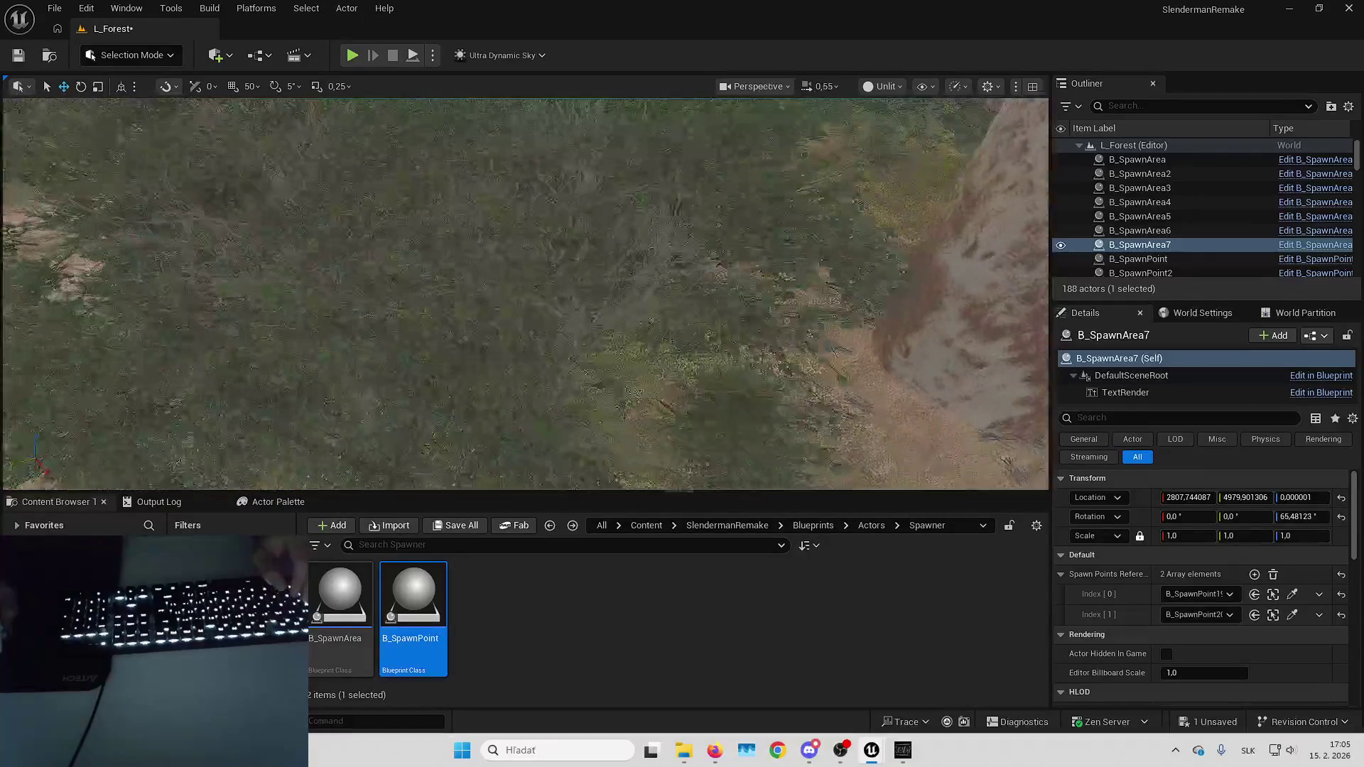
scroll(526, 293, up, 1)
key(a)
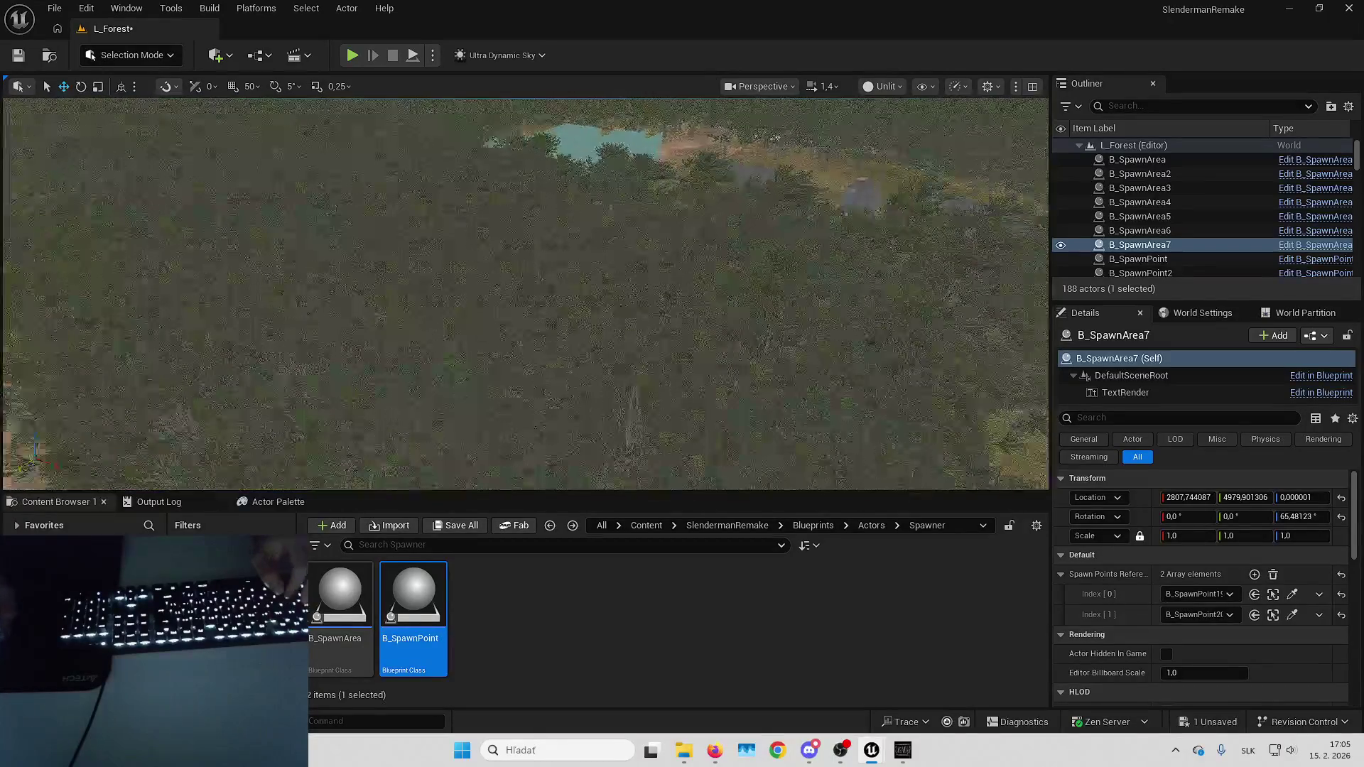
key(w)
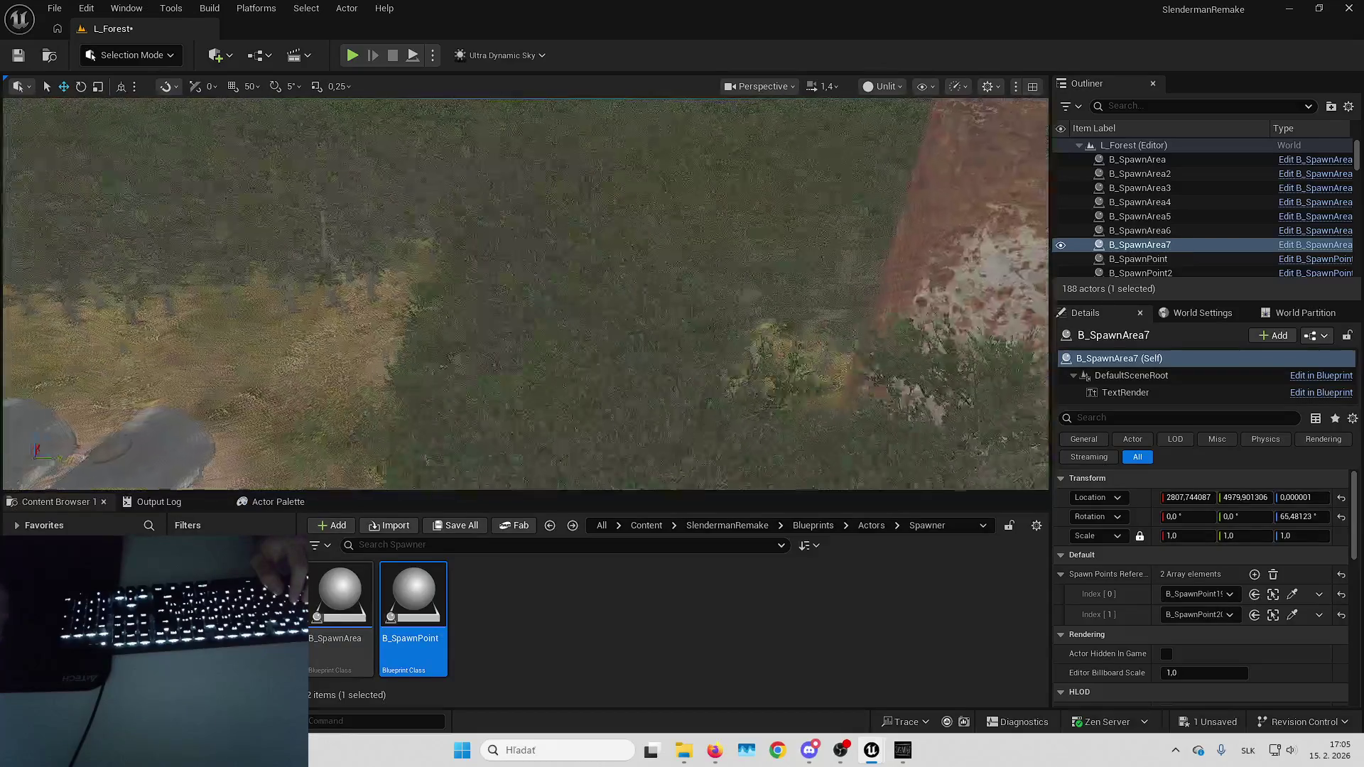
key(s)
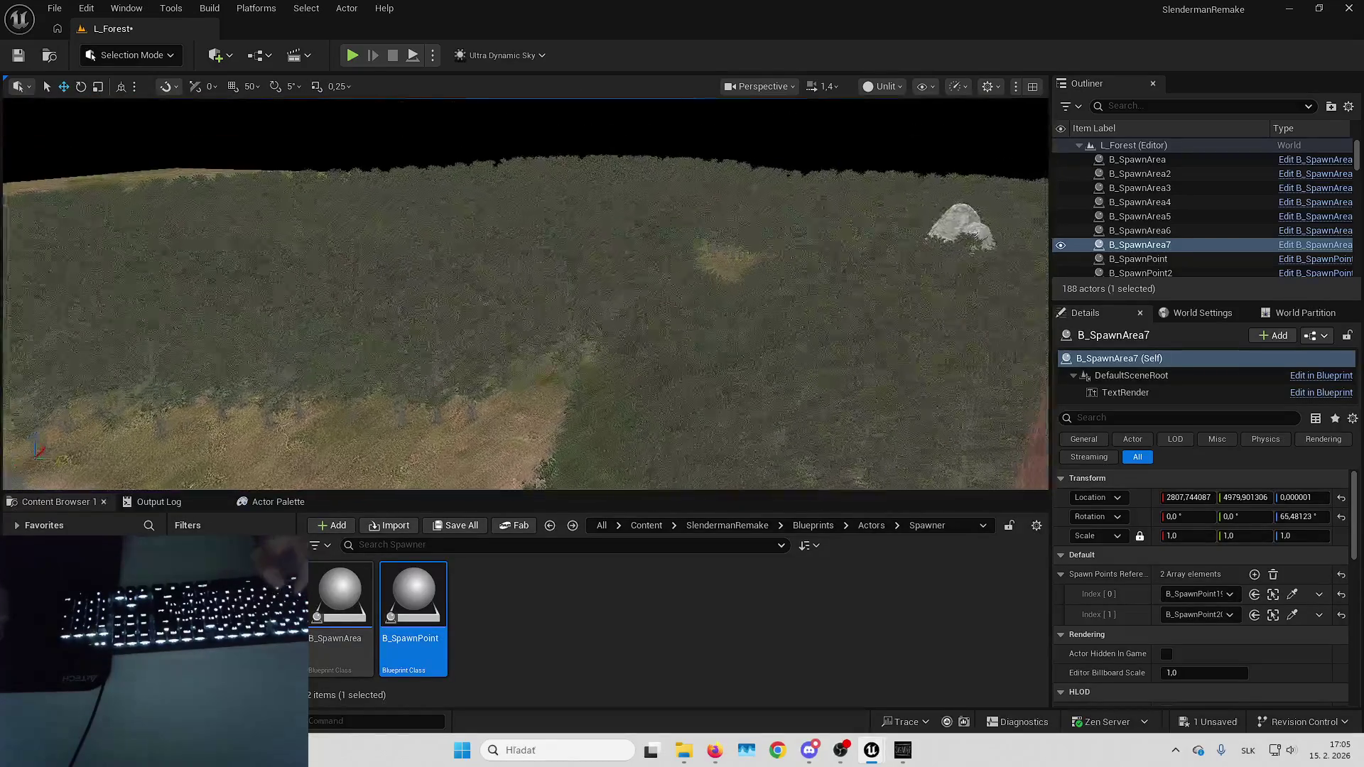
key(w)
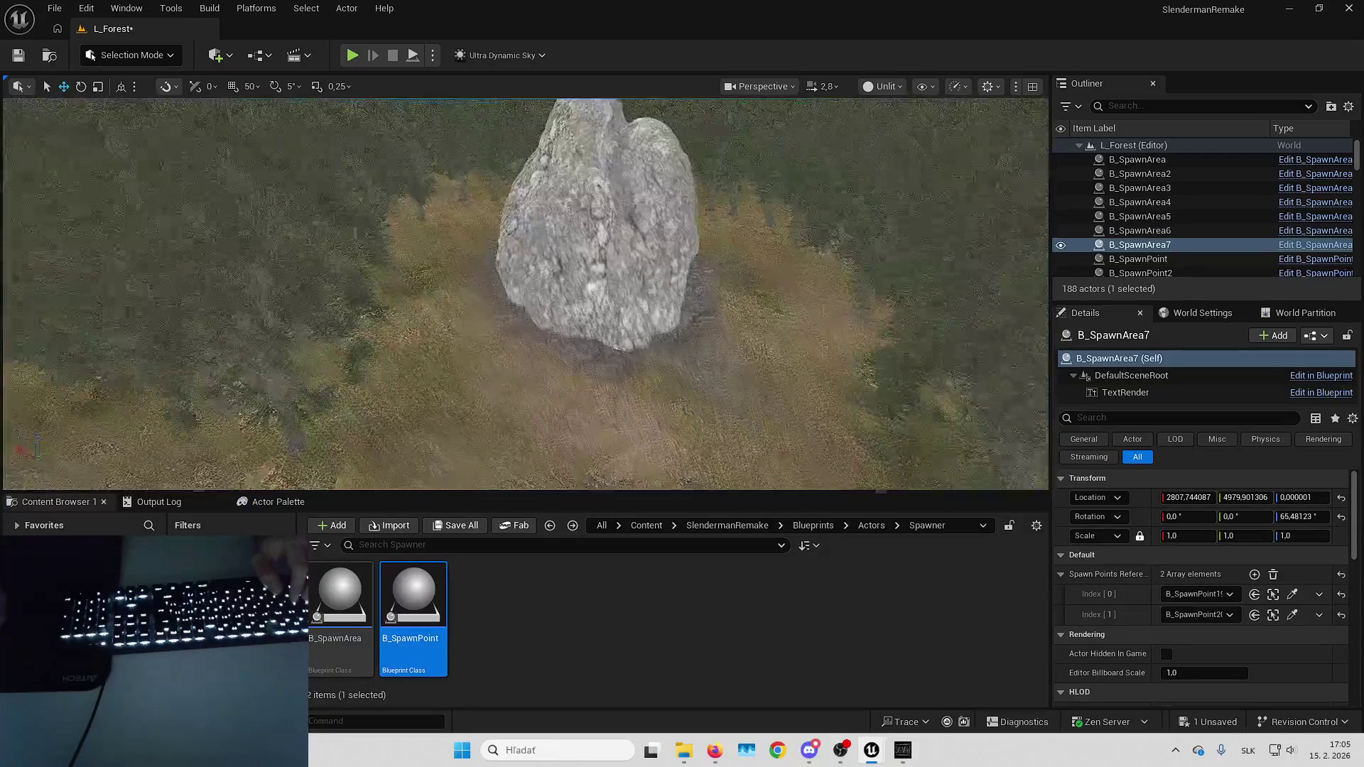
mouse_move(340, 597)
mouse_down()
mouse_move(398, 511)
mouse_move(572, 384)
mouse_up()
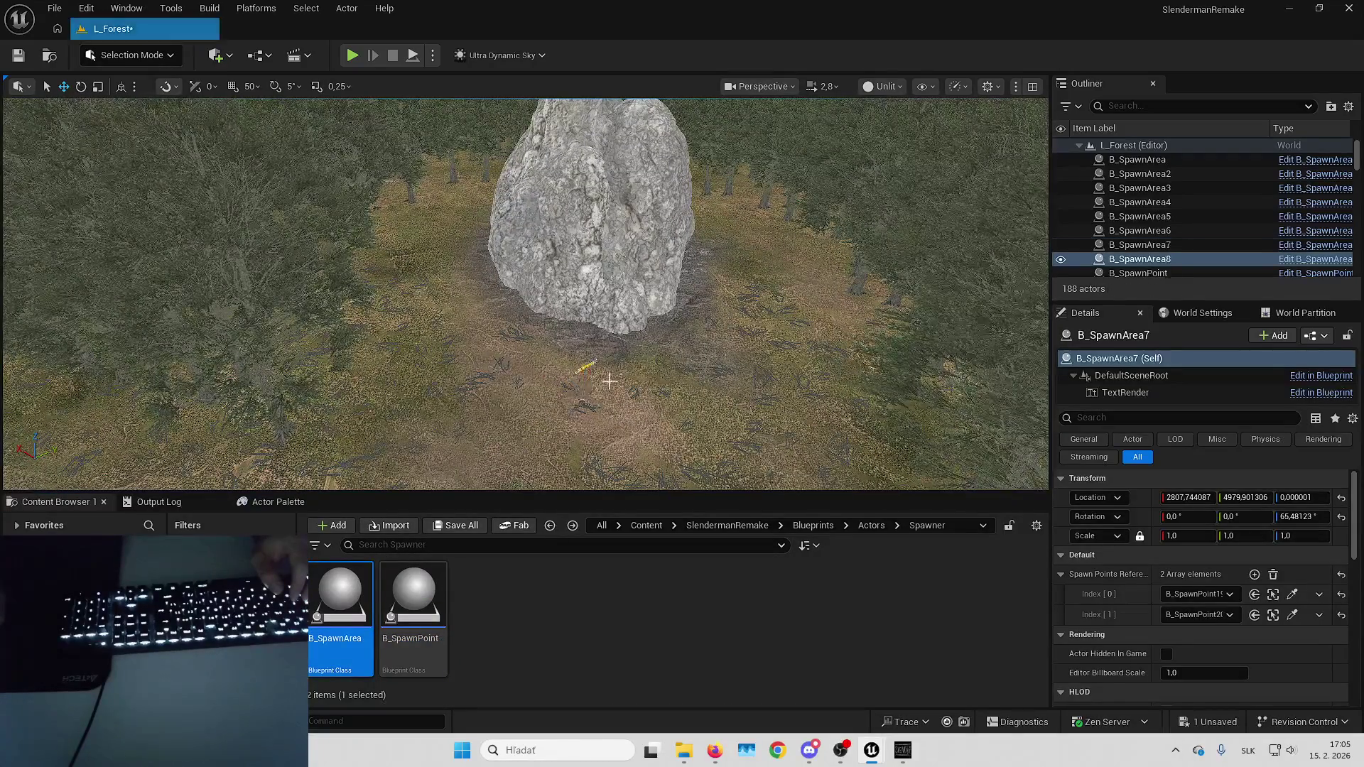
key(e)
mouse_move(490, 344)
mouse_down()
mouse_move(573, 387)
mouse_move(552, 380)
mouse_up()
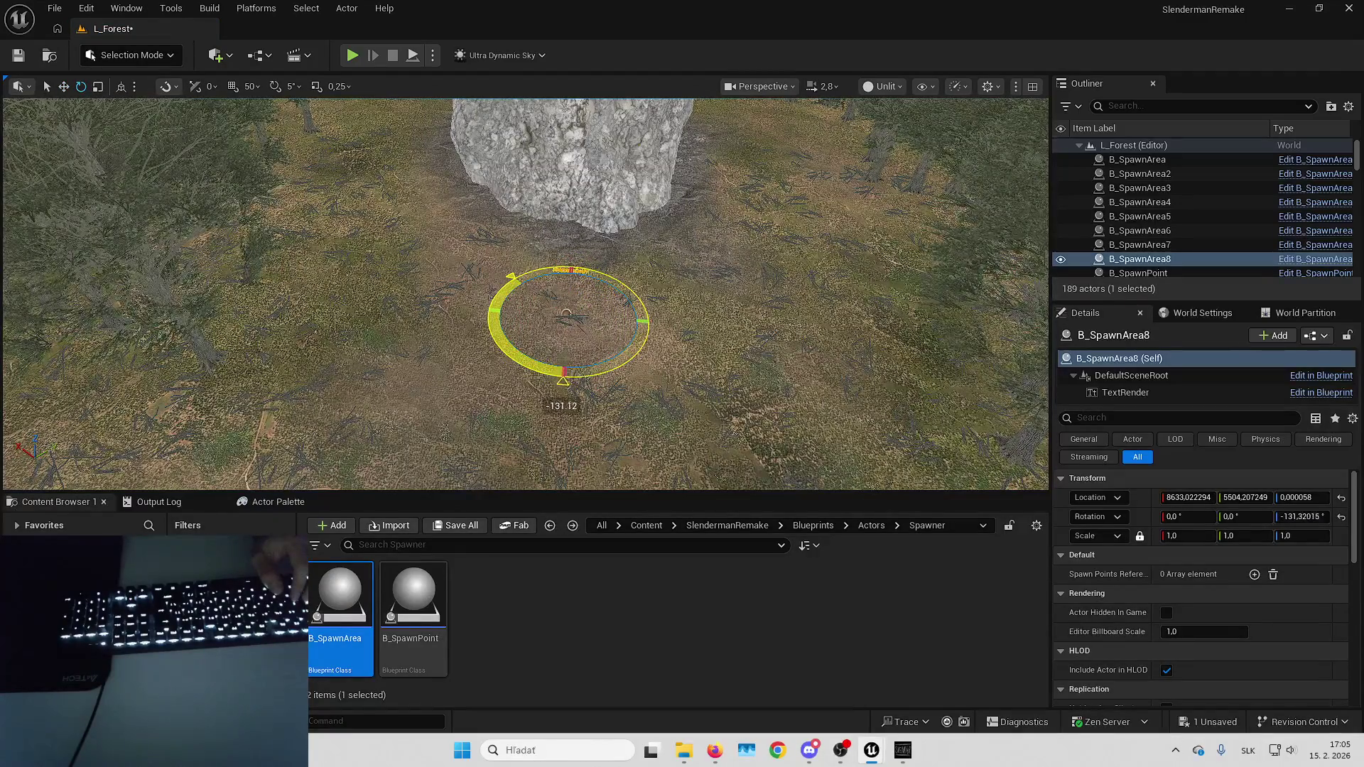
key(Escape)
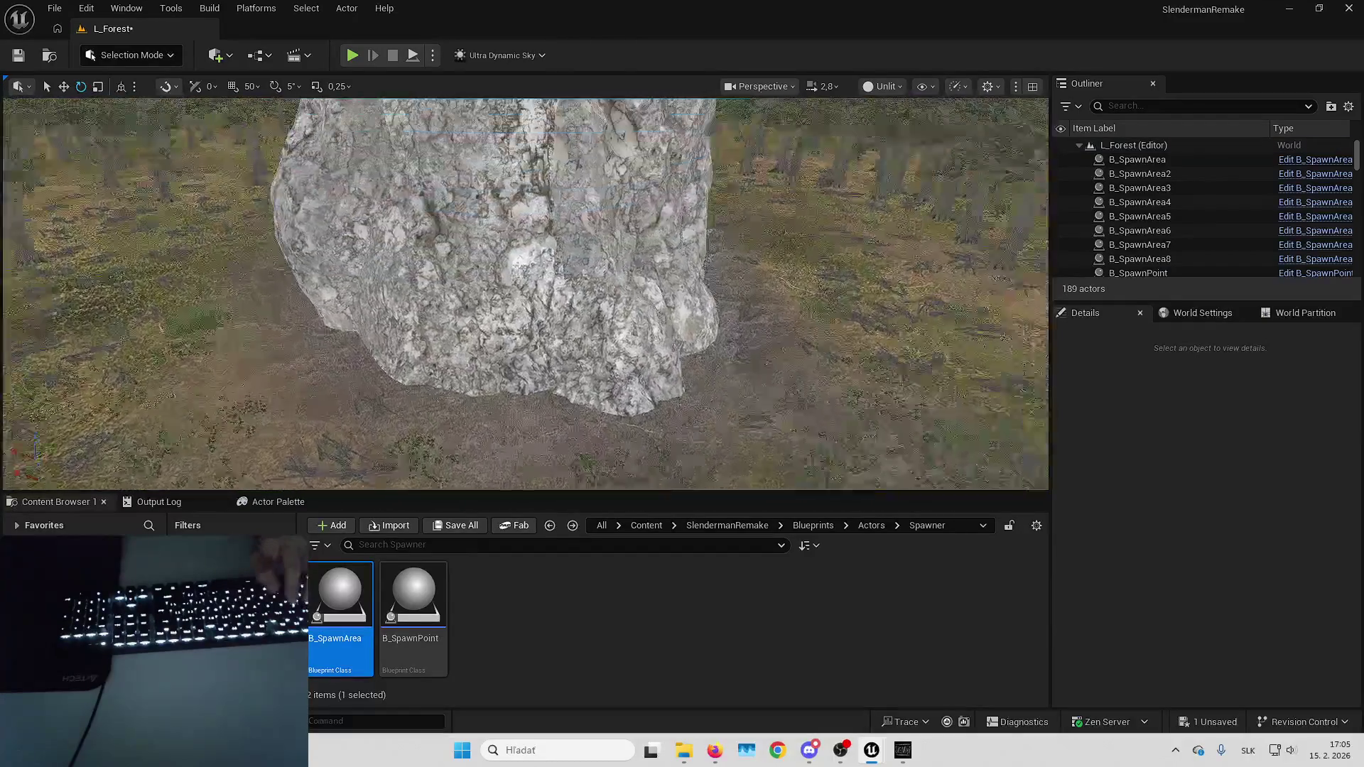
Place a B_Paper against the rock and set its X and Z rotation to 90°.
key(s)
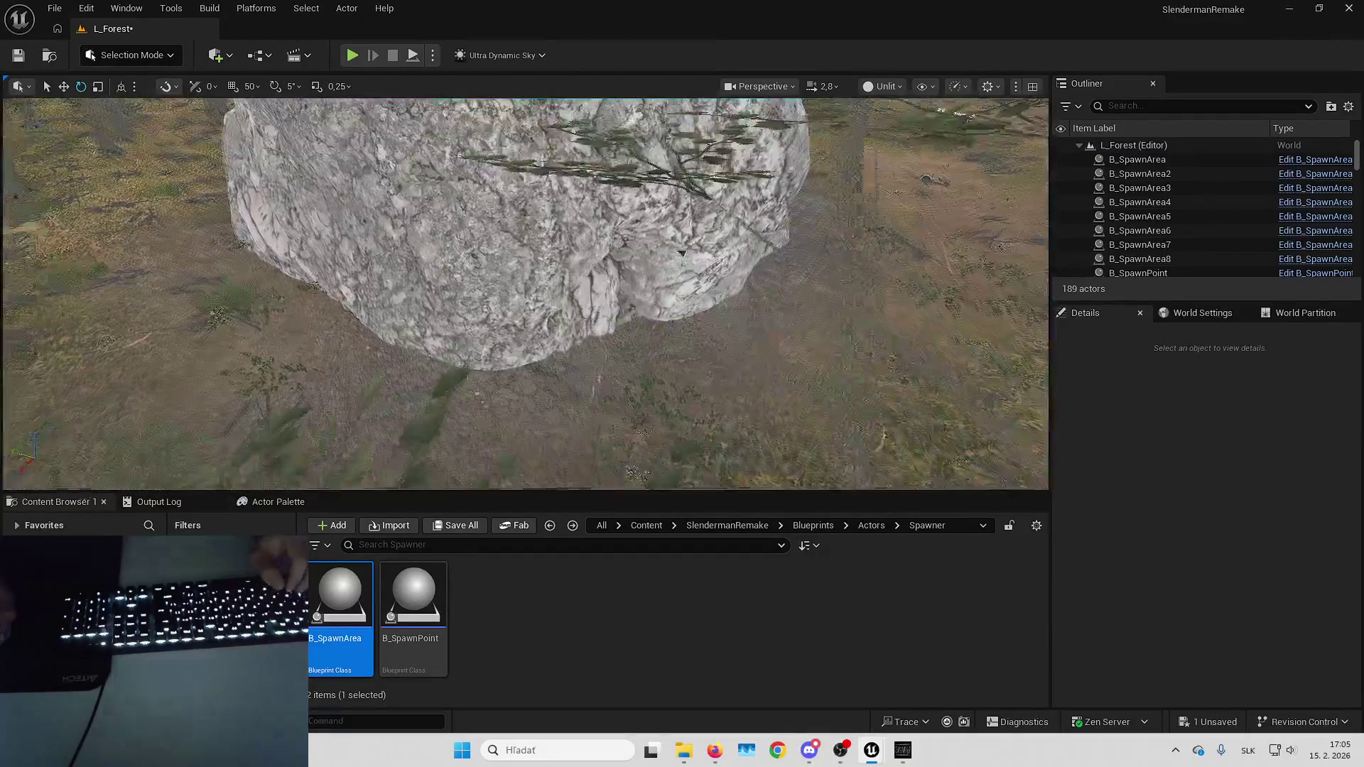
key(w)
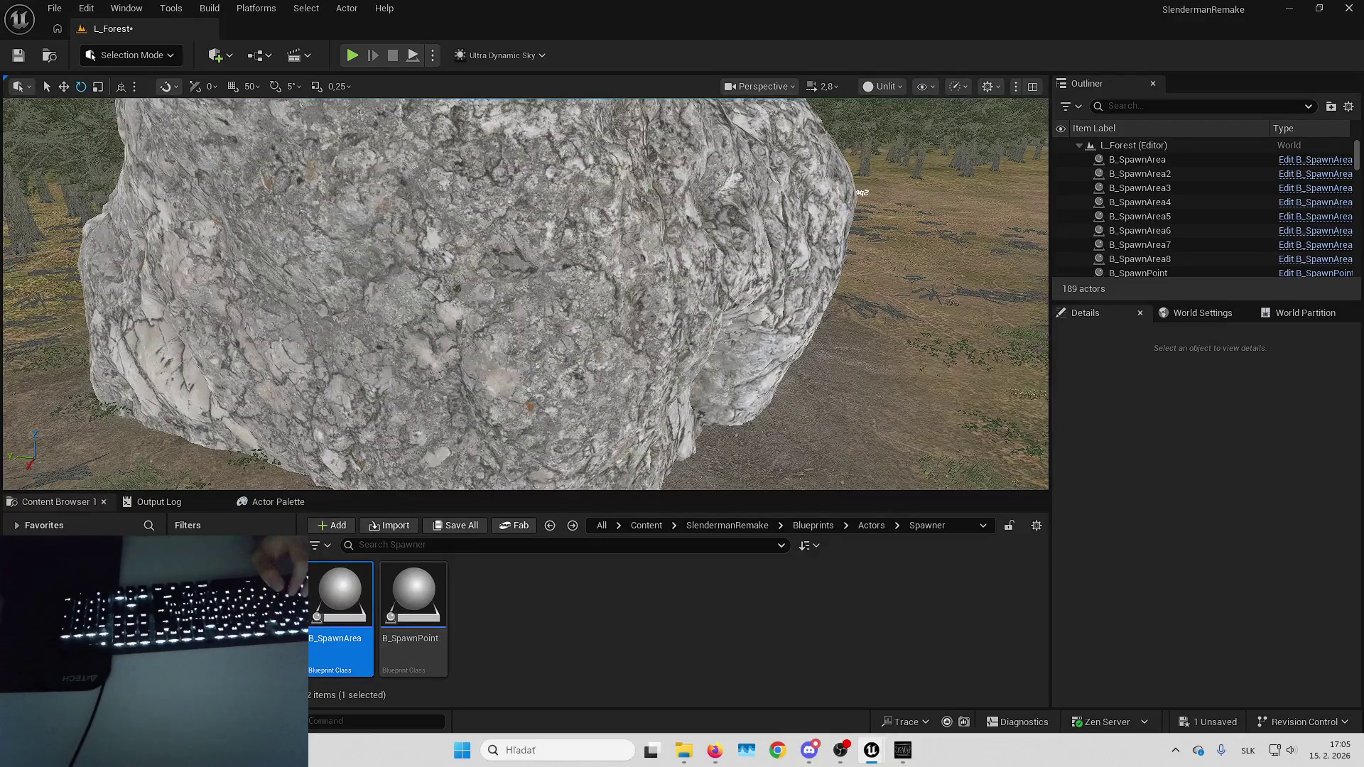
mouse_move(340, 593)
mouse_down()
mouse_move(649, 435)
mouse_move(580, 402)
mouse_up()
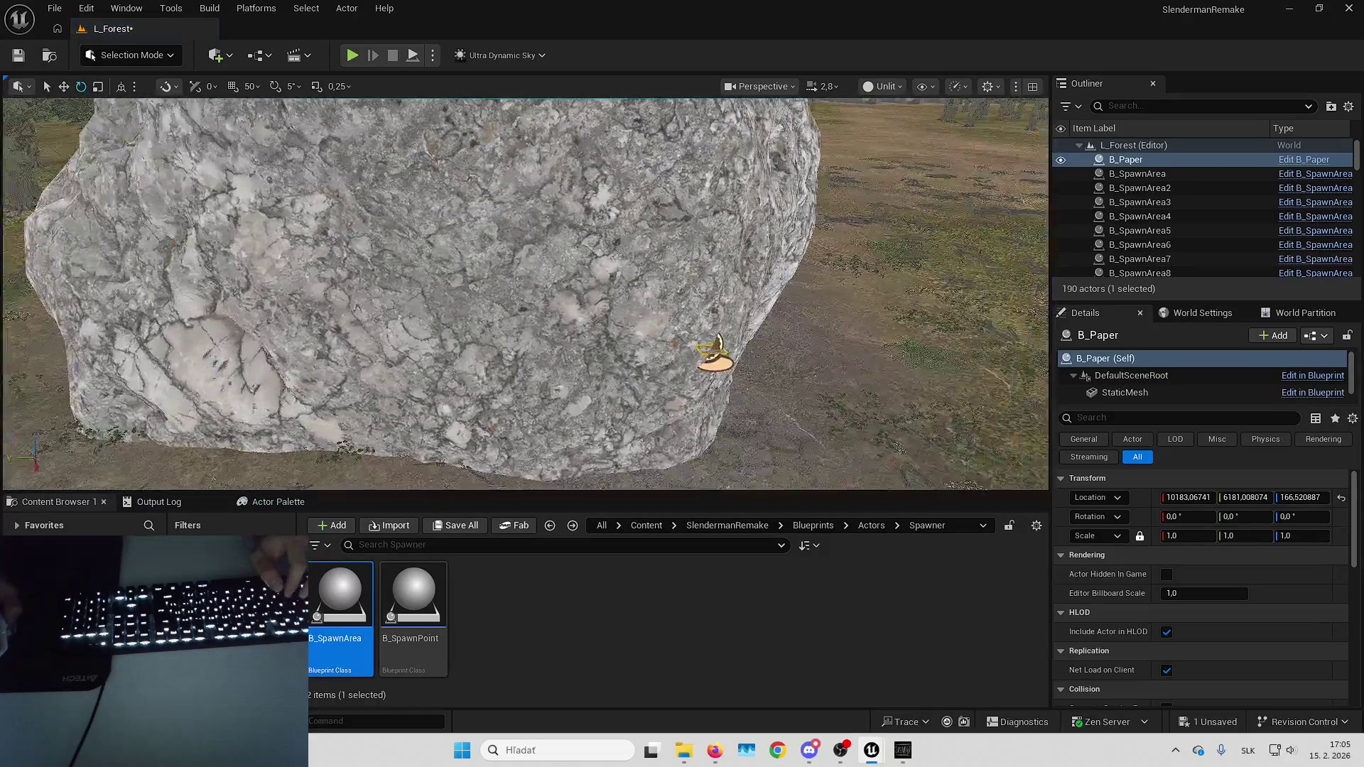
key(w)
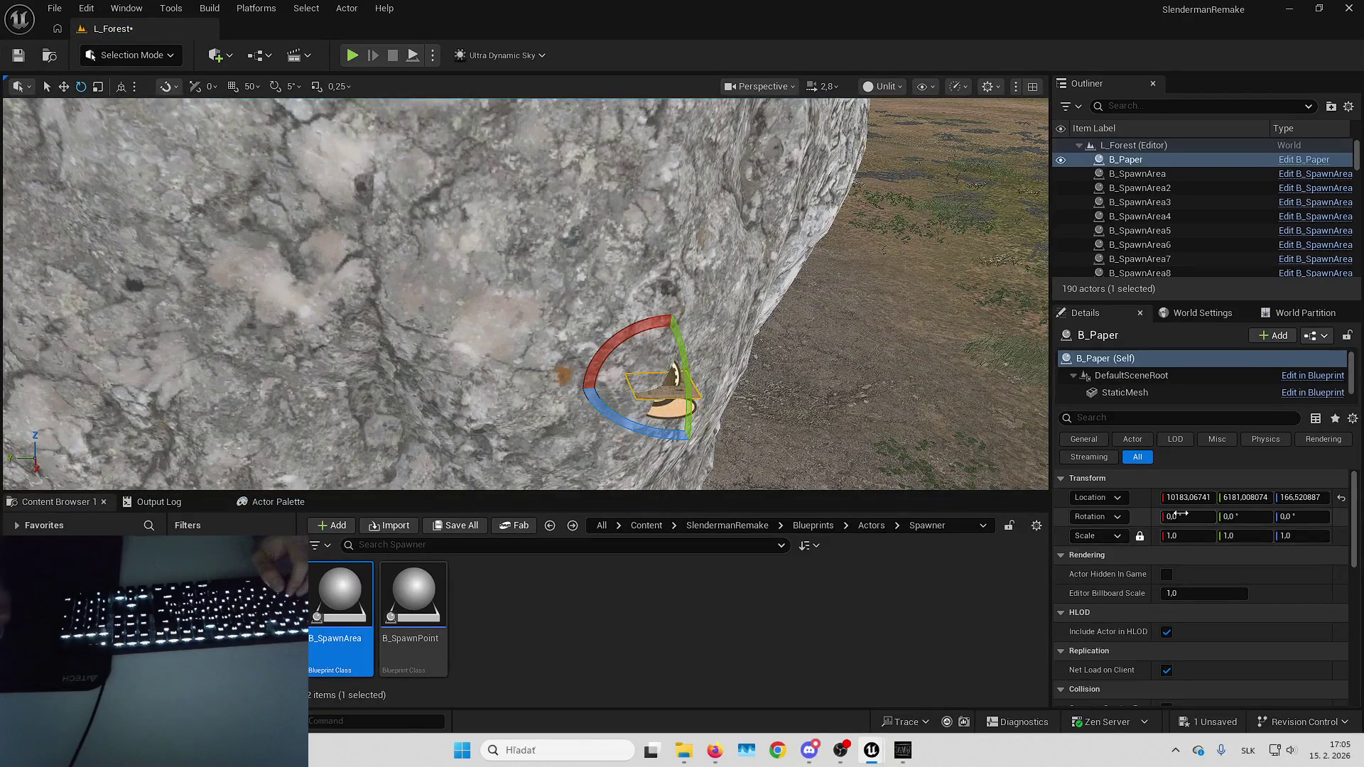
text(90)
click(1180, 516)
text(90)
key(Return)
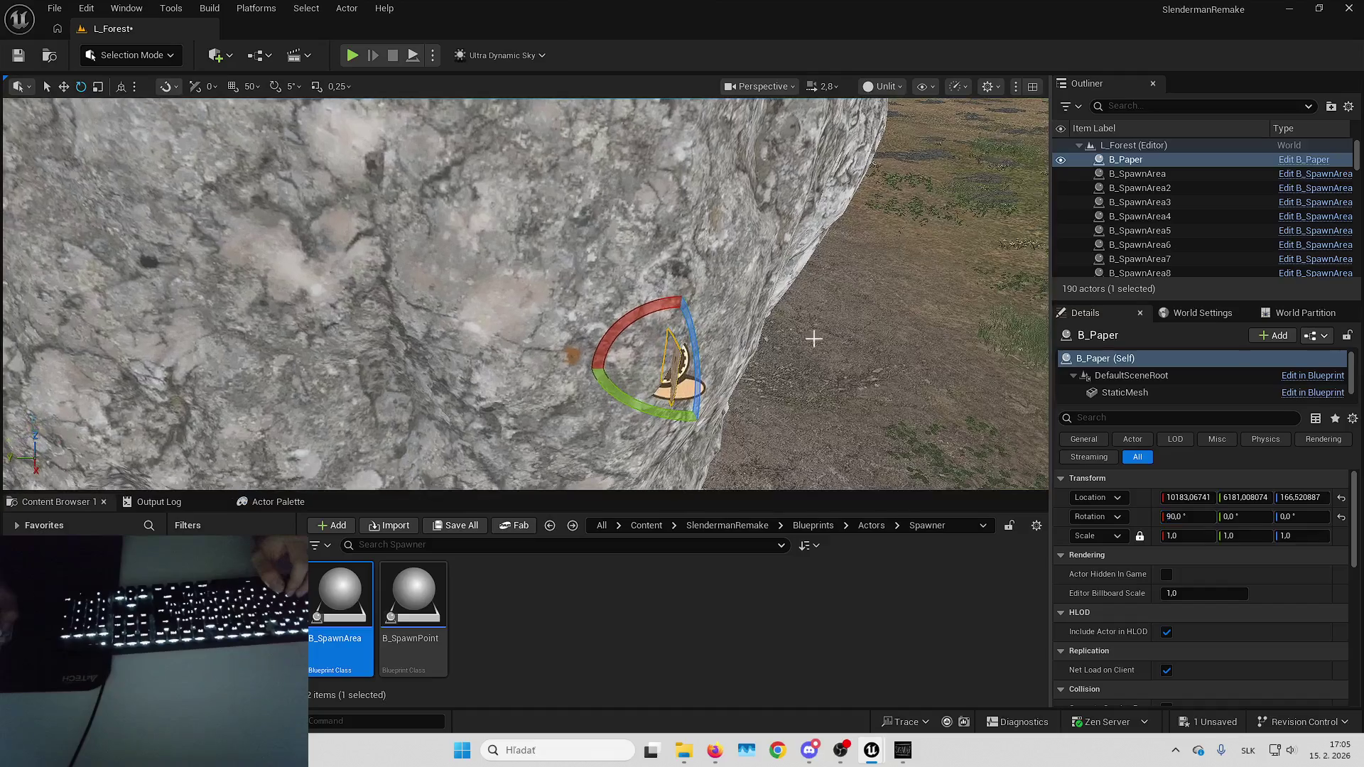
text(90)
key(Return)
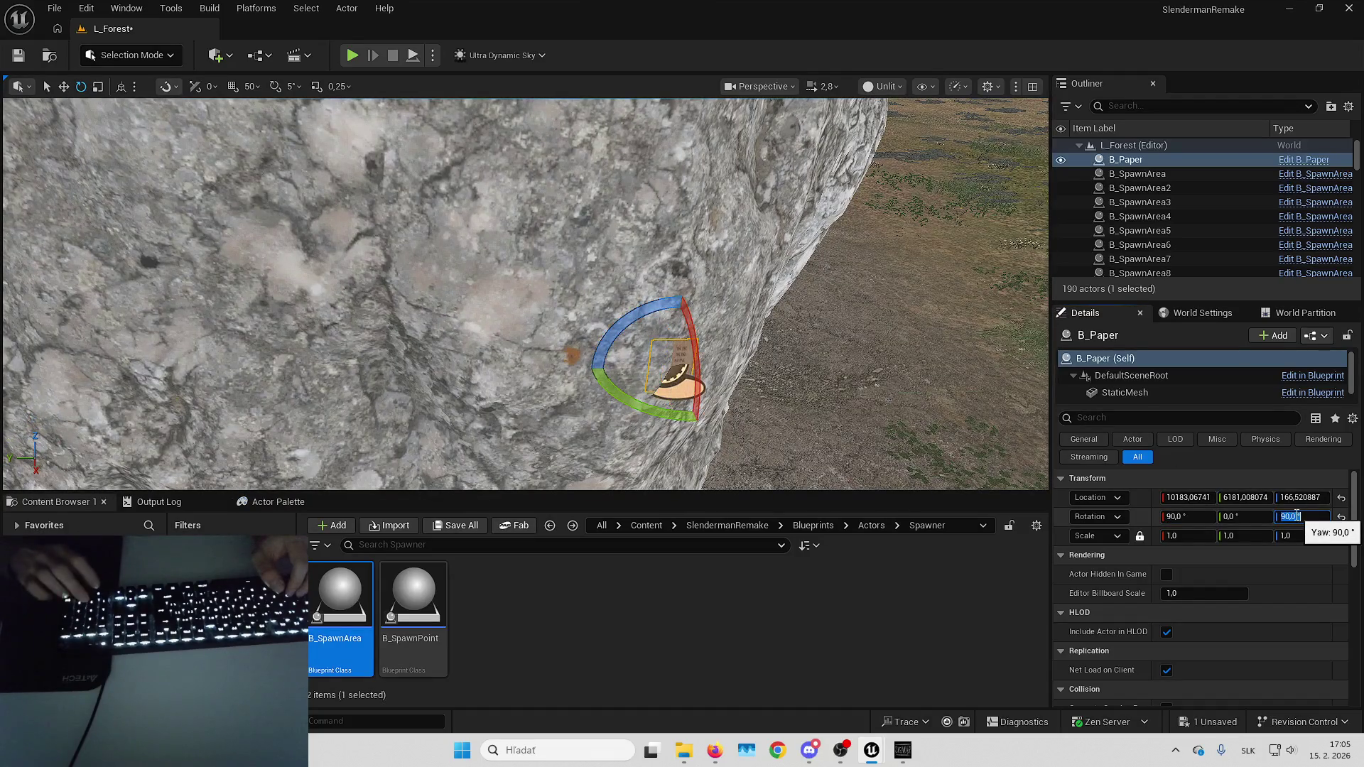
Change the paper's Z rotation to -90° so it faces outward from the rock.
key(w)
scroll(525, 295, down, 4)
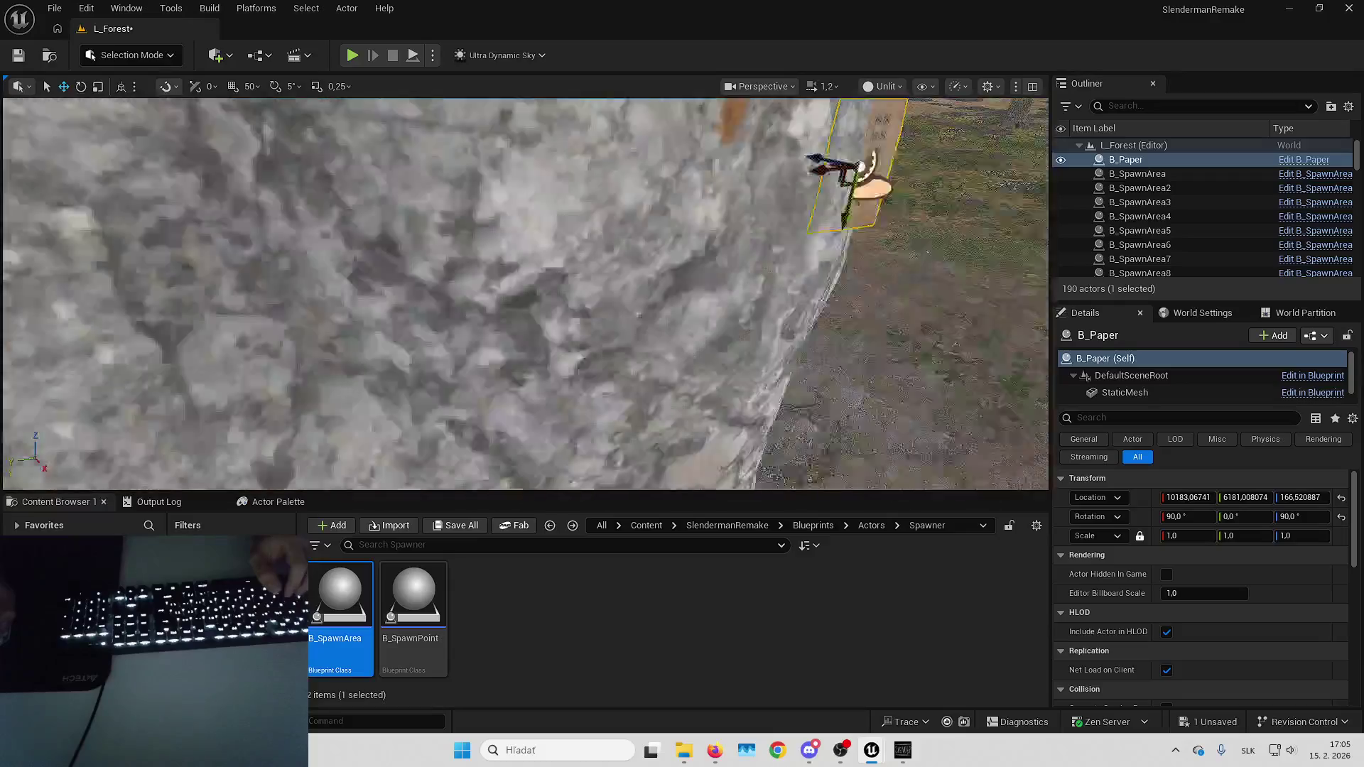
scroll(526, 293, down, 3)
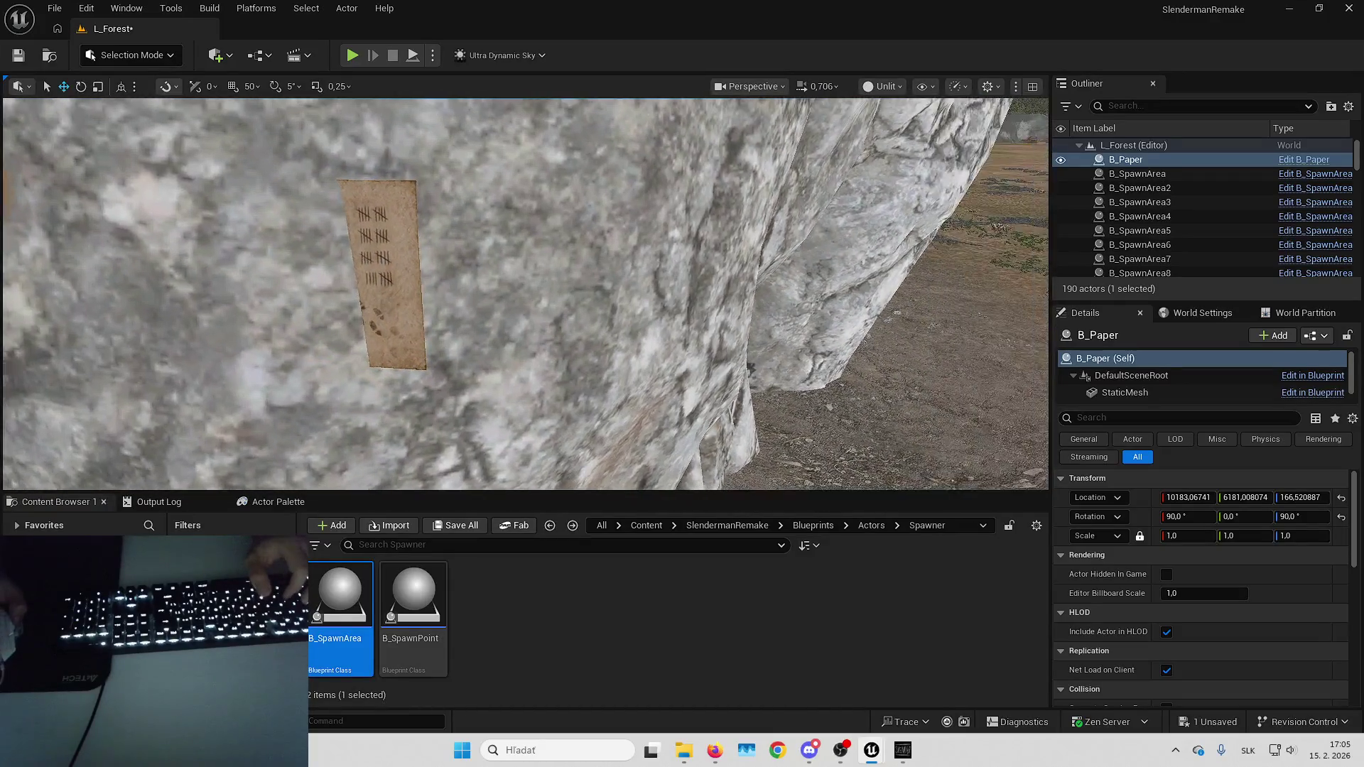
scroll(526, 293, down, 2)
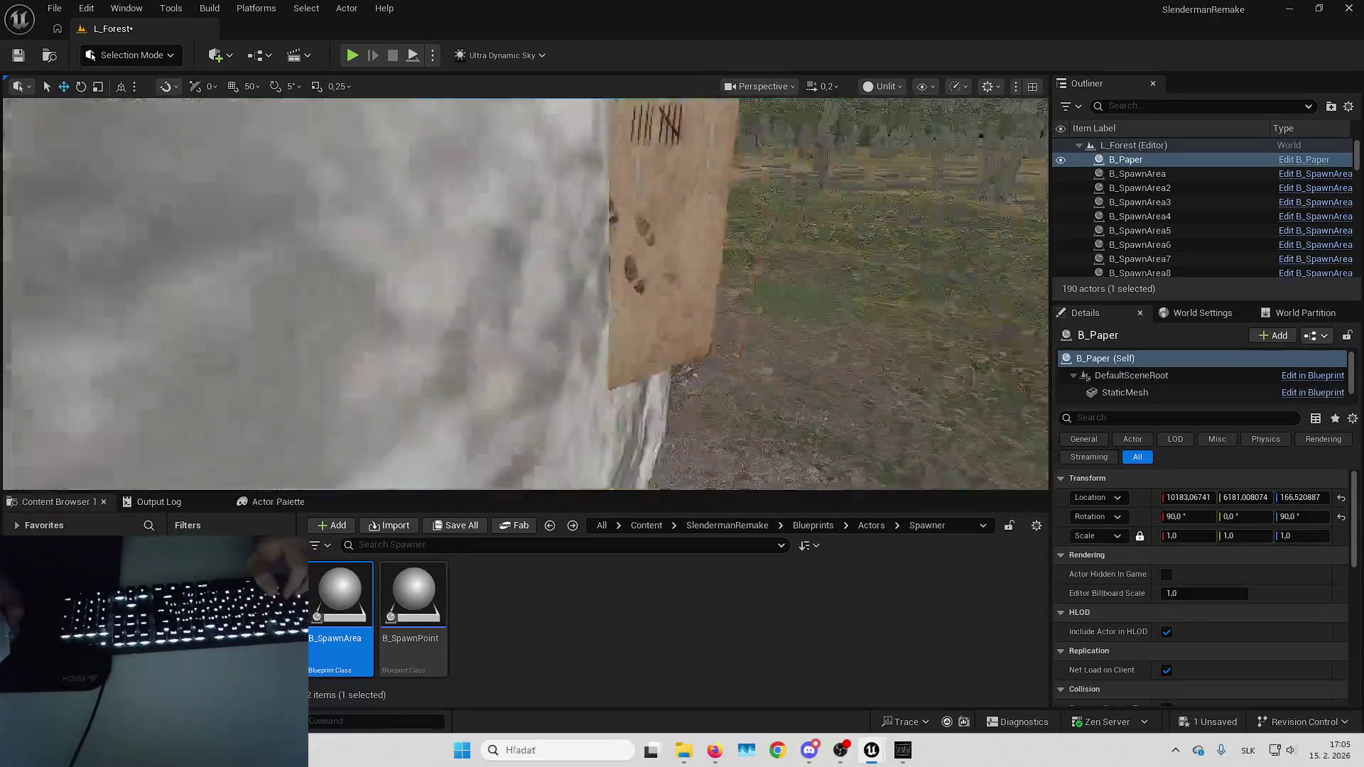
key(s)
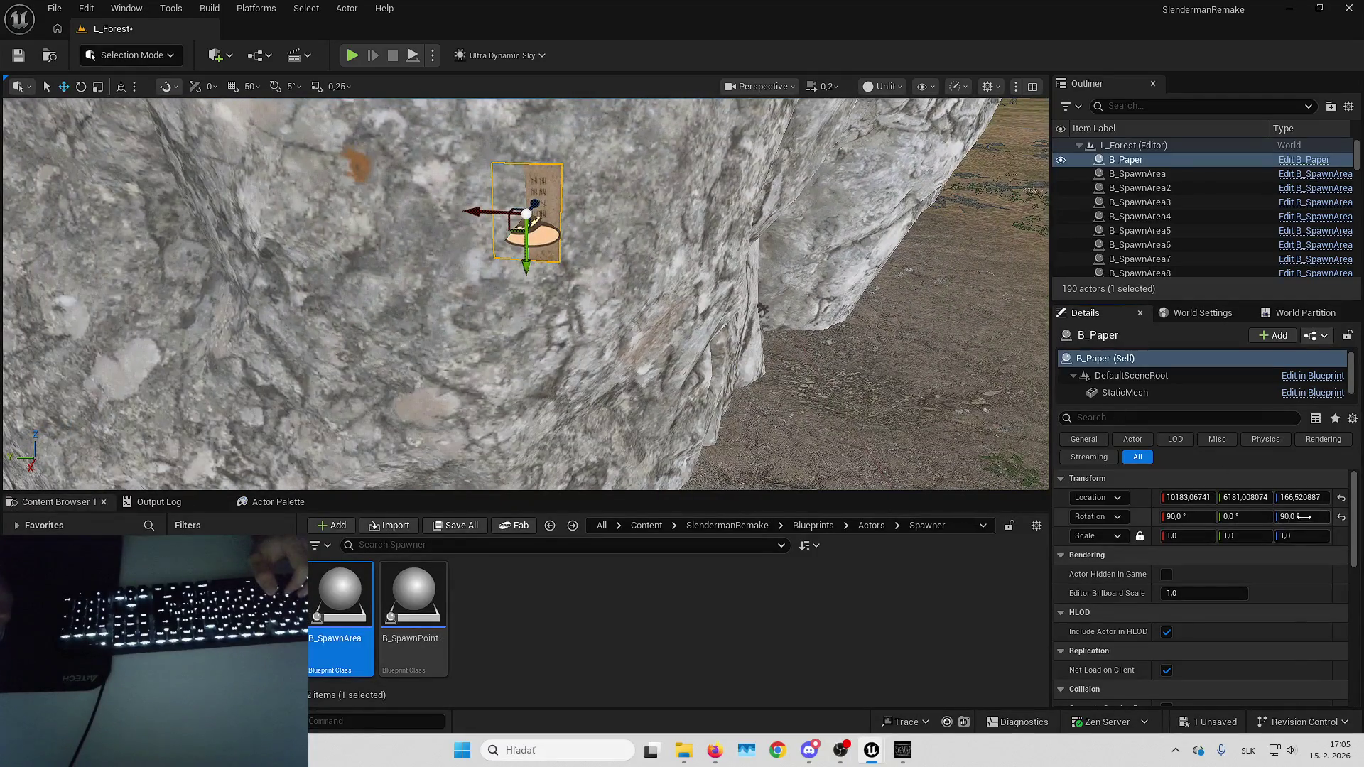
click(1303, 517)
text(-90)
key(Return)
key(w)
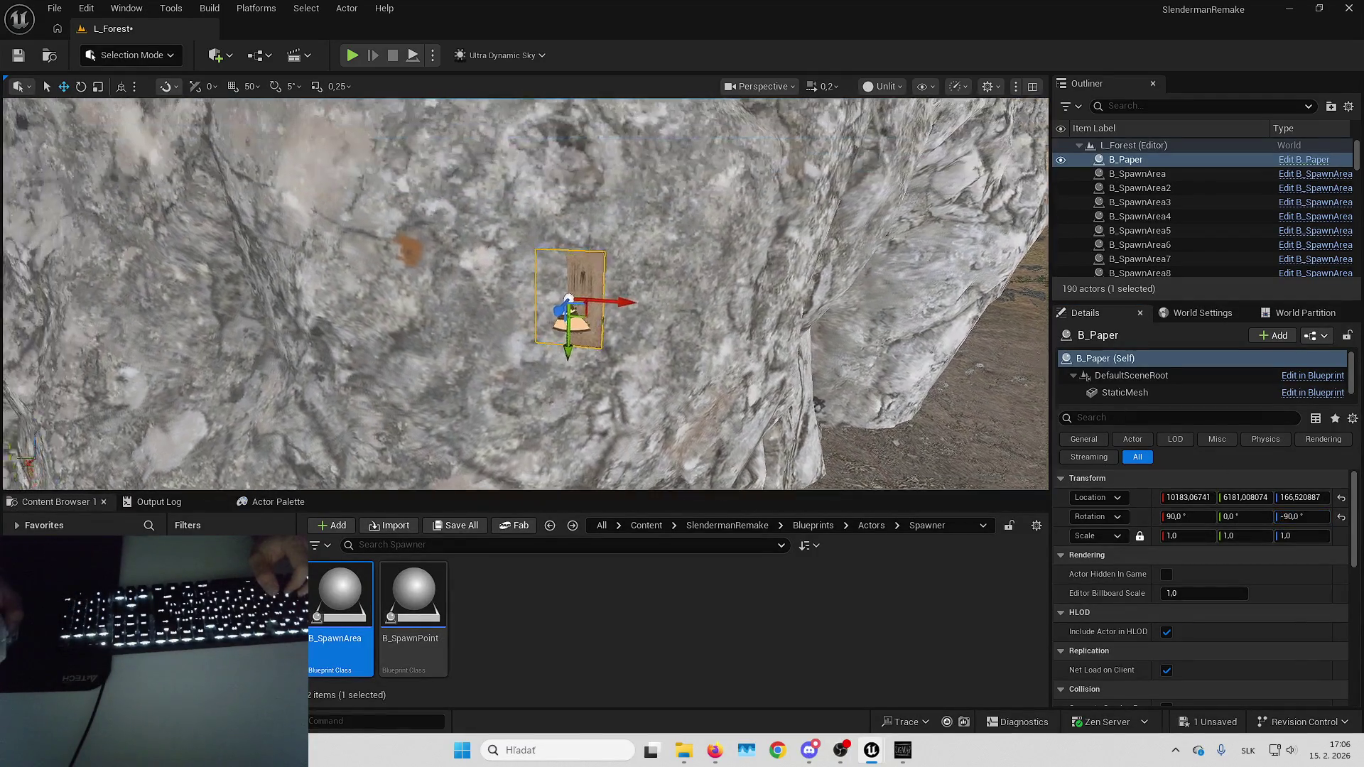
key(a)
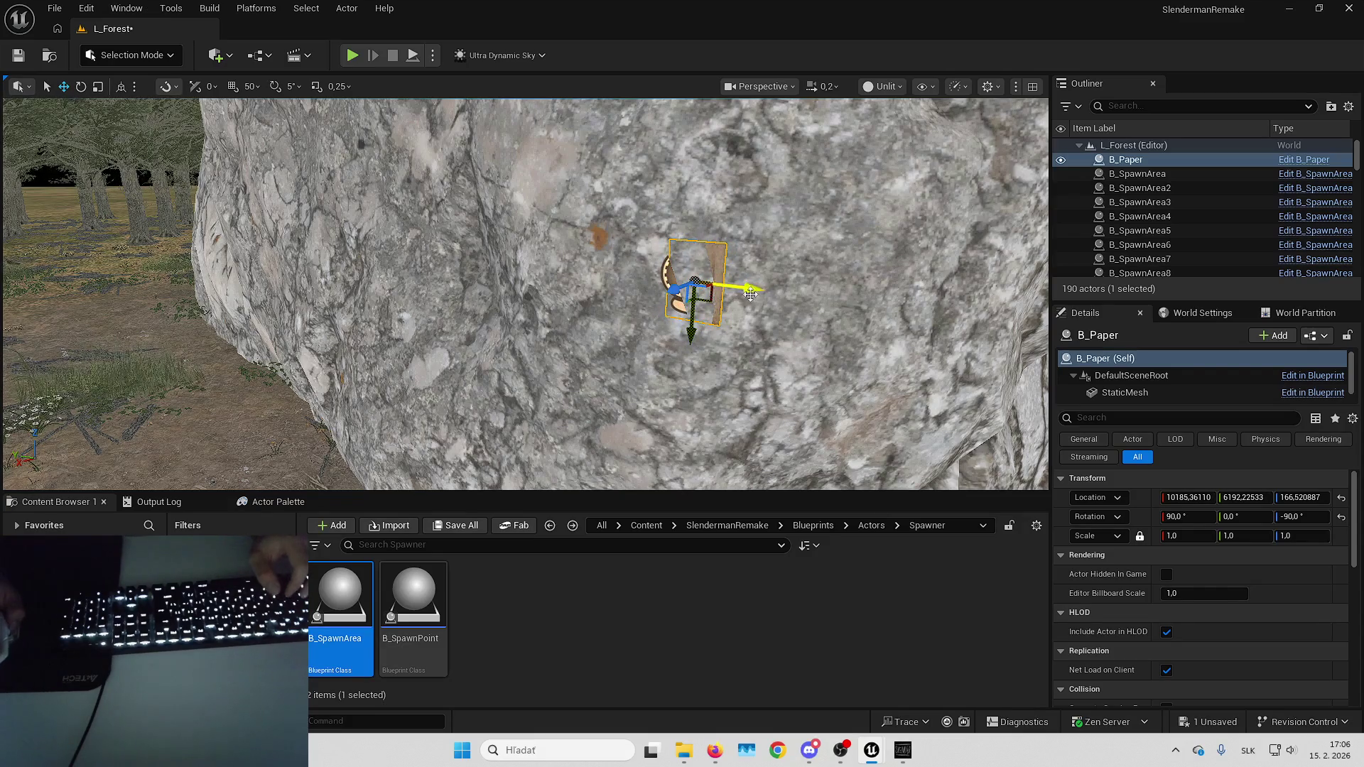
key(d)
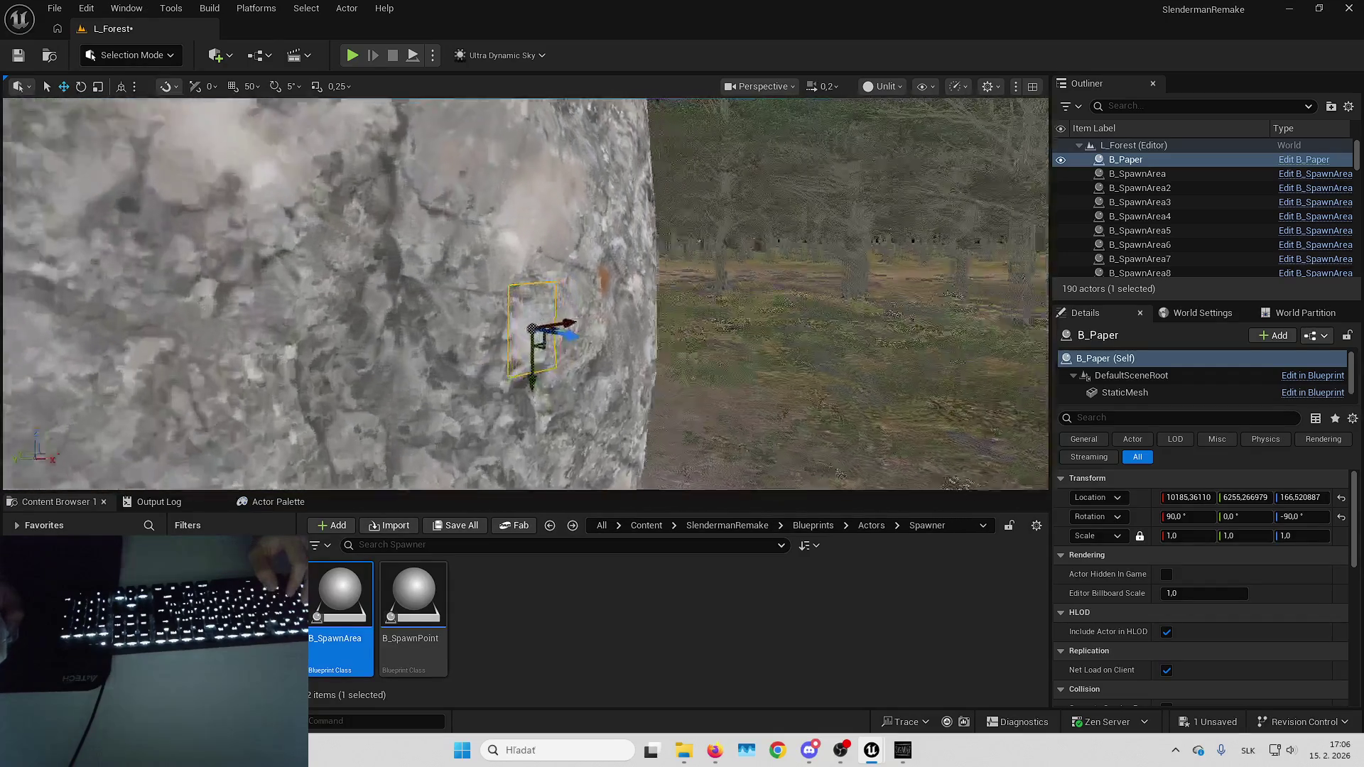
Nudge the paper flush onto the rock surface and add B_SpawnPoint21 to the level.
drag(638, 331, 680, 337)
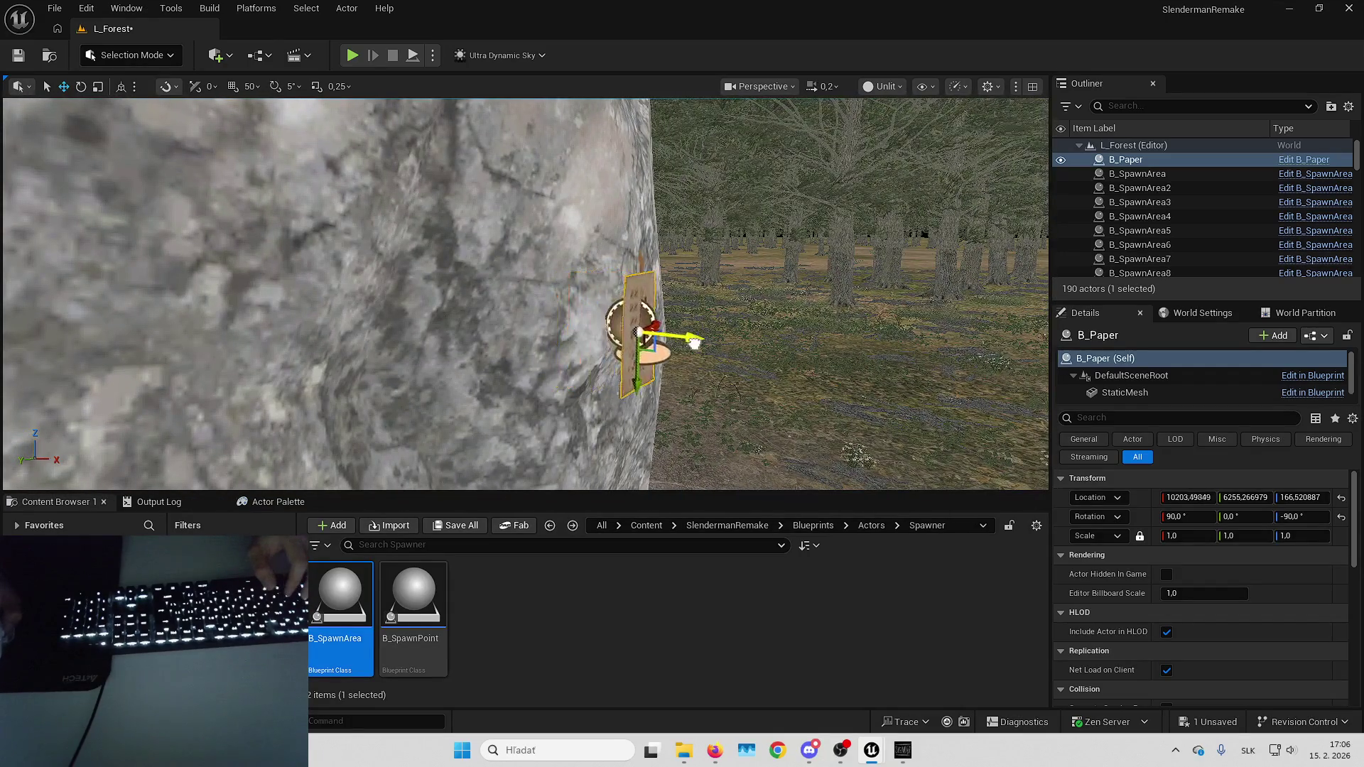
drag(689, 332, 717, 315)
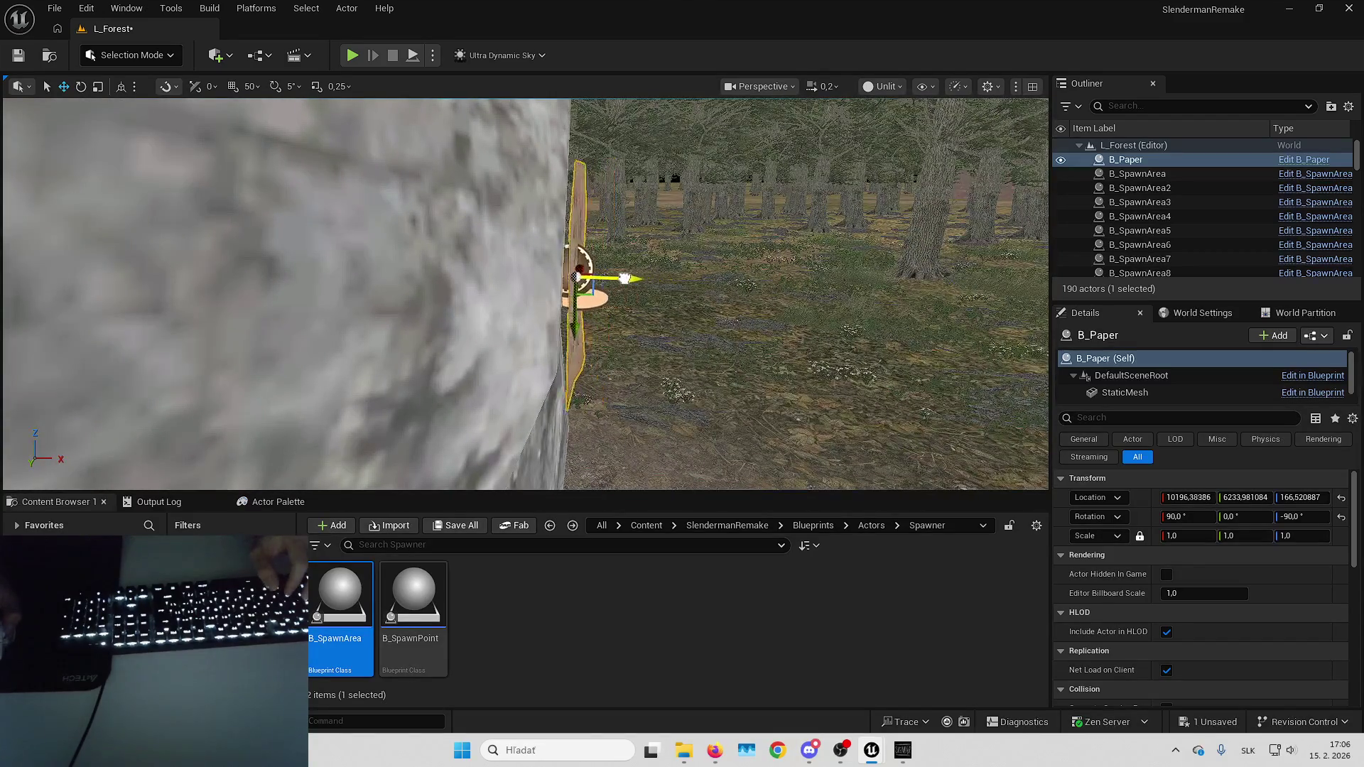
drag(615, 279, 497, 278)
scroll(586, 245, up, 3)
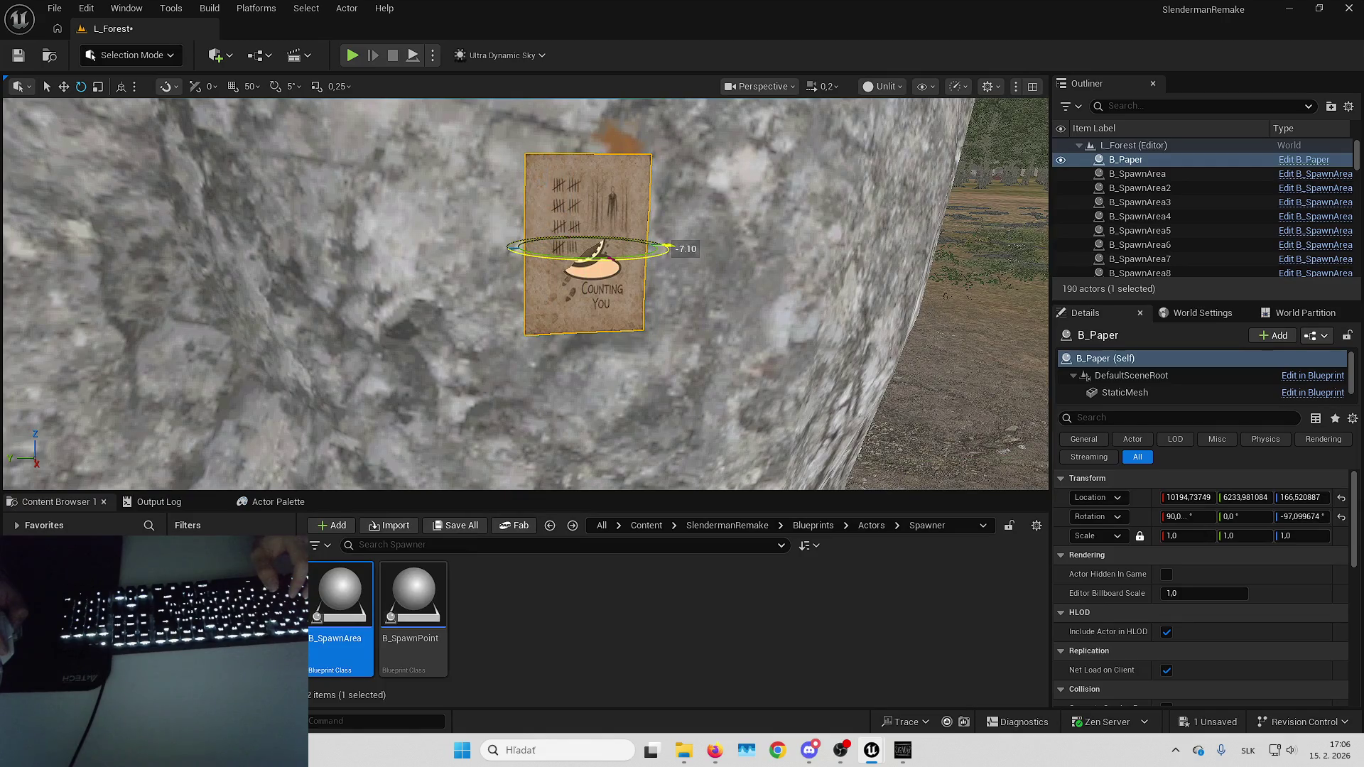
key(Escape)
mouse_move(563, 257)
mouse_down()
mouse_move(455, 257)
mouse_move(636, 257)
mouse_move(484, 282)
mouse_up()
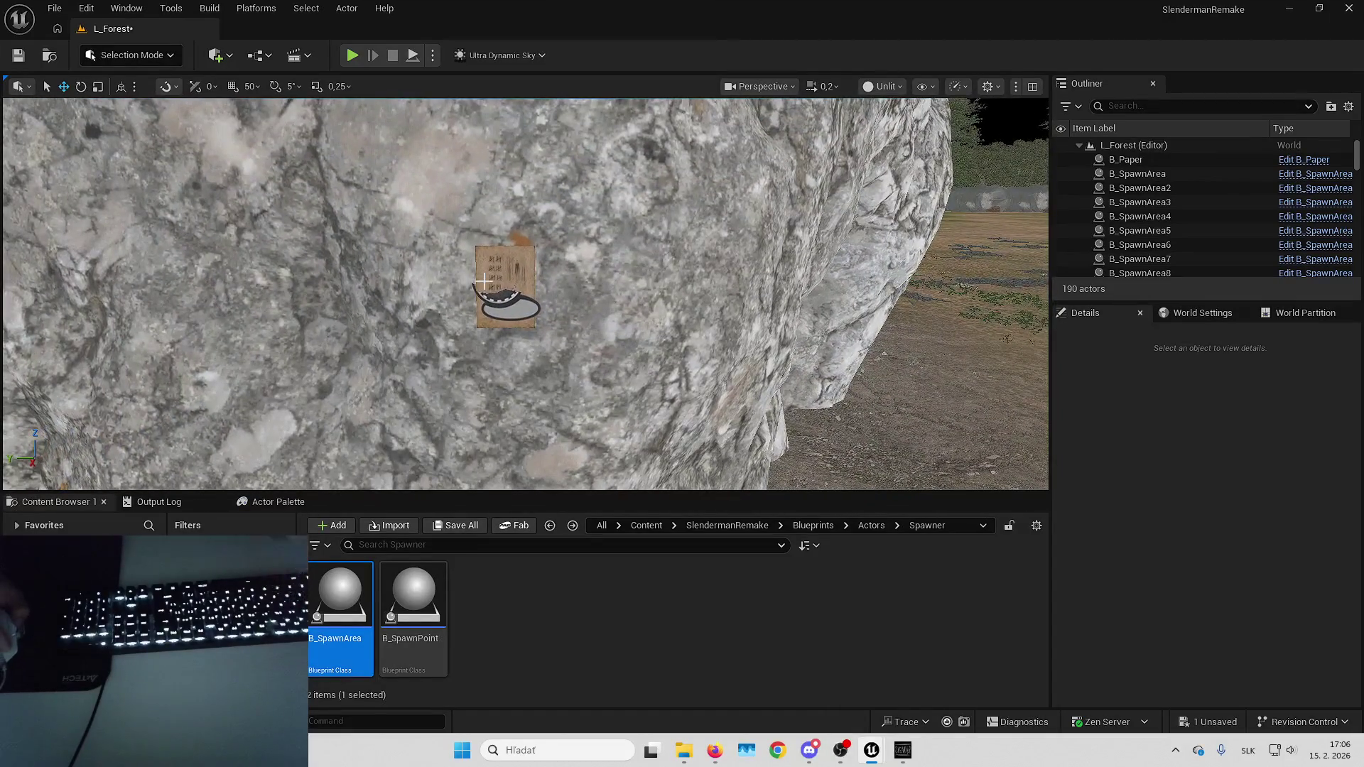
click(509, 285)
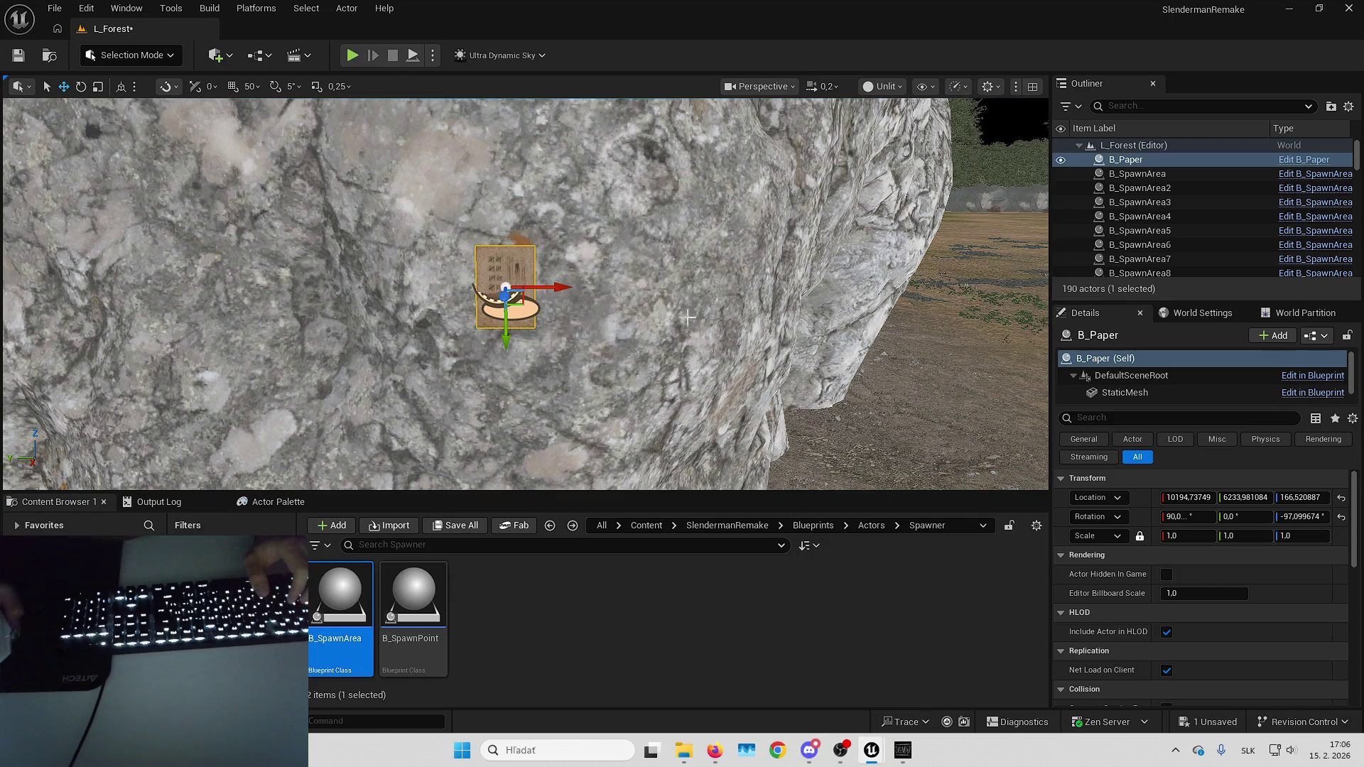
drag(508, 286, 490, 291)
drag(413, 597, 939, 430)
Attach B_SpawnPoint21 to B_Paper, zero its location and rotation, detach it, and delete the paper.
right_click(1158, 229)
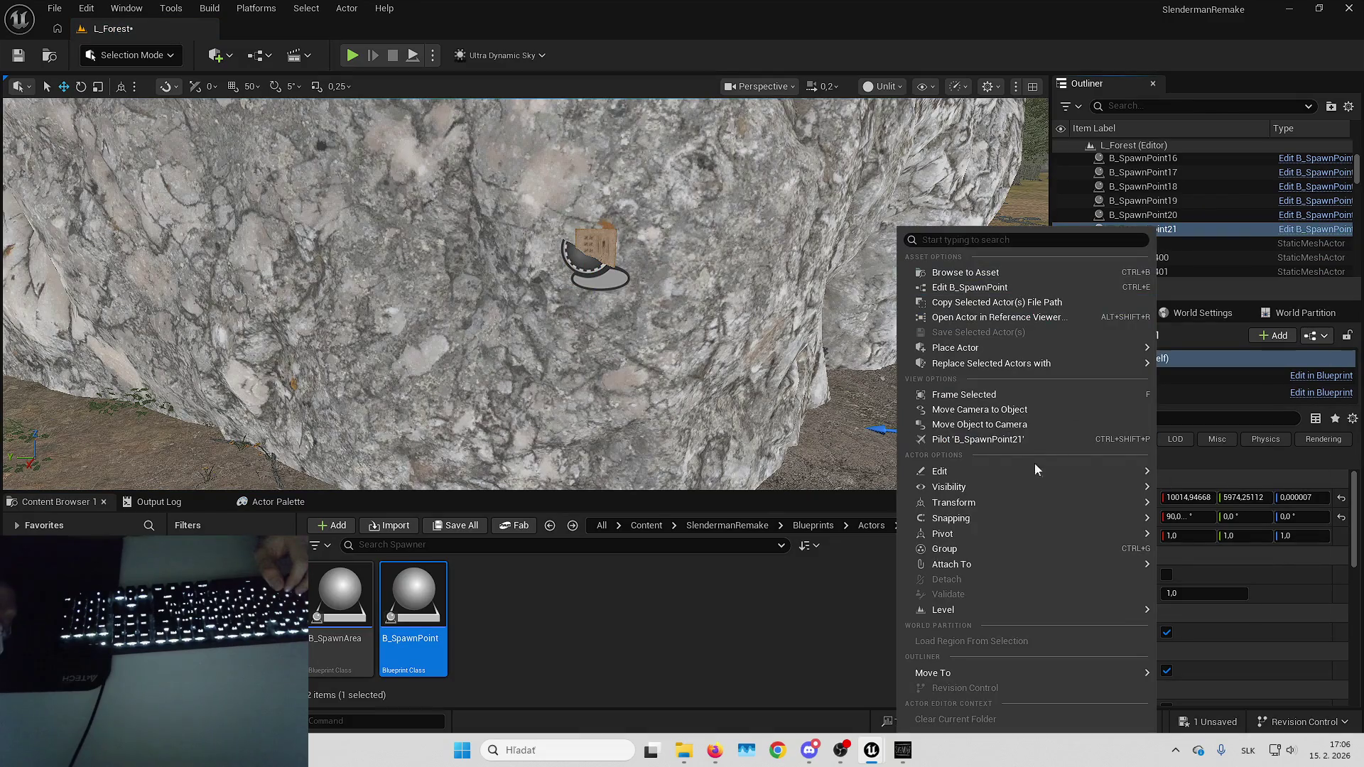
mouse_move(976, 566)
click(710, 488)
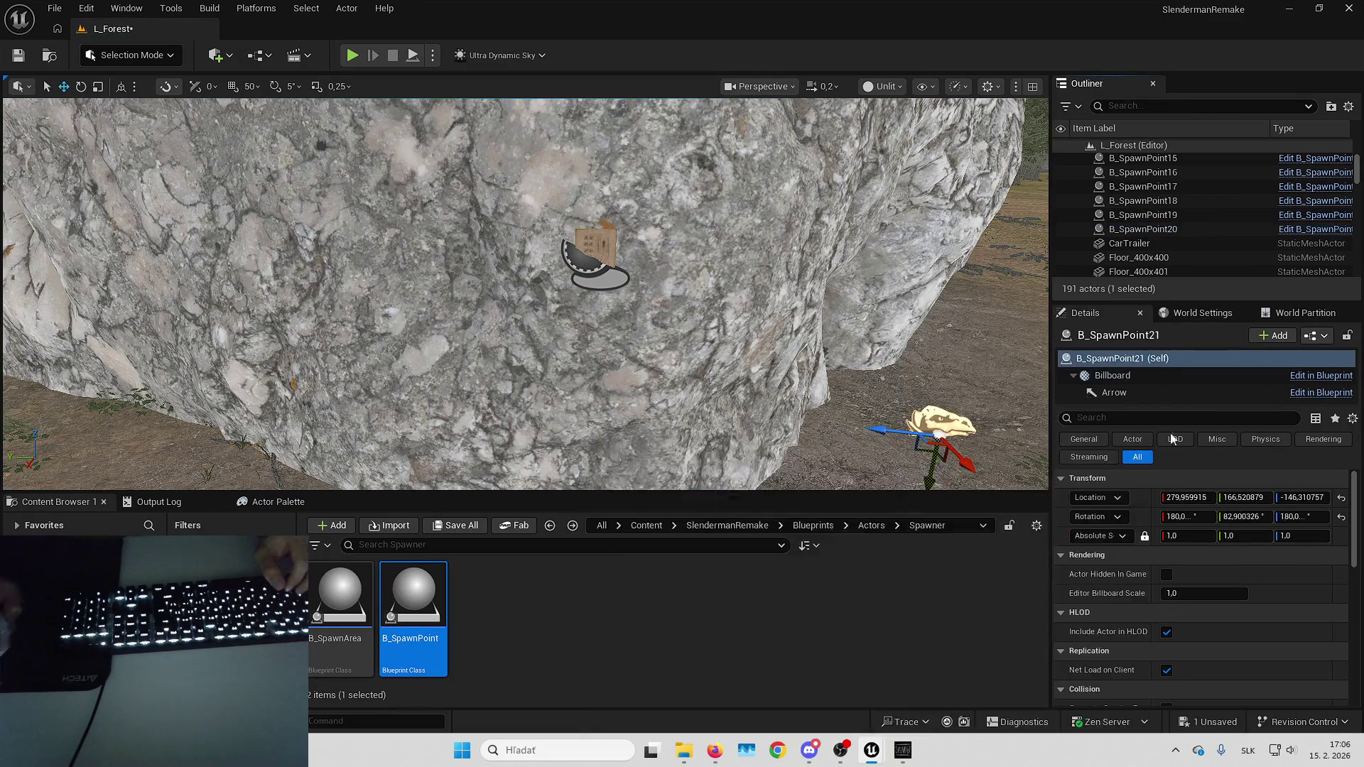
click(1341, 517)
click(1341, 497)
key(f)
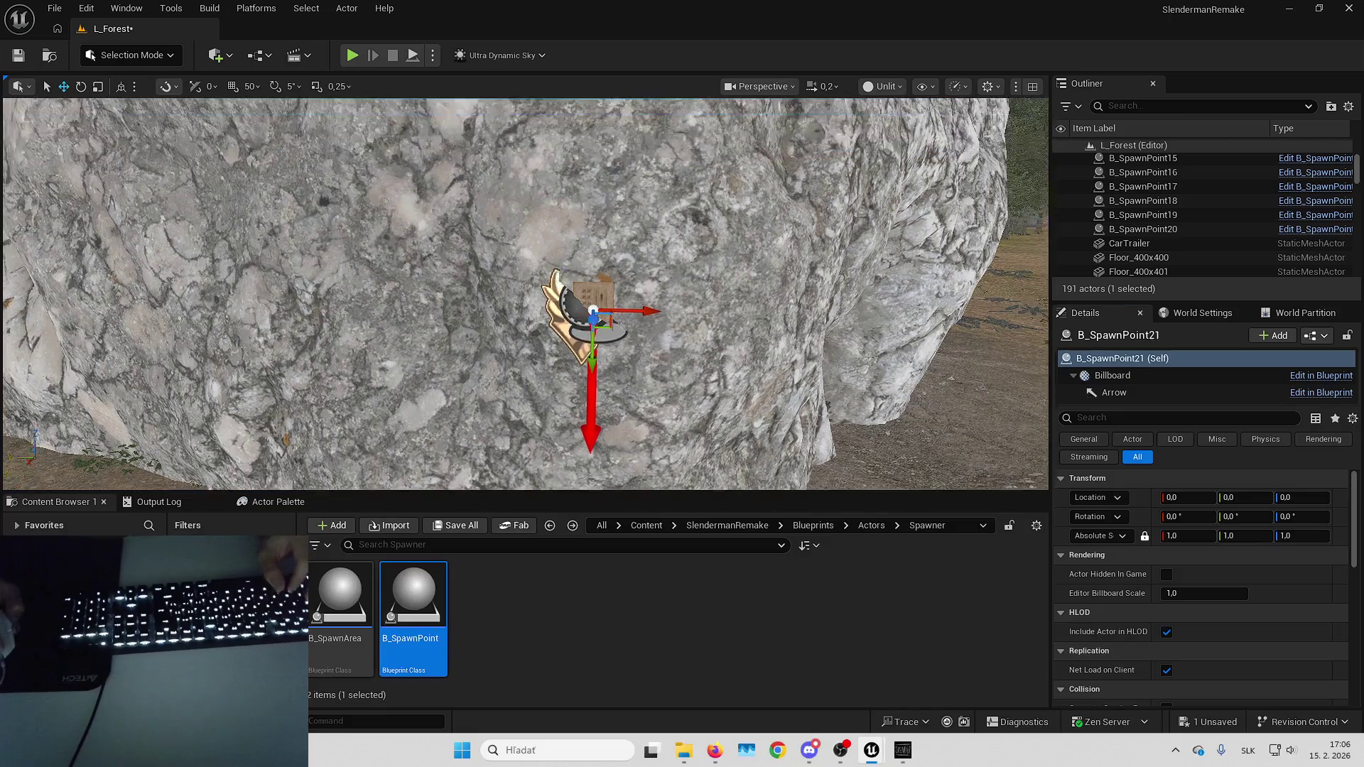
scroll(1168, 176, up, 10)
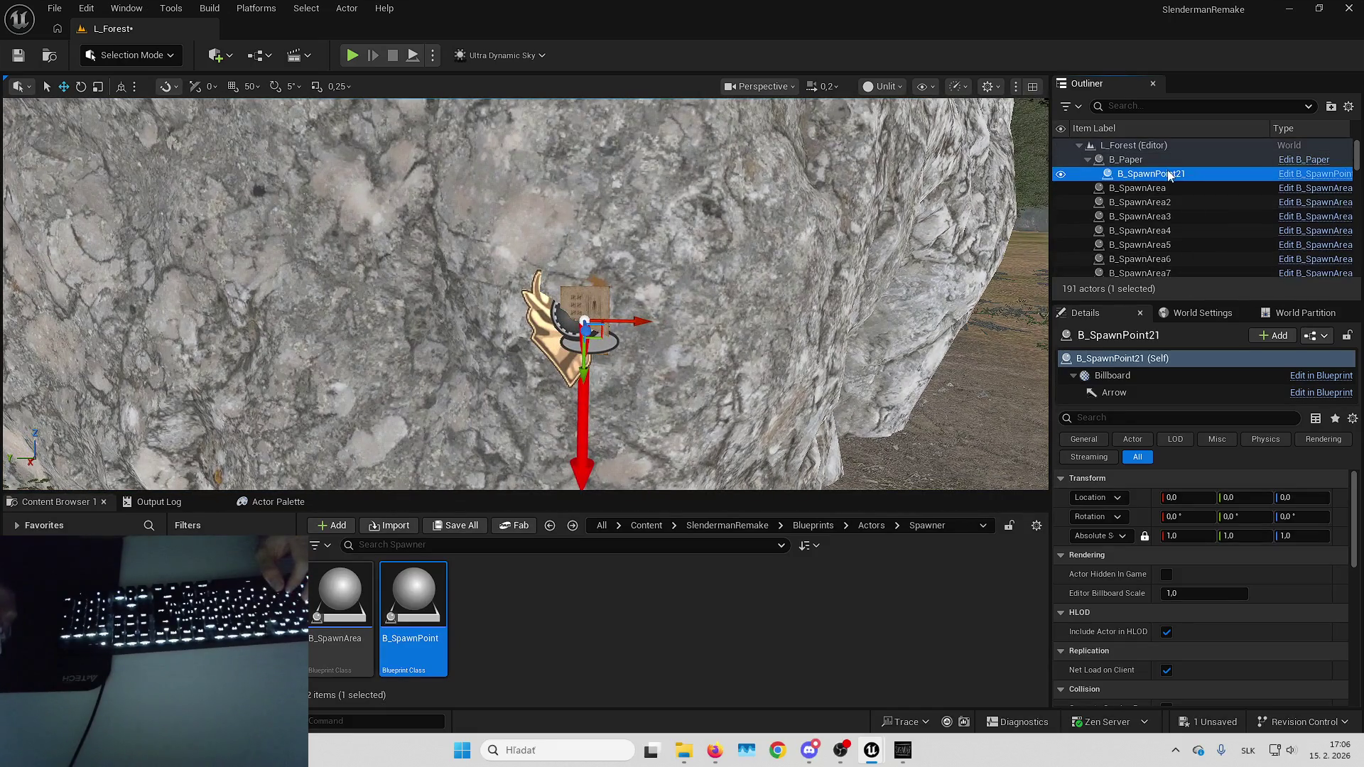
drag(1162, 169, 1162, 170)
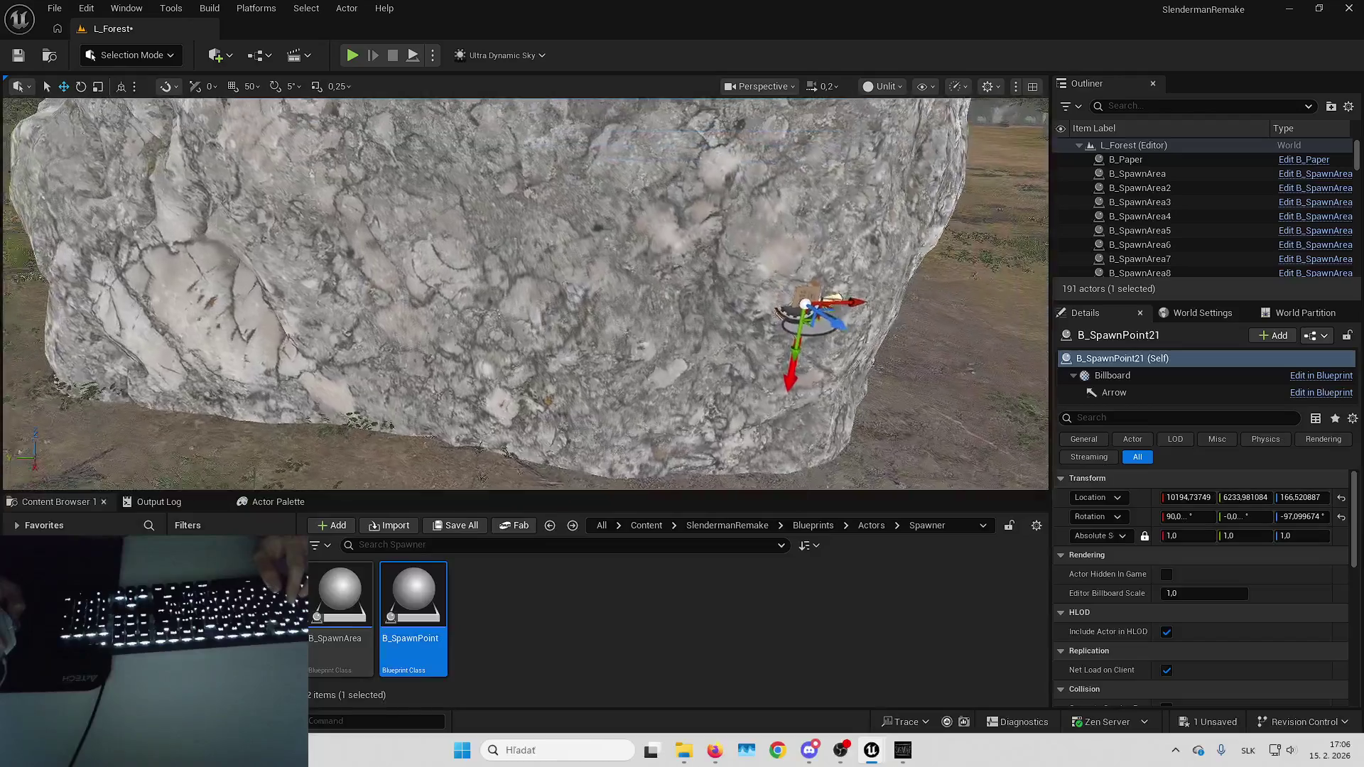
click(834, 321)
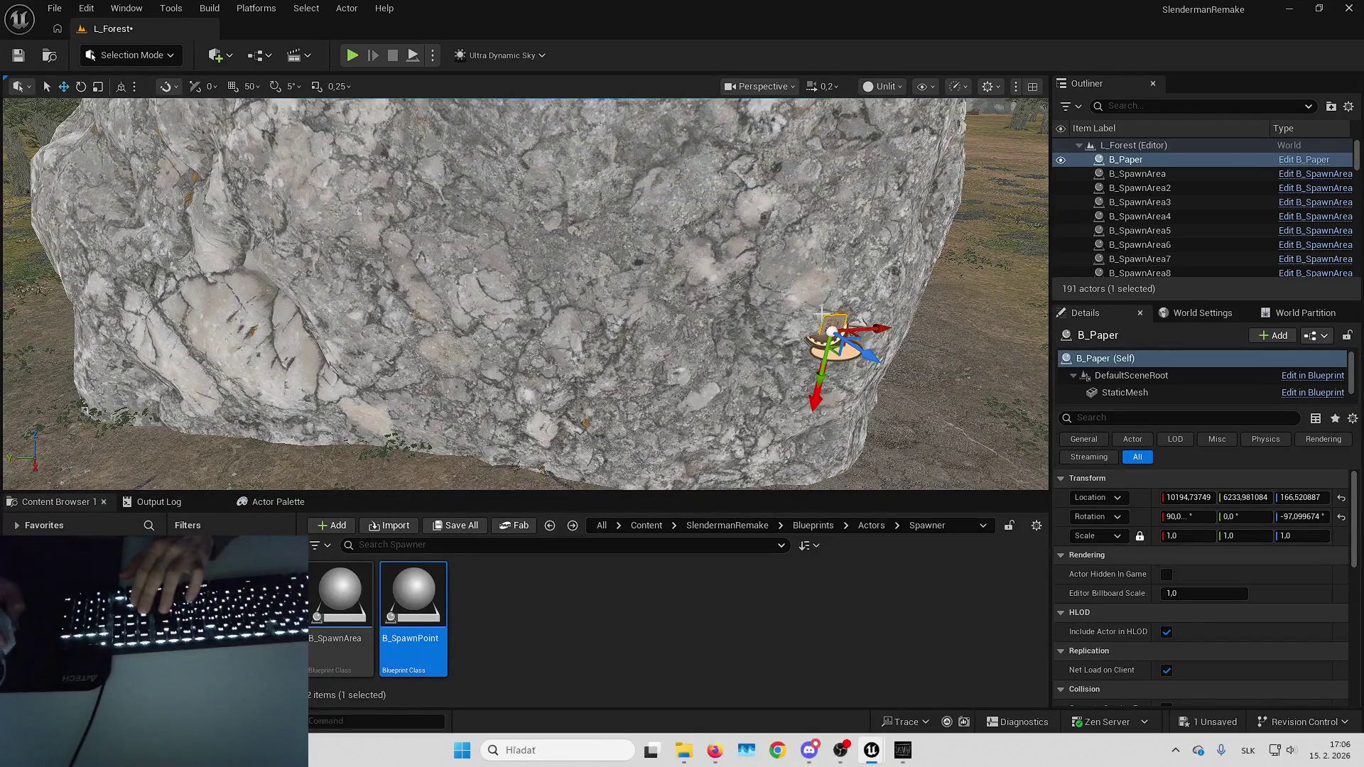
key(Delete)
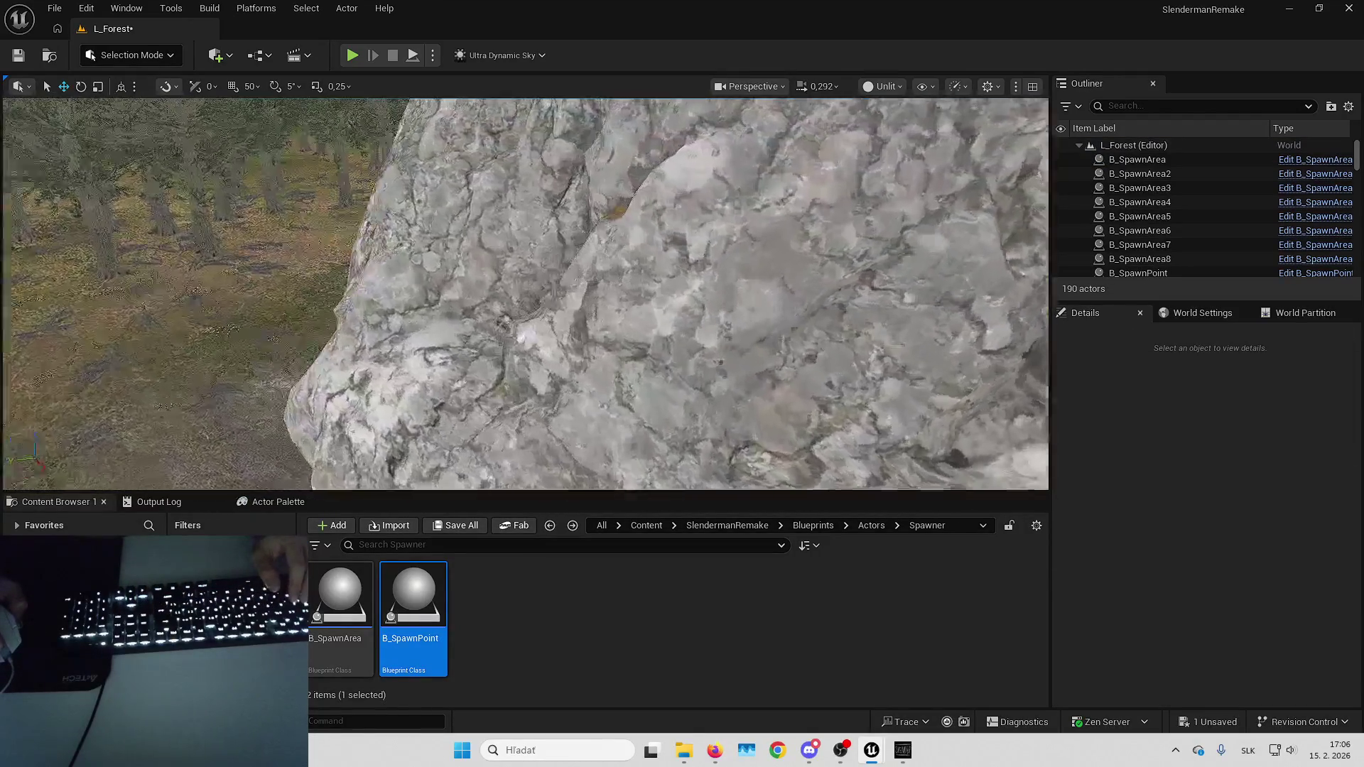
Place a B_Paper on the rock face, roll it 90° and turn its yaw to match the rock.
scroll(687, 272, down, 10)
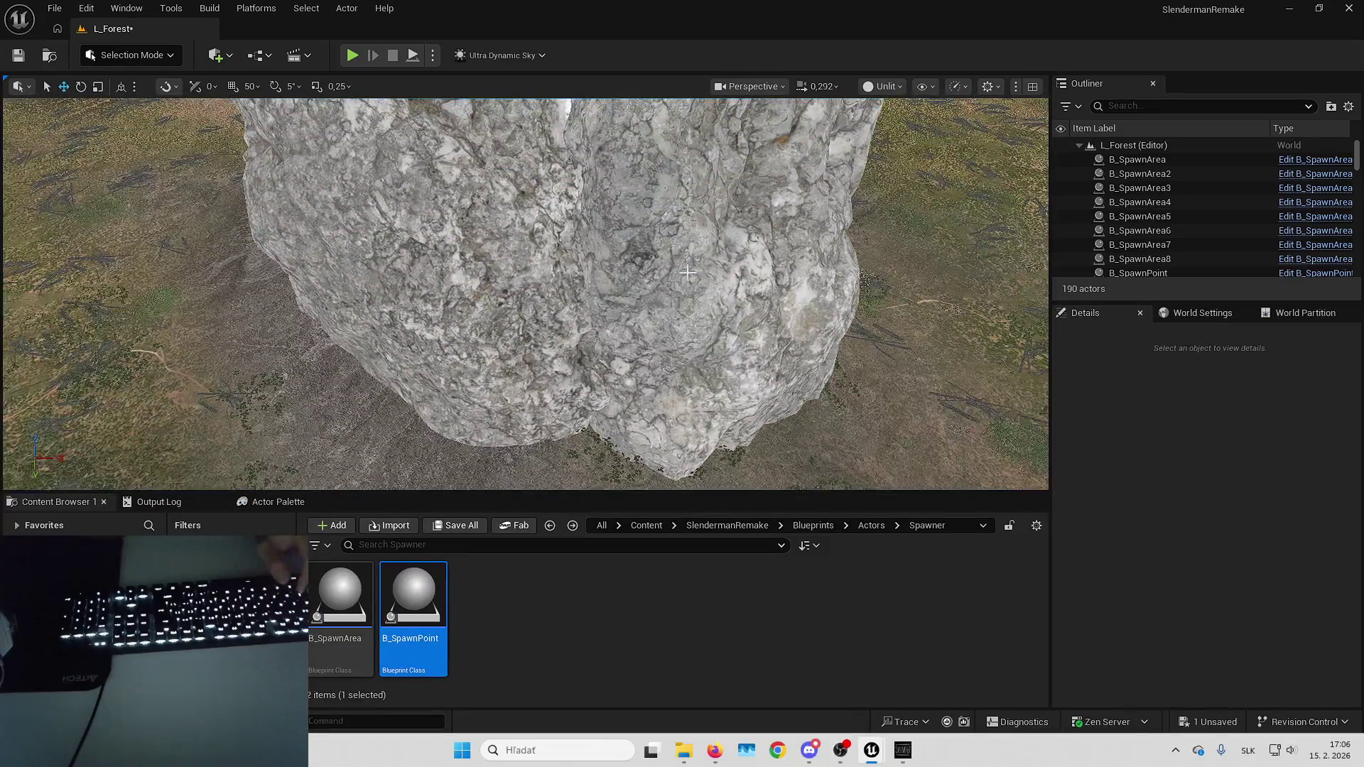
mouse_move(687, 272)
mouse_down()
mouse_move(687, 298)
mouse_move(816, 304)
mouse_up()
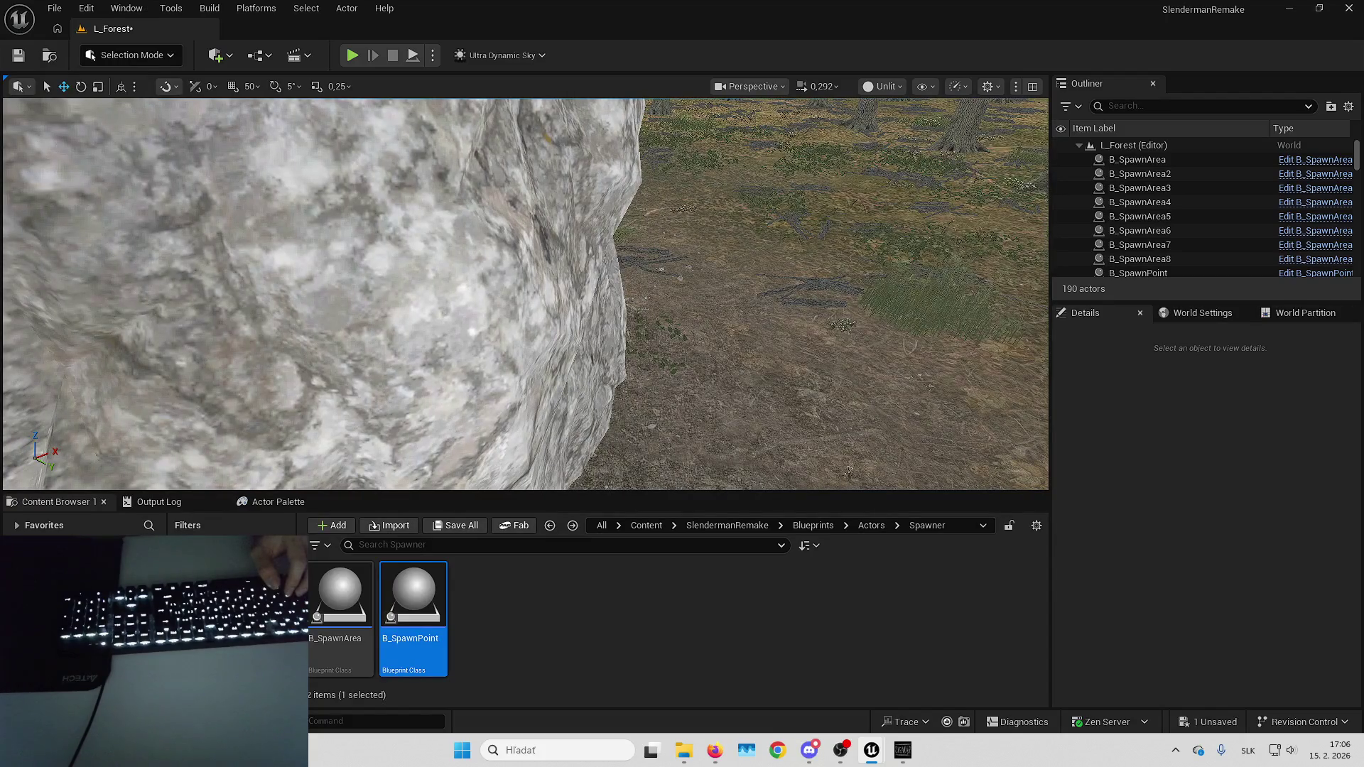
mouse_move(849, 470)
mouse_down()
mouse_move(609, 305)
mouse_move(533, 270)
mouse_move(533, 247)
mouse_up()
key(f)
click(1183, 516)
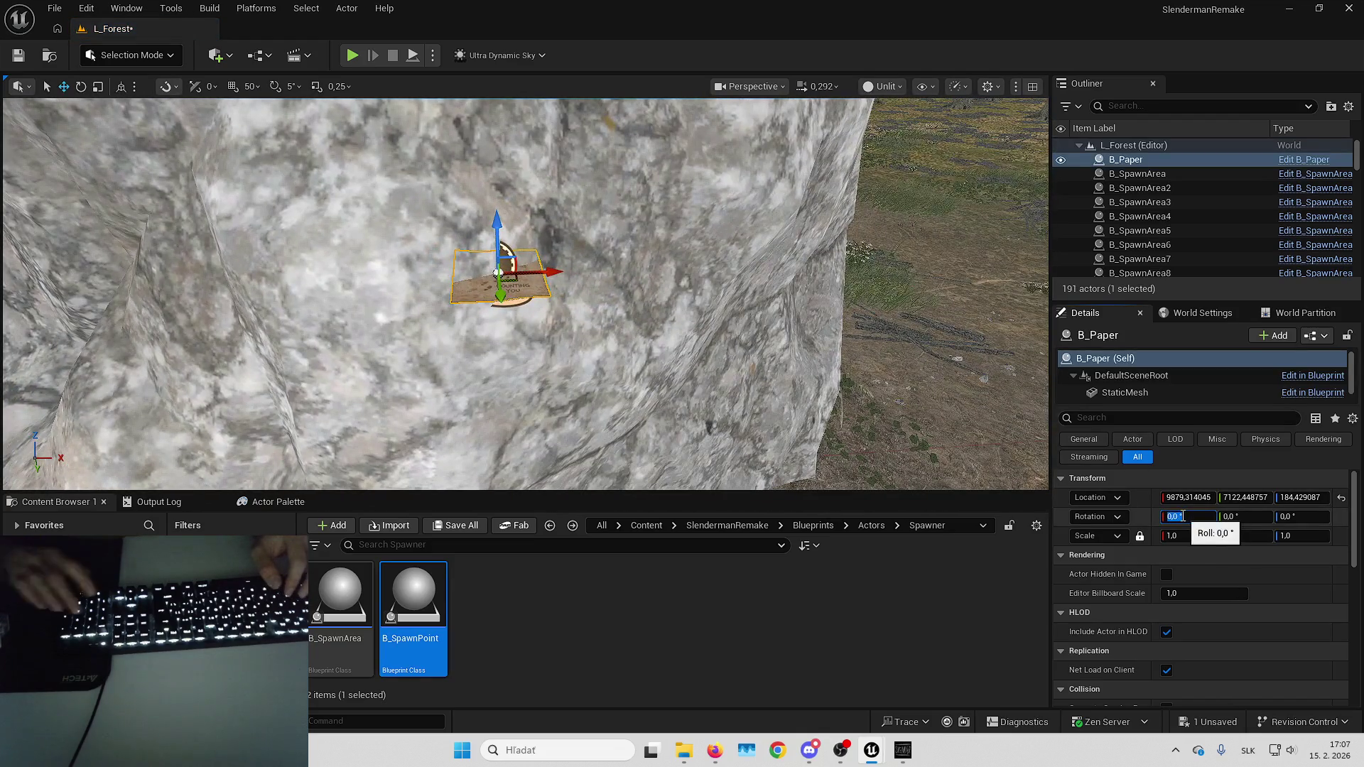
text(90)
key(Return)
key(e)
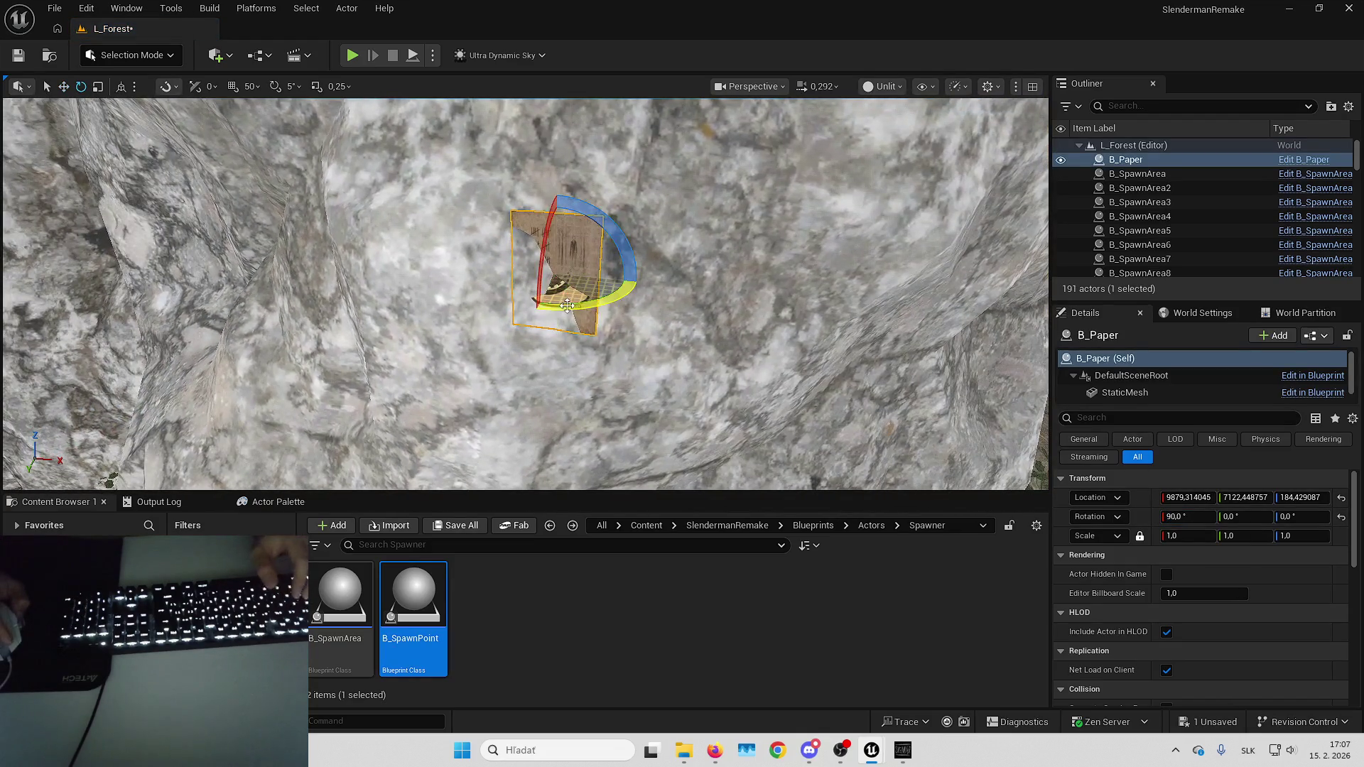
drag(632, 270, 583, 185)
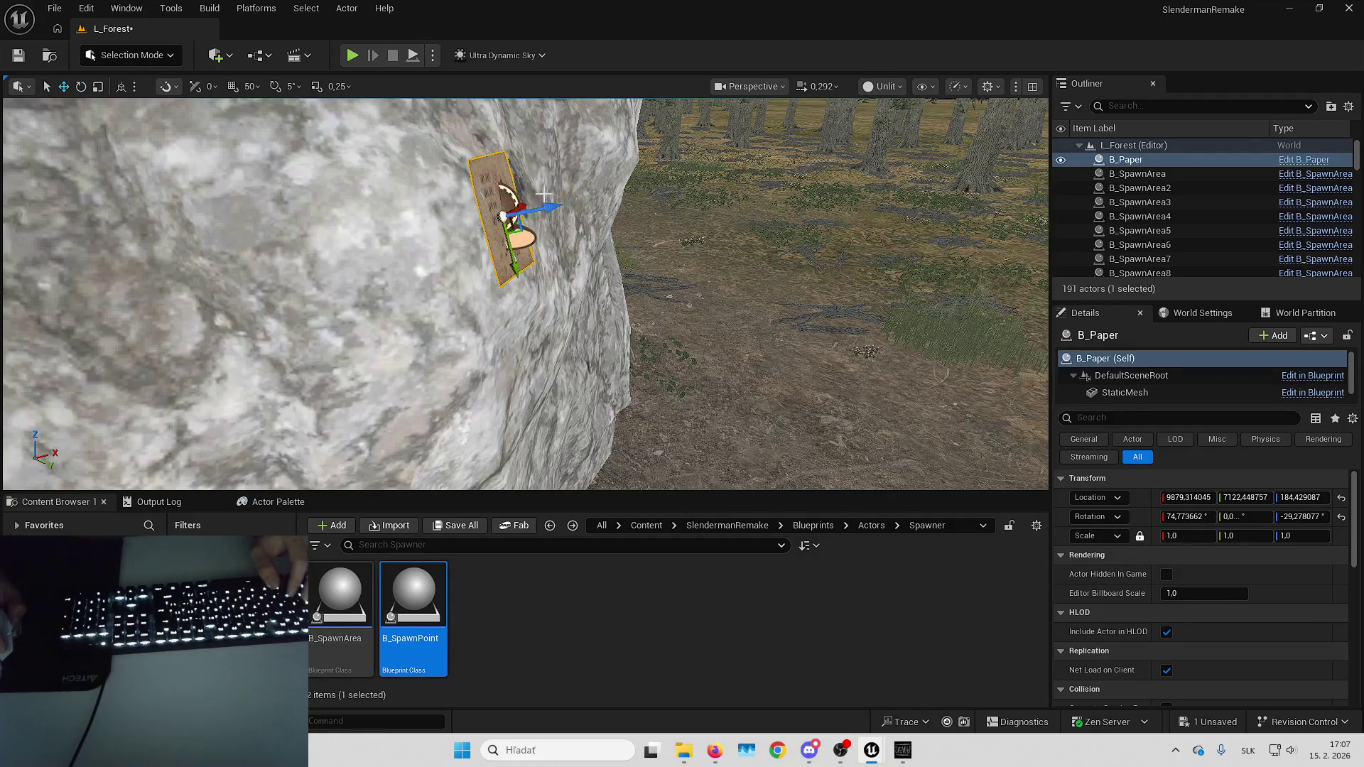
Add B_SpawnPoint22 on the ground beside the rock.
key(Escape)
mouse_move(550, 206)
mouse_down()
mouse_move(483, 238)
mouse_move(508, 230)
mouse_move(441, 231)
mouse_up()
mouse_move(405, 602)
mouse_down()
mouse_move(655, 428)
mouse_move(665, 435)
mouse_up()
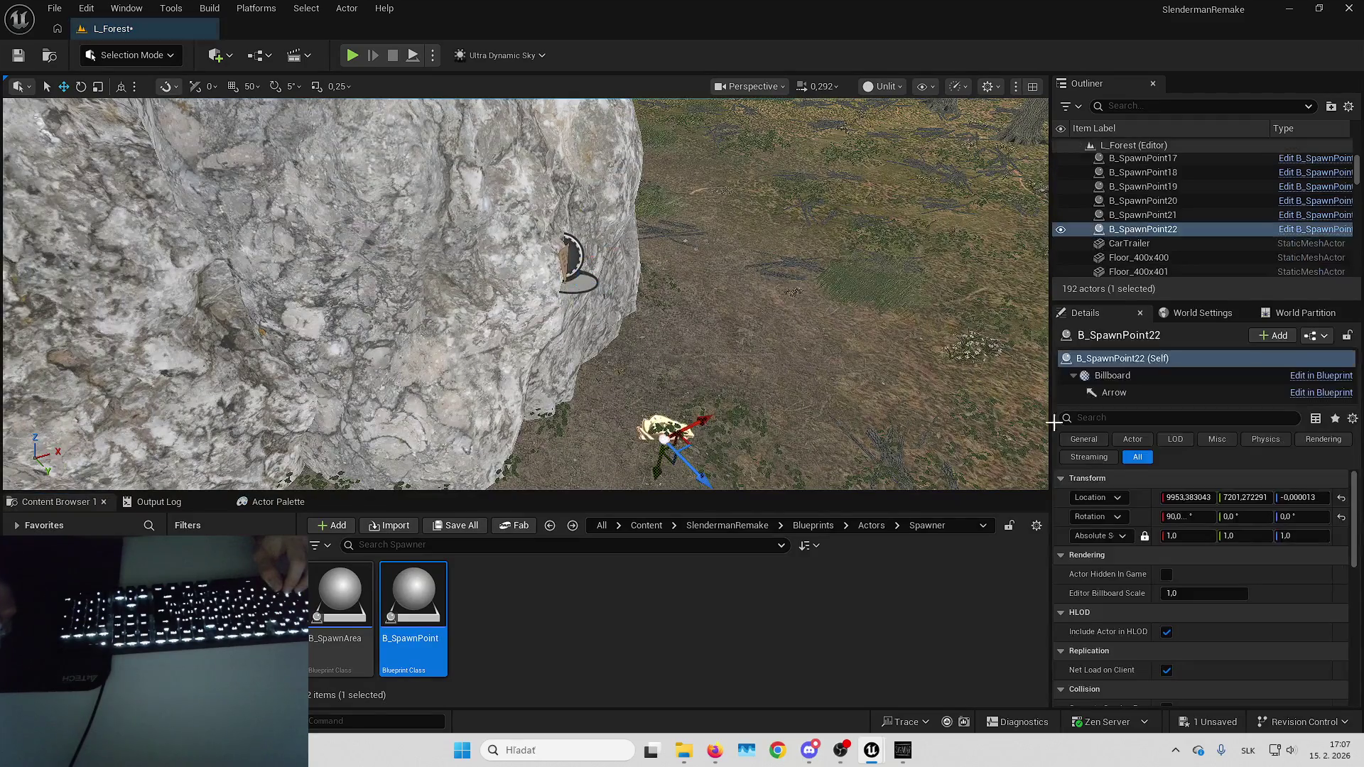
Attach B_SpawnPoint22 to the paper, detach it in place, and delete the placeholder paper.
right_click(1143, 230)
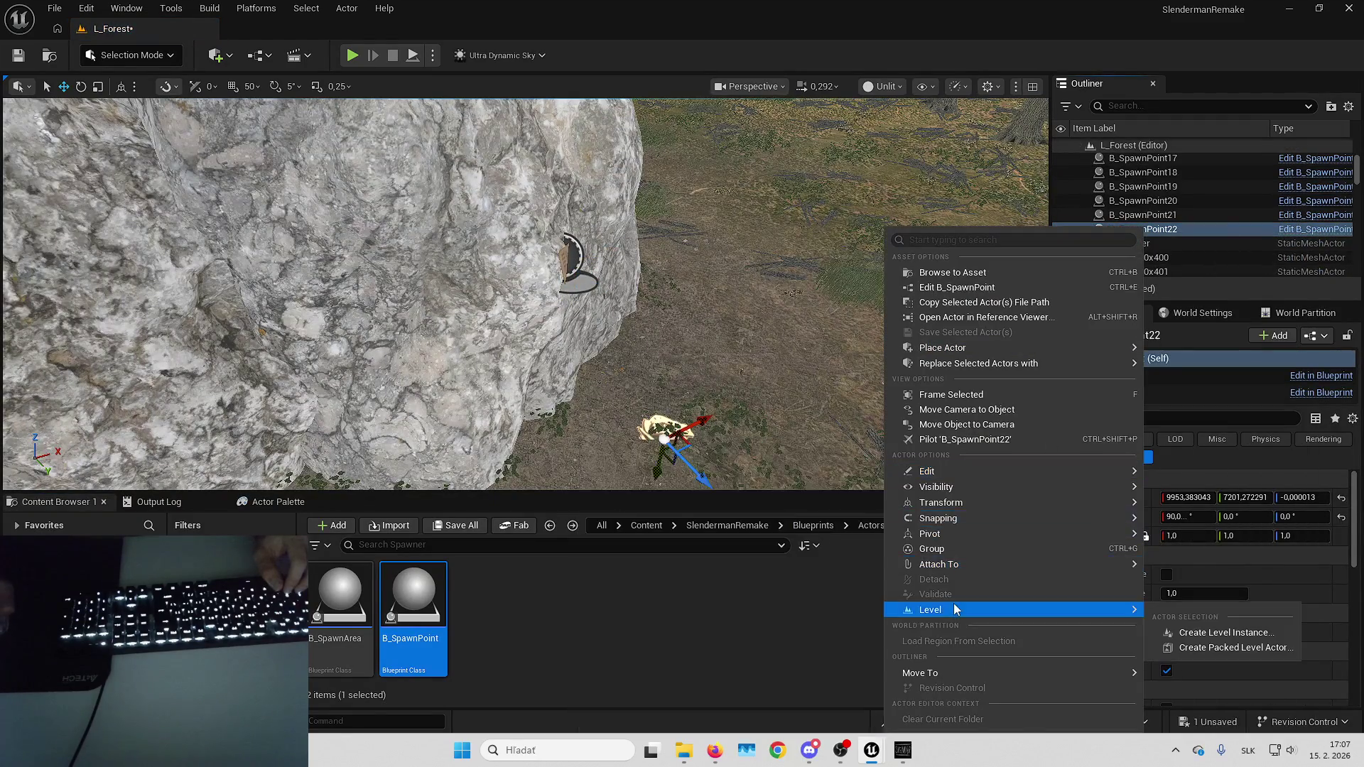
mouse_move(959, 568)
click(658, 495)
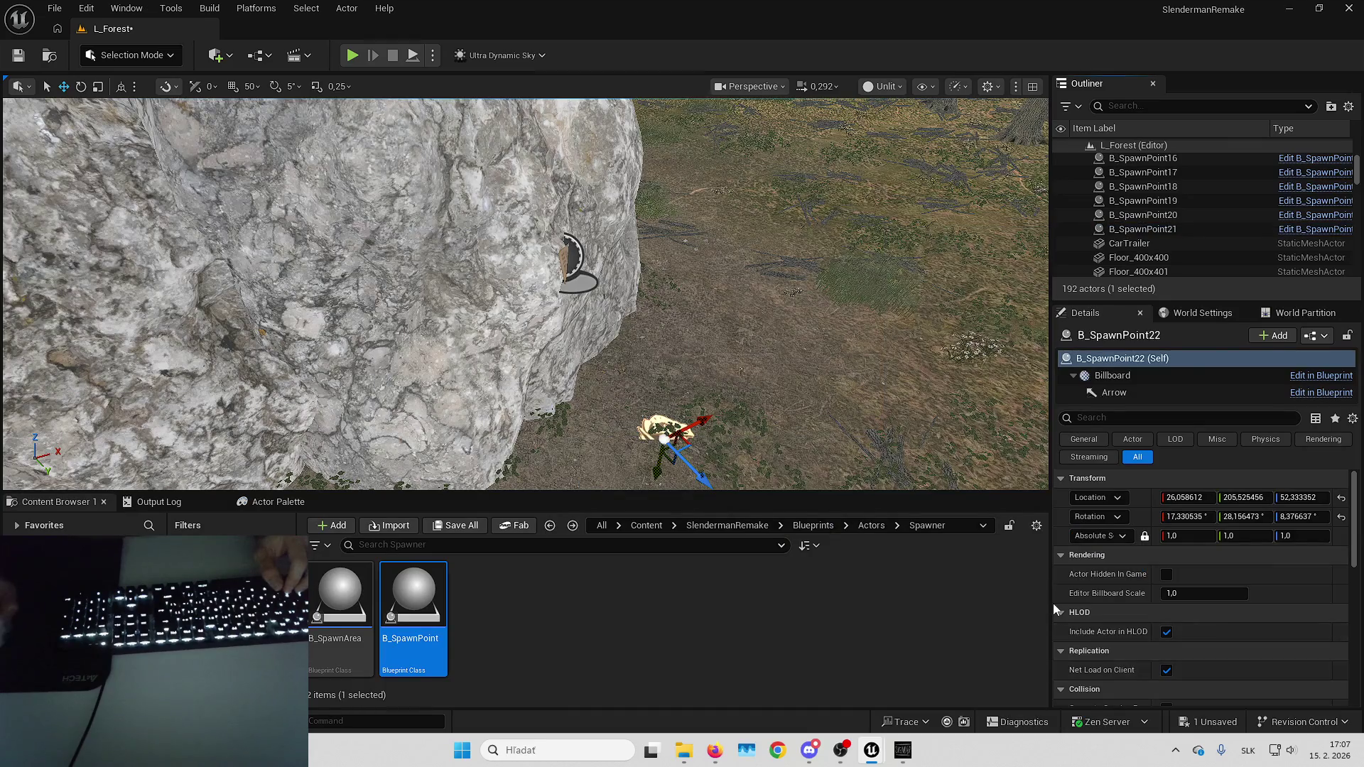
scroll(1205, 182, up, 5)
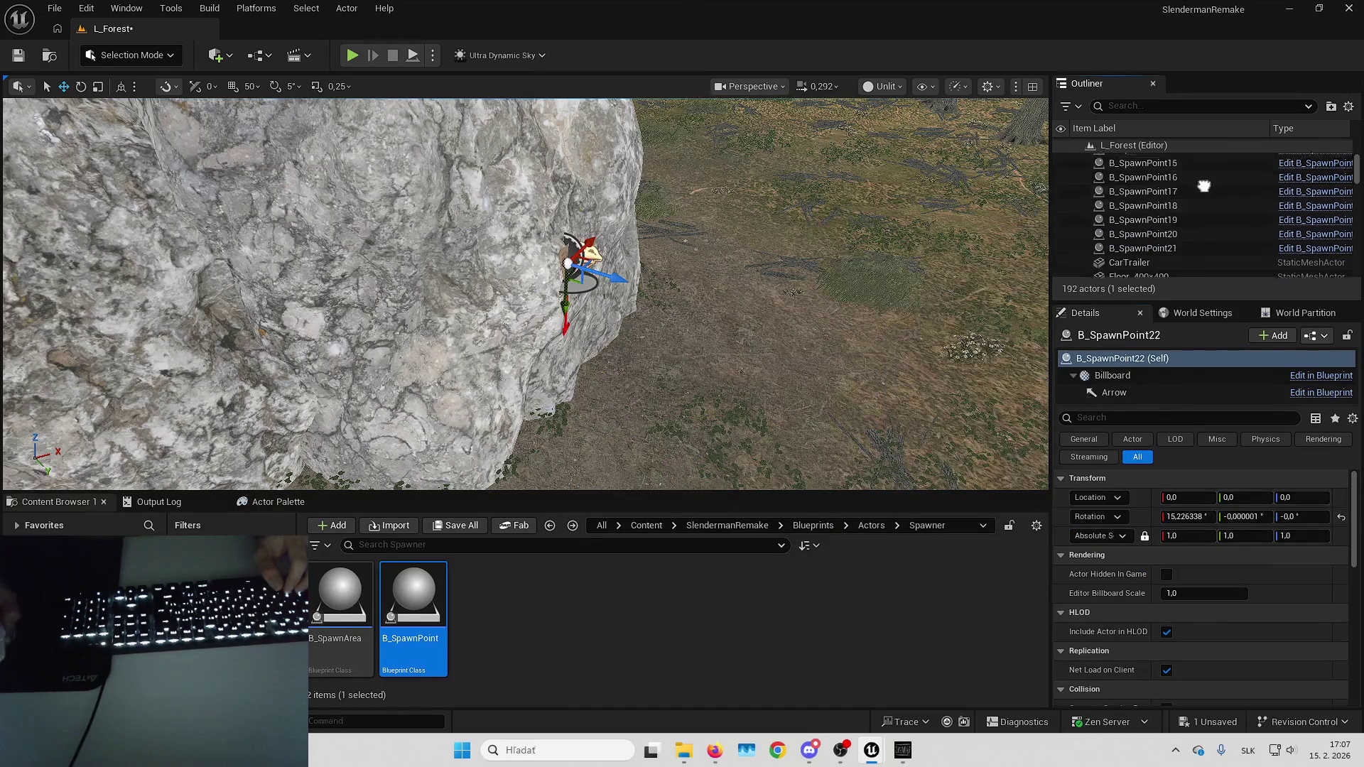
drag(1154, 165, 1153, 164)
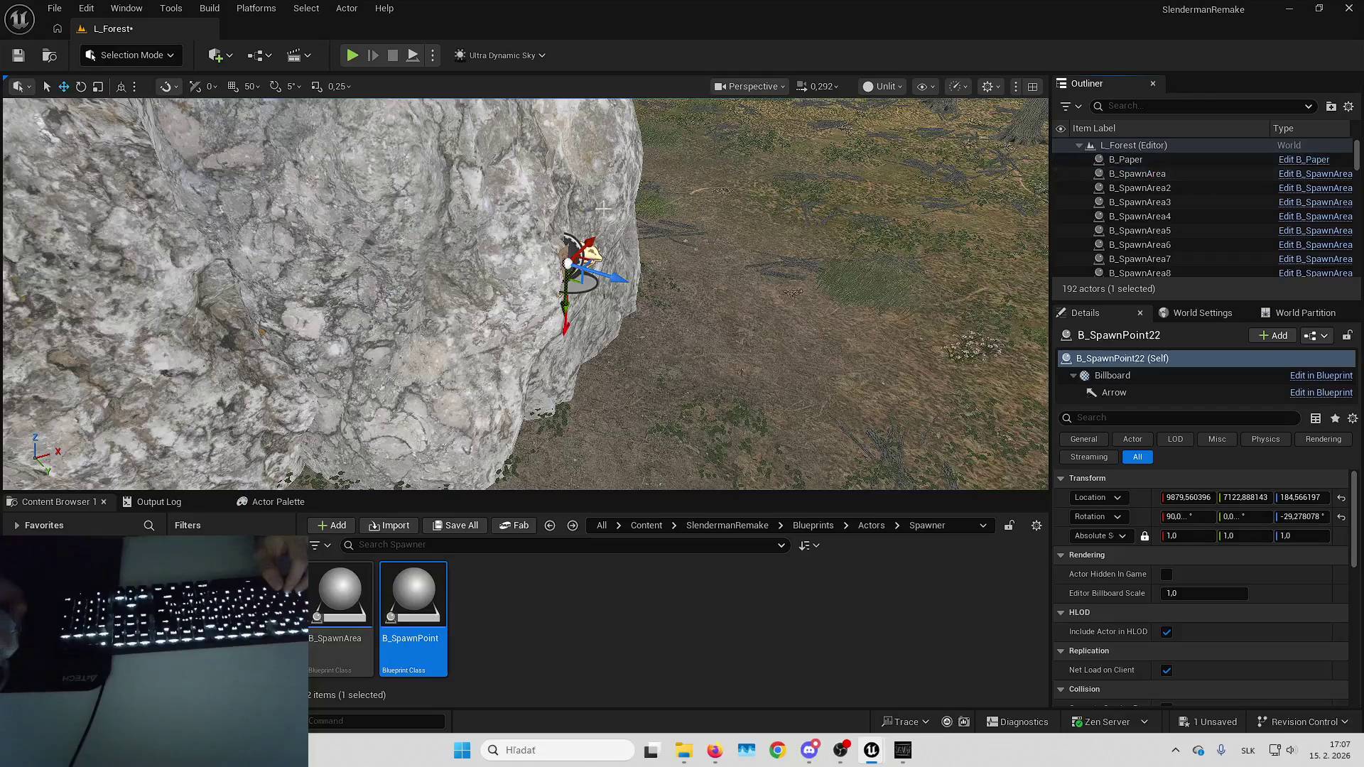
key(Delete)
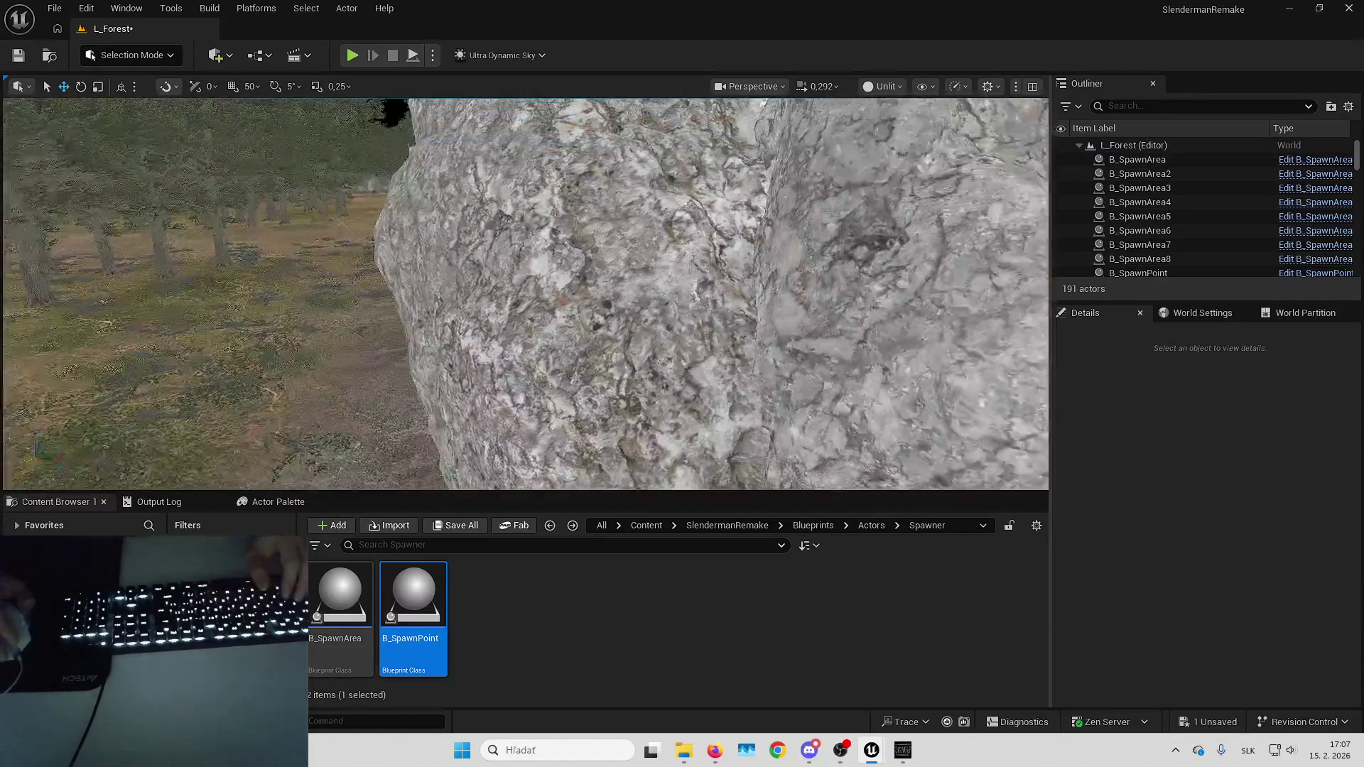
Move around the rock and paste a fresh B_Paper onto another spot.
key(d)
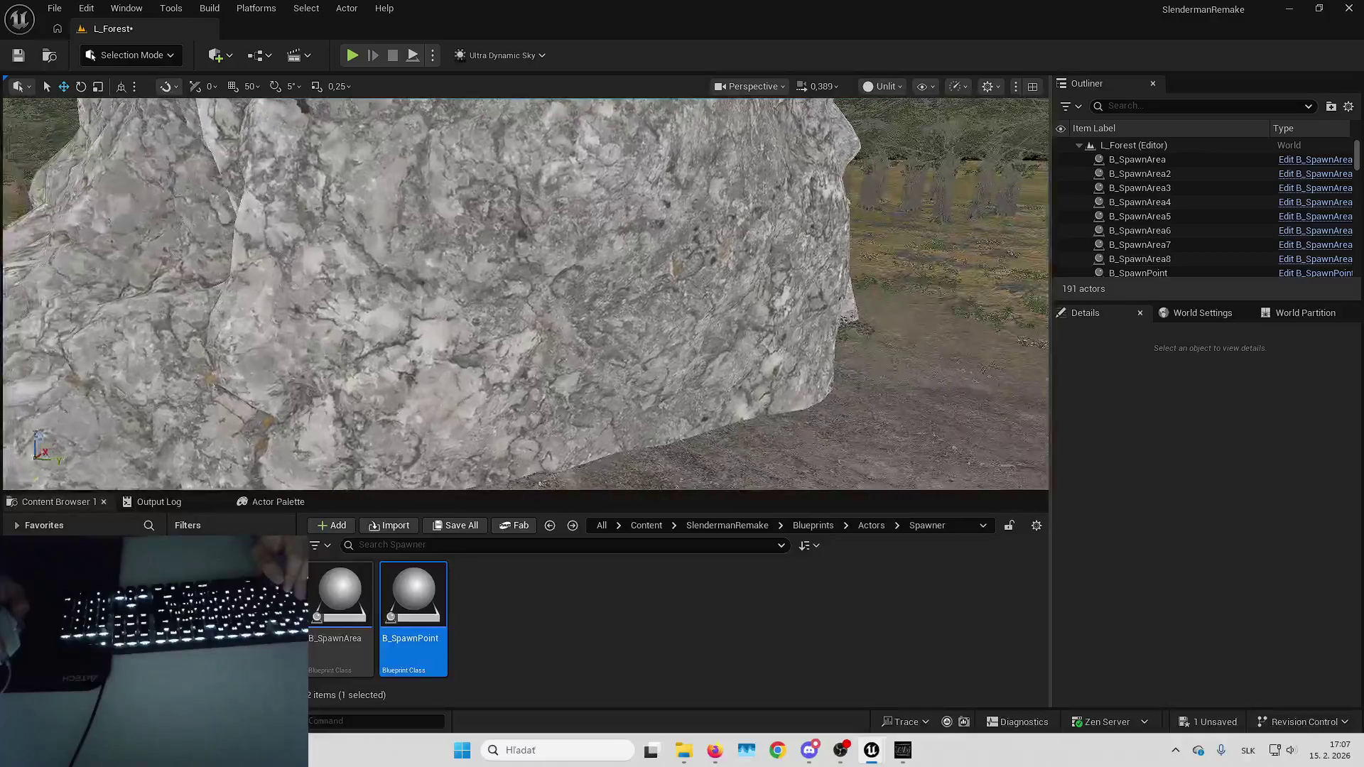
key(d)
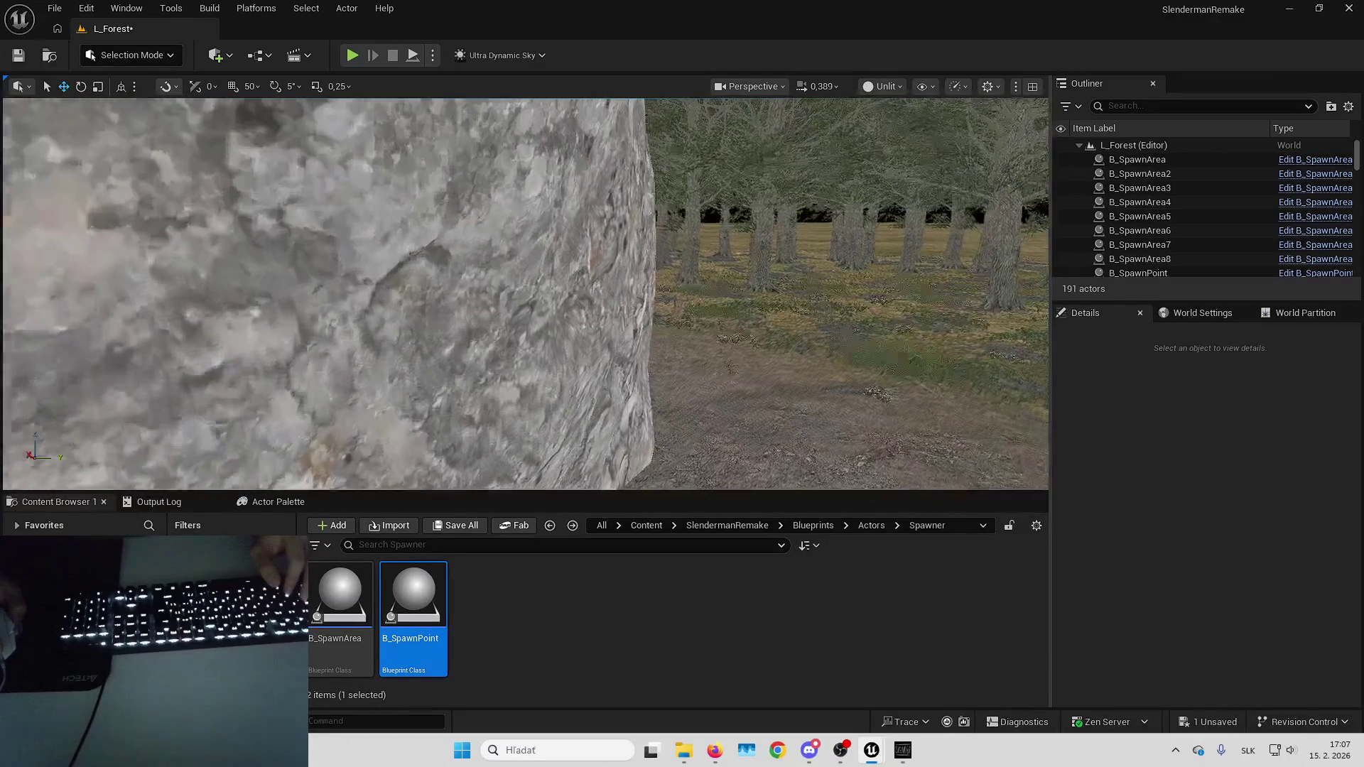
key(d)
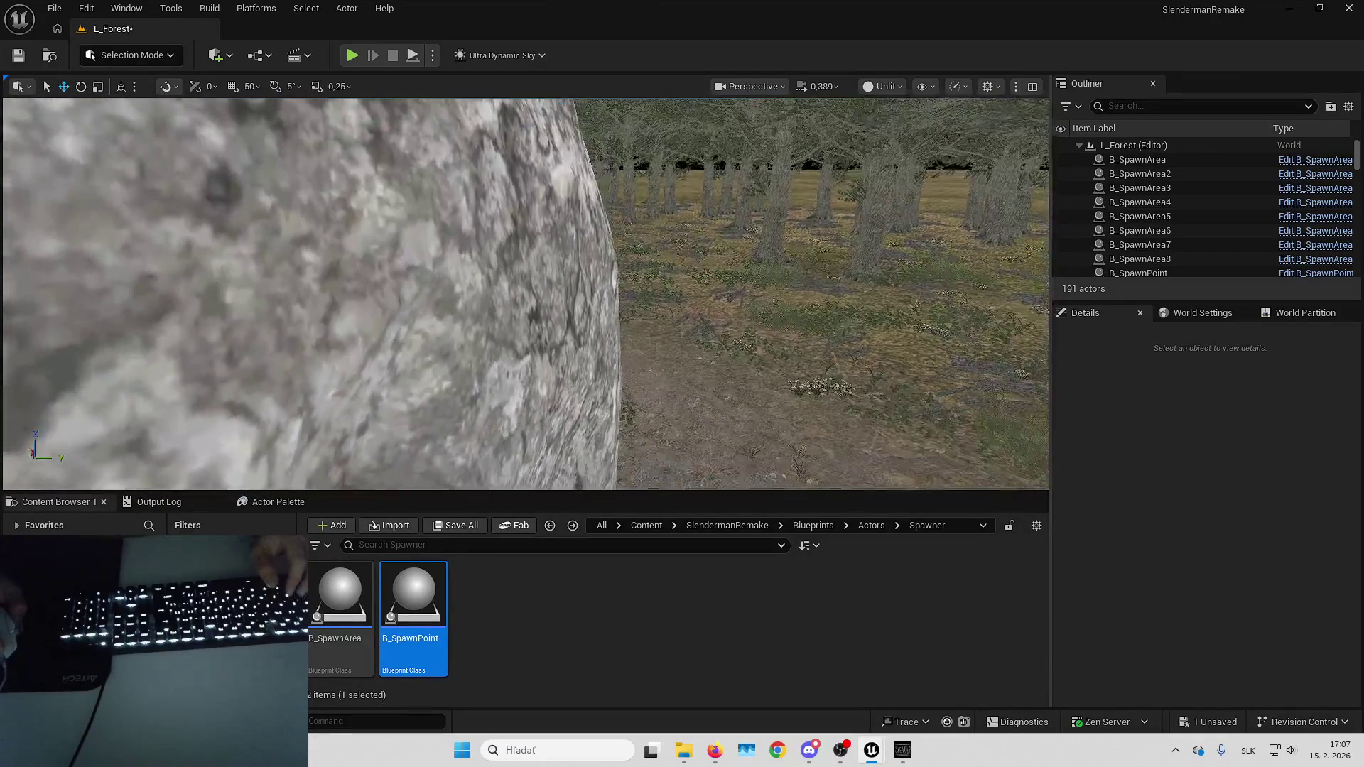
key(d)
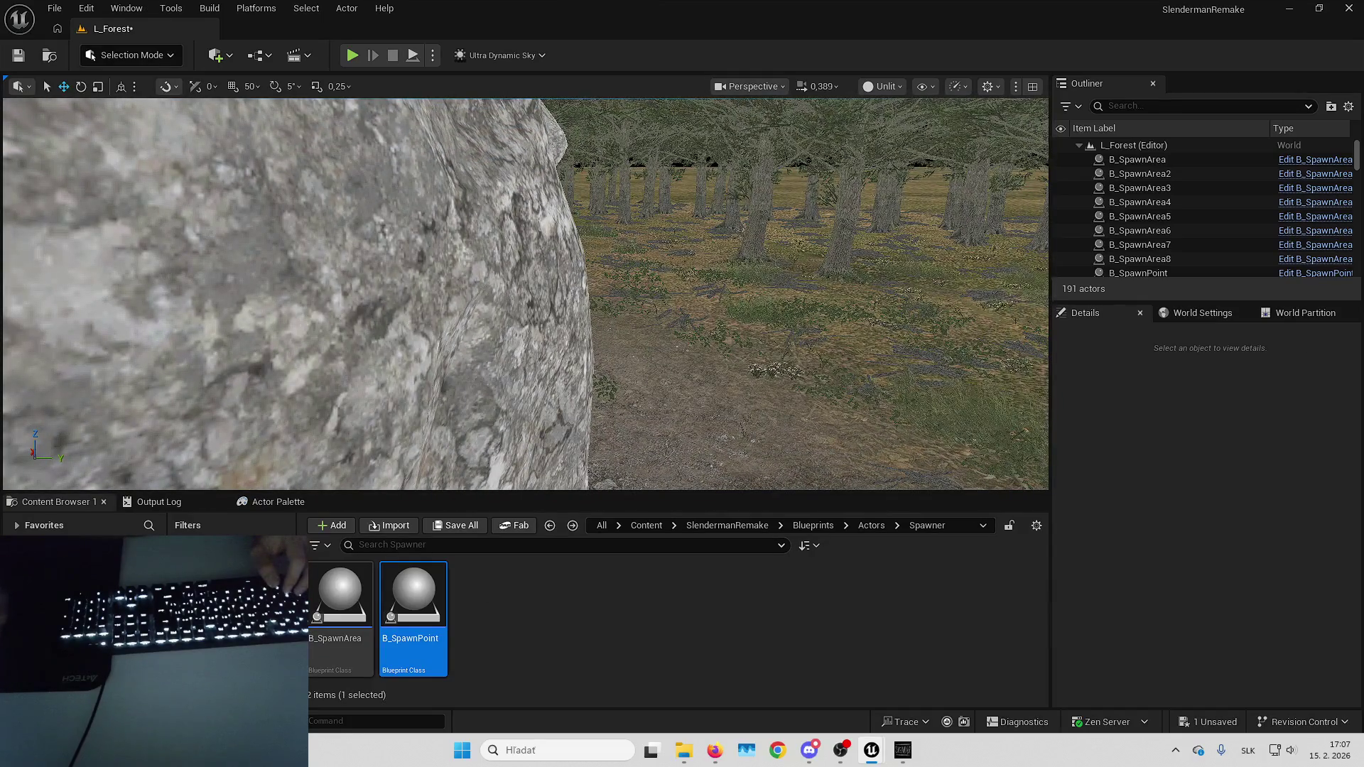
key(ctrl+v)
Stand the new paper upright at 90° roll, trying yaw -90° then resetting it to 0.
key(f)
click(1173, 516)
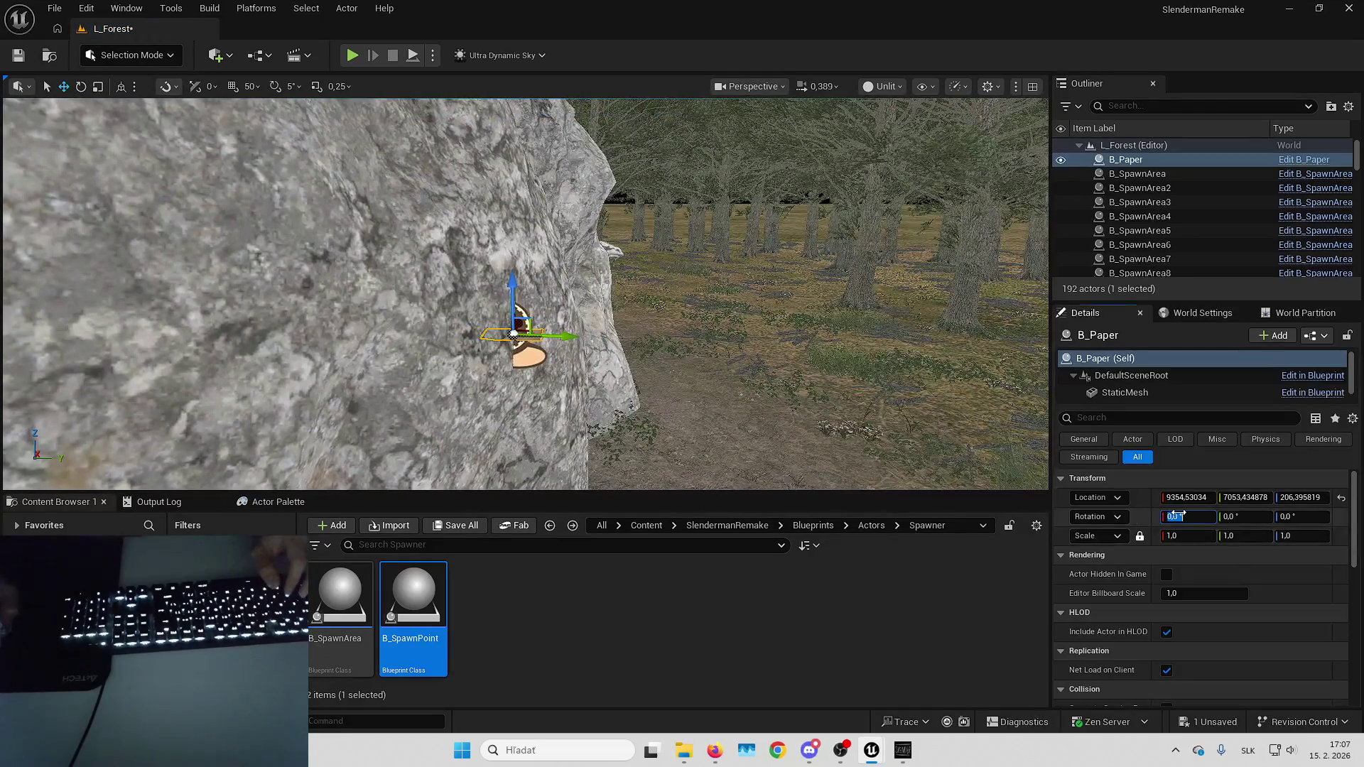
text(90)
key(Return)
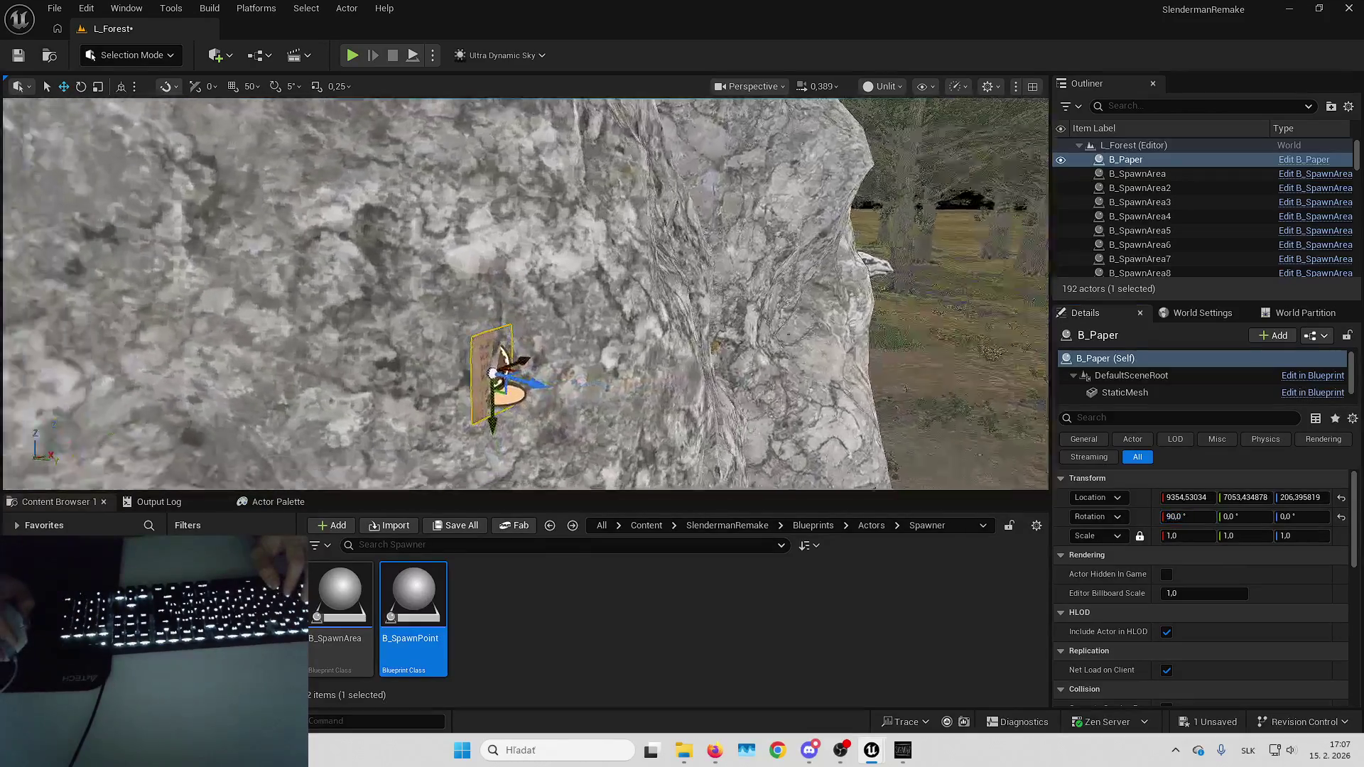
scroll(599, 308, up, 3)
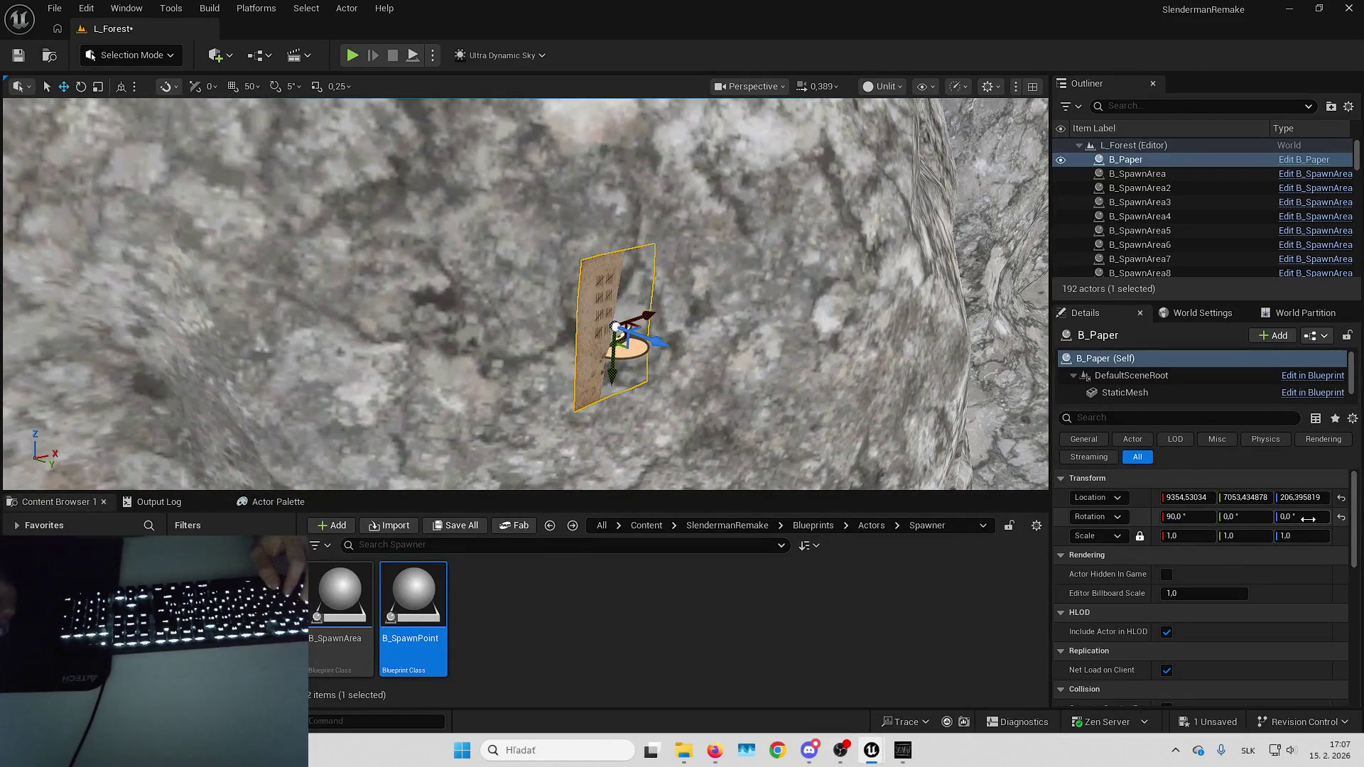
text(-90)
key(Return)
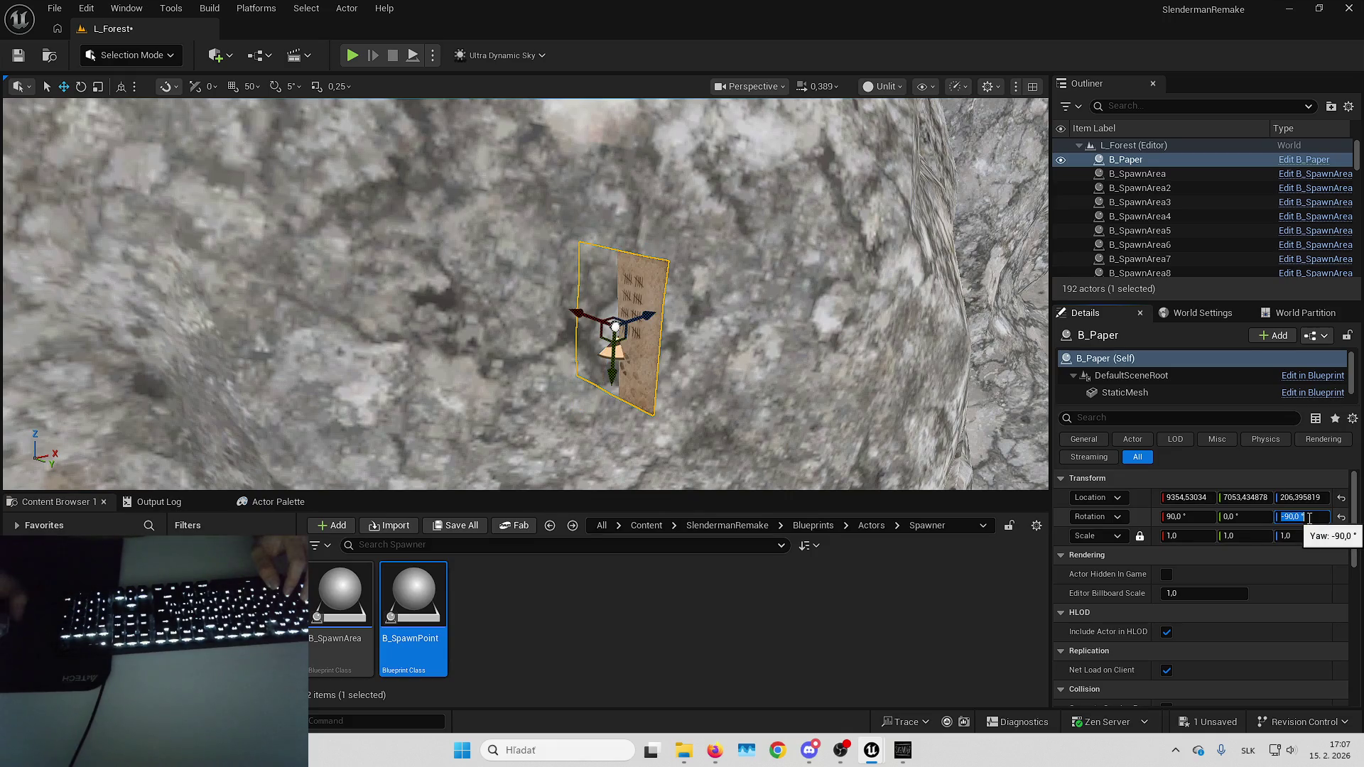
text(0)
key(Return)
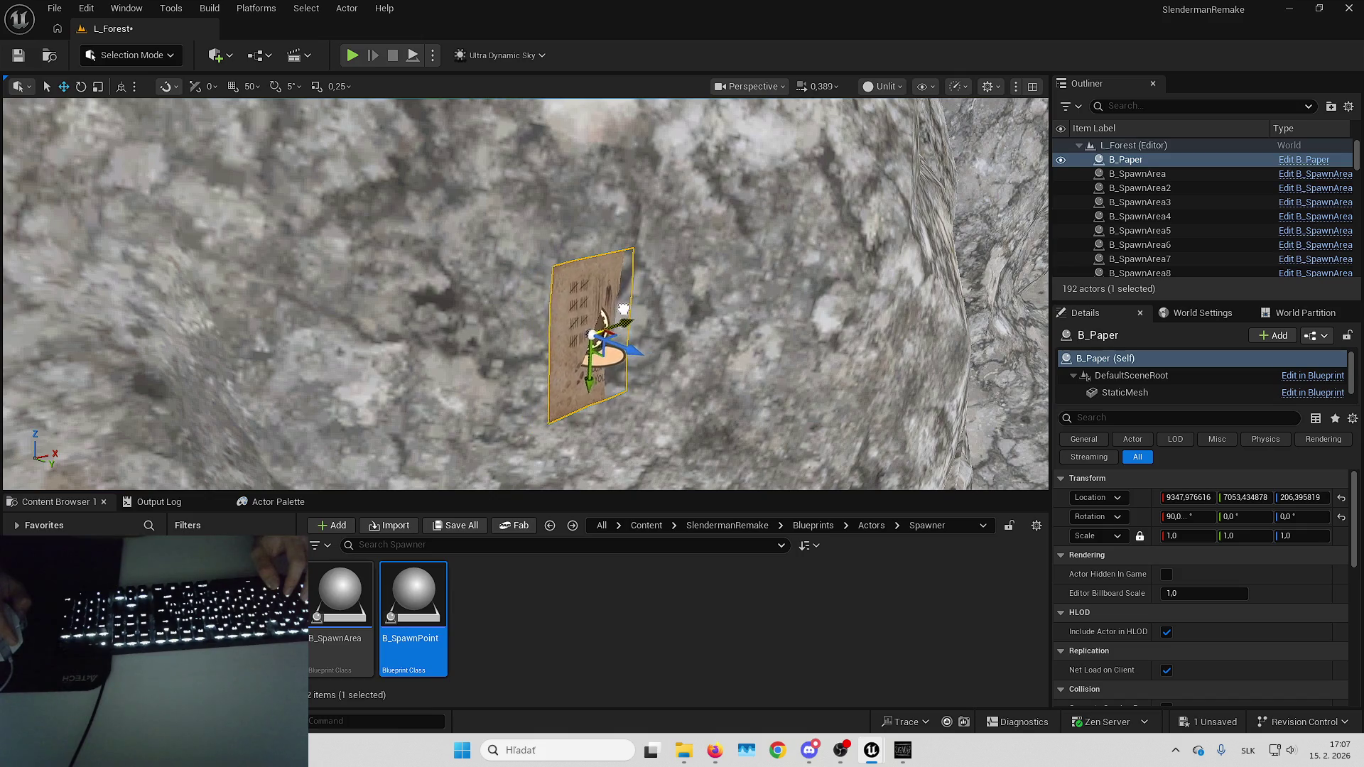
Turn the paper to about 26° yaw, nudge it flush, and place B_SpawnPoint23 below.
drag(665, 329, 672, 331)
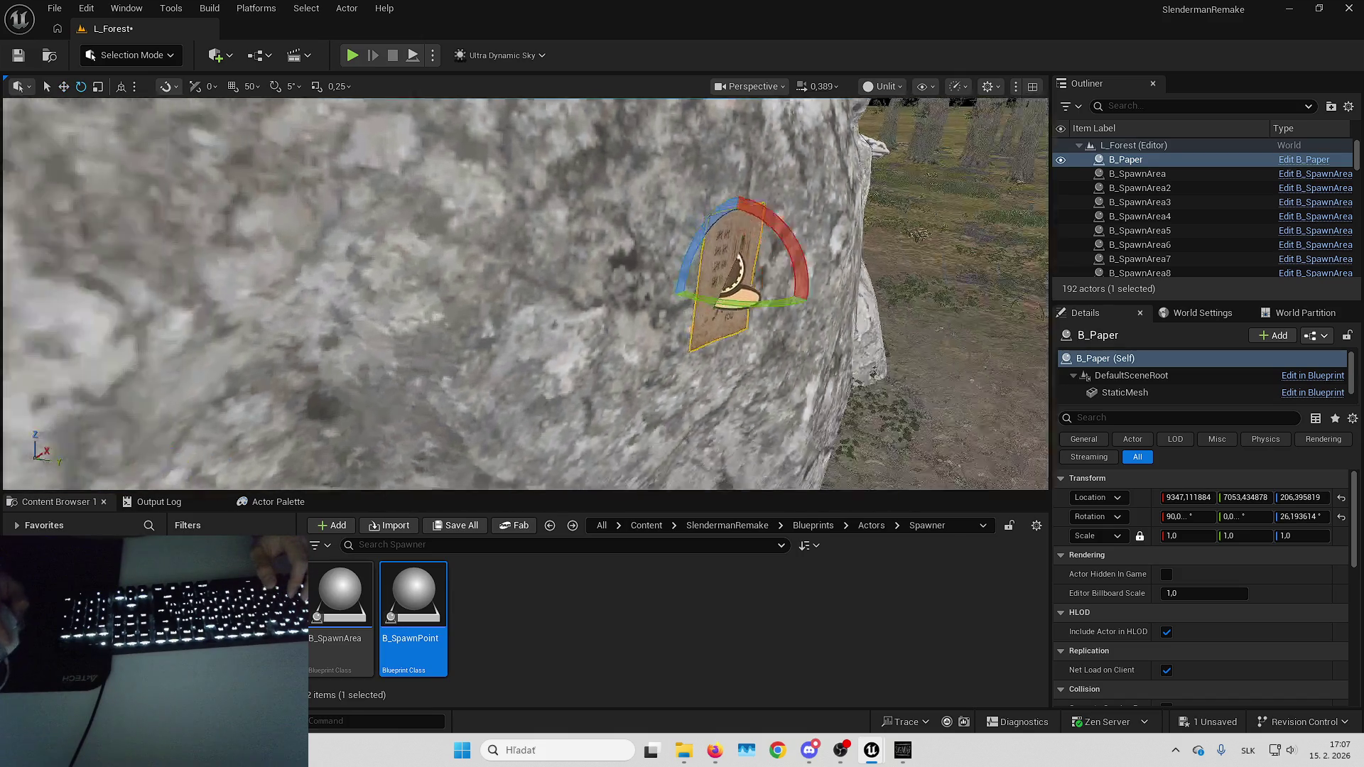
key(w)
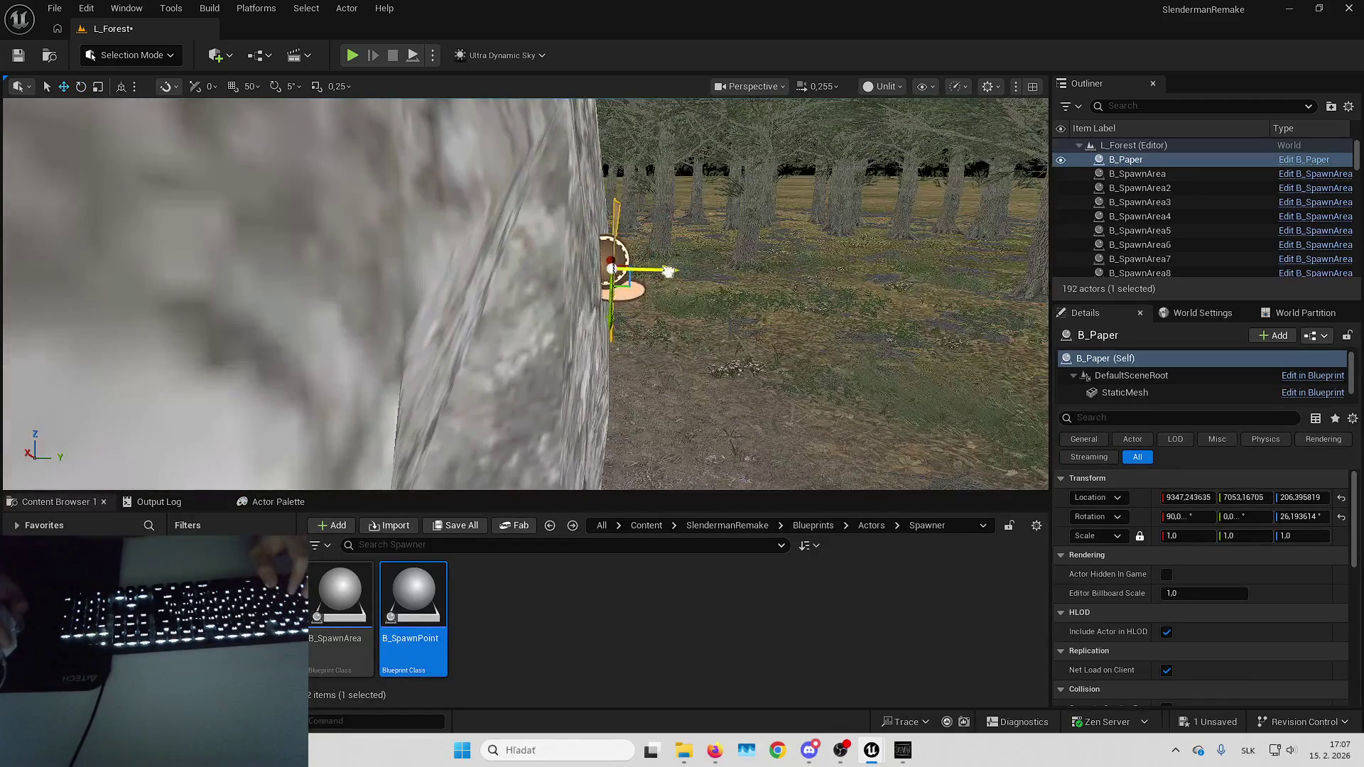
mouse_move(607, 287)
mouse_down()
mouse_move(561, 270)
mouse_move(604, 275)
mouse_up()
scroll(562, 270, up, 1)
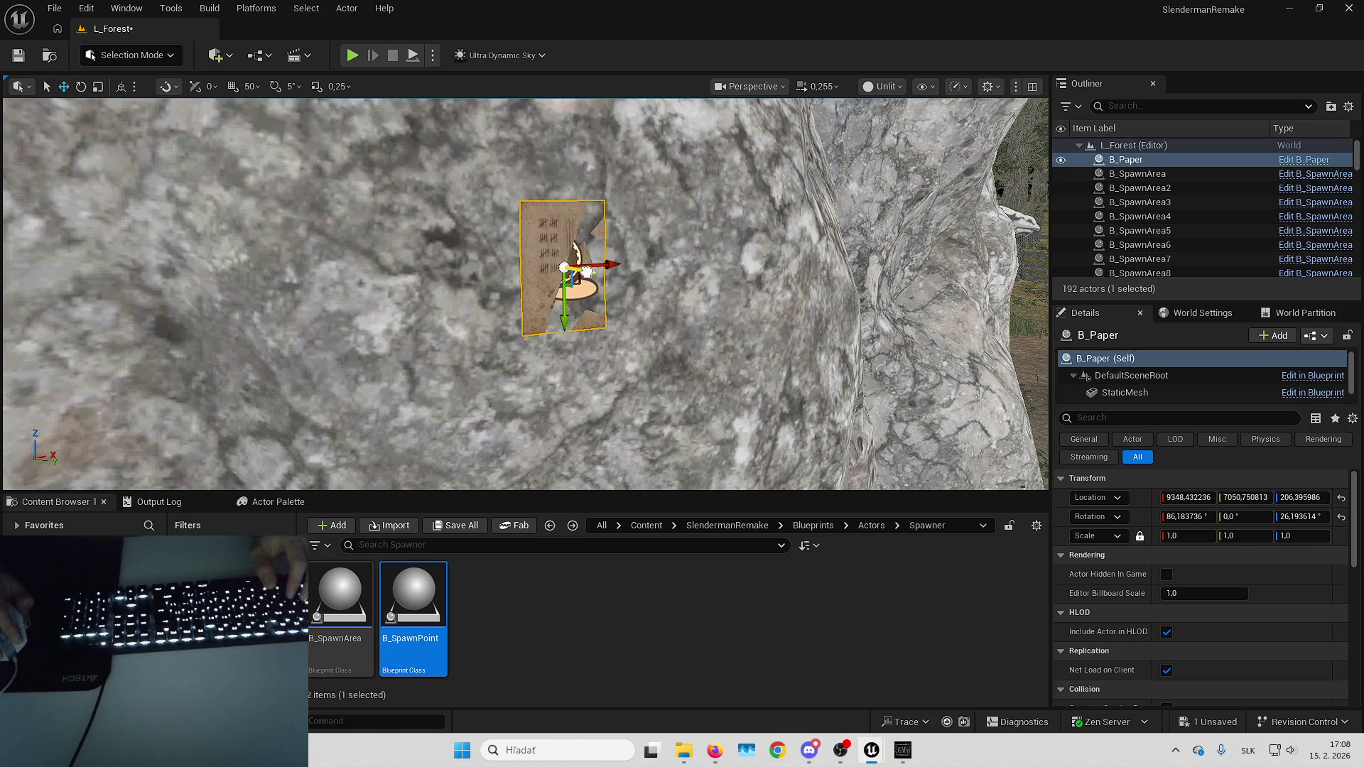
mouse_move(588, 272)
mouse_down()
mouse_move(518, 271)
mouse_move(603, 268)
mouse_move(568, 270)
mouse_up()
drag(413, 597, 556, 417)
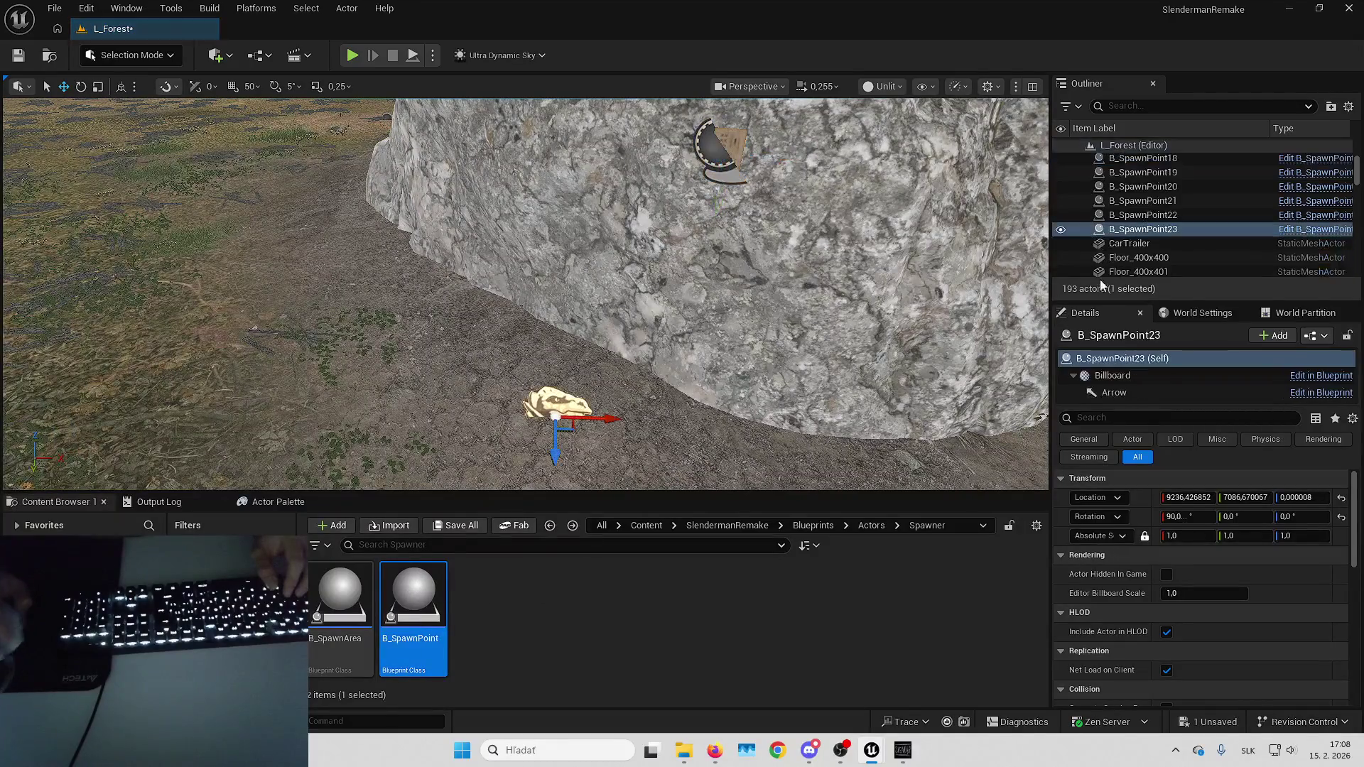
Snap B_SpawnPoint23 onto the rock-face paper's position, detach it, and delete that placeholder B_Paper.
right_click(1126, 230)
mouse_move(1157, 565)
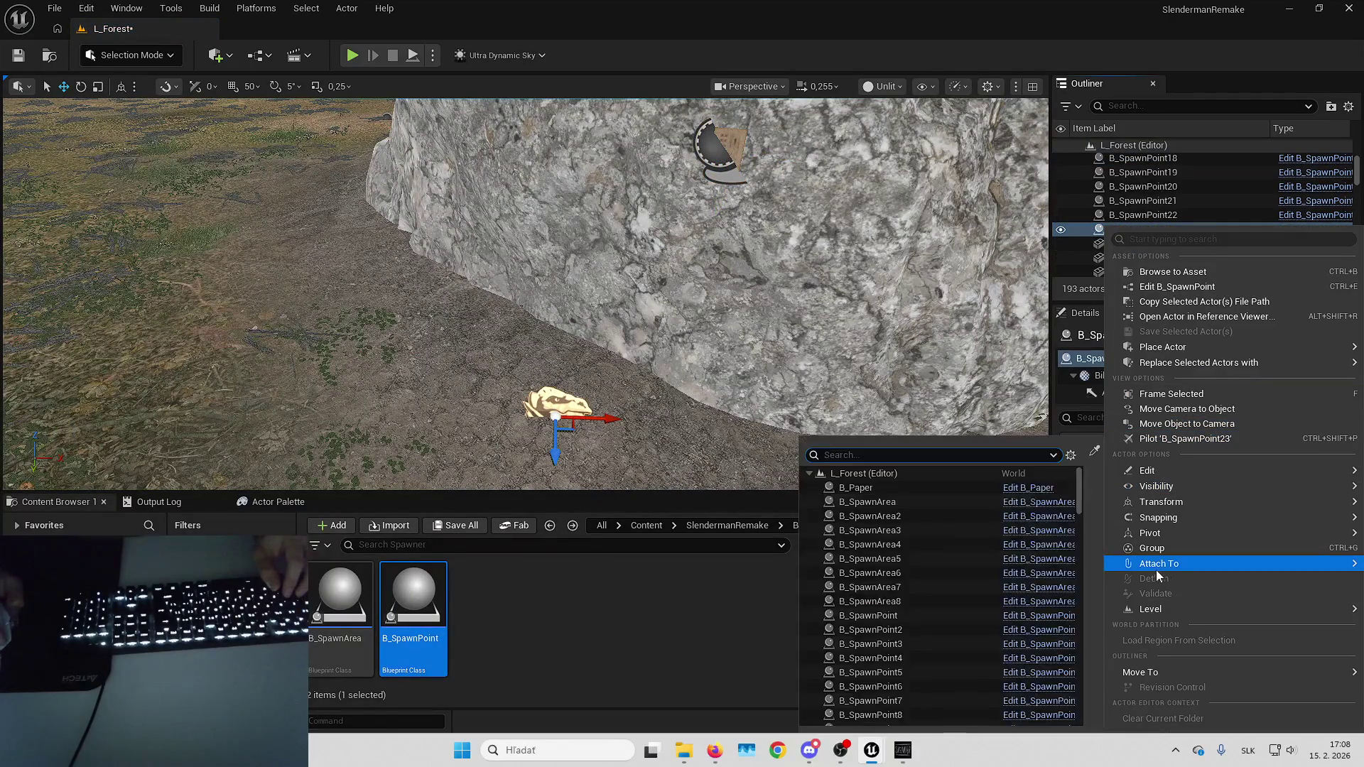
click(907, 490)
click(1342, 497)
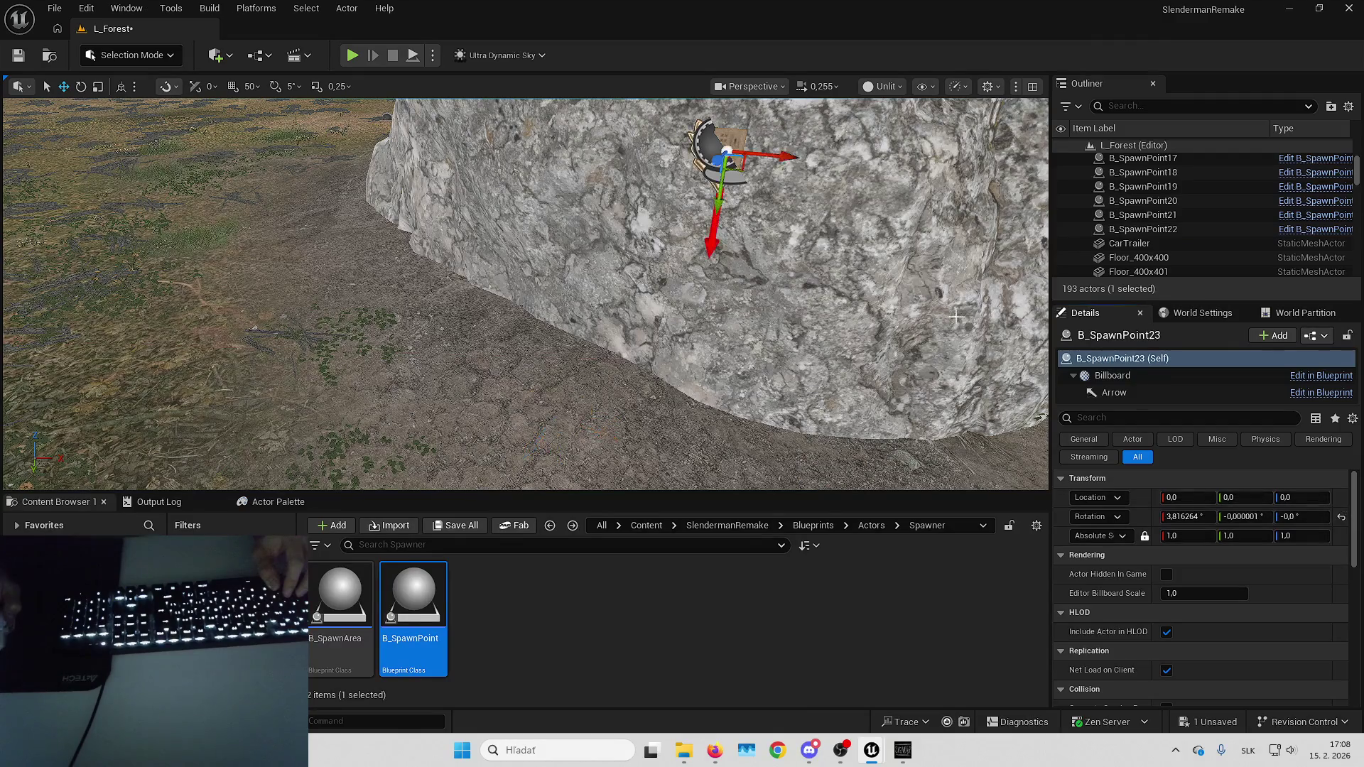
key(f)
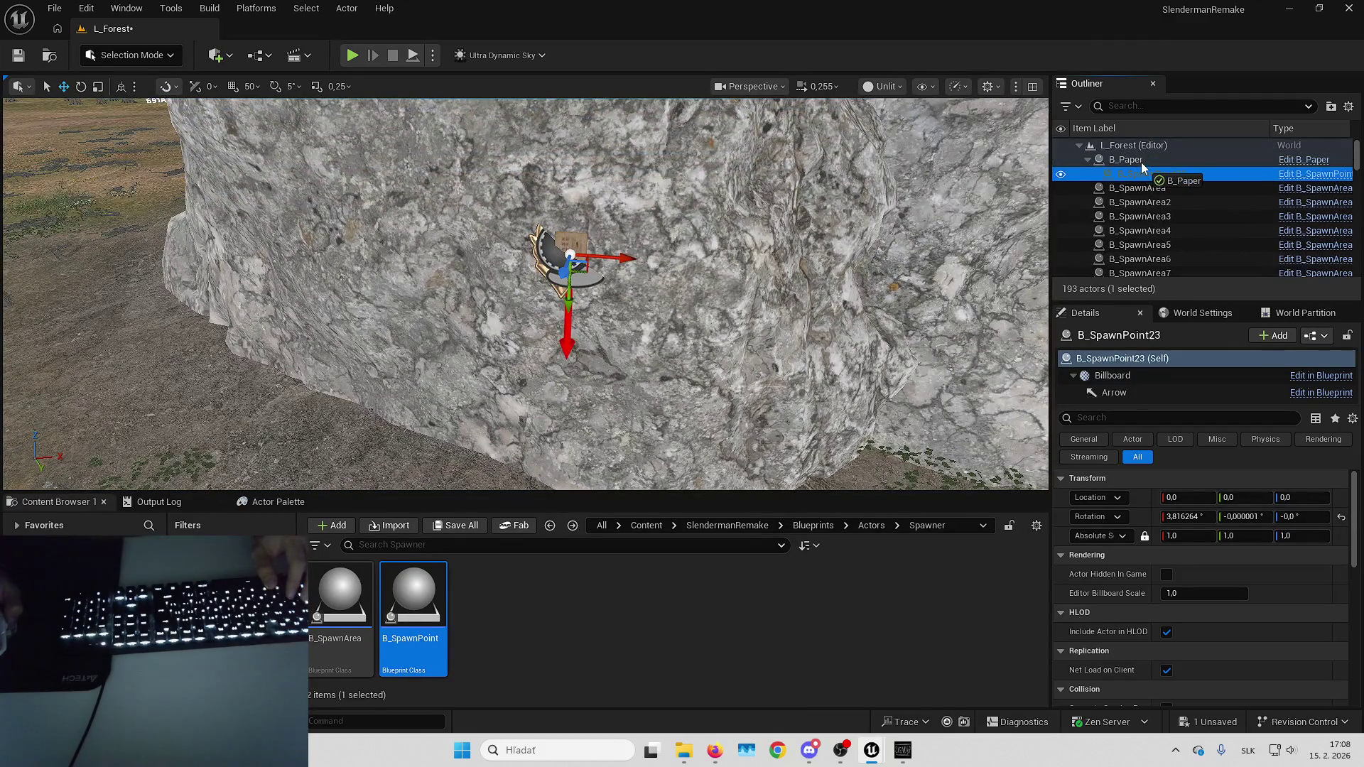
drag(1140, 162, 1141, 162)
click(1141, 160)
key(Delete)
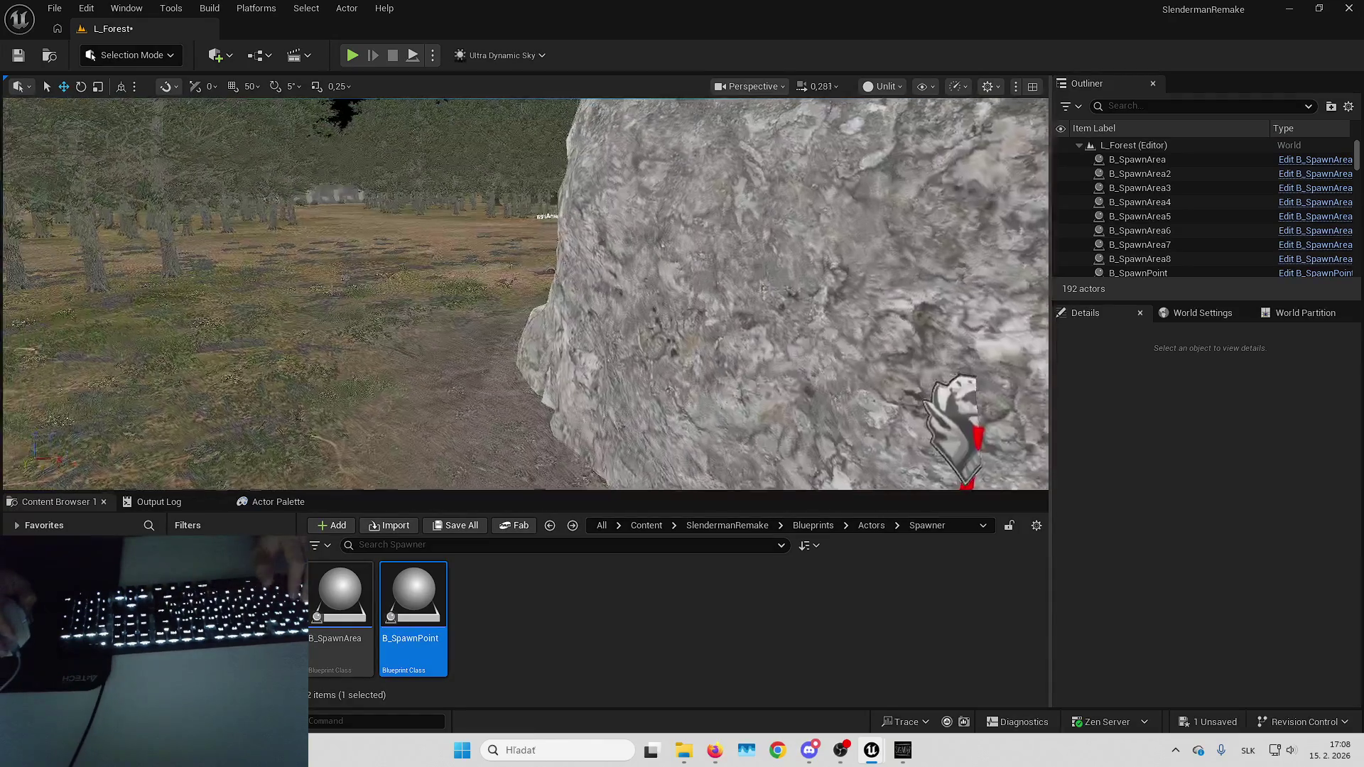
Fill B_SpawnArea8's three Spawn Points slots with the boulder's spawn points, including B_SpawnPoint23 and B_SpawnPoint21.
click(427, 320)
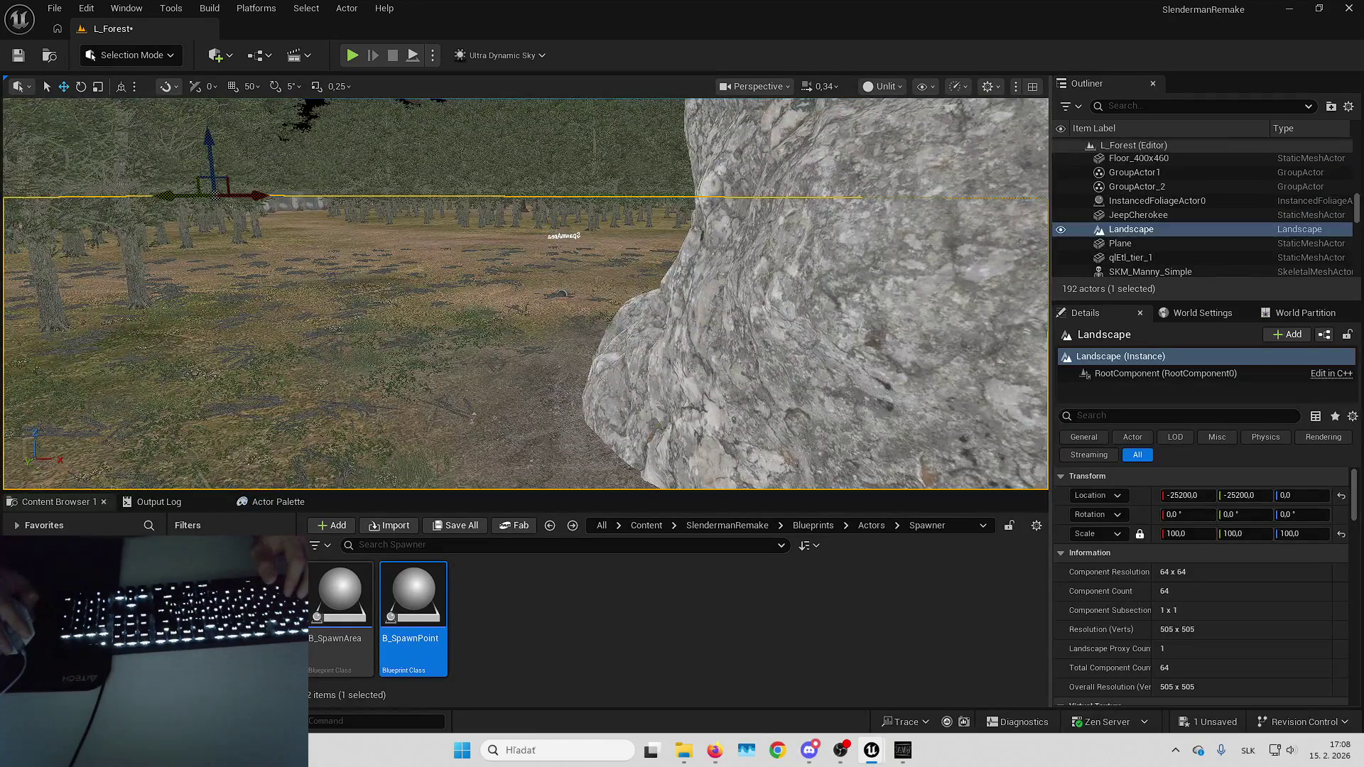
click(563, 235)
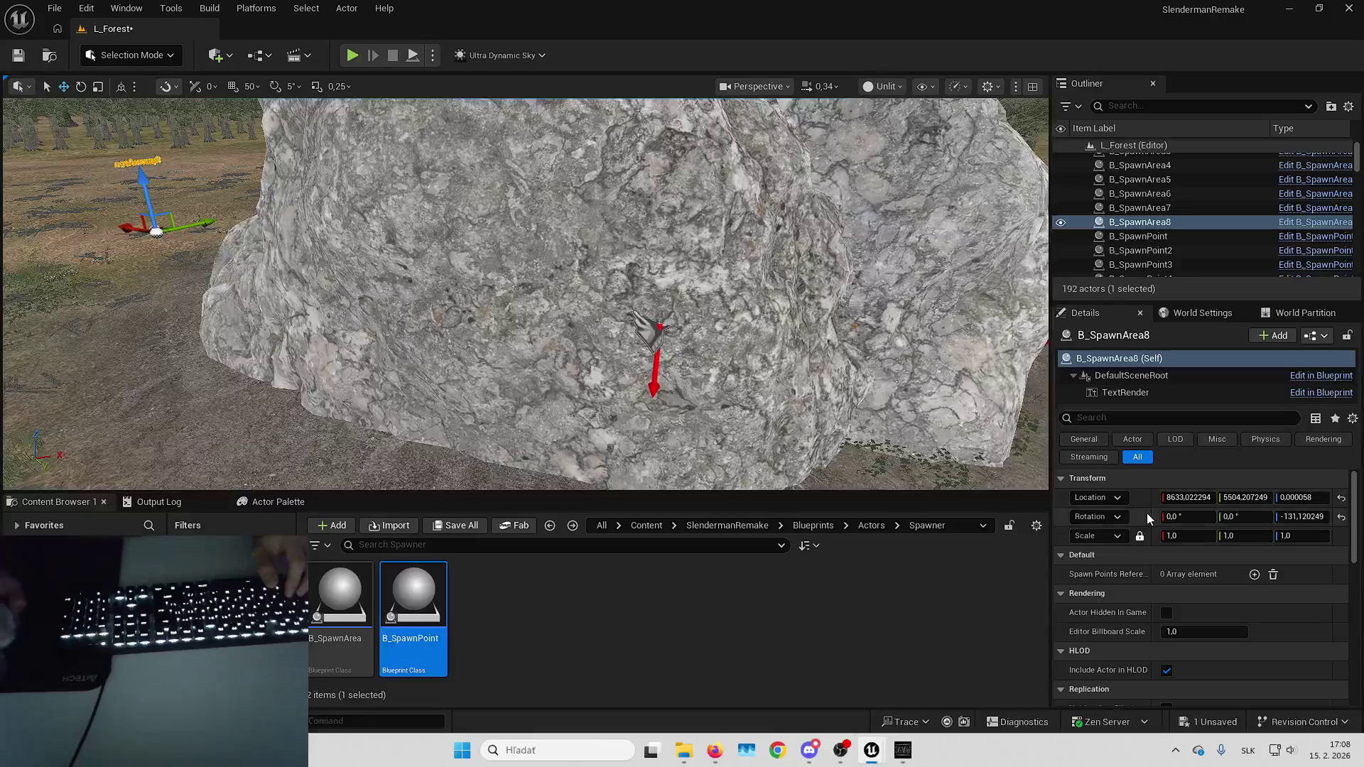
click(1254, 574)
click(1254, 574)
click(1254, 574)
click(1292, 594)
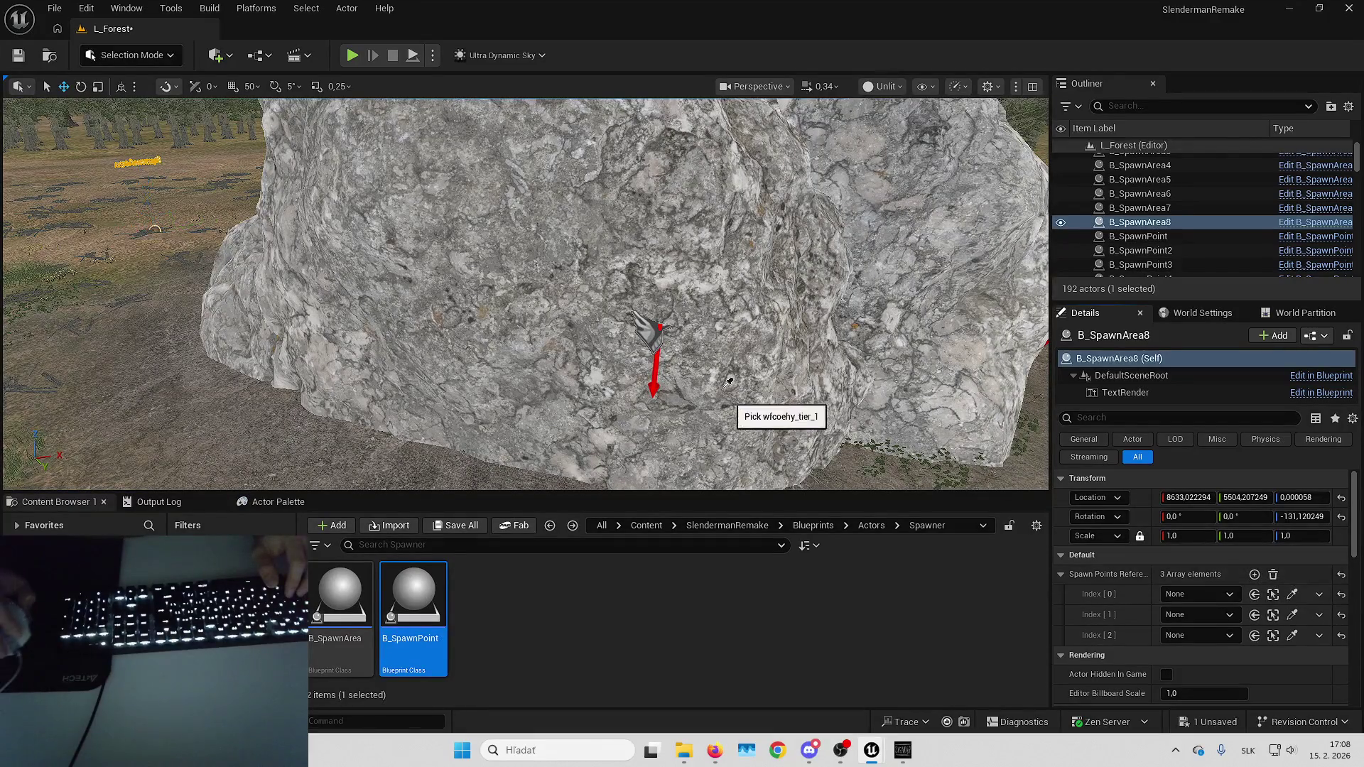
click(647, 337)
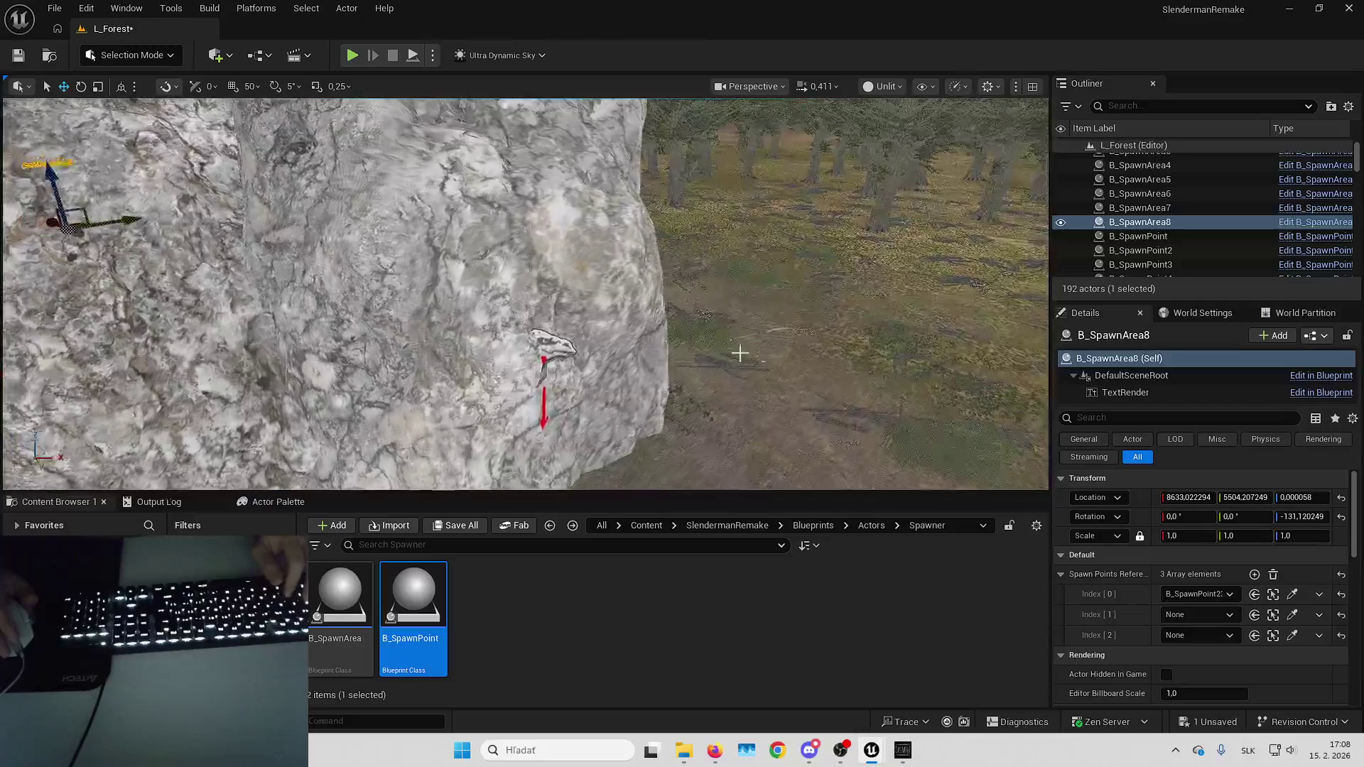
click(1292, 615)
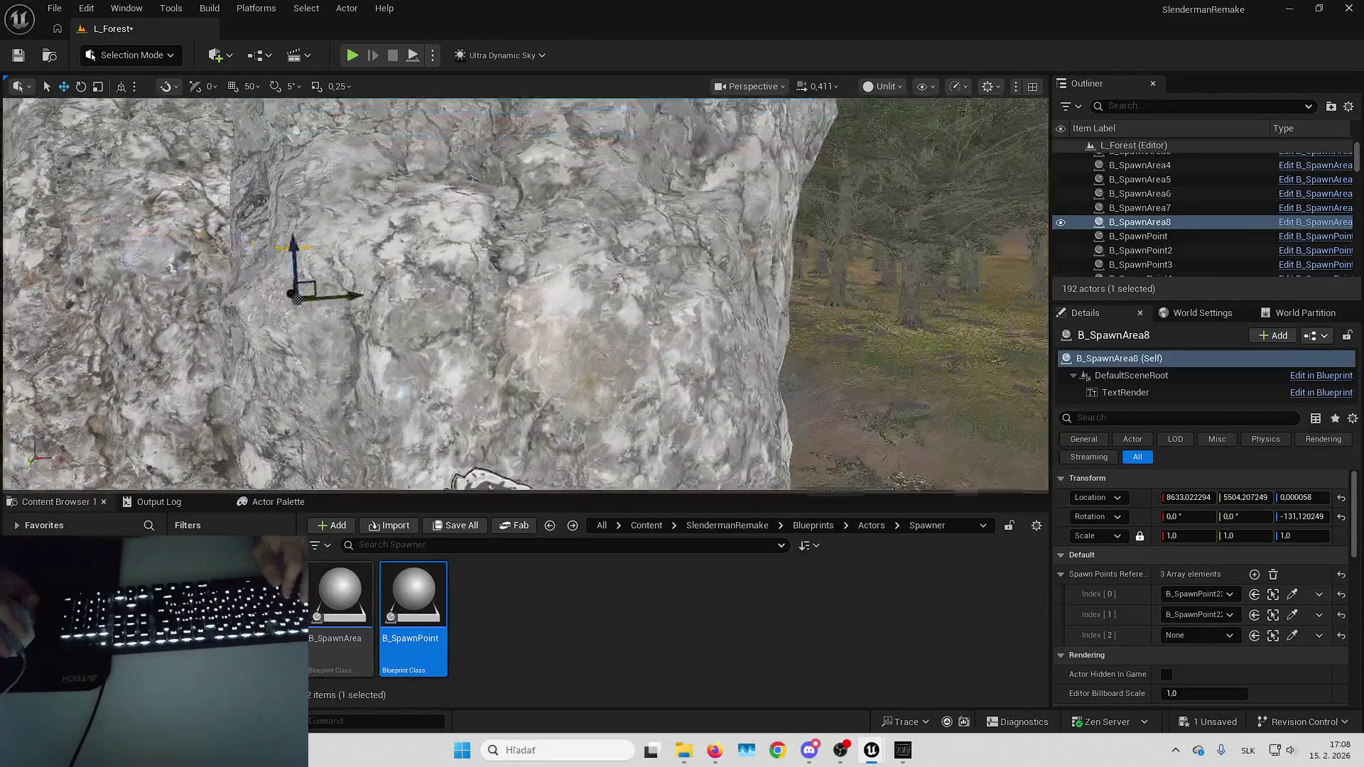
click(1292, 636)
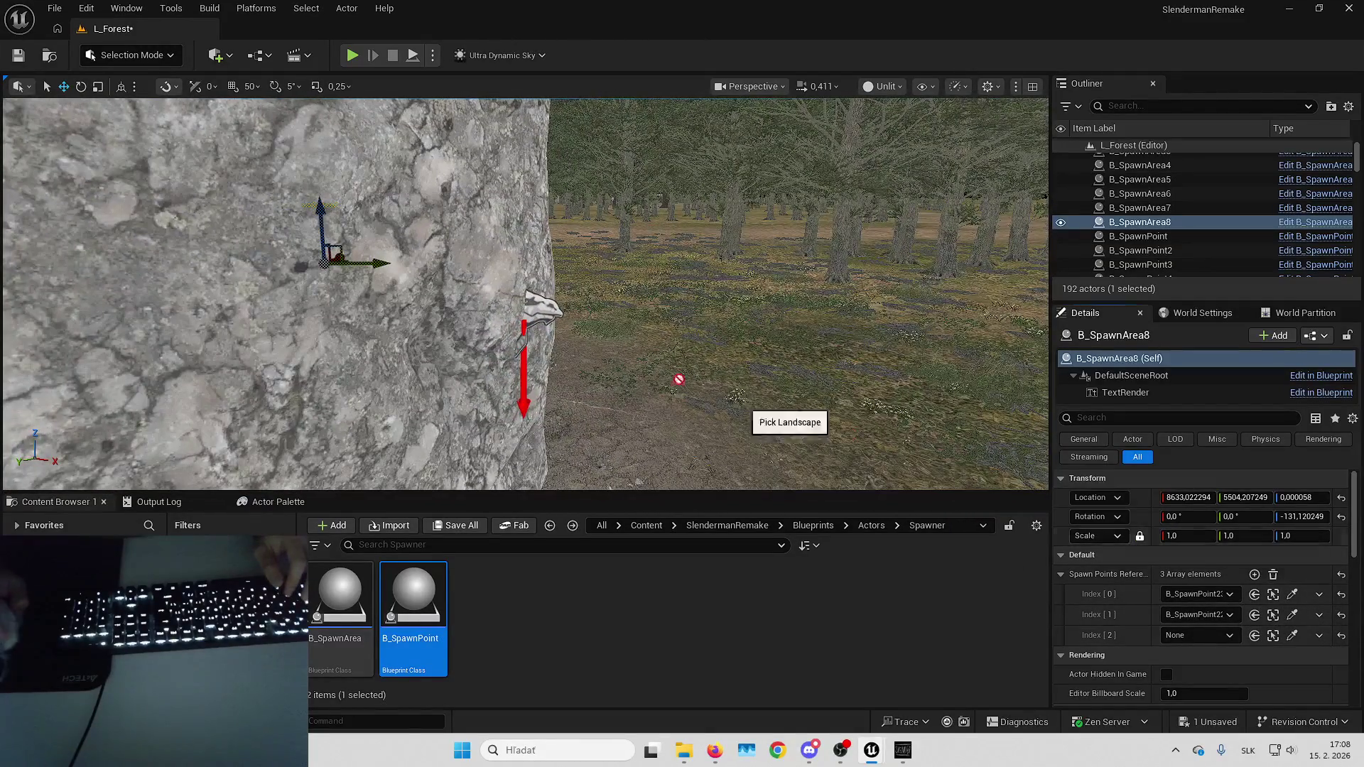
click(543, 303)
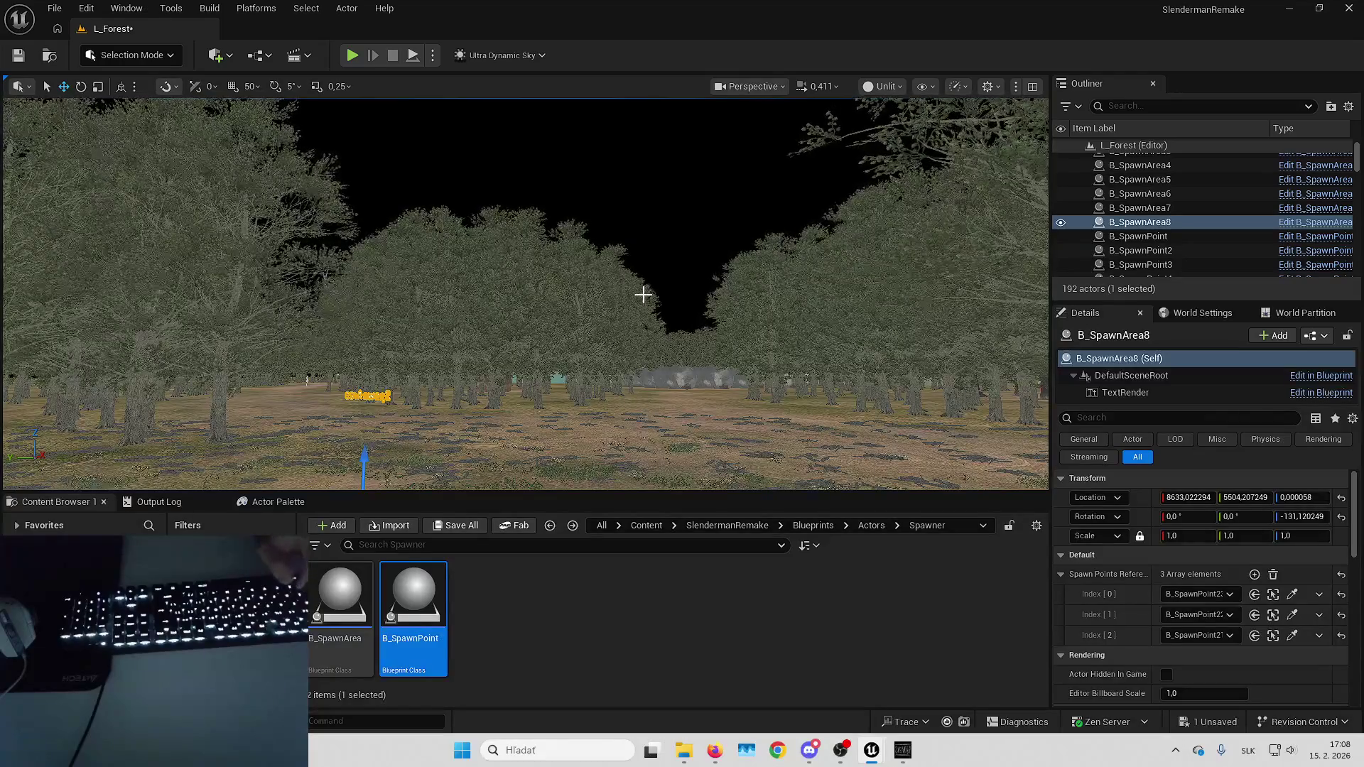
key(Up)
Drag a new B_SpawnArea from the Content Browser and position it among the tanks.
key(Escape)
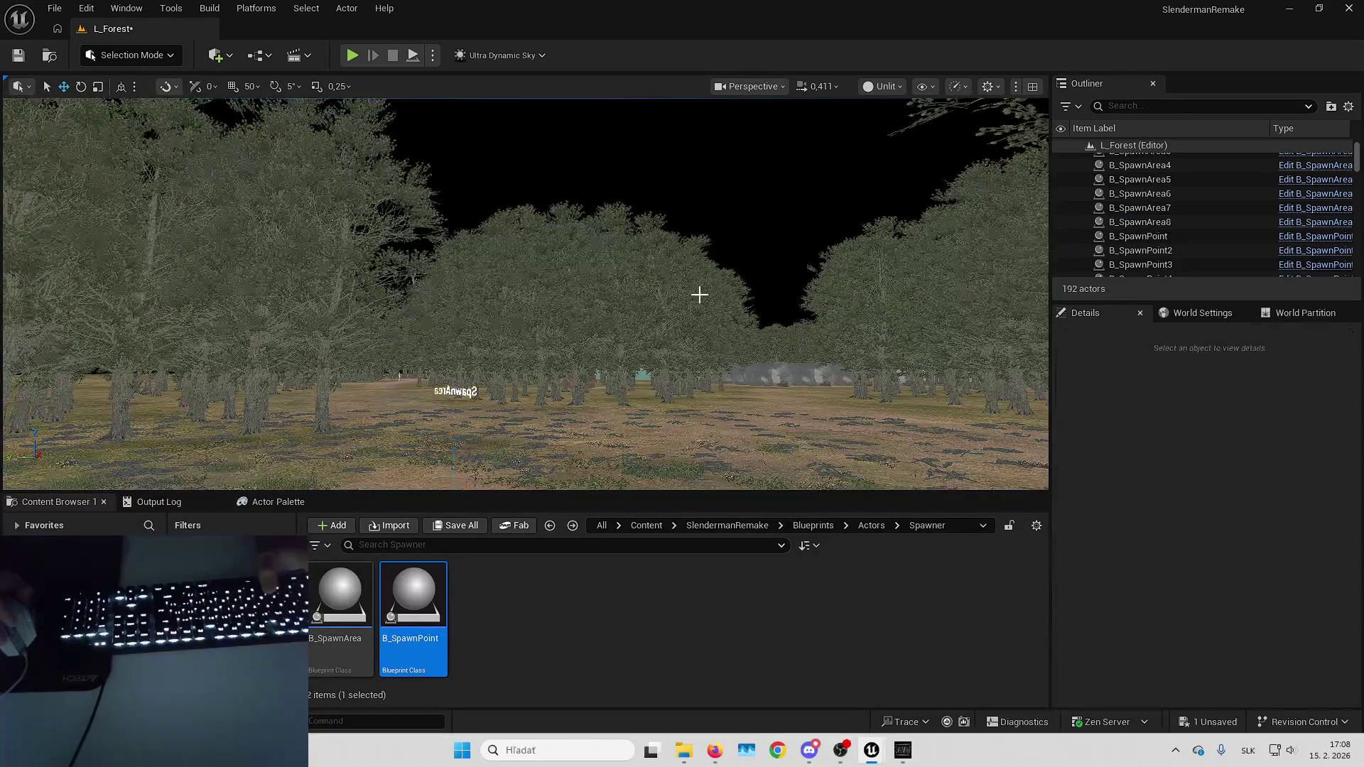
mouse_move(698, 294)
mouse_down()
mouse_move(699, 255)
mouse_move(704, 313)
mouse_move(703, 156)
mouse_up()
mouse_move(340, 597)
mouse_down()
mouse_move(776, 298)
mouse_move(724, 390)
mouse_up()
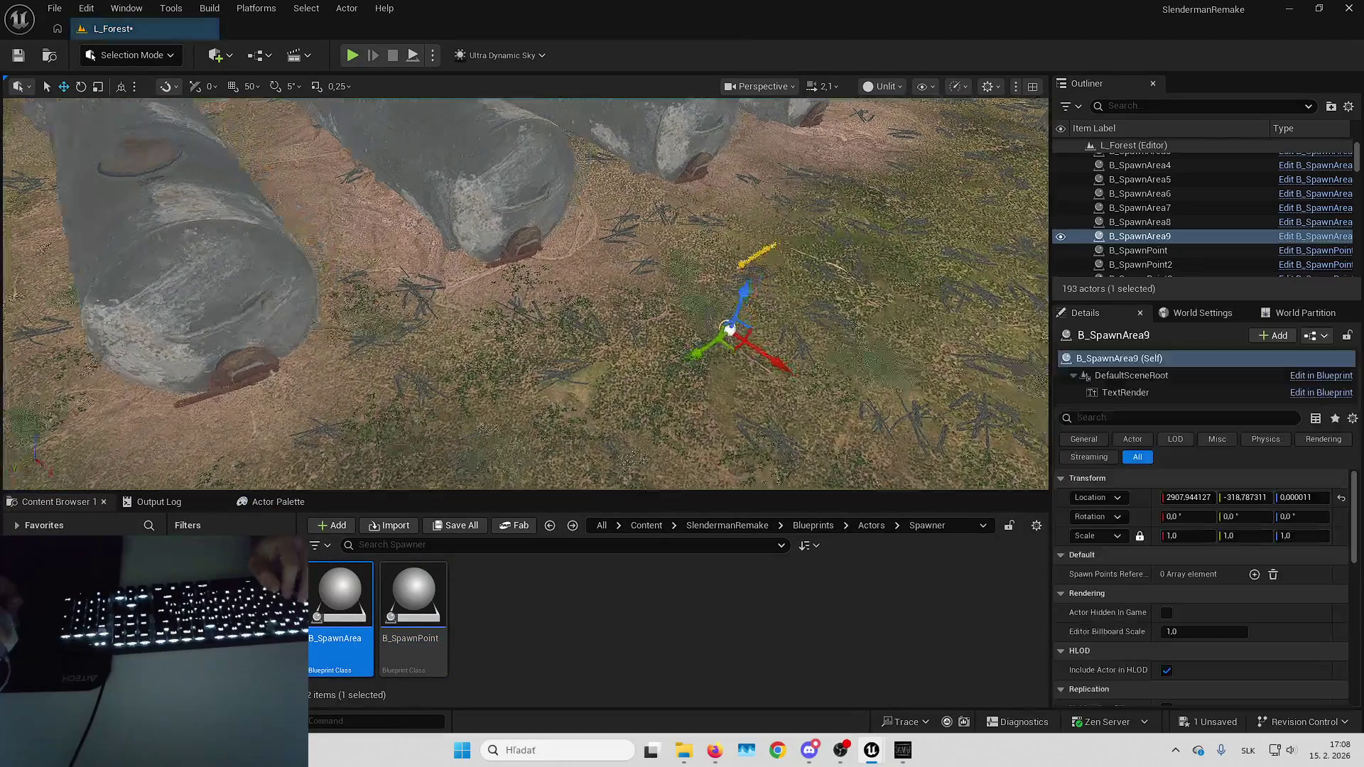
mouse_move(467, 378)
mouse_down()
mouse_move(456, 446)
mouse_move(547, 449)
mouse_up()
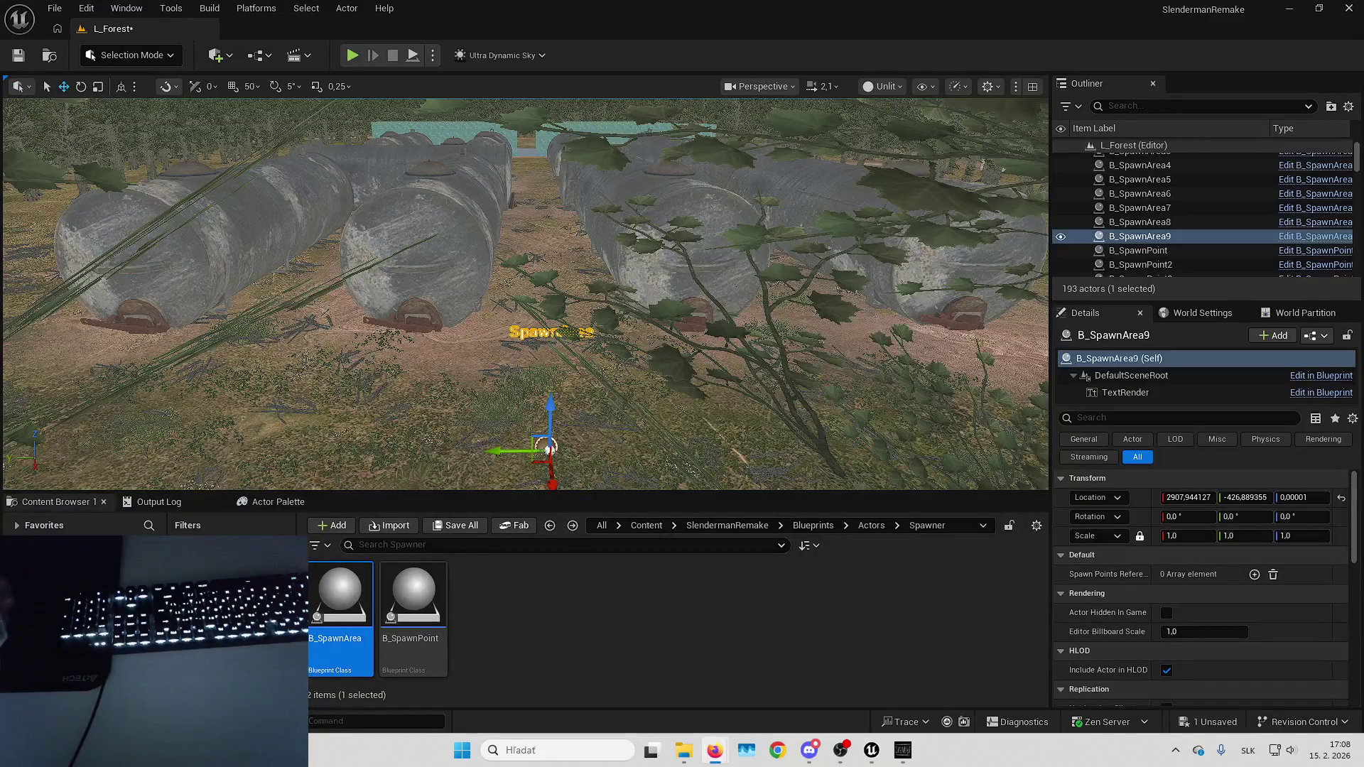
Fly forward between the tanks and rise to look down onto one tank.
key(XF86AudioLowerVolume)
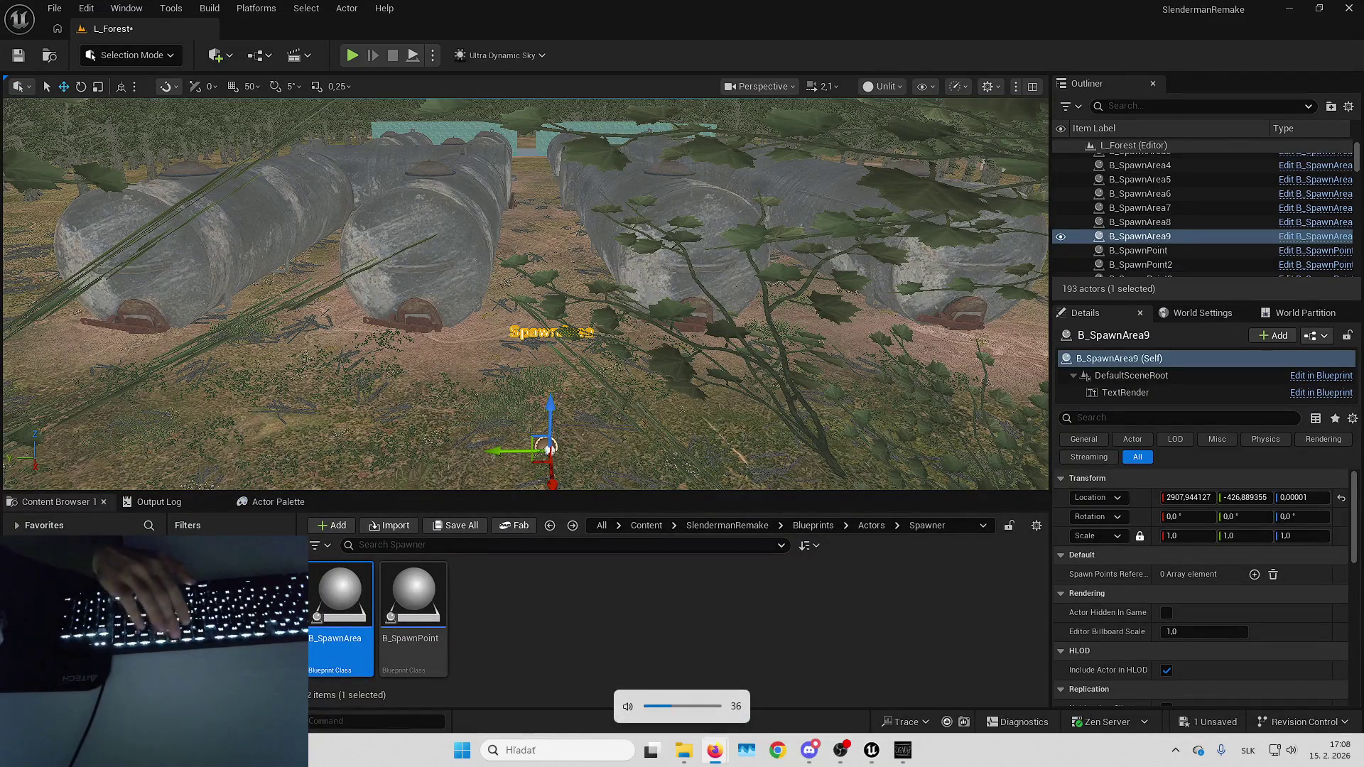
key(XF86AudioRaiseVolume)
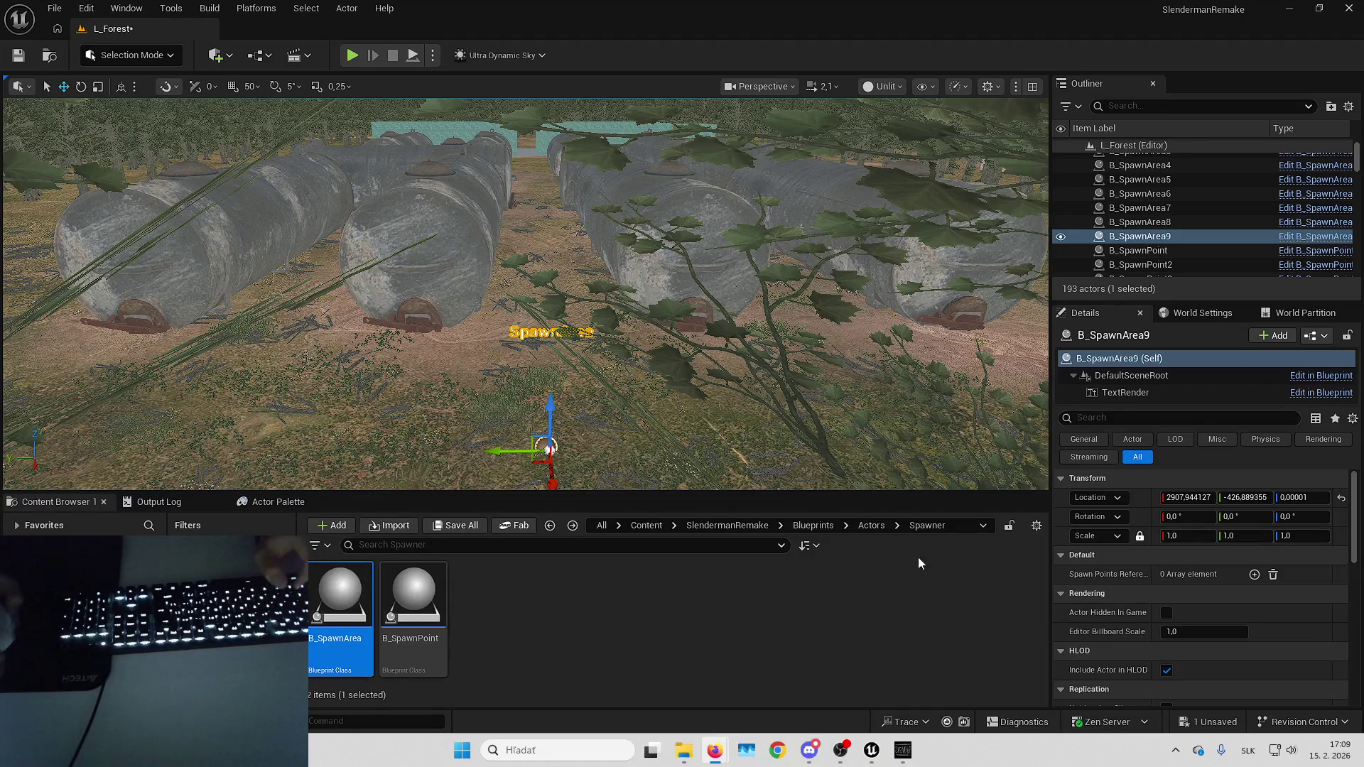
key(w)
scroll(715, 371, down, 3)
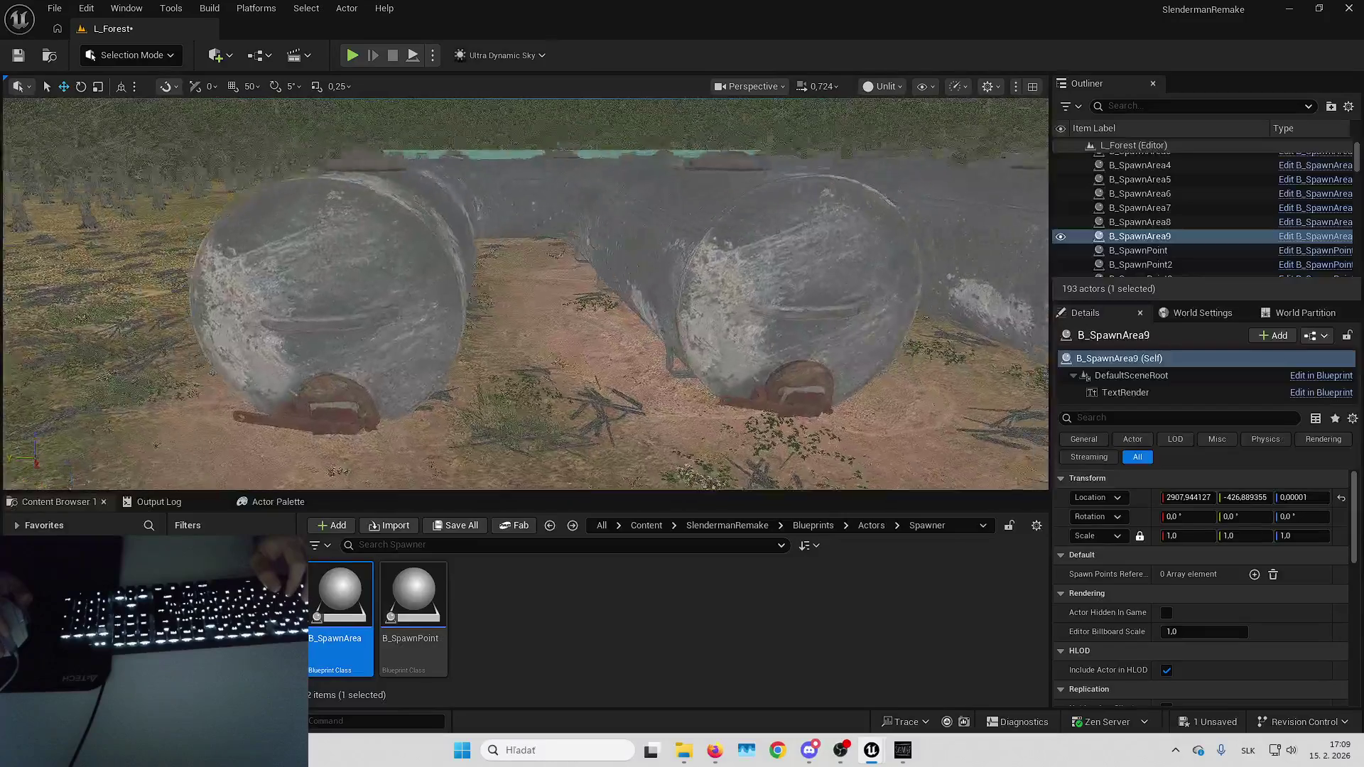
key(e)
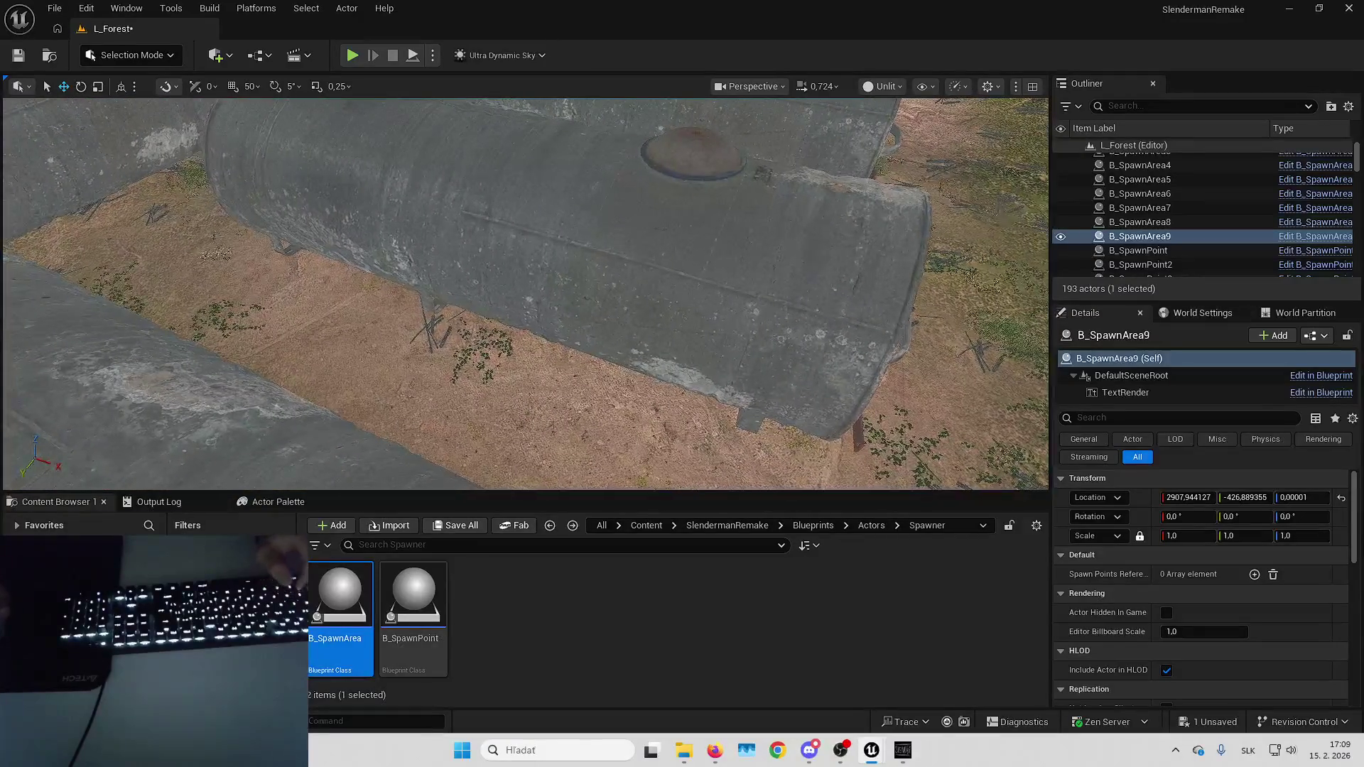
scroll(560, 304, down, 2)
Paste a B_Paper against the tank and set its Rotation X to 90.
key(ctrl+v)
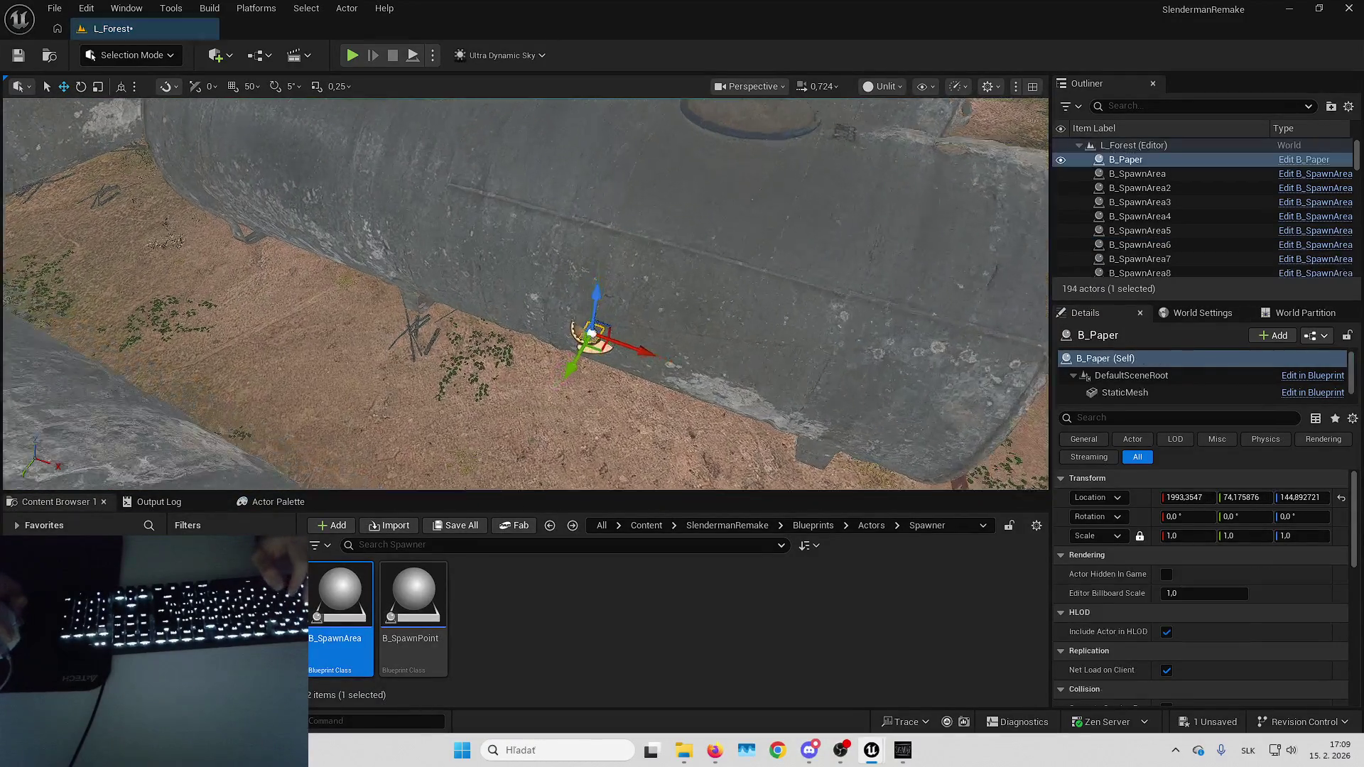
click(1184, 514)
text(90)
key(Return)
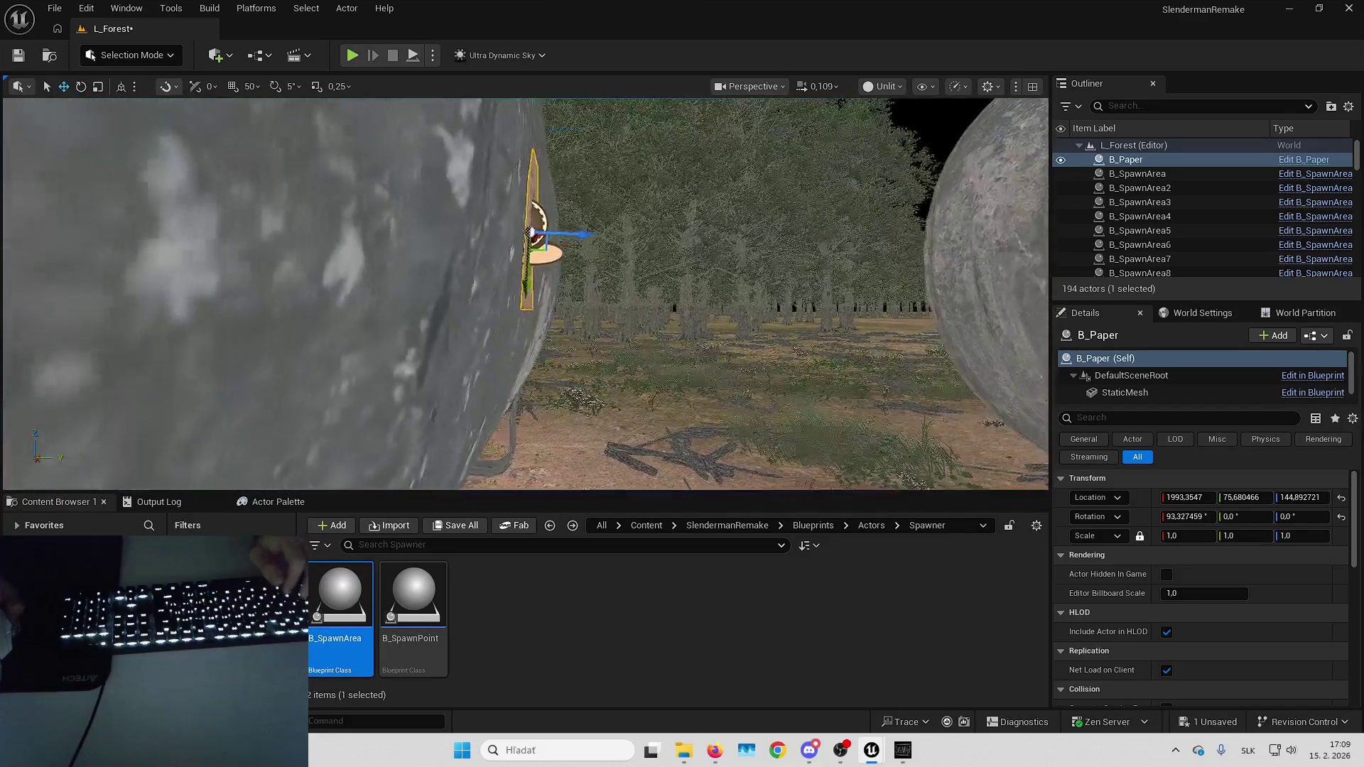
drag(625, 293, 611, 270)
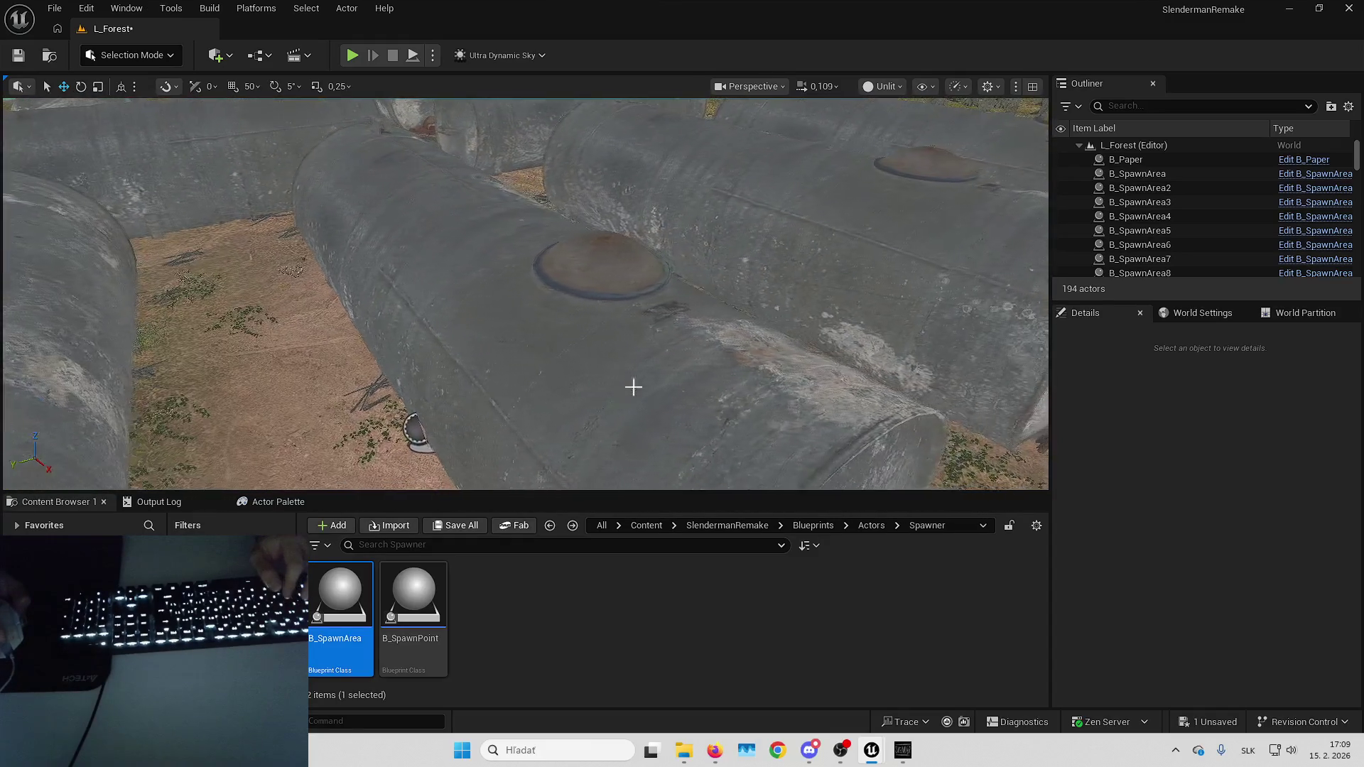
click(400, 429)
key(s)
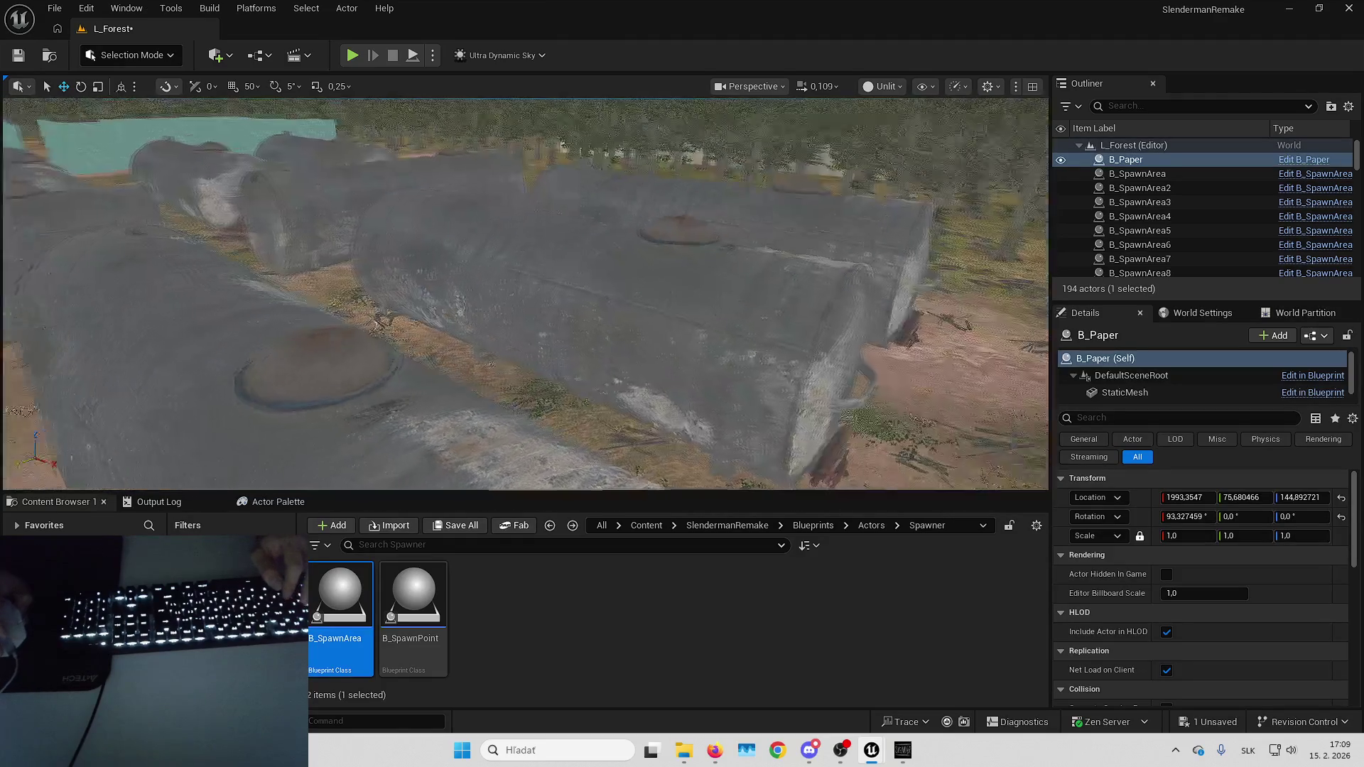
scroll(526, 294, up, 1)
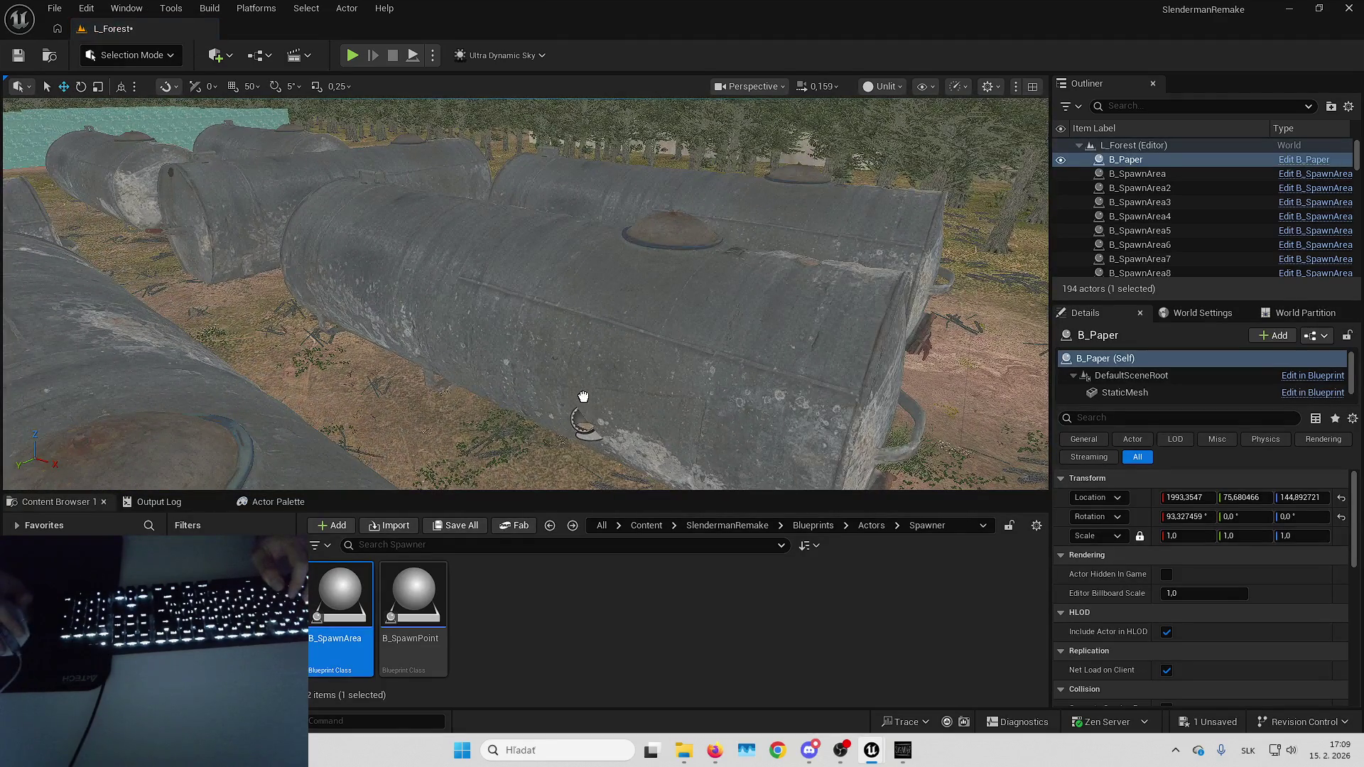
Duplicate it as B_Paper2 with Rotation X 90, leaning it against another tank at about 98°.
key(ctrl+v)
click(1202, 517)
text(90)
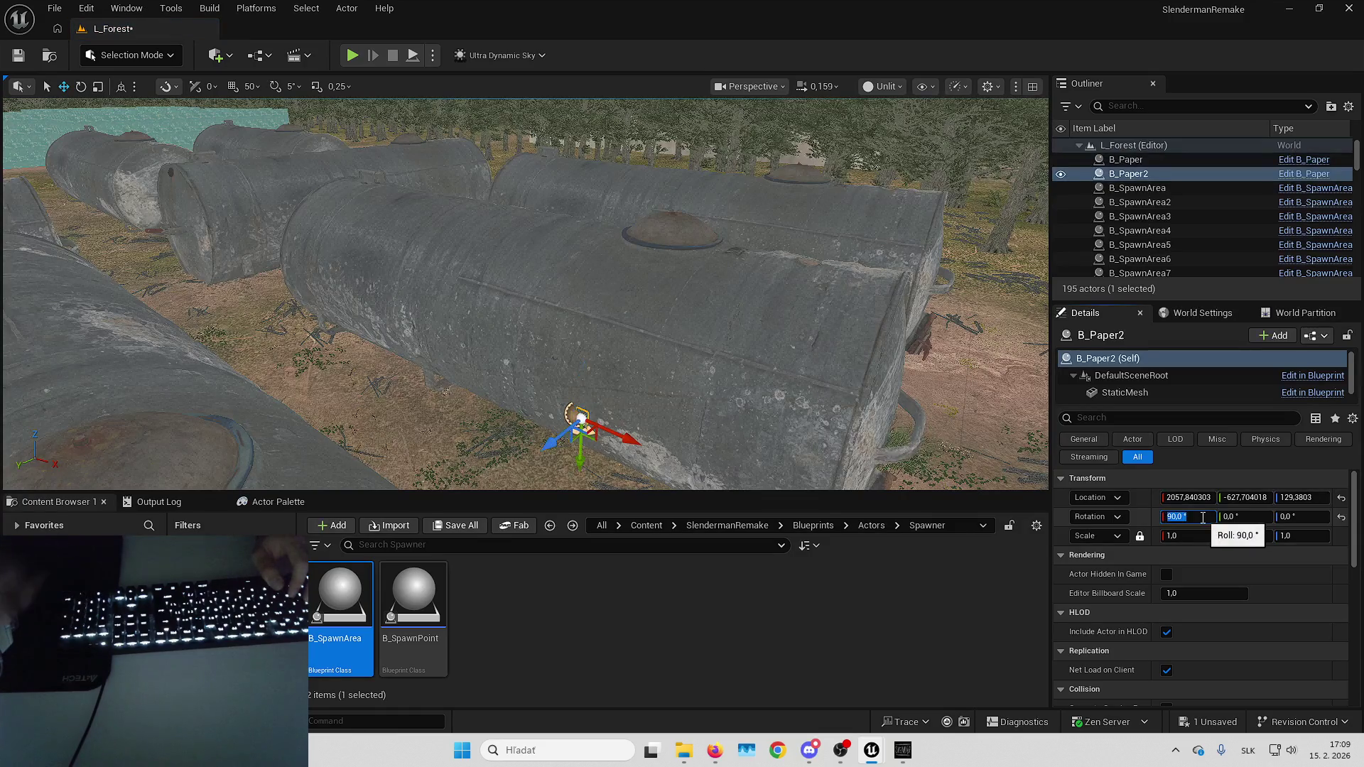
key(Return)
drag(632, 439, 621, 438)
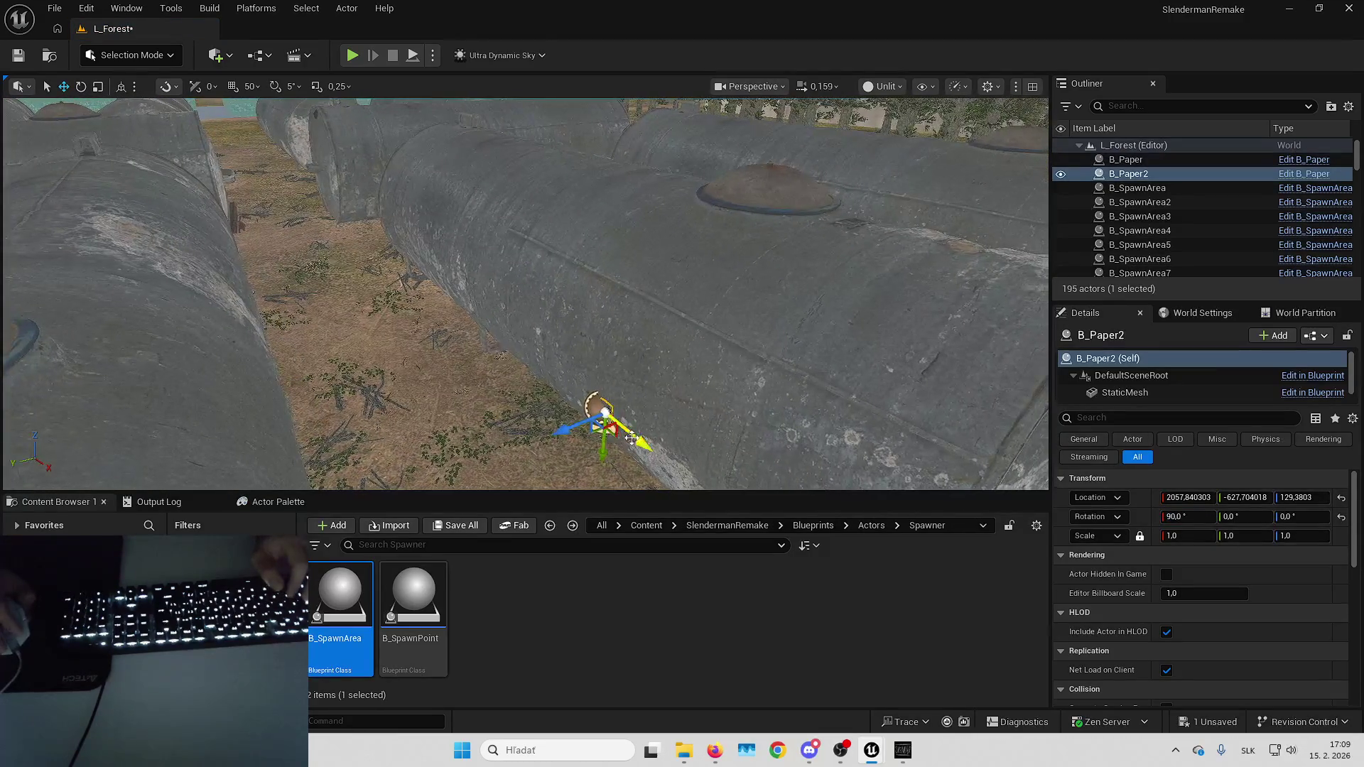
scroll(478, 302, up, 5)
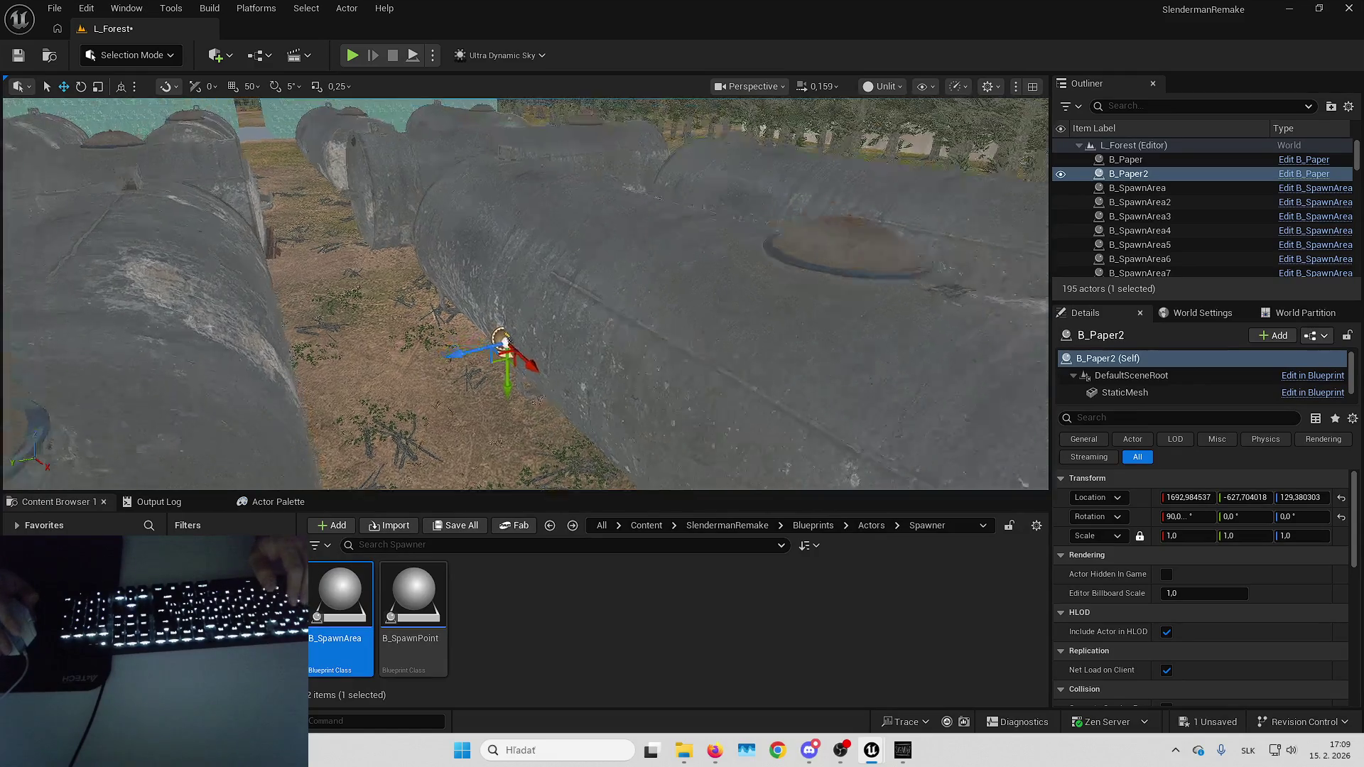
key(Left)
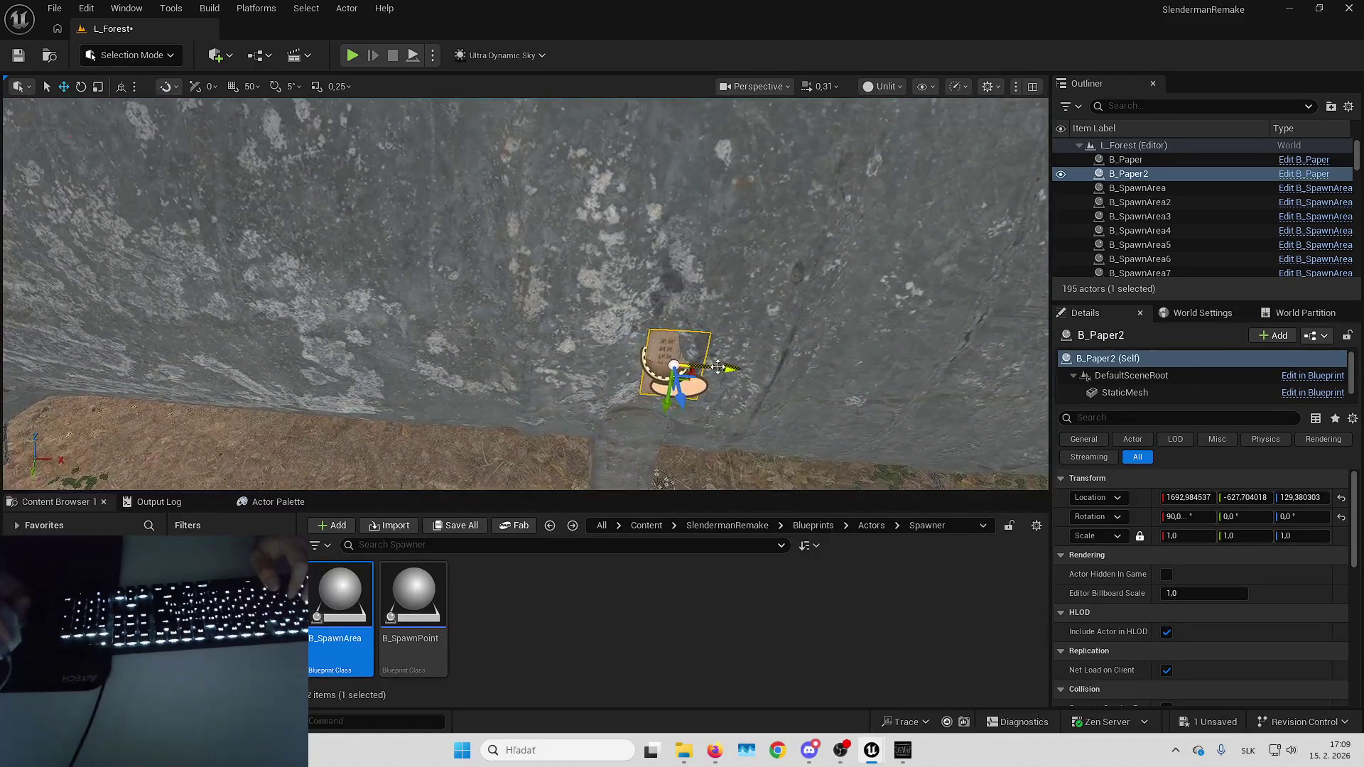
key(f)
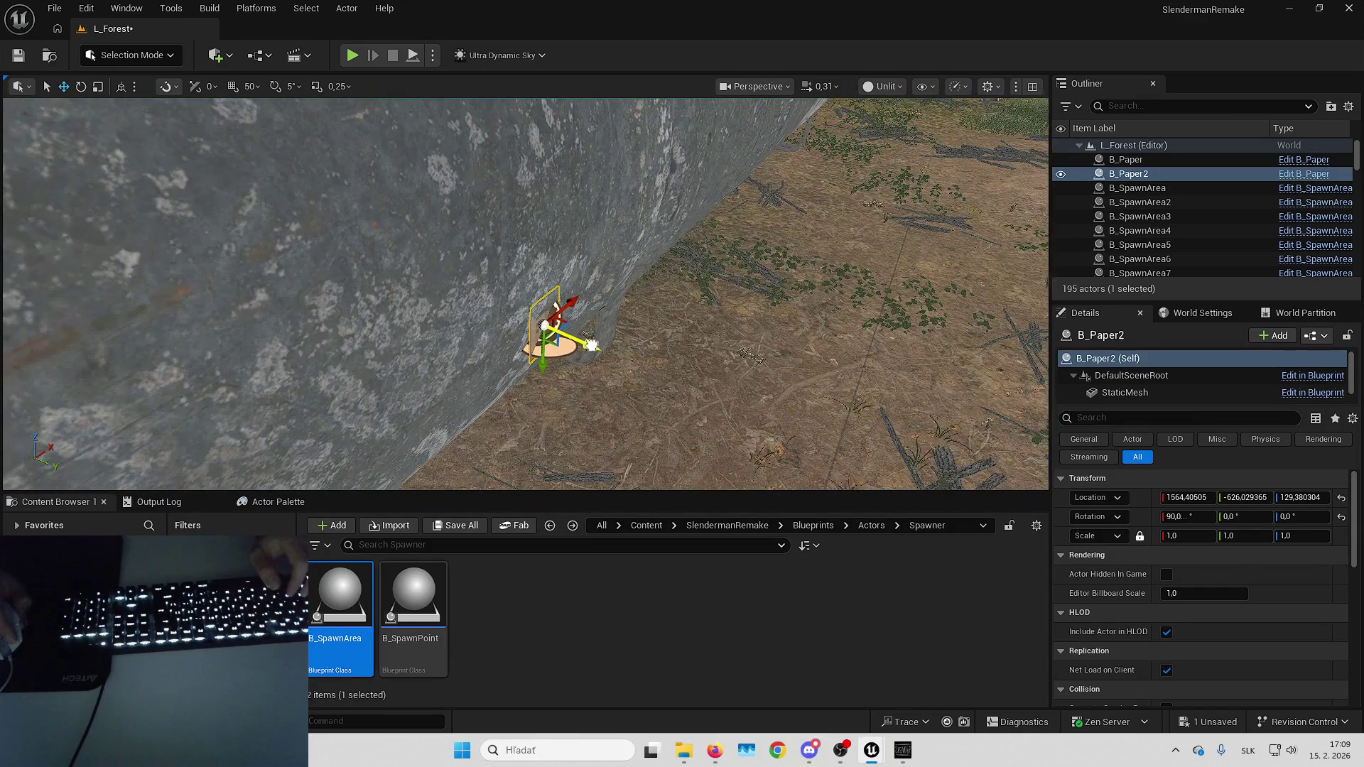
drag(616, 363, 615, 365)
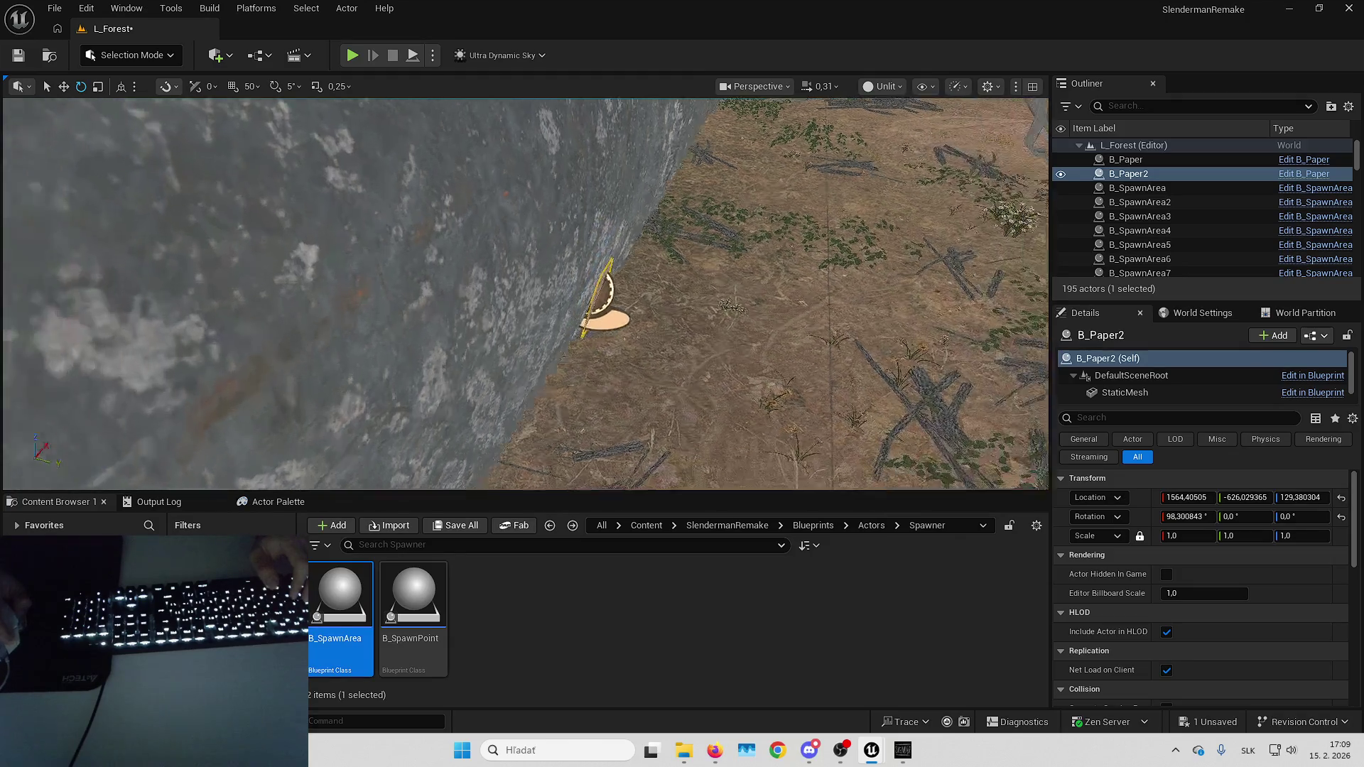
scroll(607, 297, down, 2)
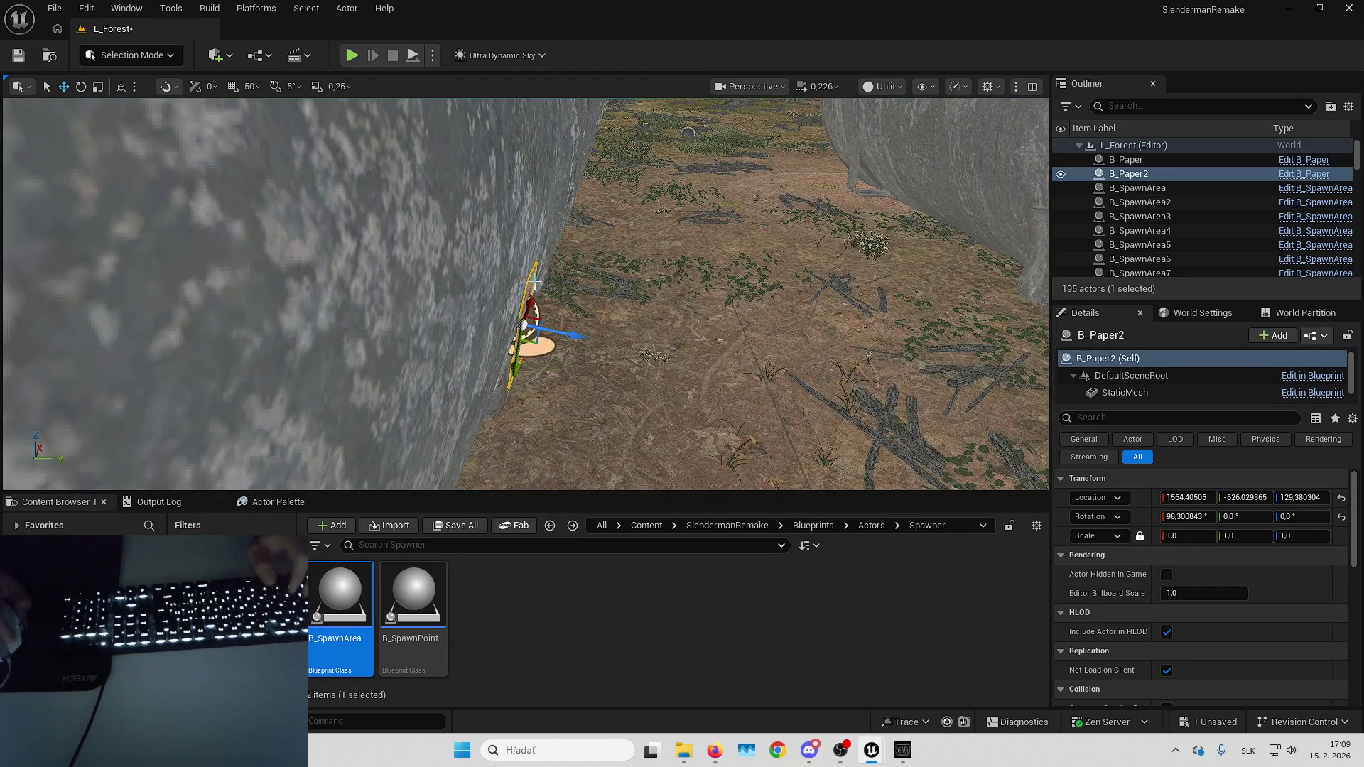